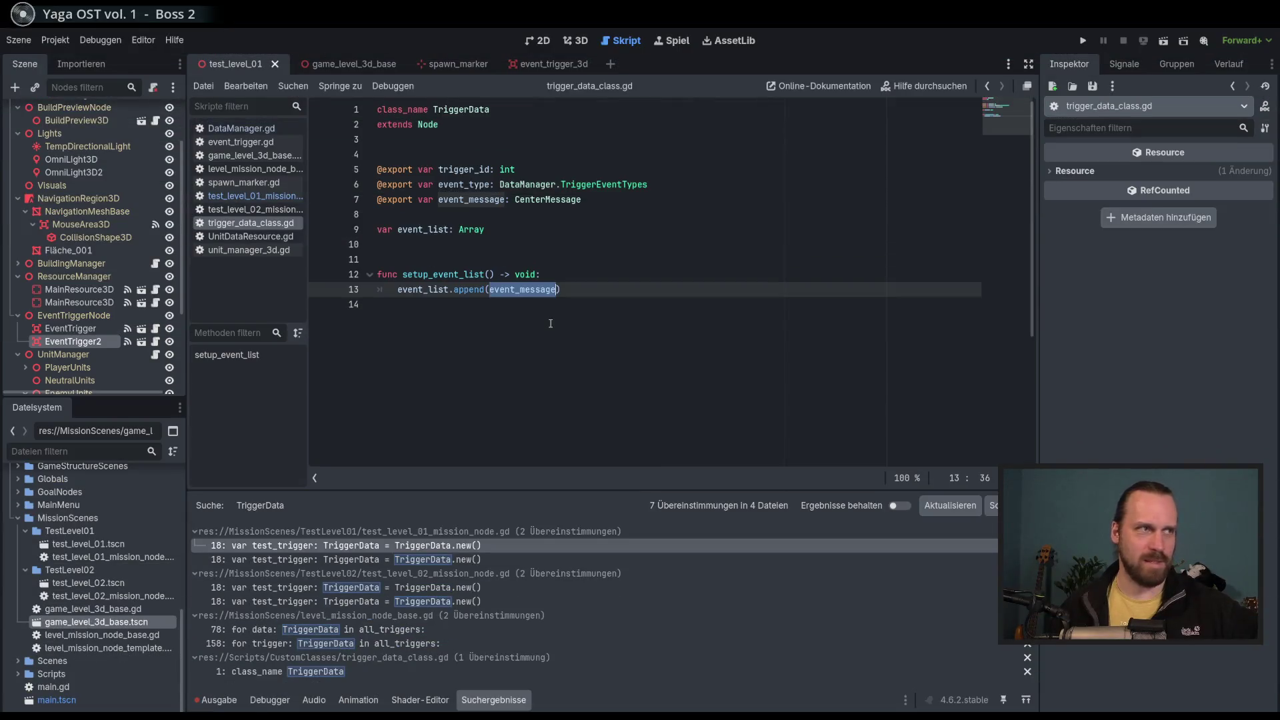
# Step: Select setup_event_list in trigger_data_class.gd and start a Find in Files search for it
pyautogui.click(675, 289)
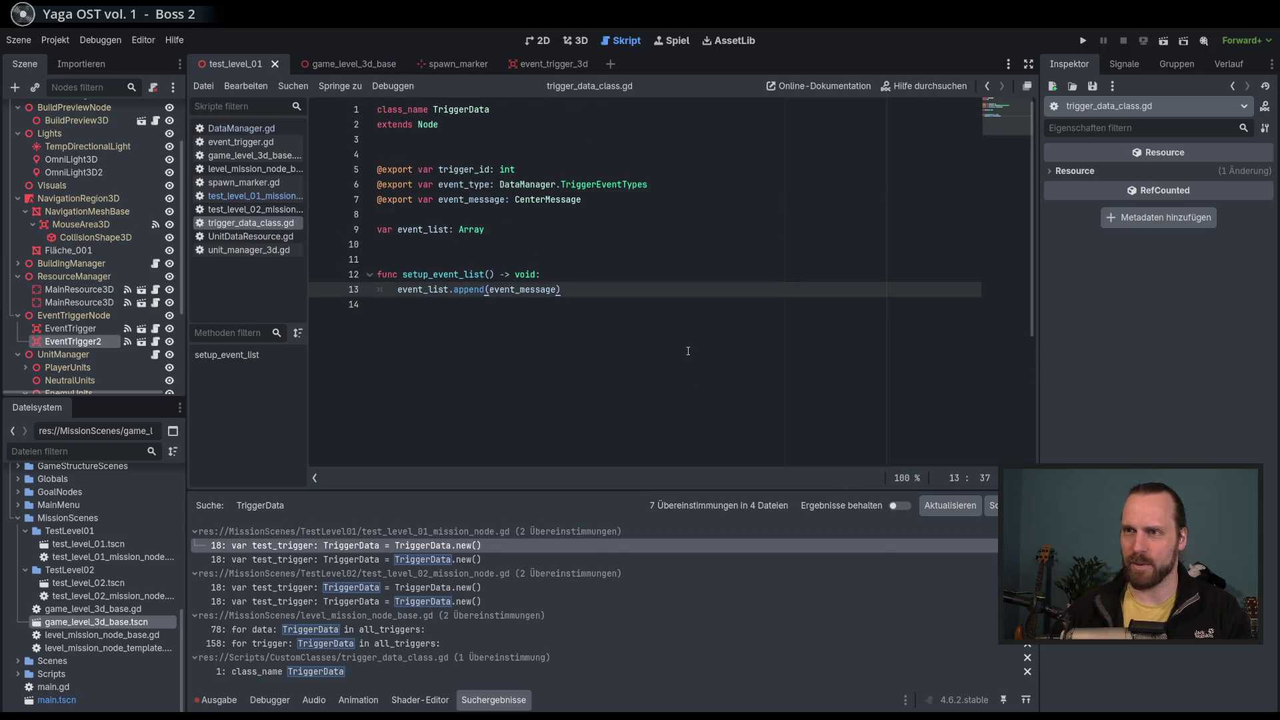
pyautogui.doubleClick(464, 277)
pyautogui.hotkey('ctrl', 'shift', 'f')
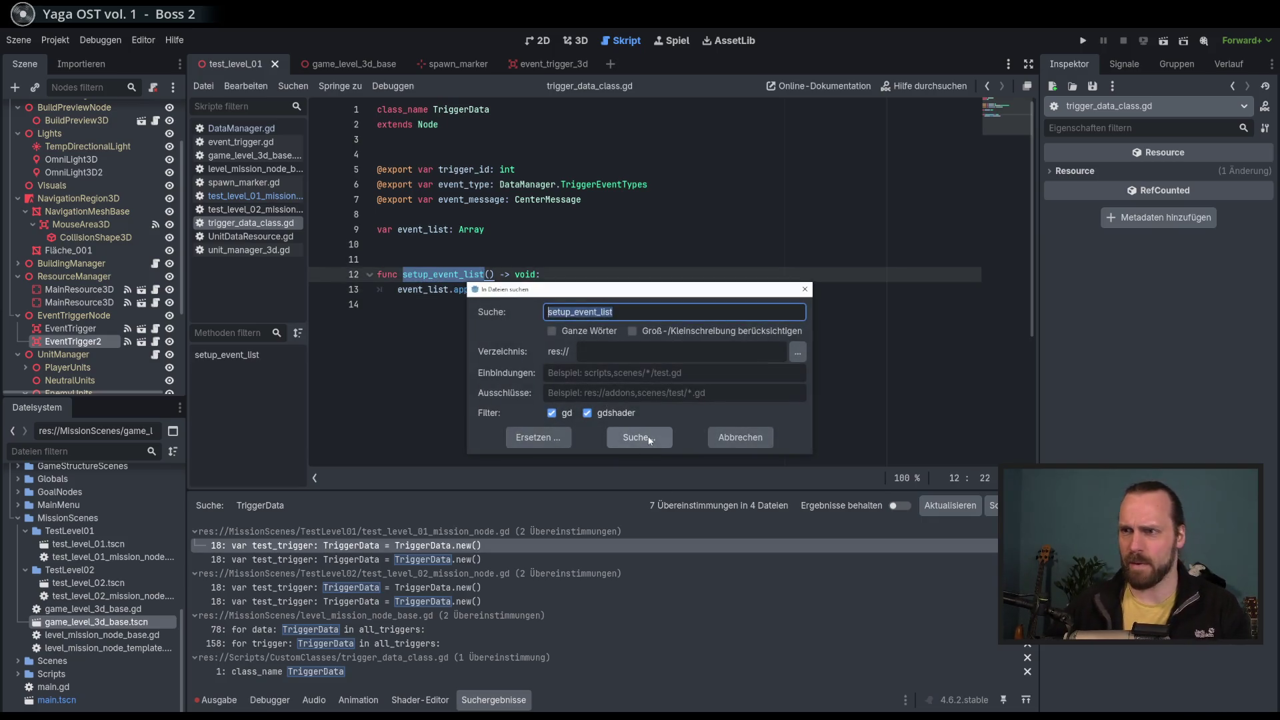
# Step: Run the setup_event_list search and open its call in level_mission_node_base.gd's fill_trigger_events
pyautogui.click(640, 434)
pyautogui.click(390, 546)
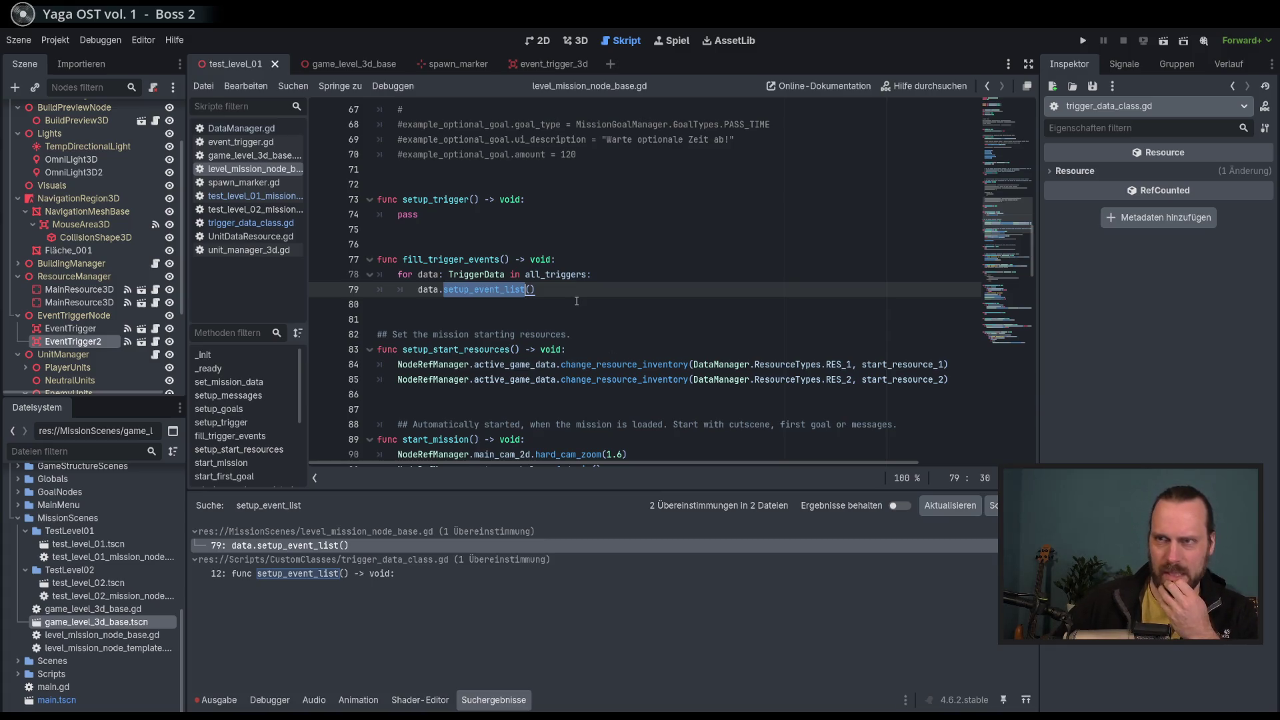
pyautogui.doubleClick(451, 259)
pyautogui.scroll(3, 580, 319)
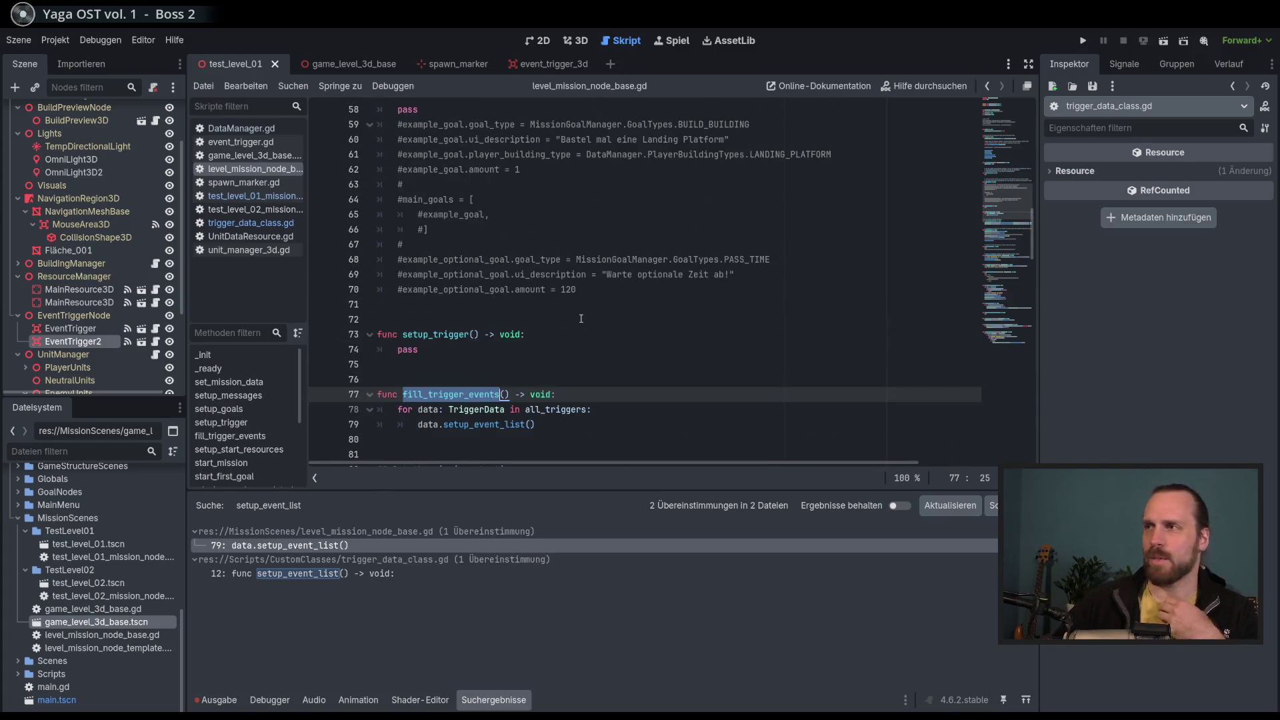
pyautogui.scroll(3, 580, 319)
pyautogui.scroll(-3, 581, 318)
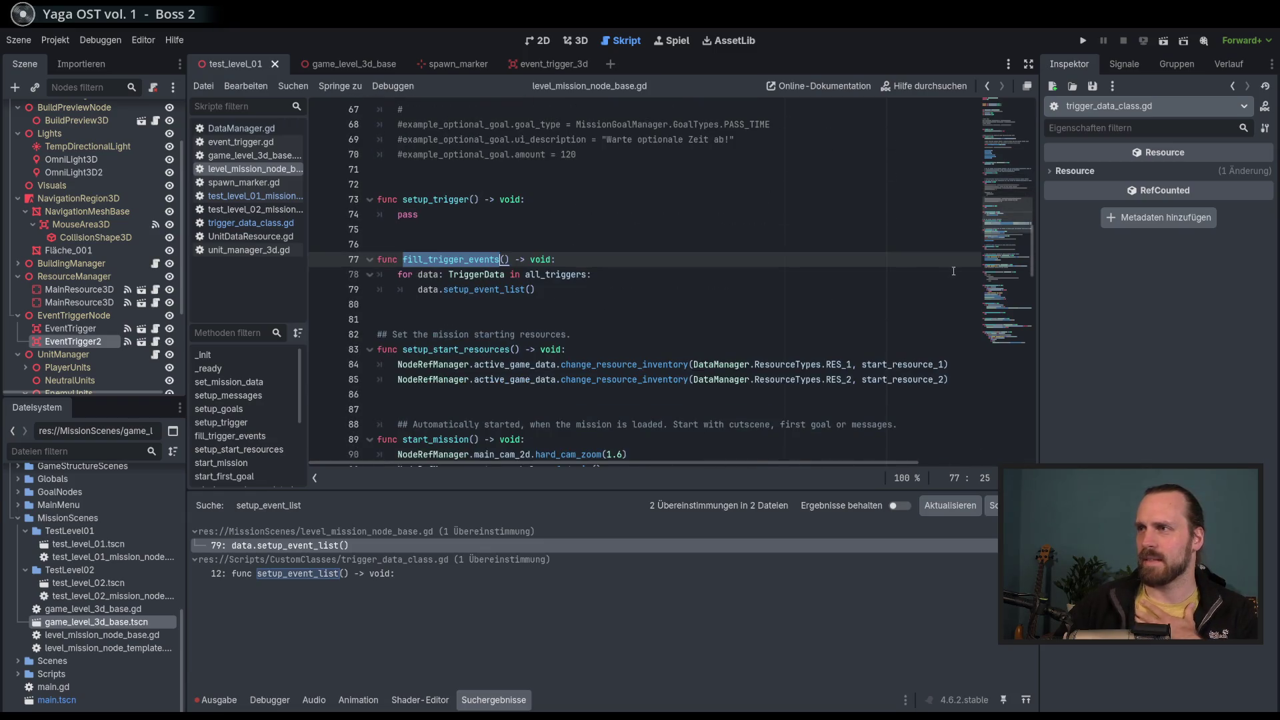
# Step: Review fill_trigger_events' loop over all_triggers, then jump back to the setup_event_list definition
pyautogui.click(1007, 120)
pyautogui.moveTo(1004, 110)
pyautogui.mouseDown()
pyautogui.moveTo(980, 239)
pyautogui.moveTo(964, 234)
pyautogui.mouseUp()
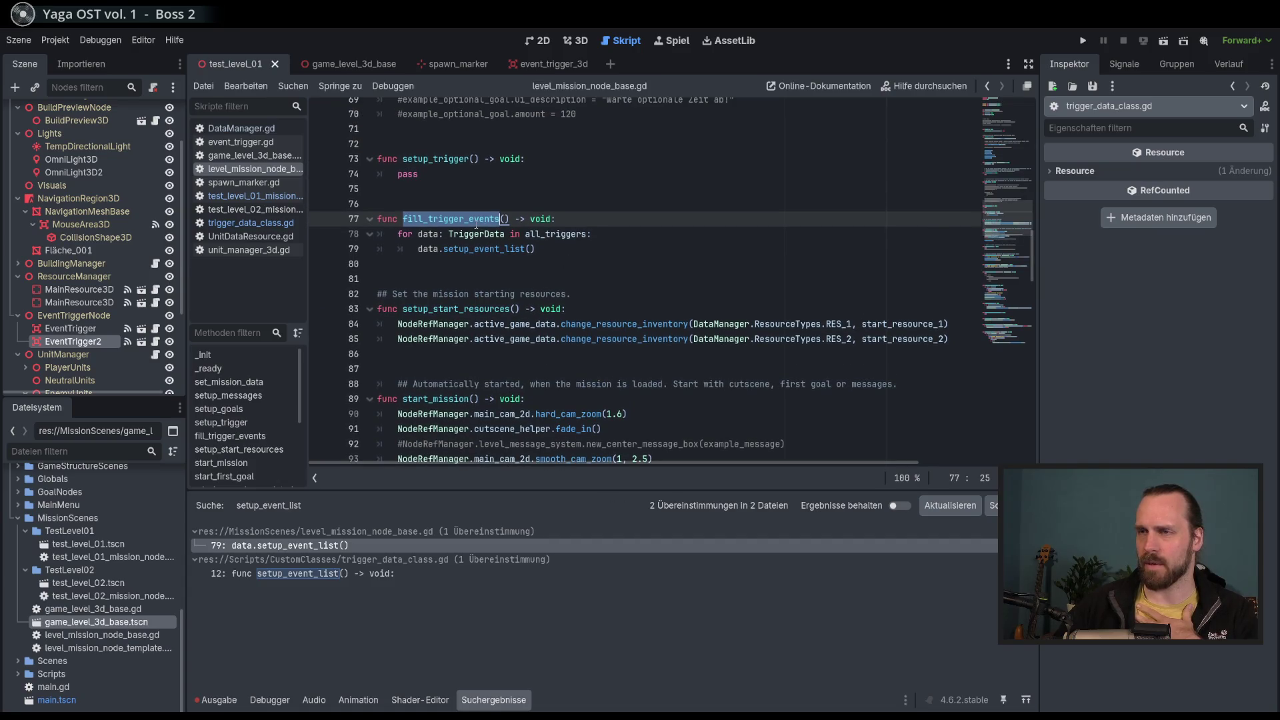
pyautogui.click(602, 253)
pyautogui.press('Up')
pyautogui.click(374, 574)
pyautogui.click(562, 289)
pyautogui.doubleClick(535, 291)
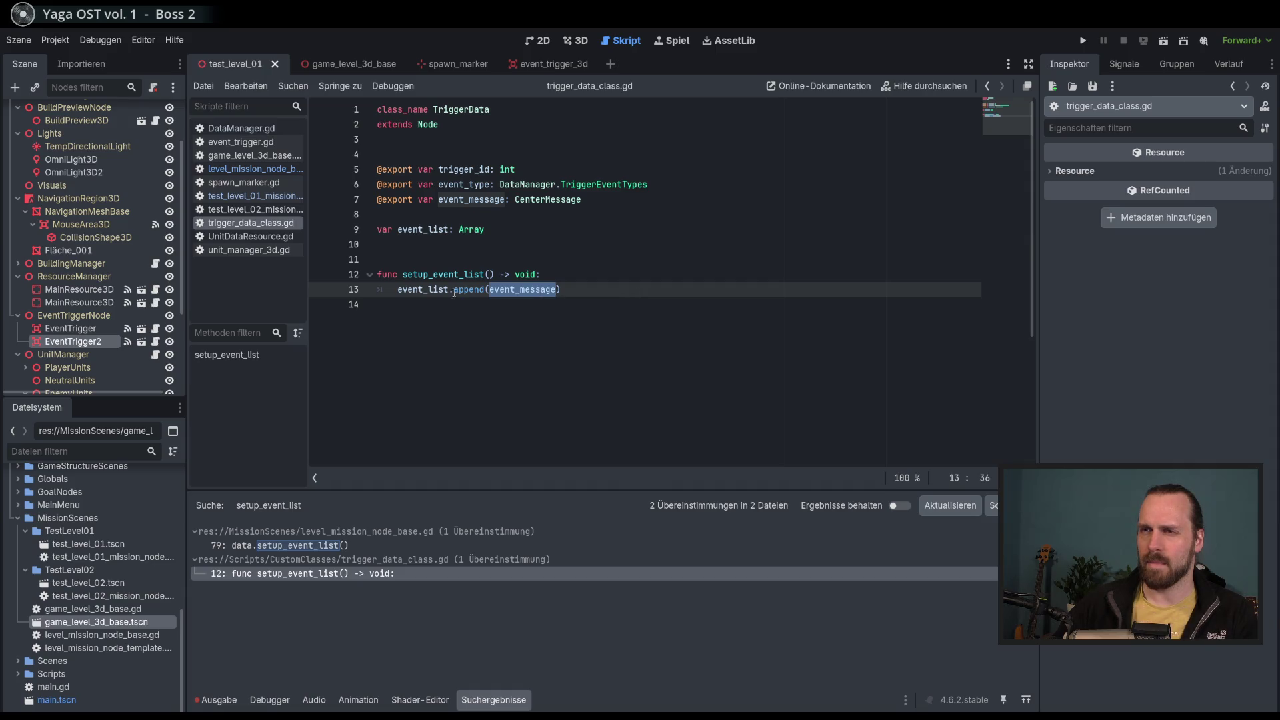
# Step: Review the event_list declaration, setup_event_list header and exported trigger properties in trigger_data_class.gd
pyautogui.keyDown('ctrl'); pyautogui.click(423, 290); pyautogui.keyUp('ctrl')
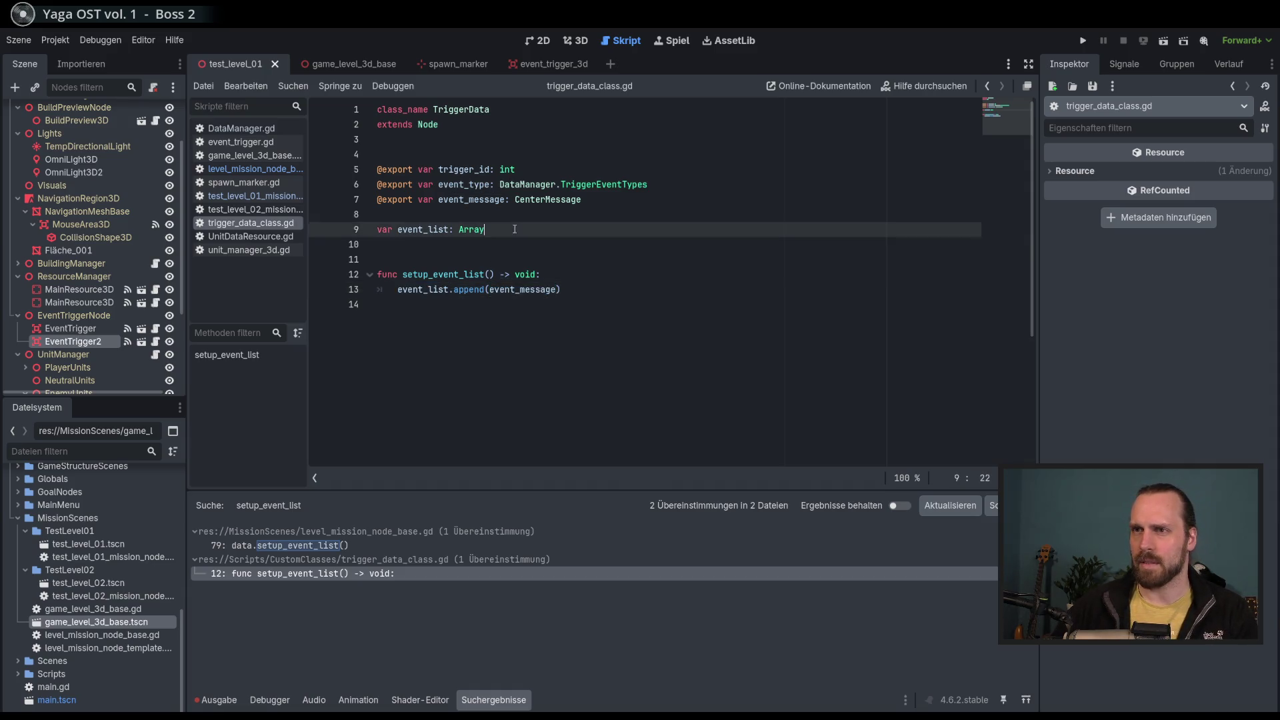
pyautogui.click(590, 288)
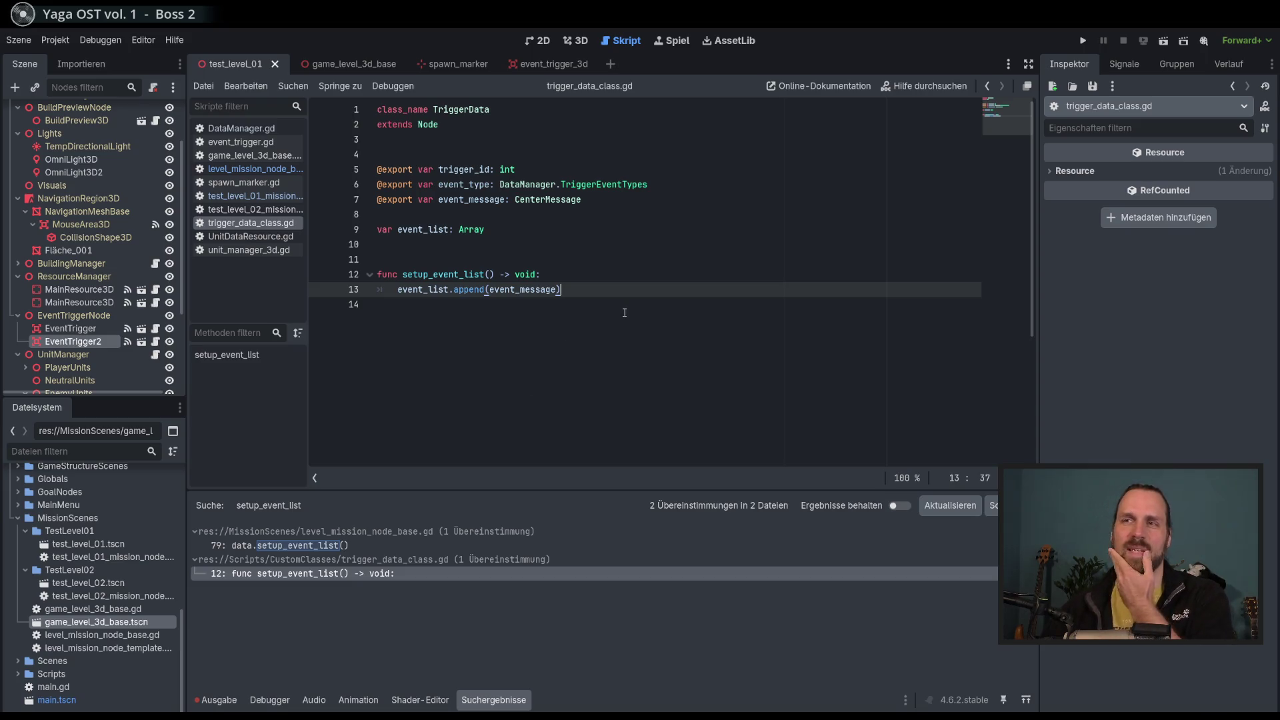
pyautogui.click(636, 282)
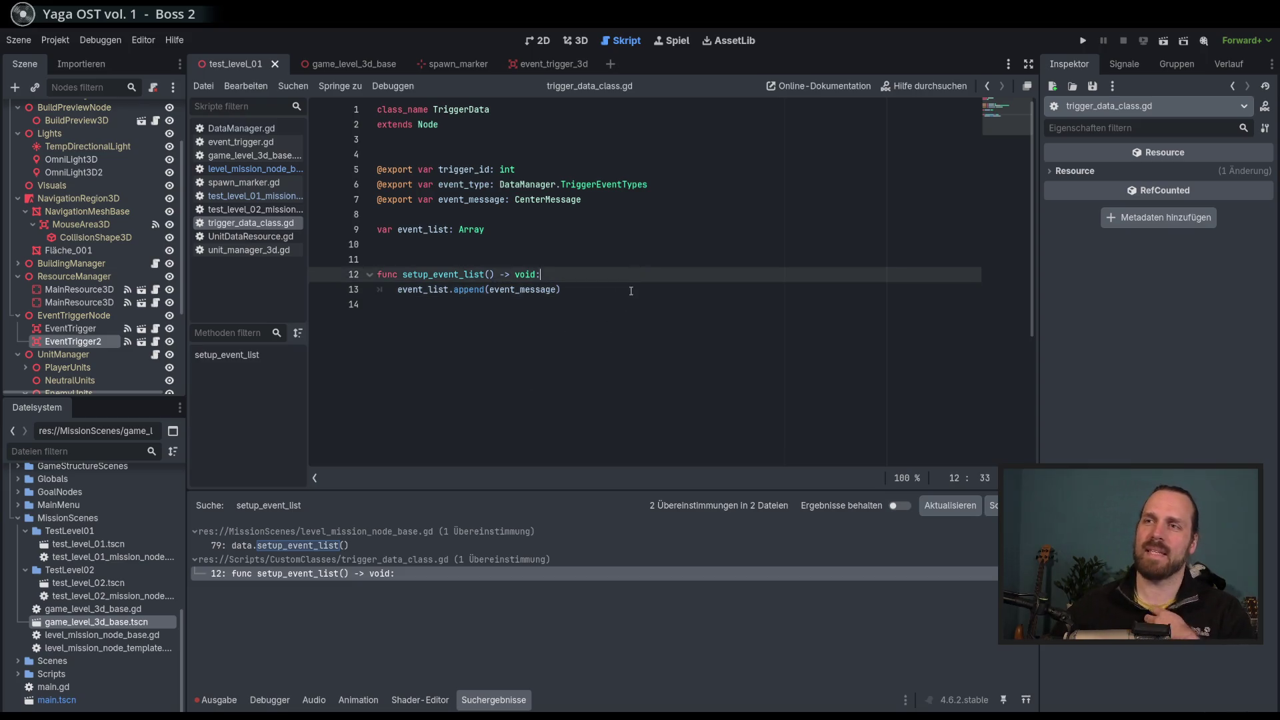
pyautogui.click(636, 287)
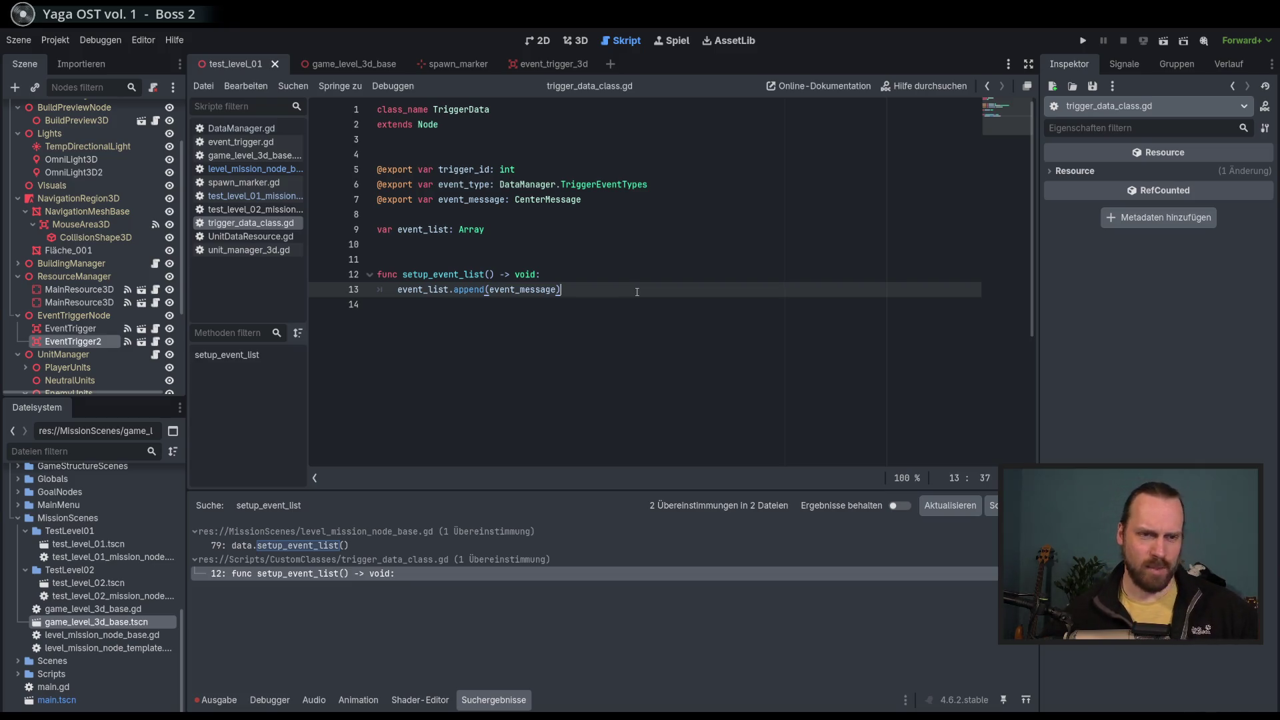
pyautogui.click(597, 279)
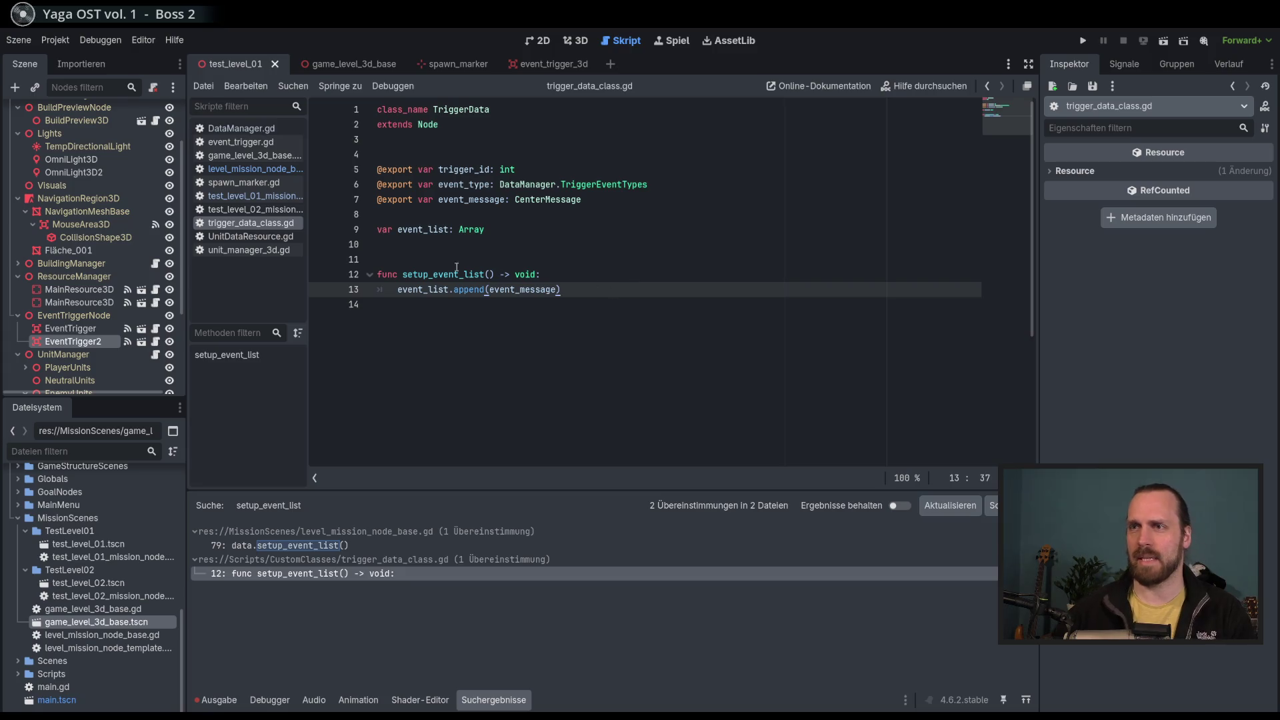
pyautogui.moveTo(377, 169); pyautogui.dragTo(376, 214)
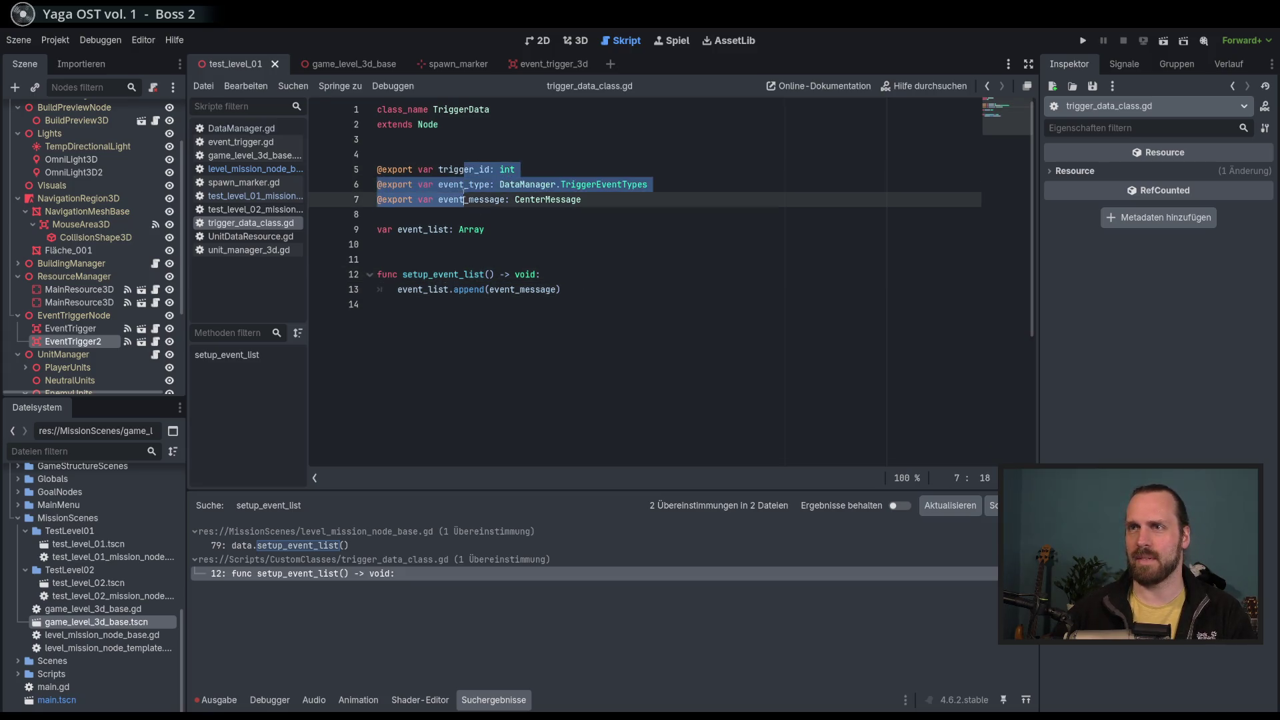
pyautogui.press('Escape')
pyautogui.click(602, 296)
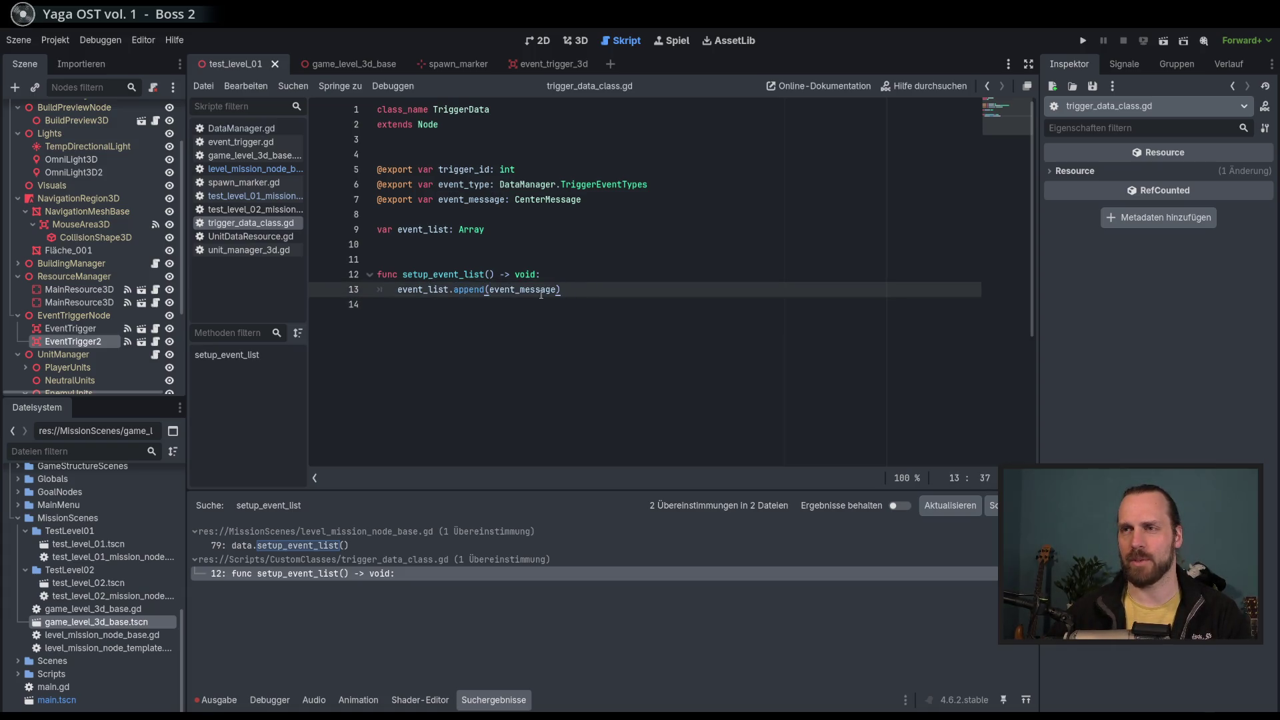
# Step: Check the append line's event_message argument, then open the line 79 call in level_mission_node_base.gd
pyautogui.moveTo(477, 291)
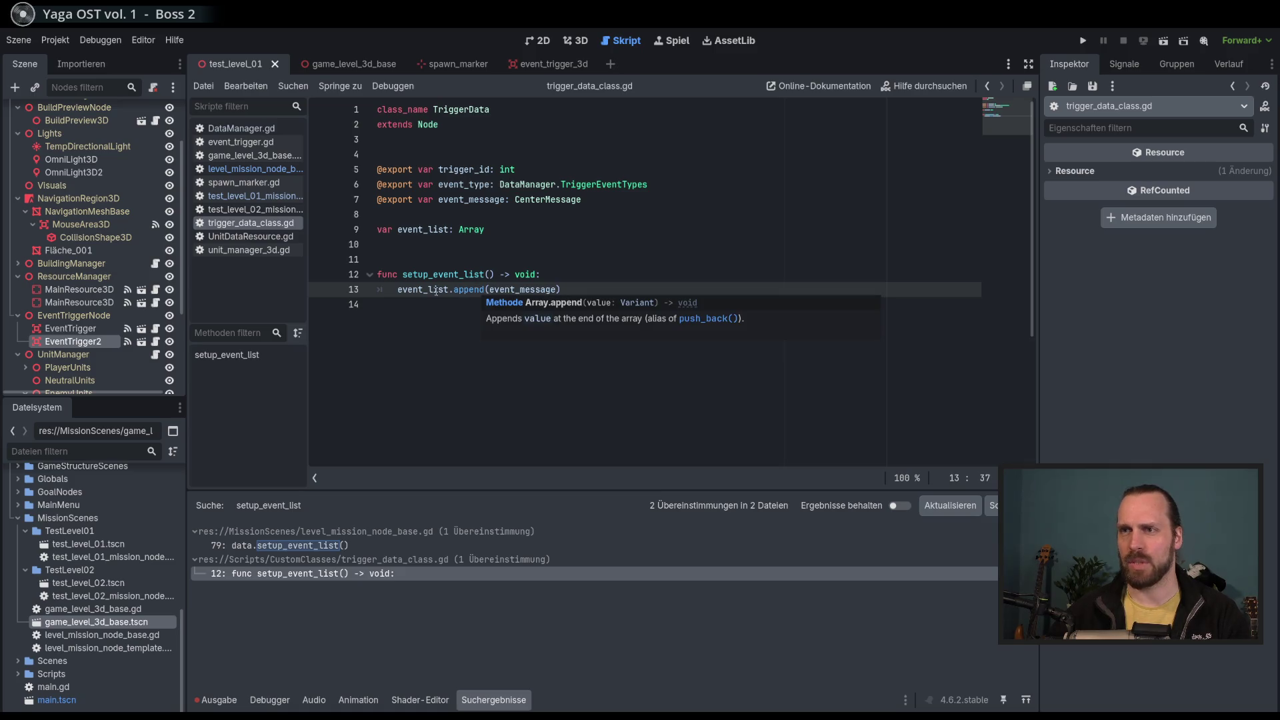
pyautogui.doubleClick(521, 290)
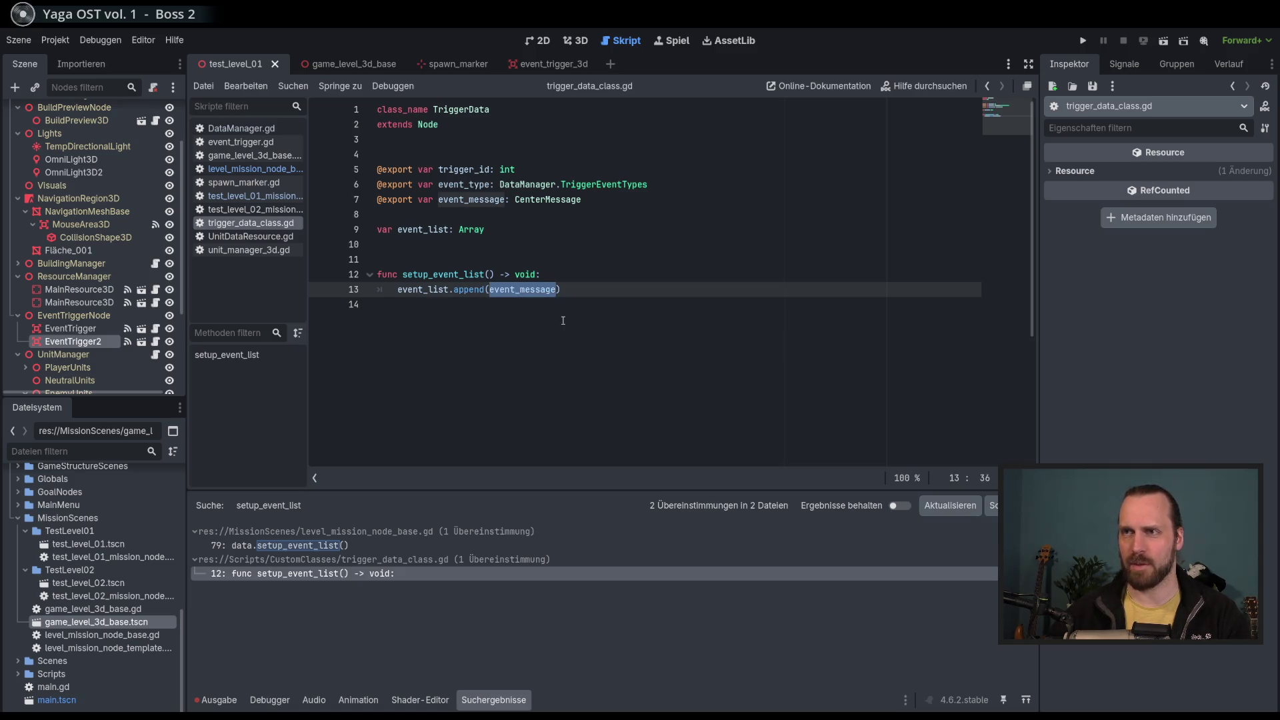
pyautogui.click(419, 291)
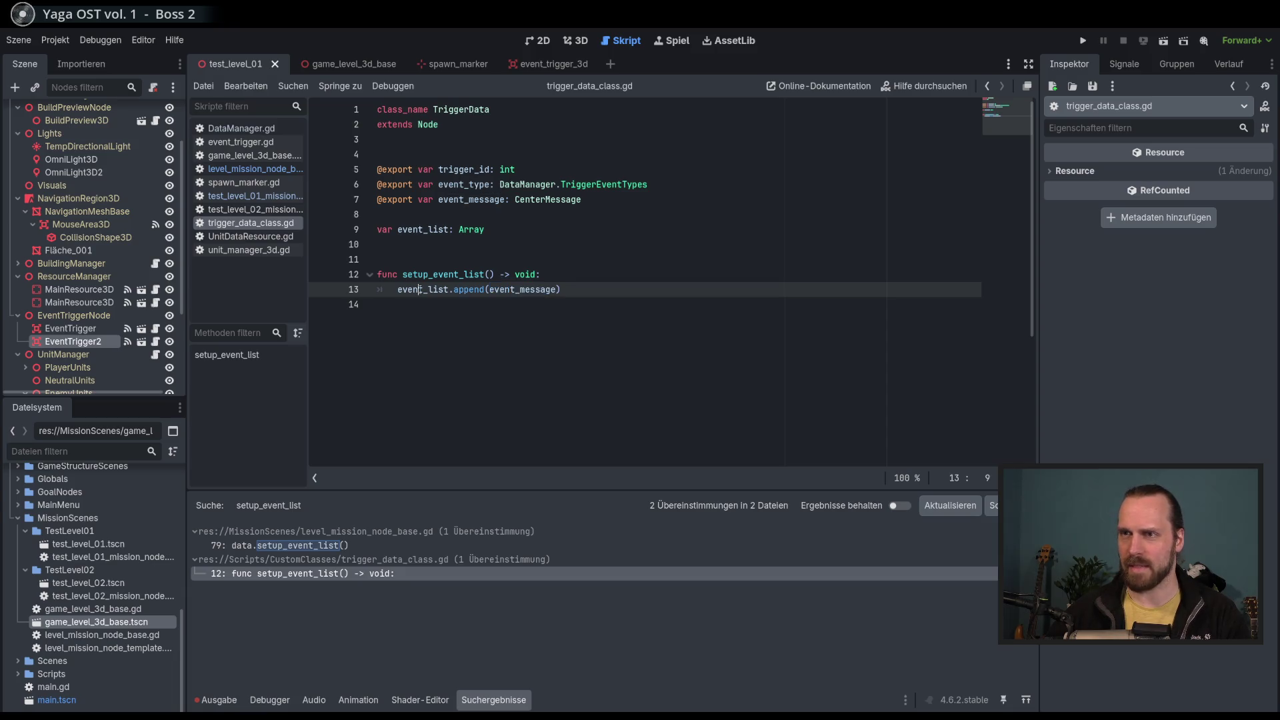
pyautogui.click(497, 325)
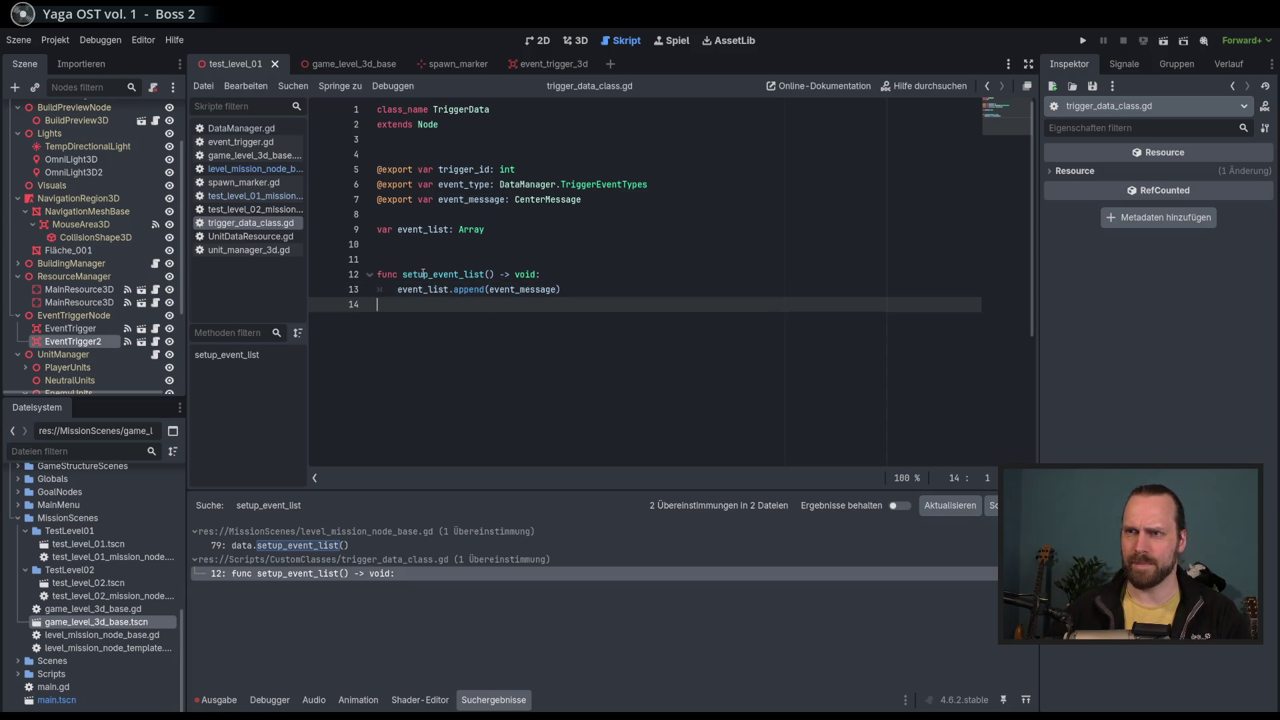
pyautogui.click(280, 545)
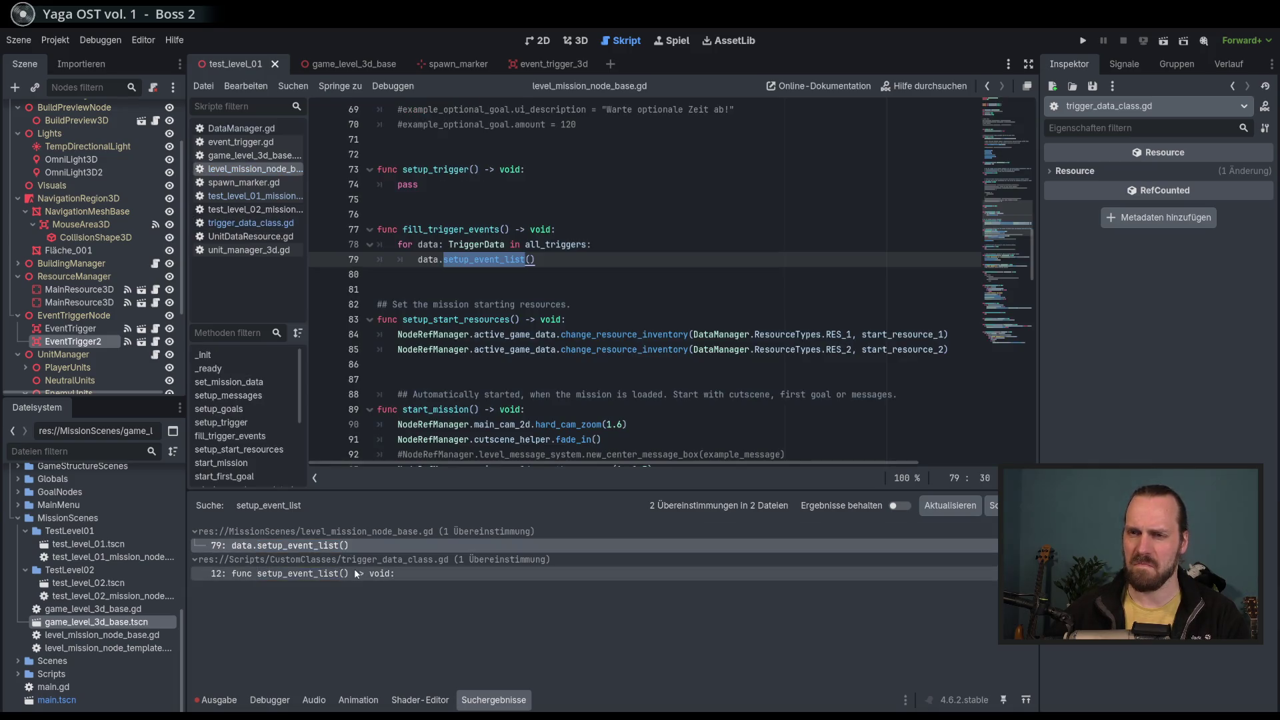
# Step: Search all project scripts for fill_trigger_events
pyautogui.scroll(2, 659, 345)
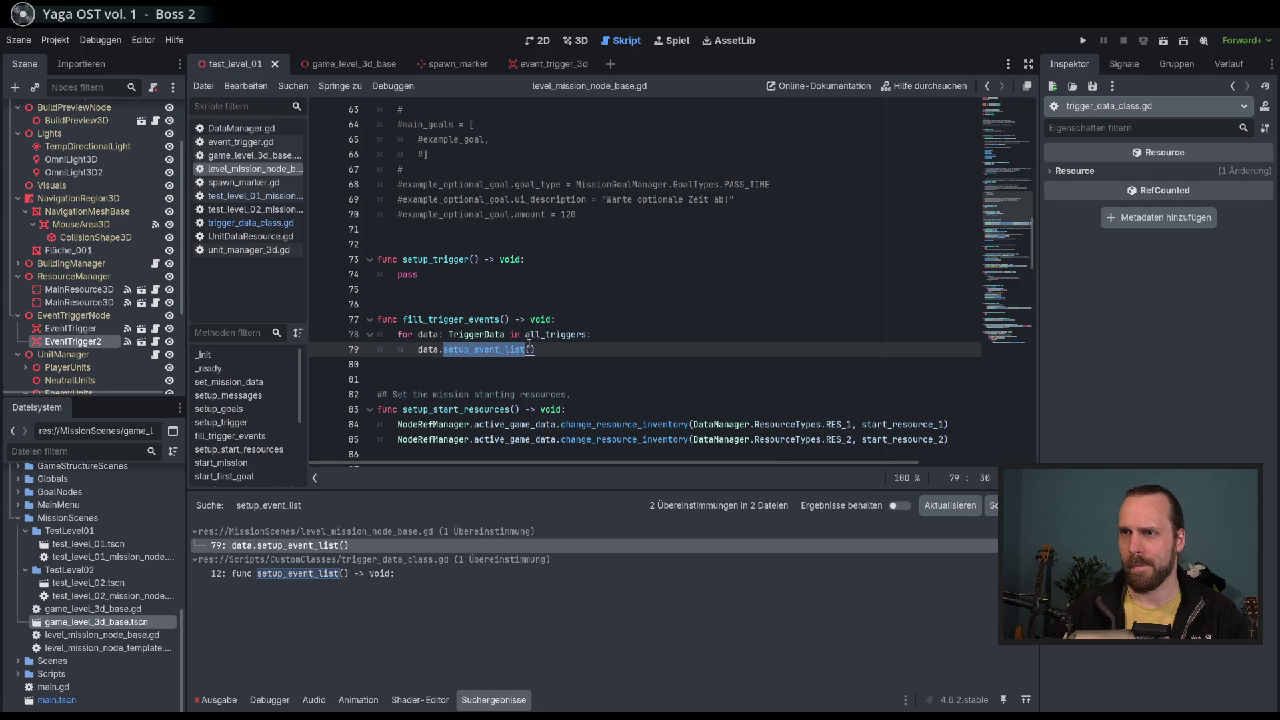
pyautogui.doubleClick(476, 320)
pyautogui.hotkey('ctrl', 'shift', 'f')
pyautogui.click(631, 434)
# Step: Inspect the fill_trigger_events call in _ready and its definition, then reopen trigger_data_class.gd
pyautogui.click(362, 543)
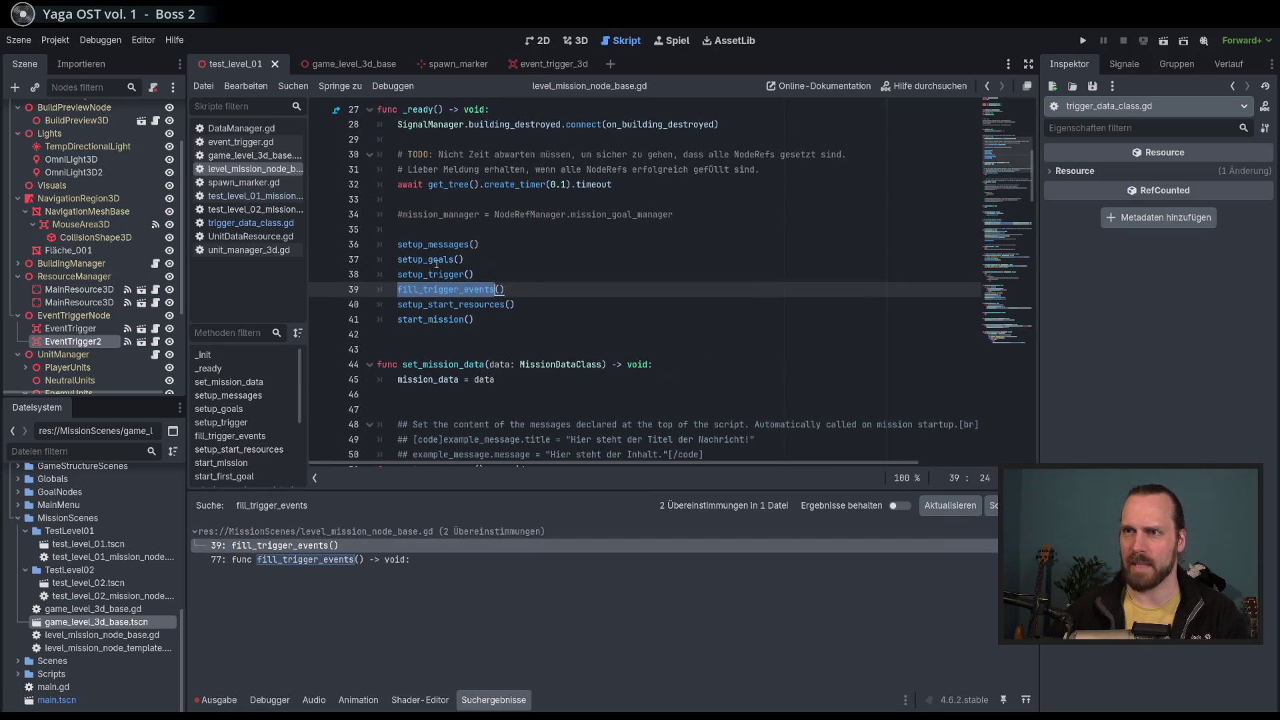
pyautogui.click(553, 291)
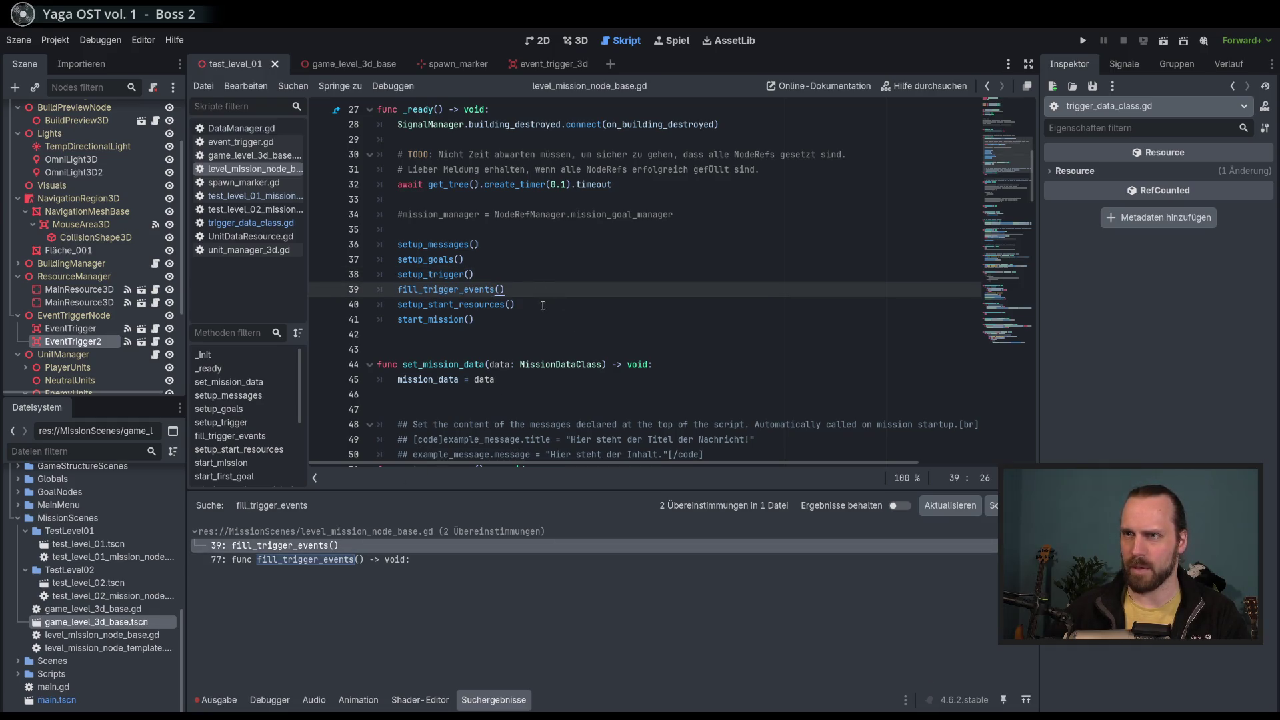
pyautogui.click(369, 562)
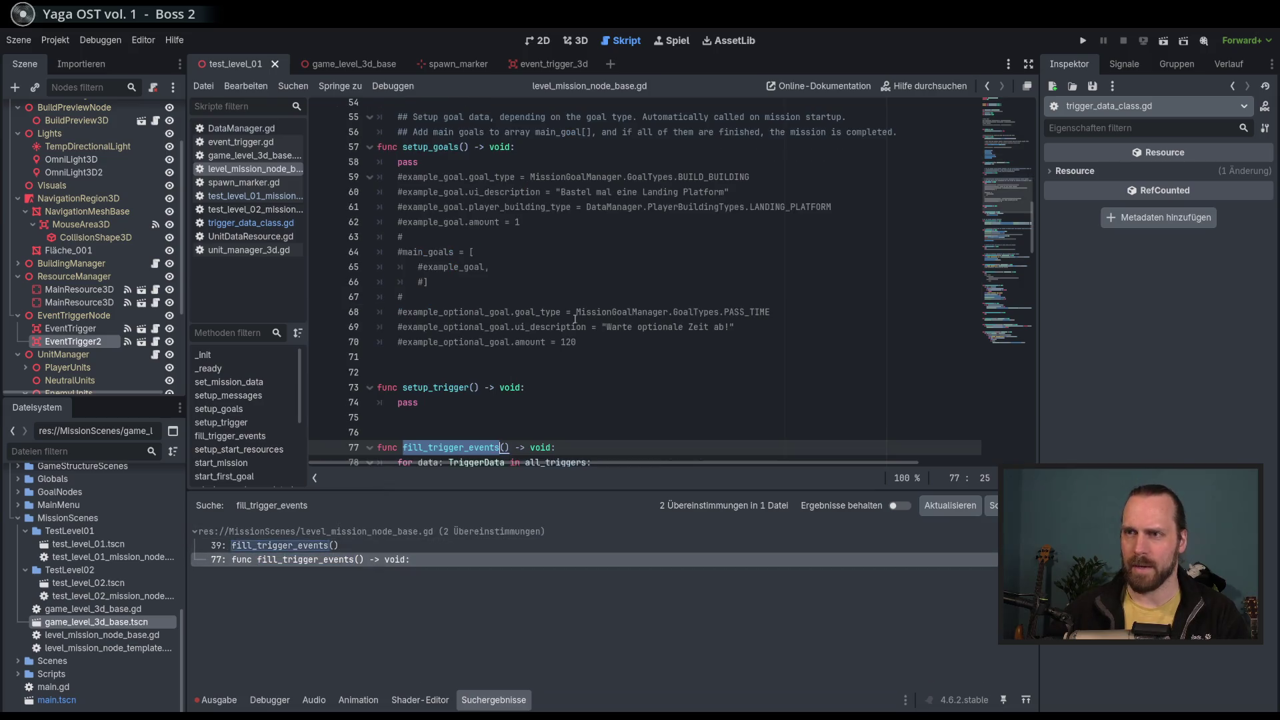
pyautogui.scroll(-3, 507, 371)
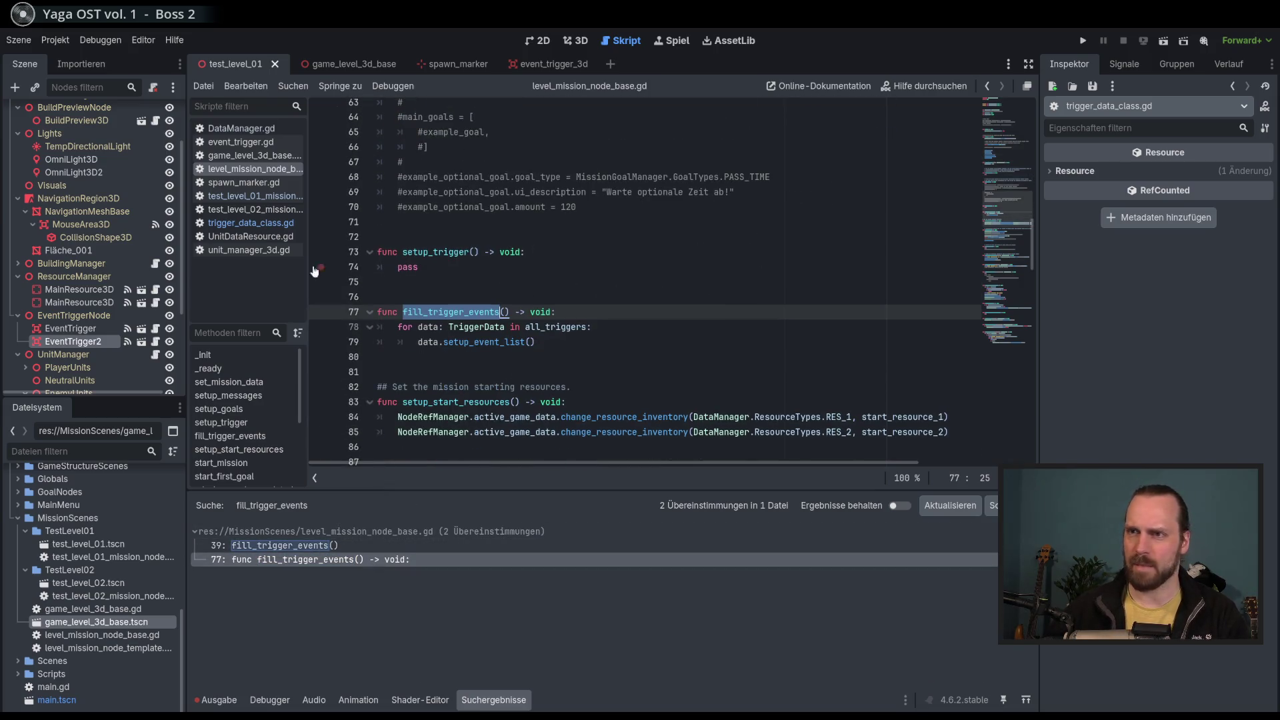
pyautogui.click(251, 223)
pyautogui.click(578, 279)
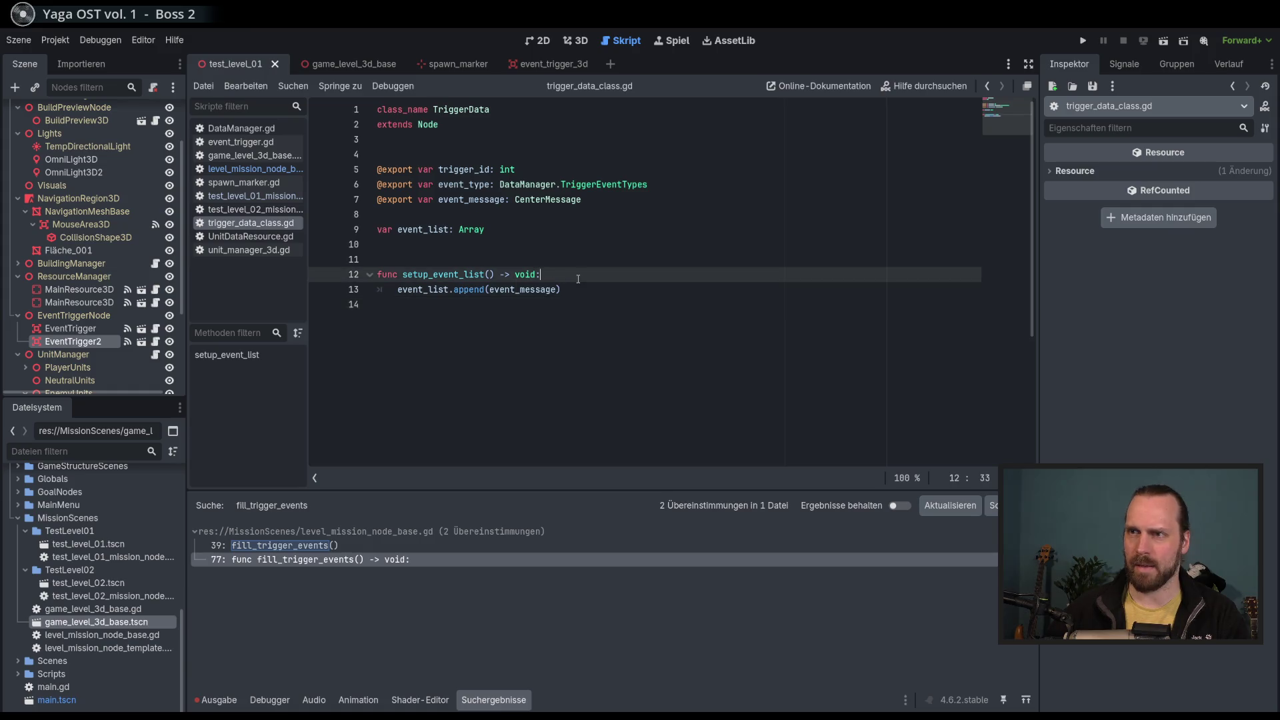
# Step: Wrap the event_list append call in an 'if event_message:' check and save
pyautogui.press('Return')
pyautogui.write('if eve')
pyautogui.press('Down')
pyautogui.press('Return')
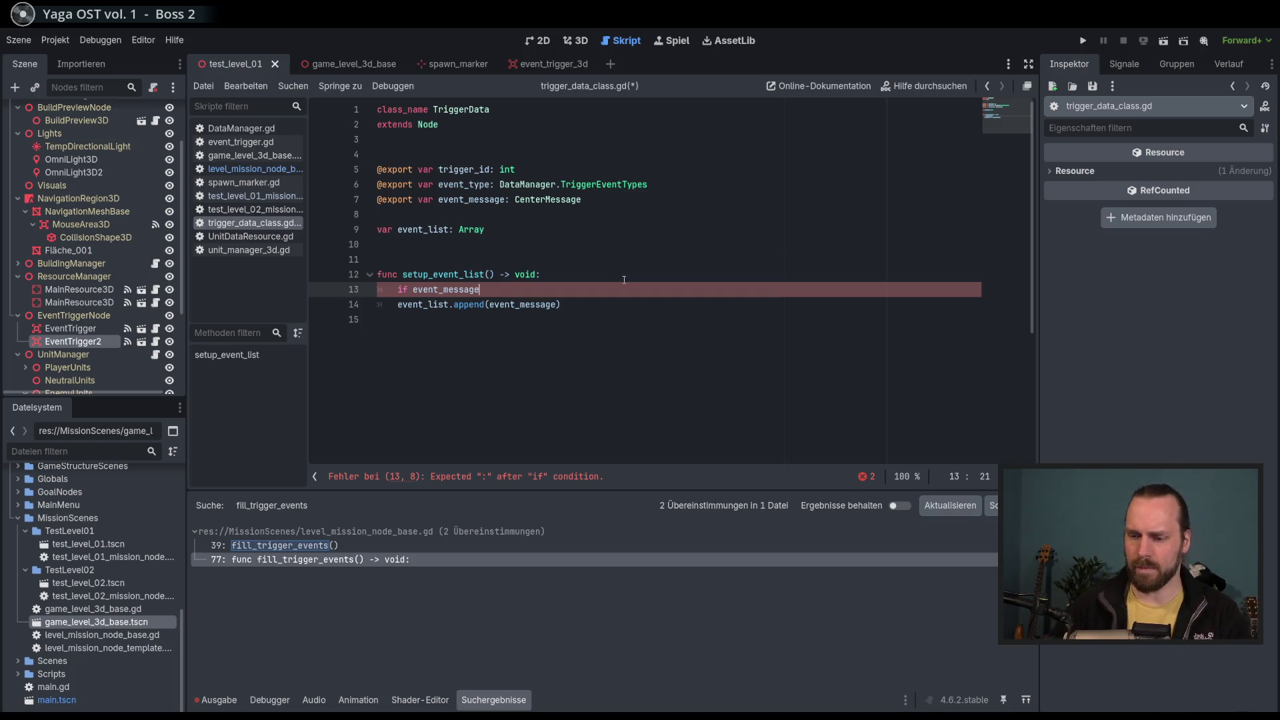
pyautogui.press('Down')
pyautogui.press('Home')
pyautogui.press('Tab')
pyautogui.press('End')
pyautogui.hotkey('ctrl', 's')
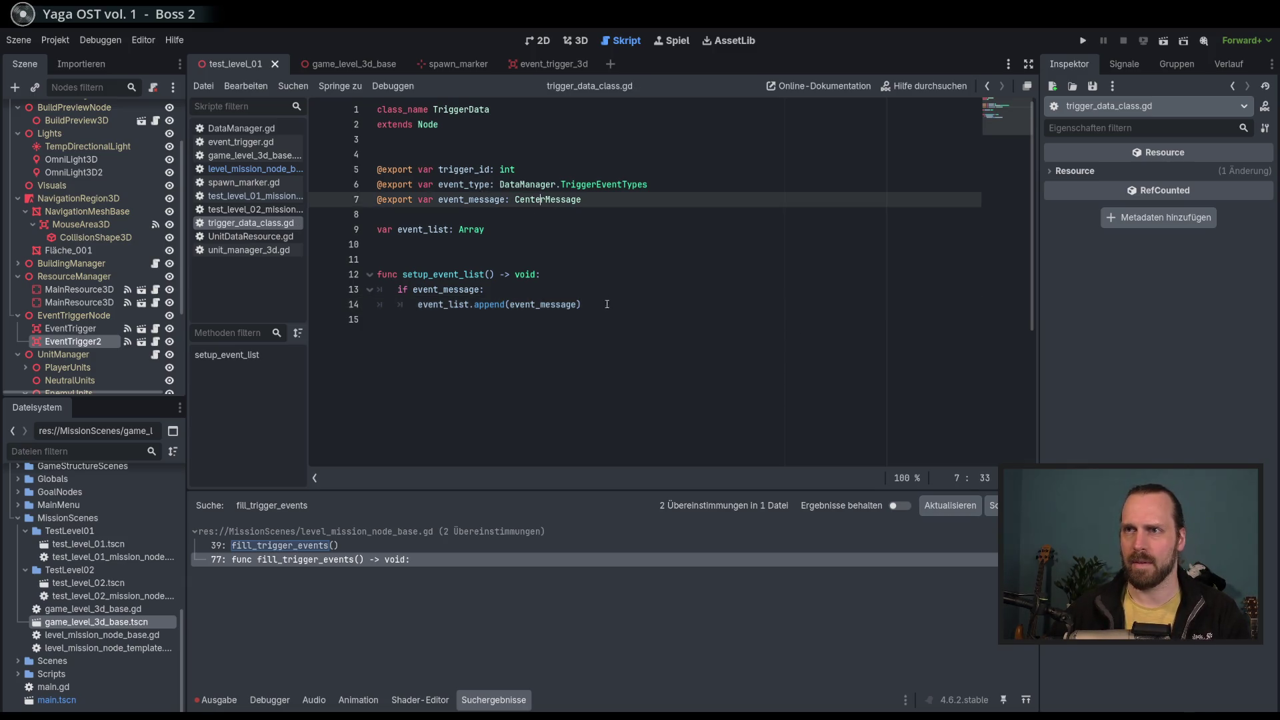
# Step: Add print("Event Message drin") under the if check and save trigger_data_class.gd
pyautogui.click(605, 292)
pyautogui.click(617, 305)
pyautogui.doubleClick(451, 289)
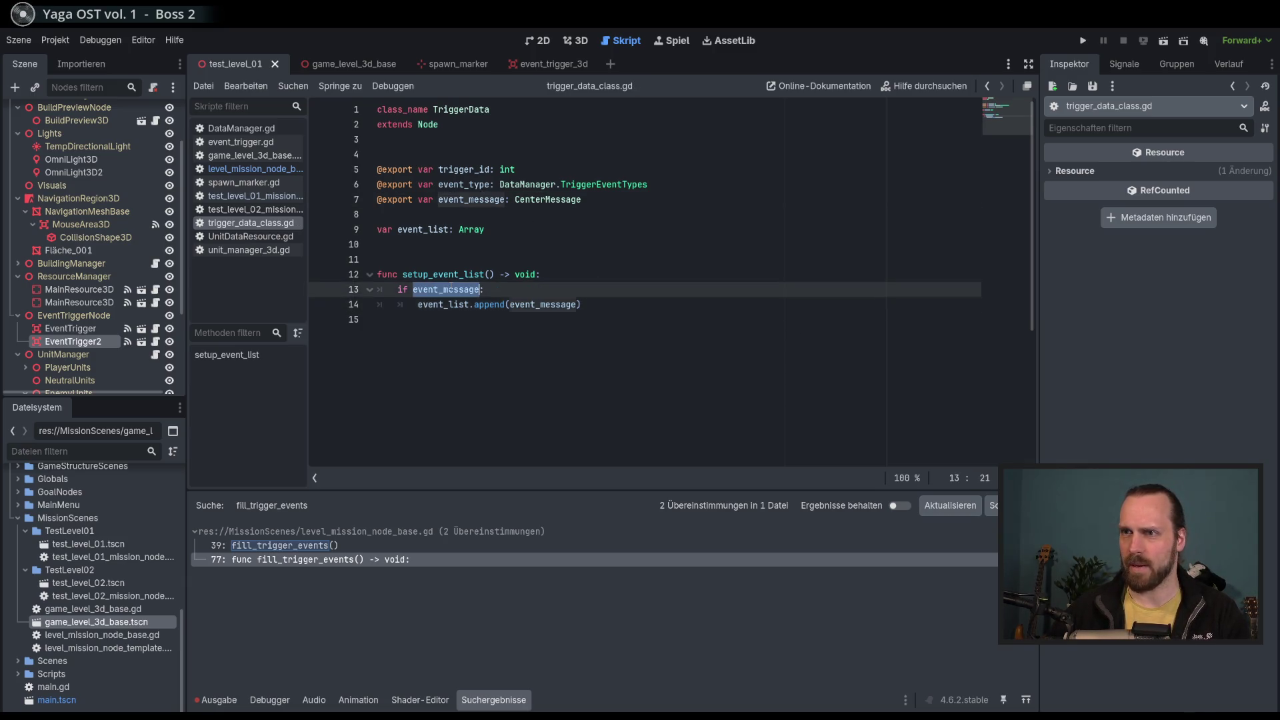
pyautogui.click(626, 291)
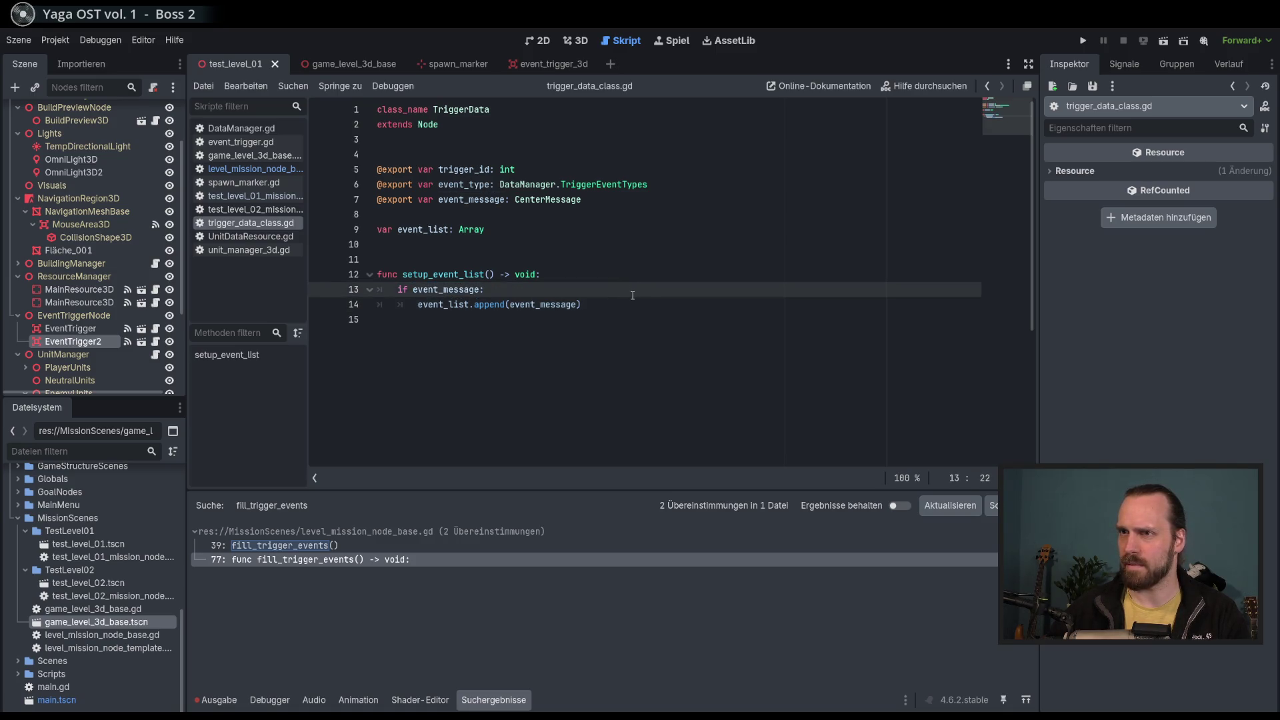
pyautogui.press('Return')
pyautogui.write('print(')
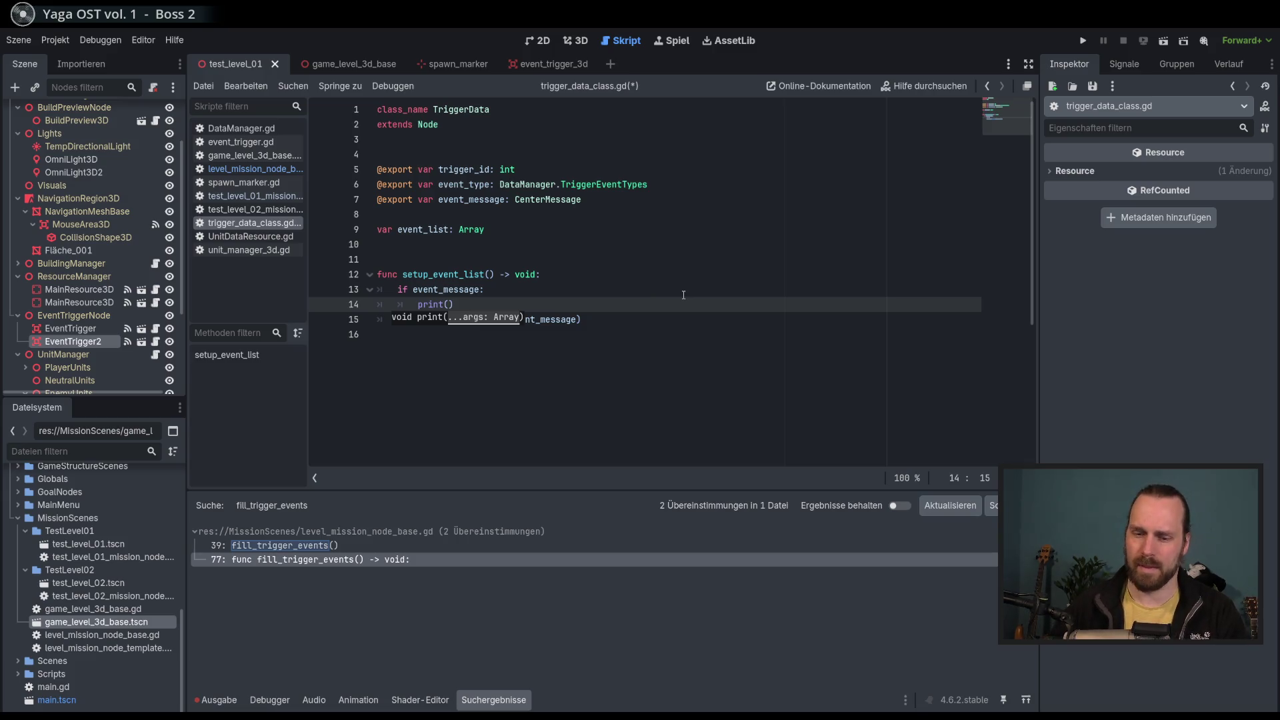
pyautogui.write('"')
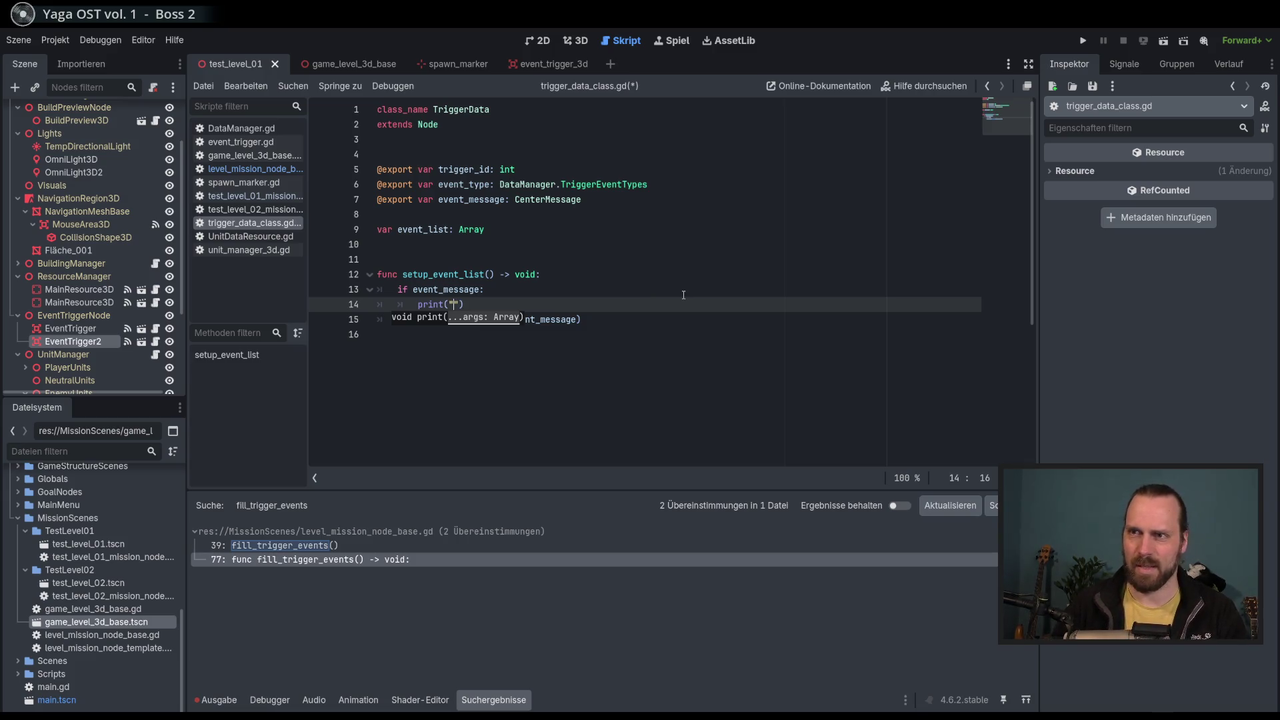
pyautogui.write('Event MEssa')
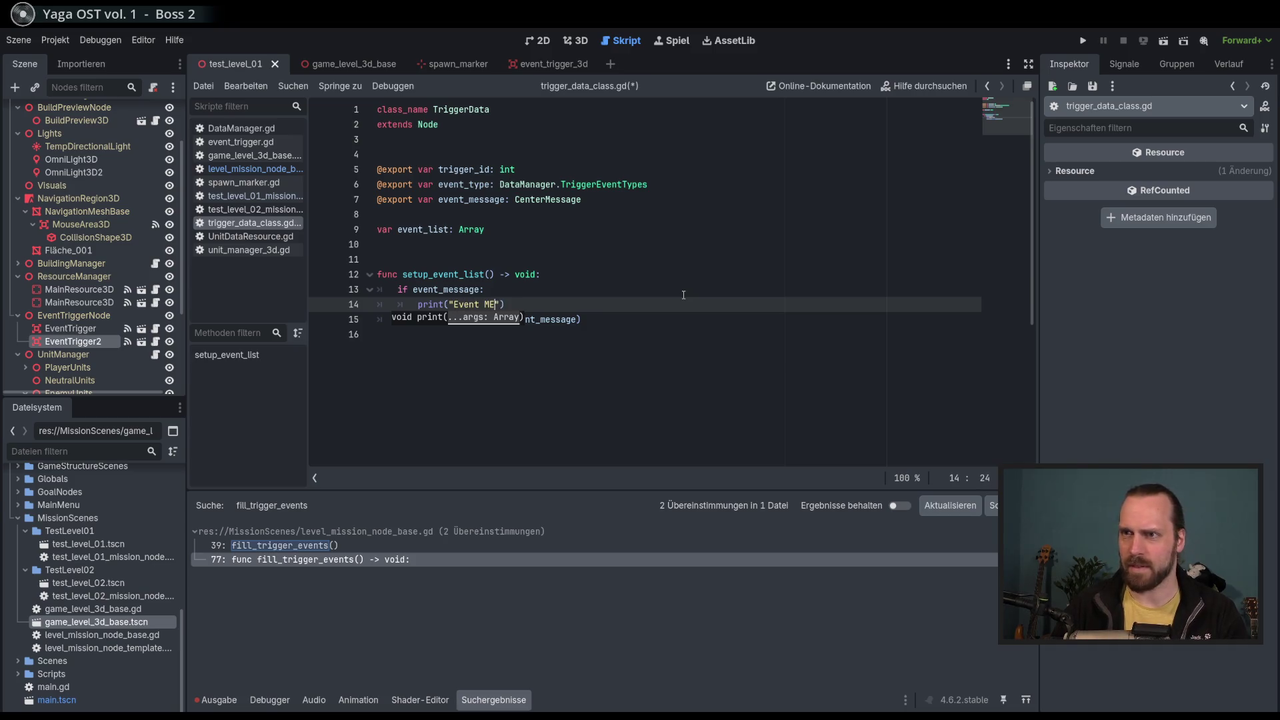
pyautogui.press('BackSpace')
pyautogui.press('BackSpace')
pyautogui.press('BackSpace')
pyautogui.write('Message d')
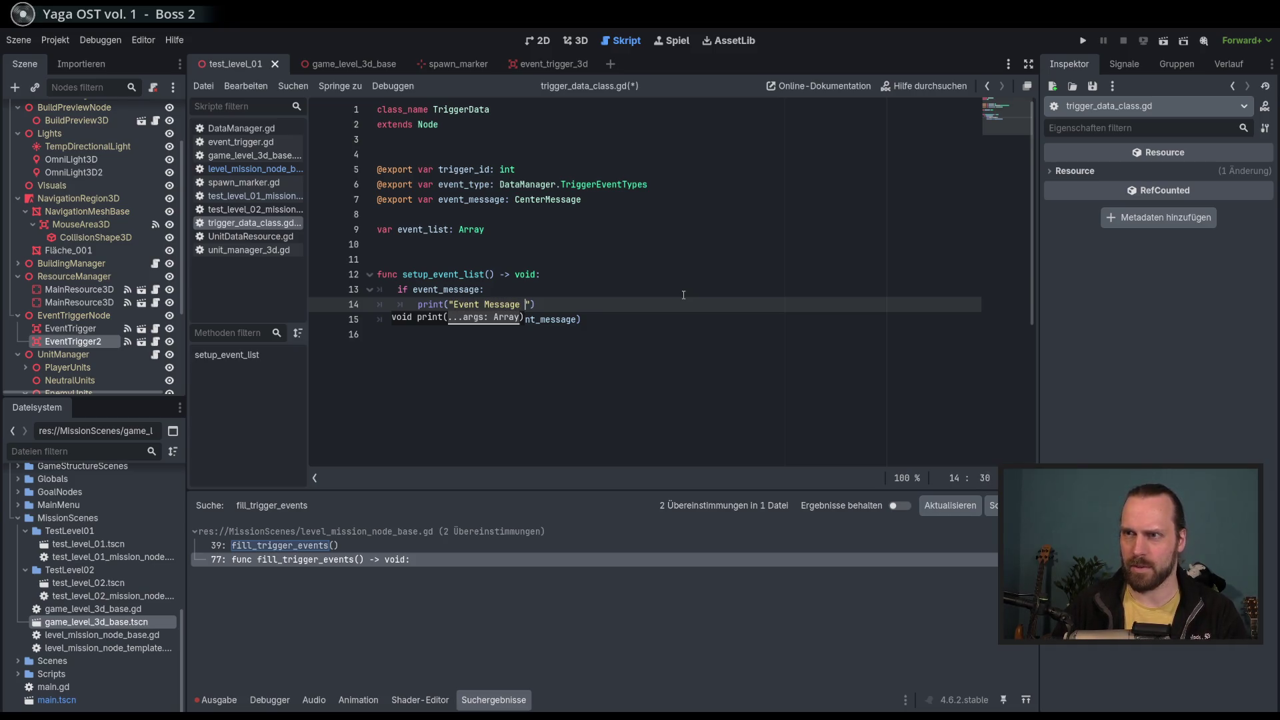
pyautogui.write('rin')
pyautogui.press('End')
pyautogui.hotkey('ctrl', 's')
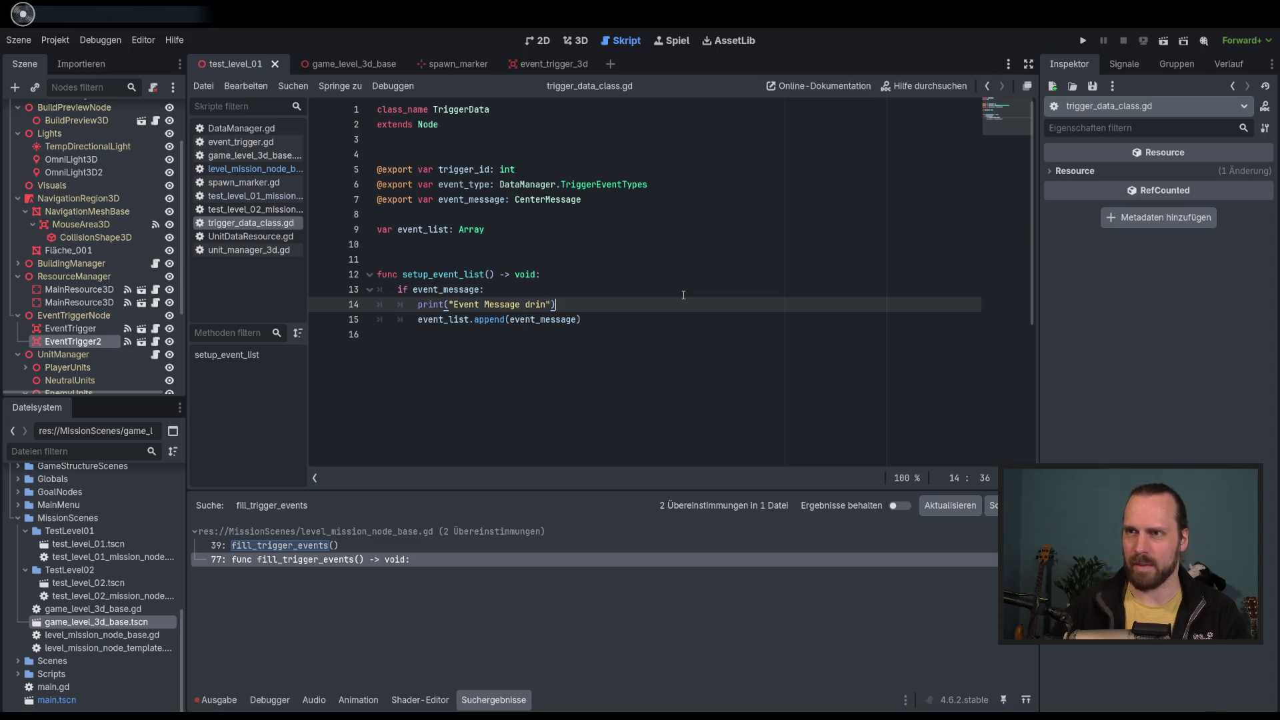
pyautogui.click(745, 319)
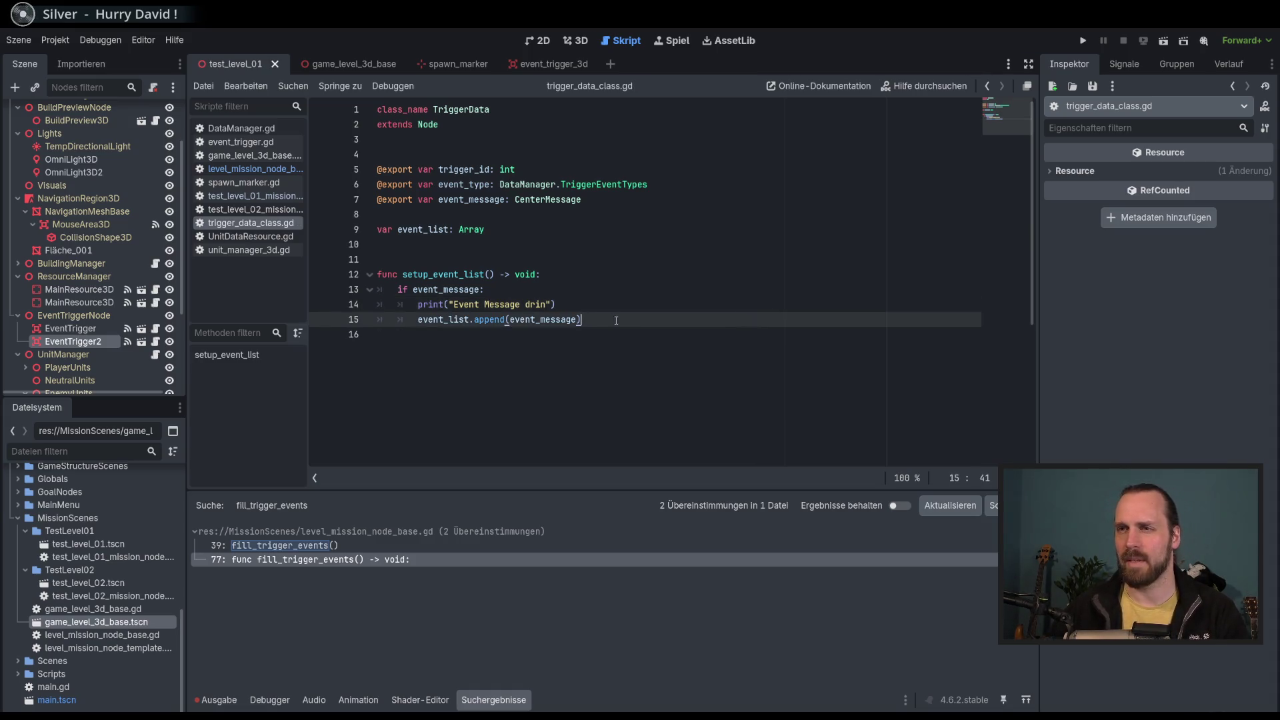
# Step: Delete the "Event Message drin" debug print line
pyautogui.doubleClick(492, 308)
pyautogui.moveTo(592, 306); pyautogui.dragTo(573, 292)
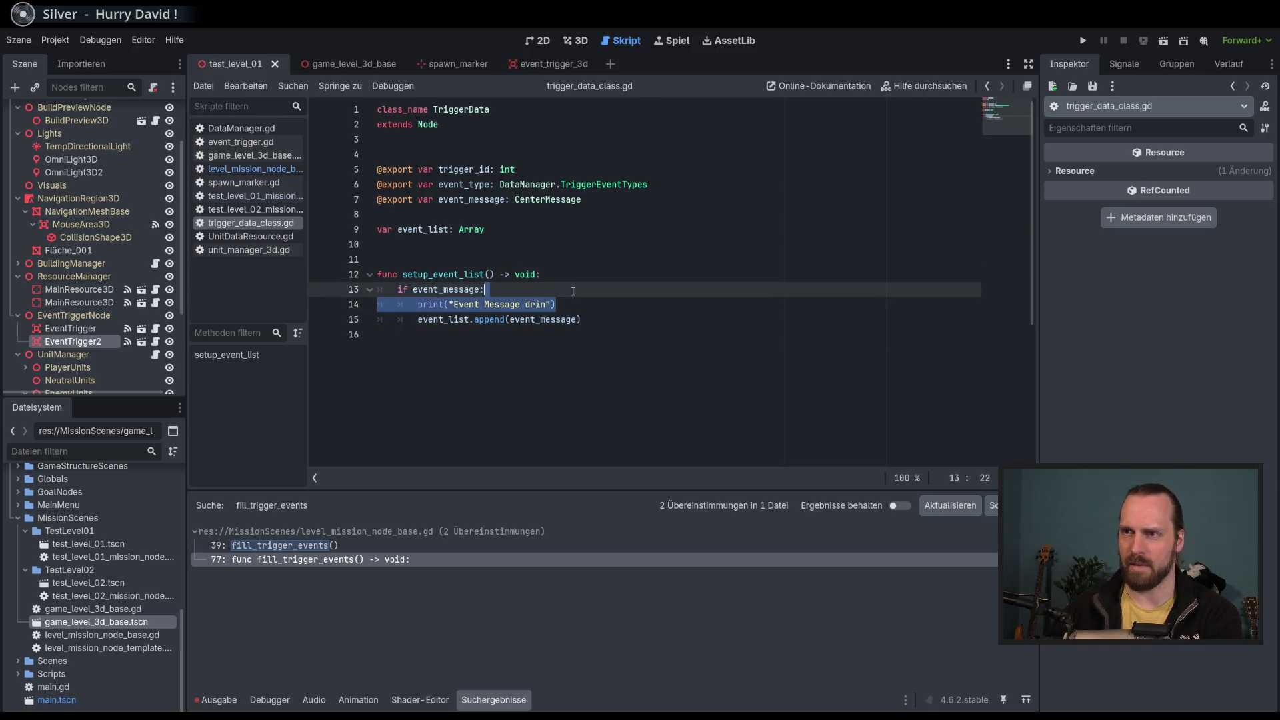
pyautogui.press('BackSpace')
pyautogui.click(627, 361)
# Step: Add print(event_list) after the if block at function level, save, and run the project
pyautogui.press('Up')
pyautogui.press('End')
pyautogui.press('Return')
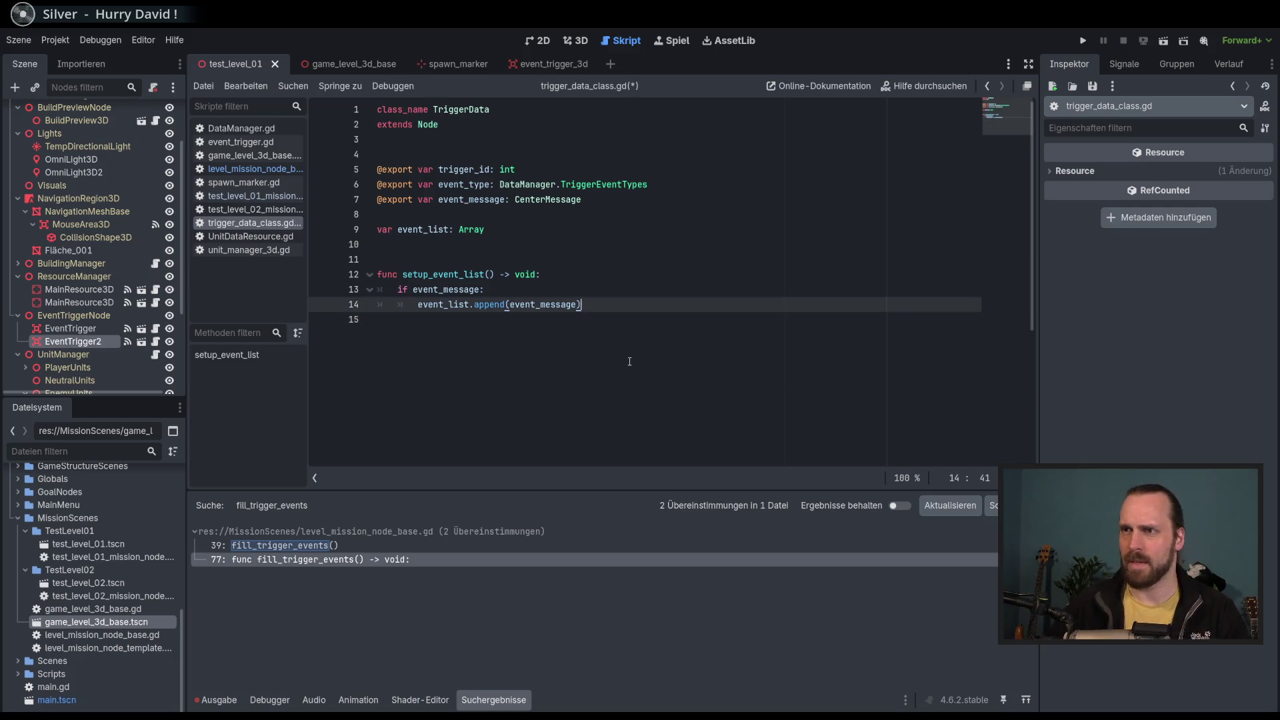
pyautogui.press('Return')
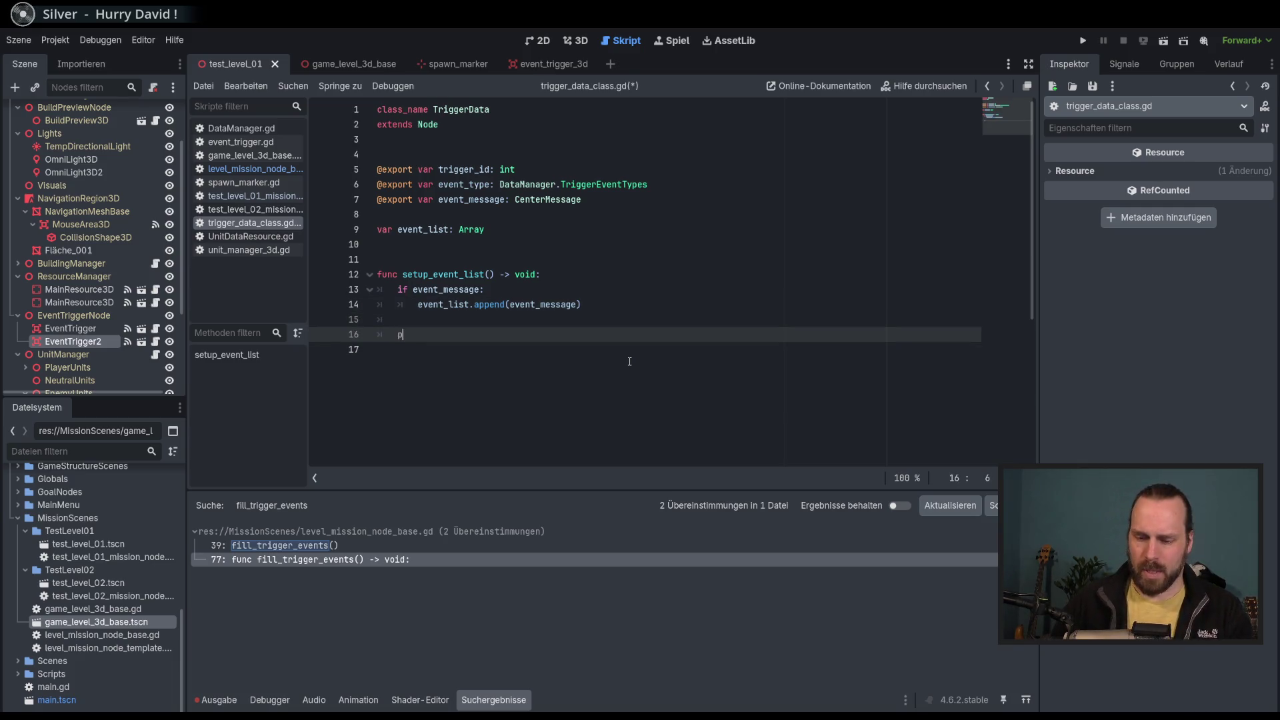
pyautogui.write('pr')
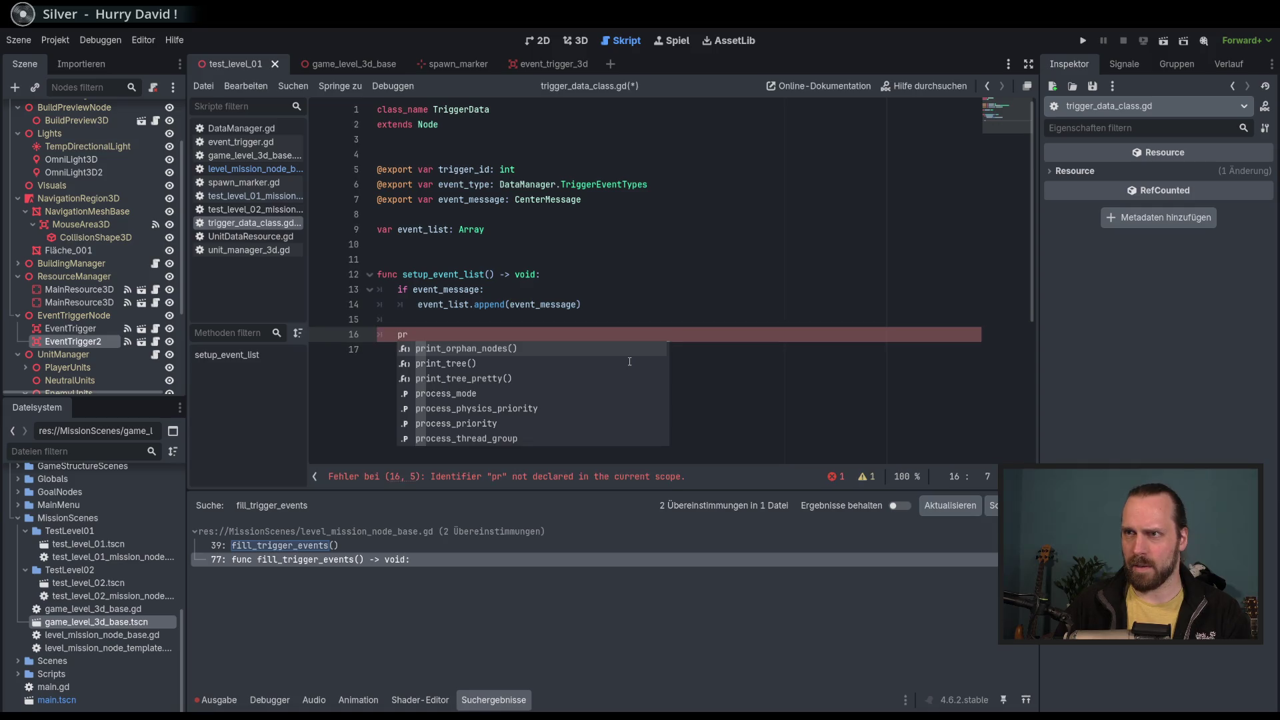
pyautogui.write('int(')
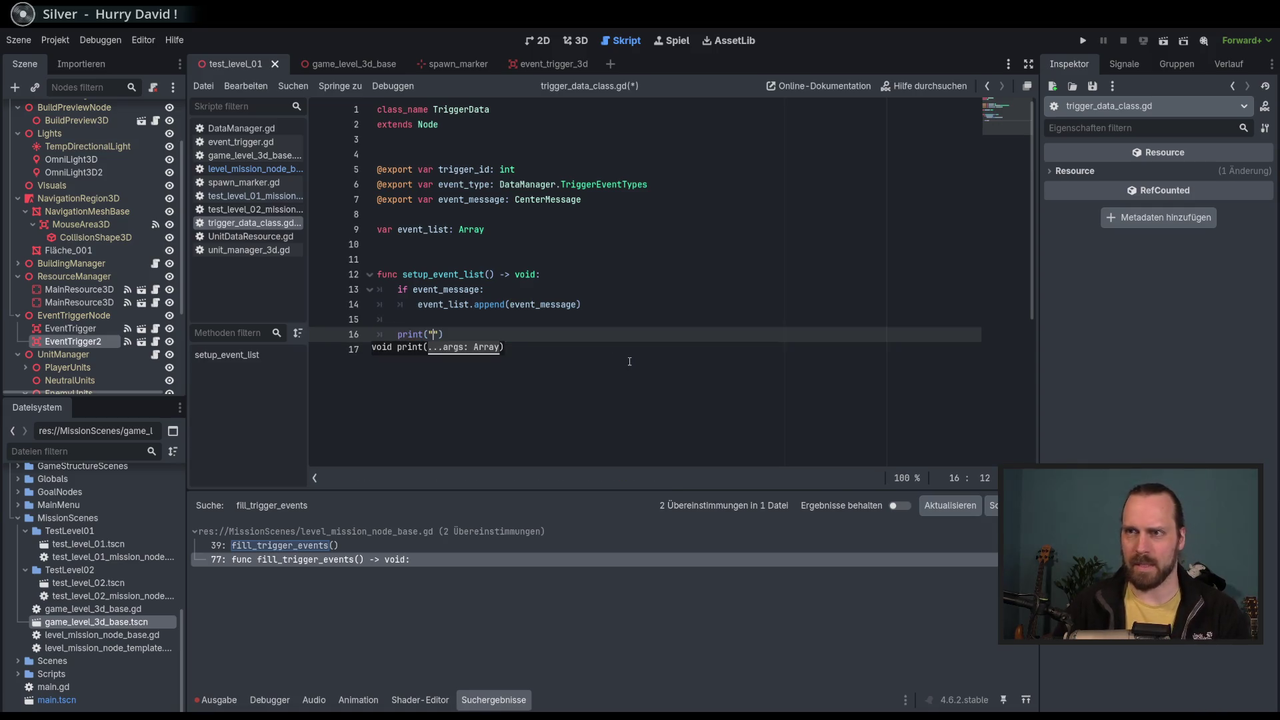
pyautogui.write('even')
pyautogui.press('Return')
pyautogui.write(')')
pyautogui.hotkey('ctrl', 's')
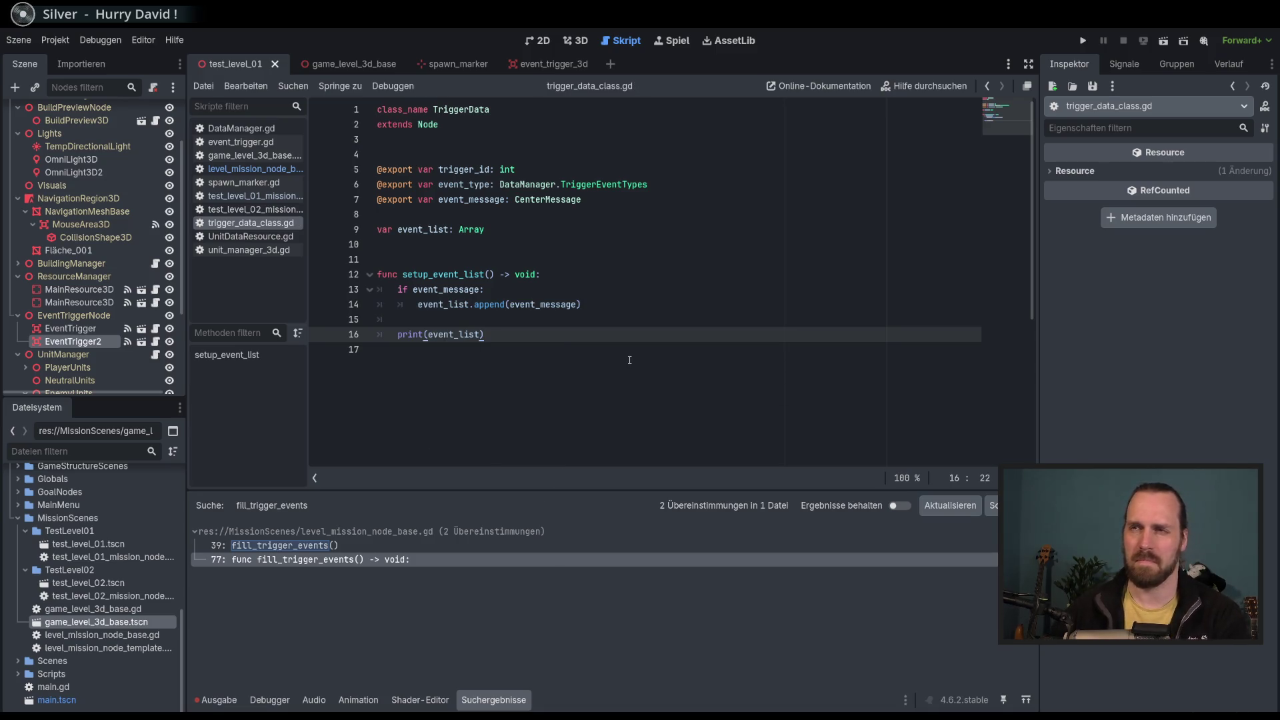
pyautogui.press('F5')
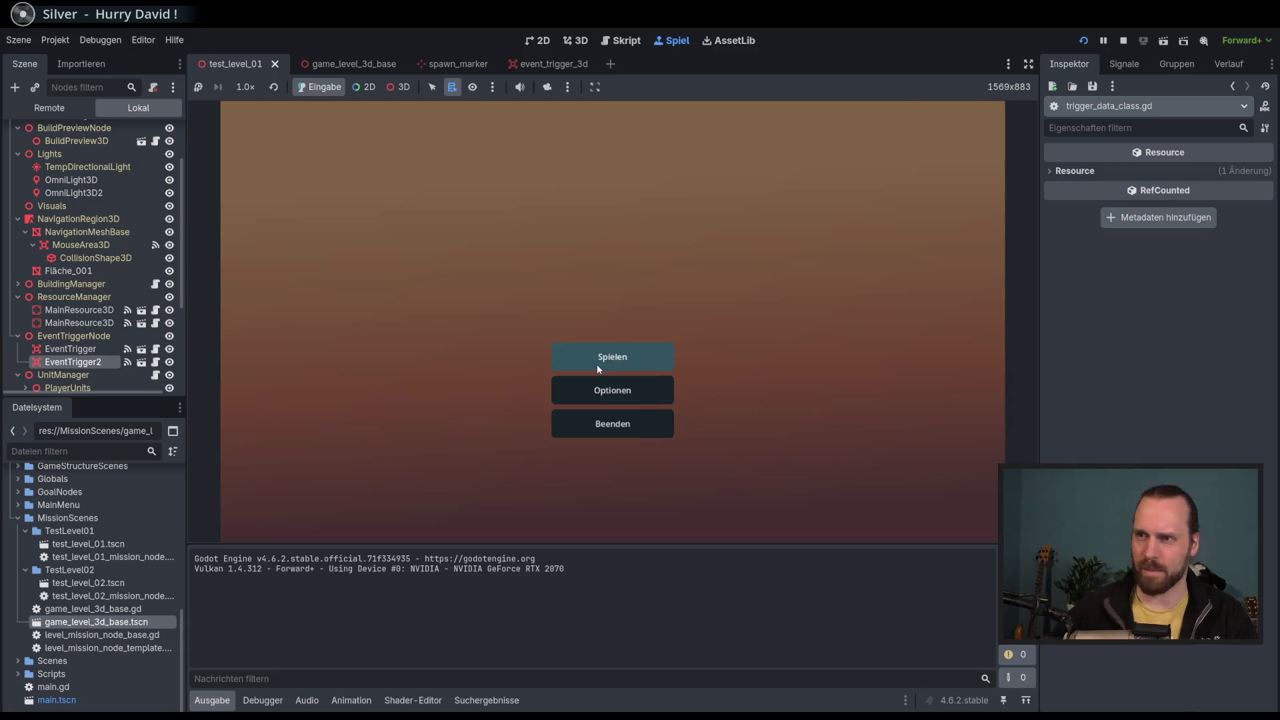
# Step: Play Test Mission 01 until the event list prints in Output, then stop the game
pyautogui.click(598, 365)
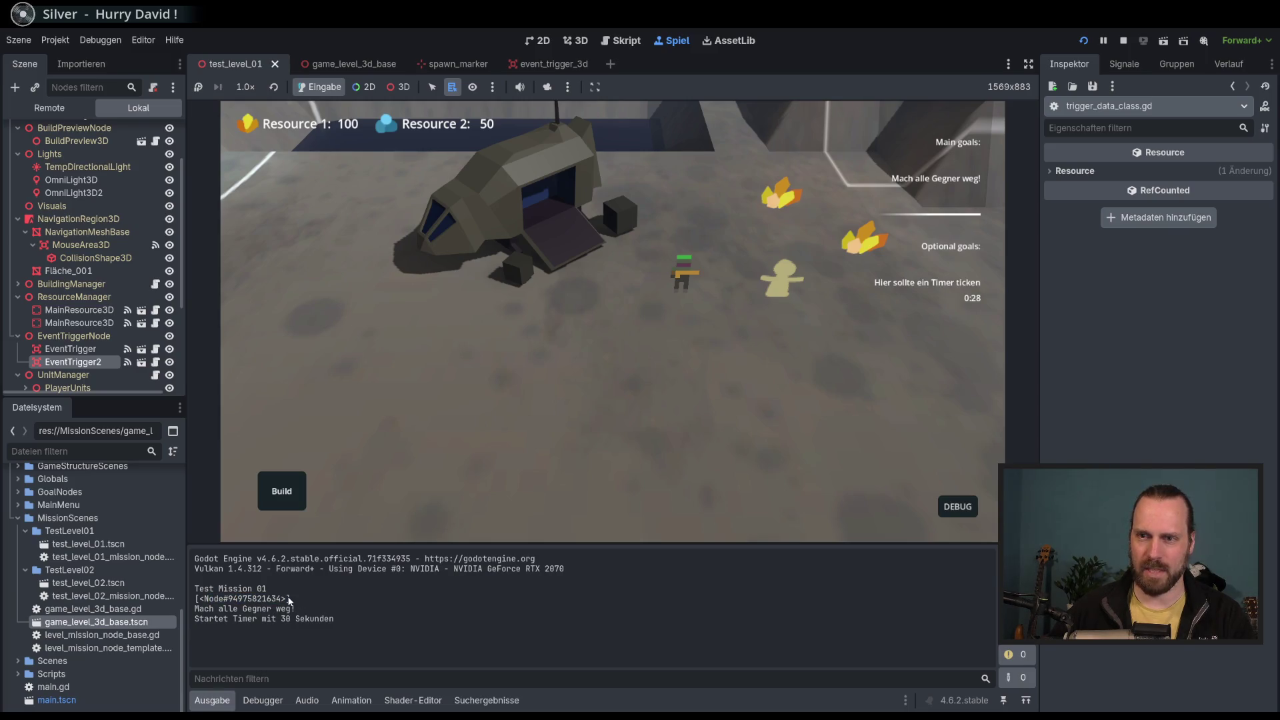
pyautogui.press('F8')
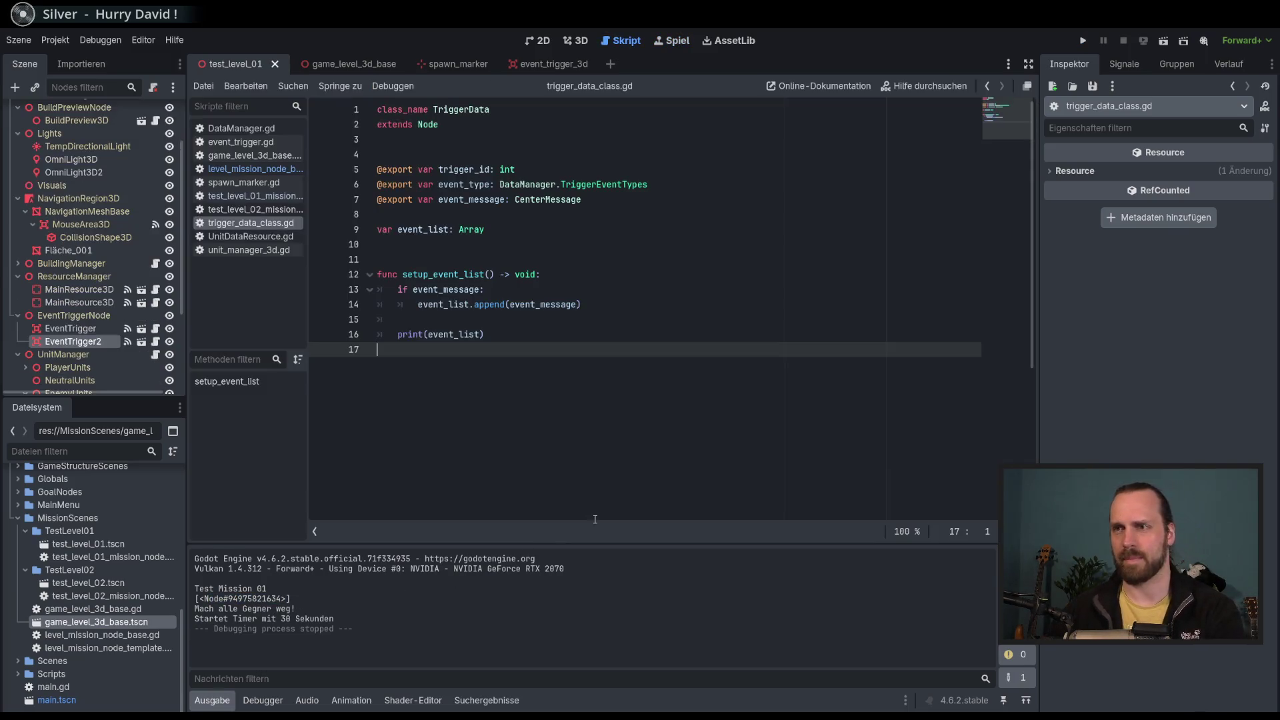
# Step: Rewrite line 16 as print("Event Liste: %s" % event_list) and relaunch the game
pyautogui.click(529, 336)
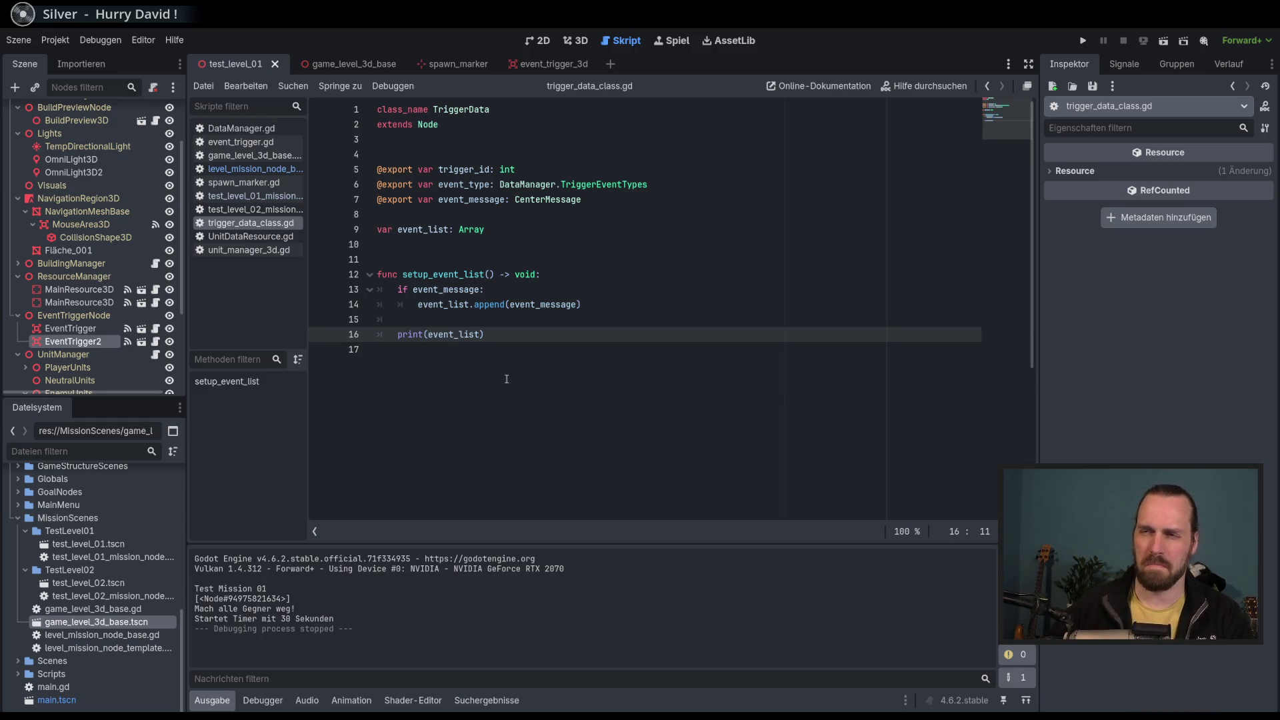
pyautogui.click(481, 334)
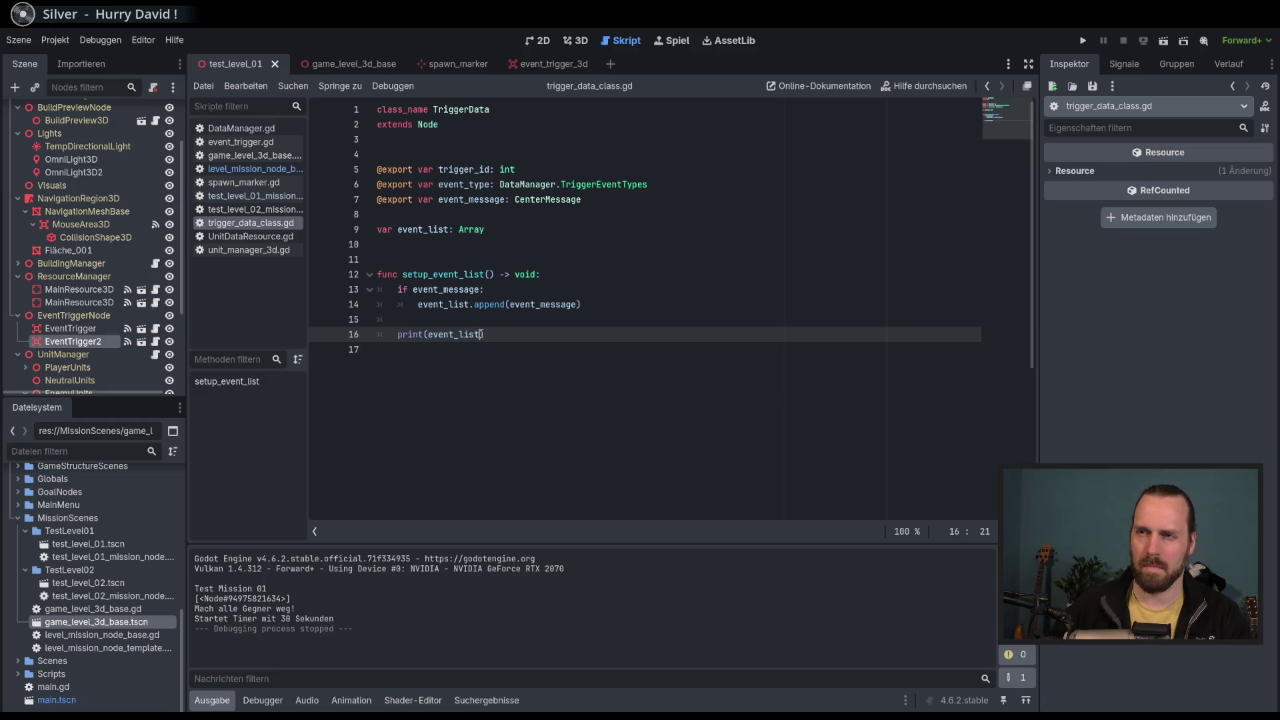
pyautogui.keyDown('shift'); pyautogui.click(429, 334); pyautogui.keyUp('shift')
pyautogui.write('str(')
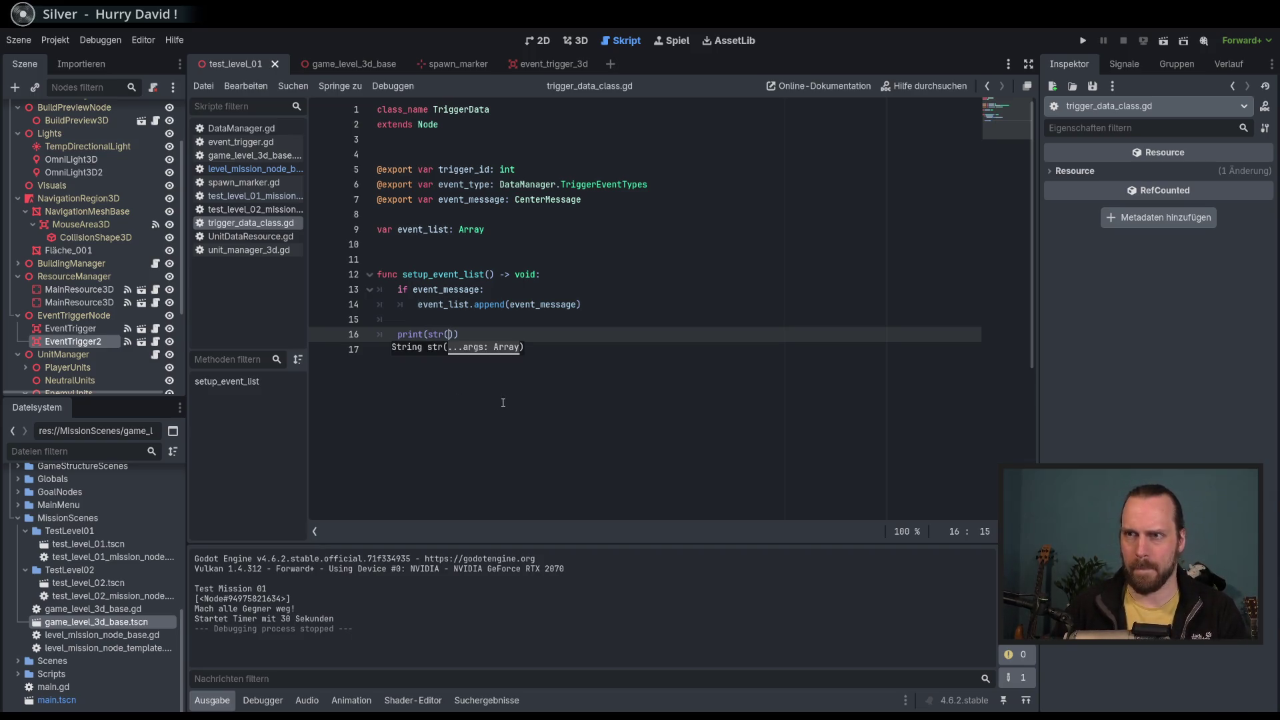
pyautogui.press('BackSpace')
pyautogui.press('BackSpace')
pyautogui.press('BackSpace')
pyautogui.write('"Event Liste')
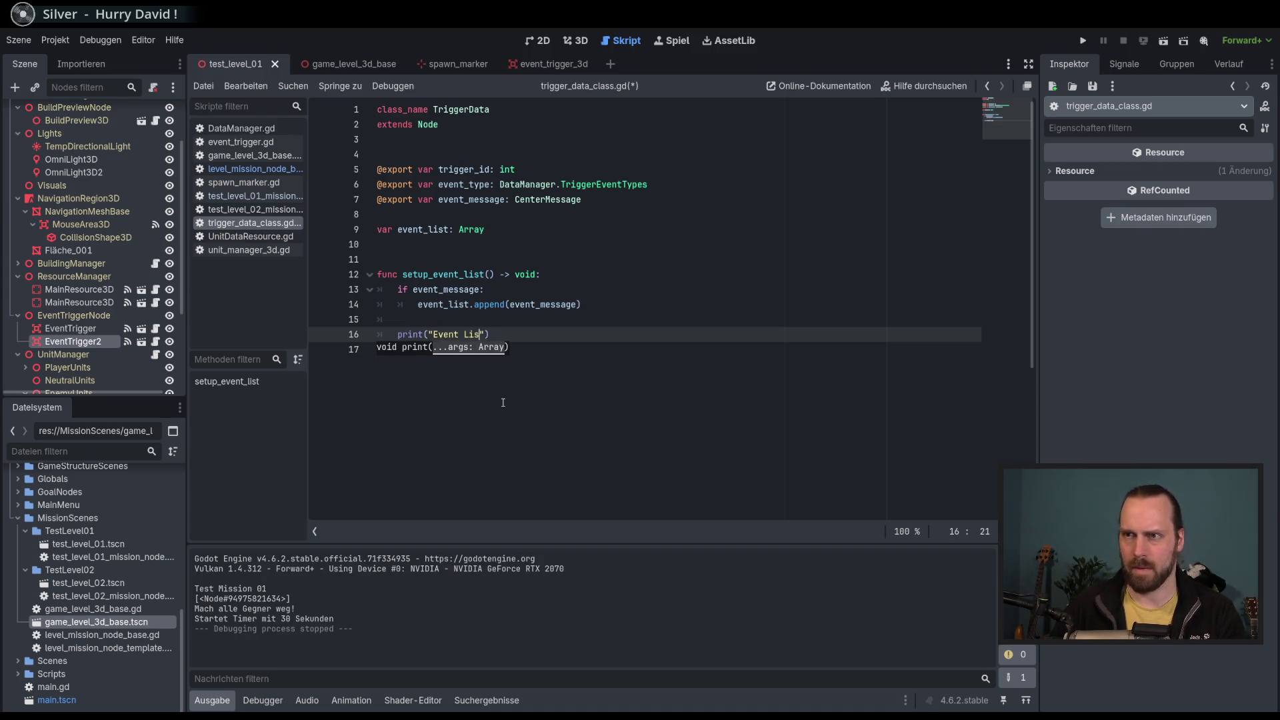
pyautogui.write(': ')
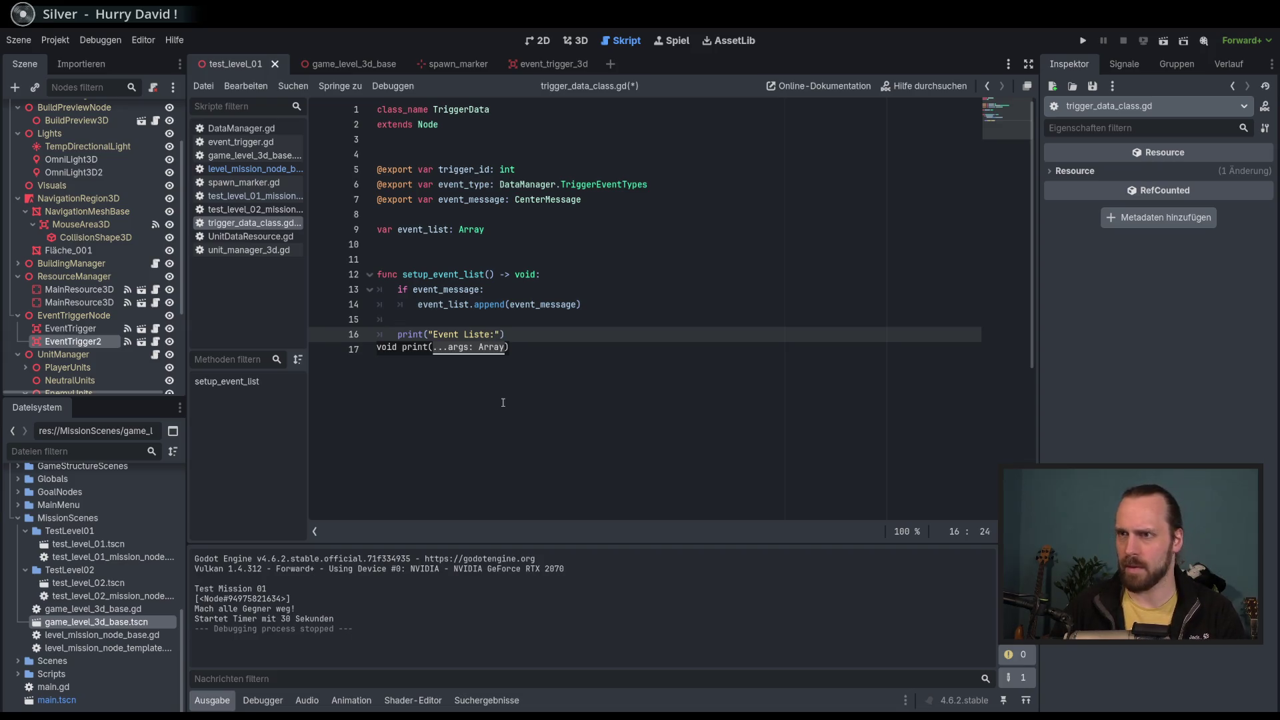
pyautogui.write('%')
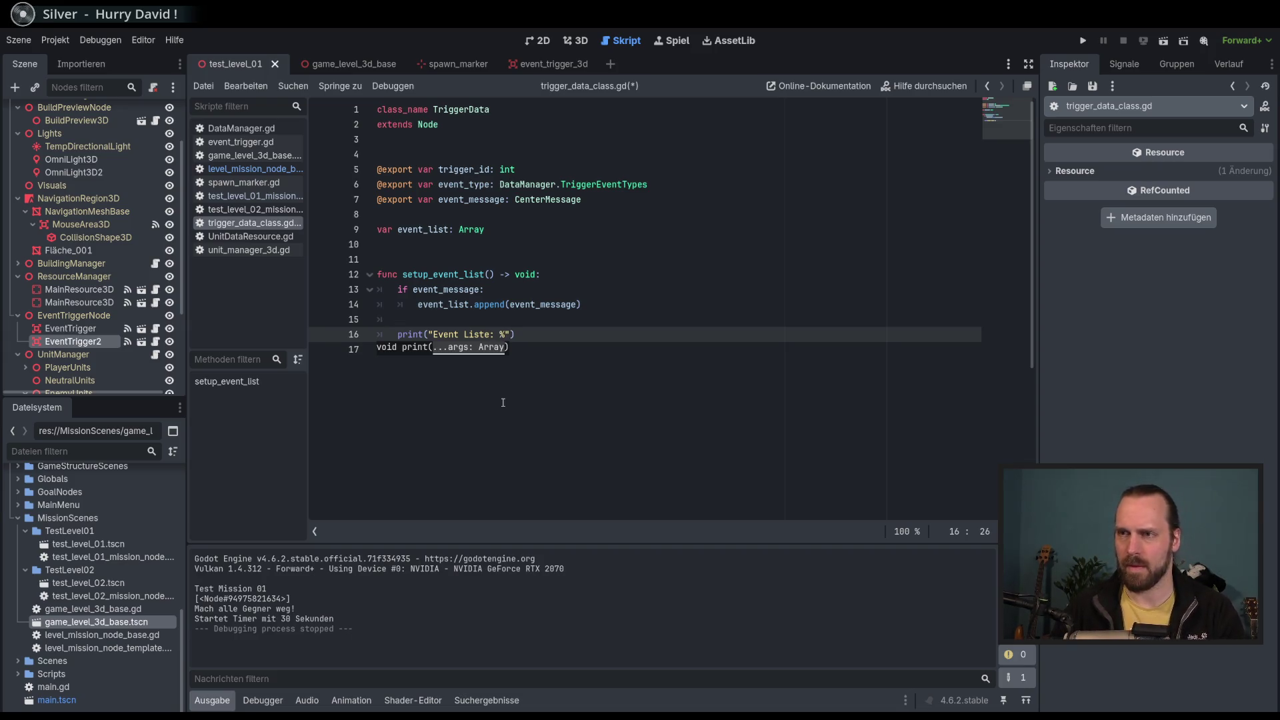
pyautogui.write('s"')
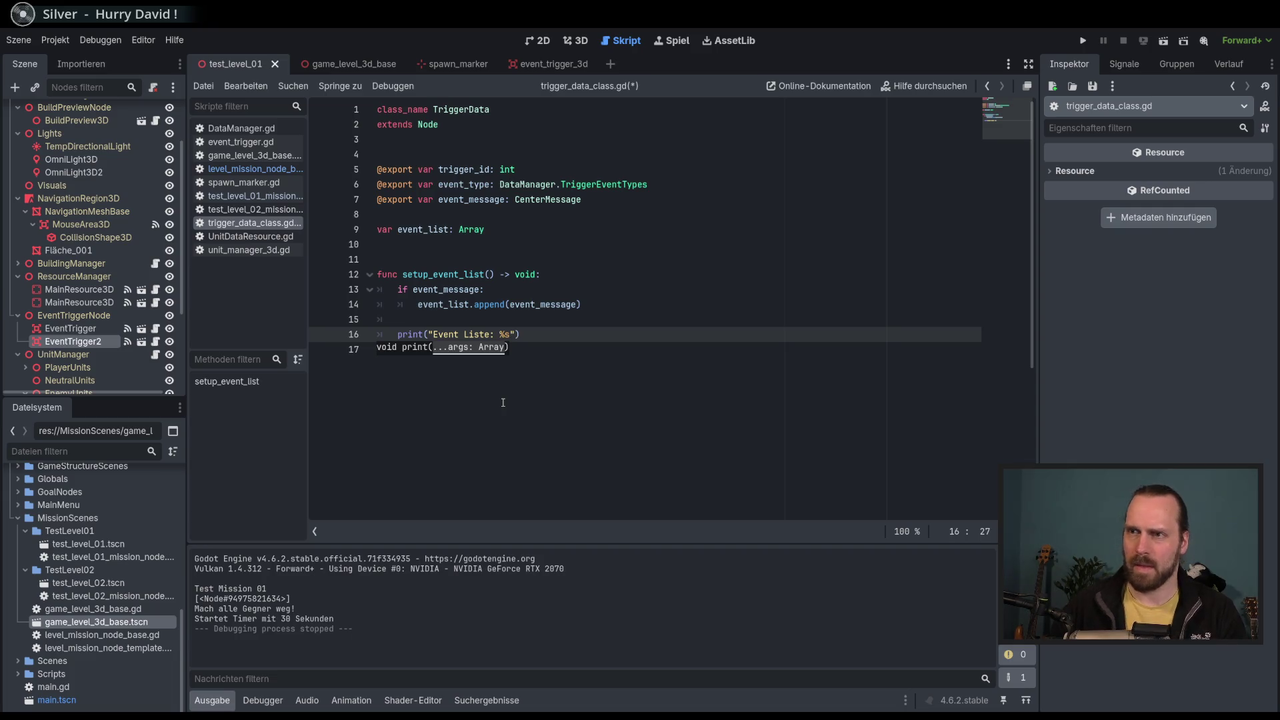
pyautogui.write(' %')
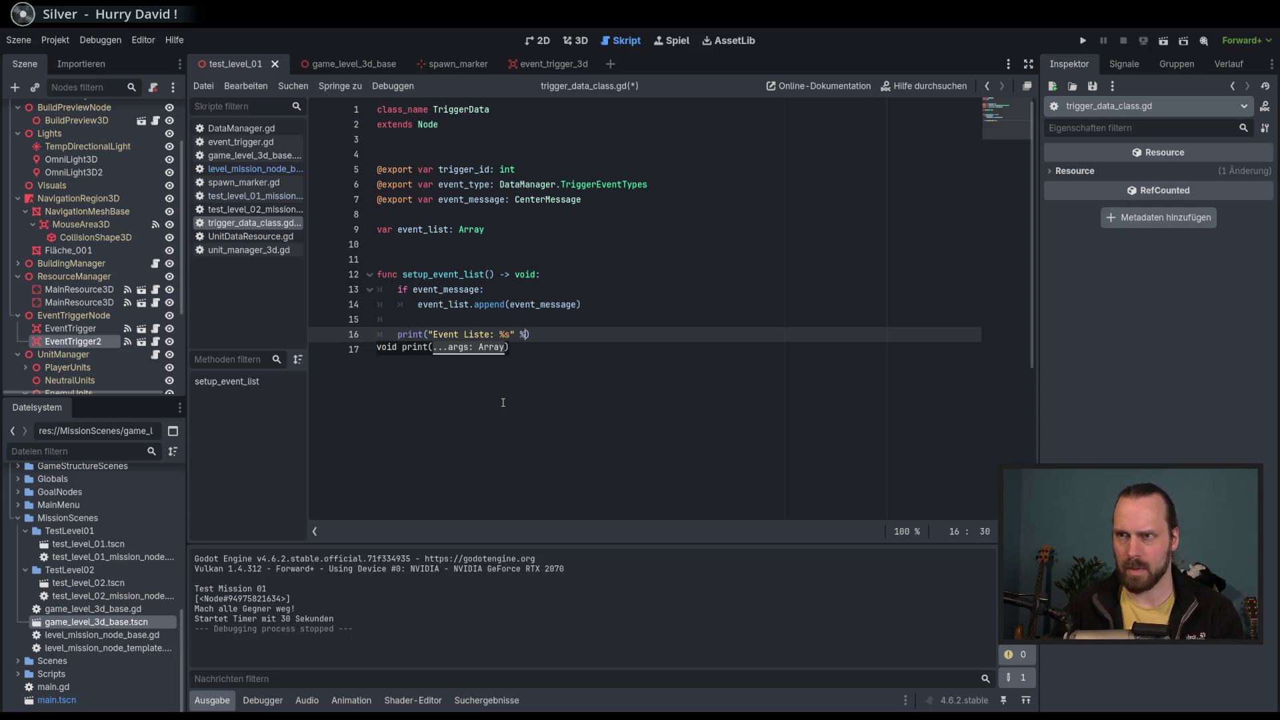
pyautogui.write(' event_list')
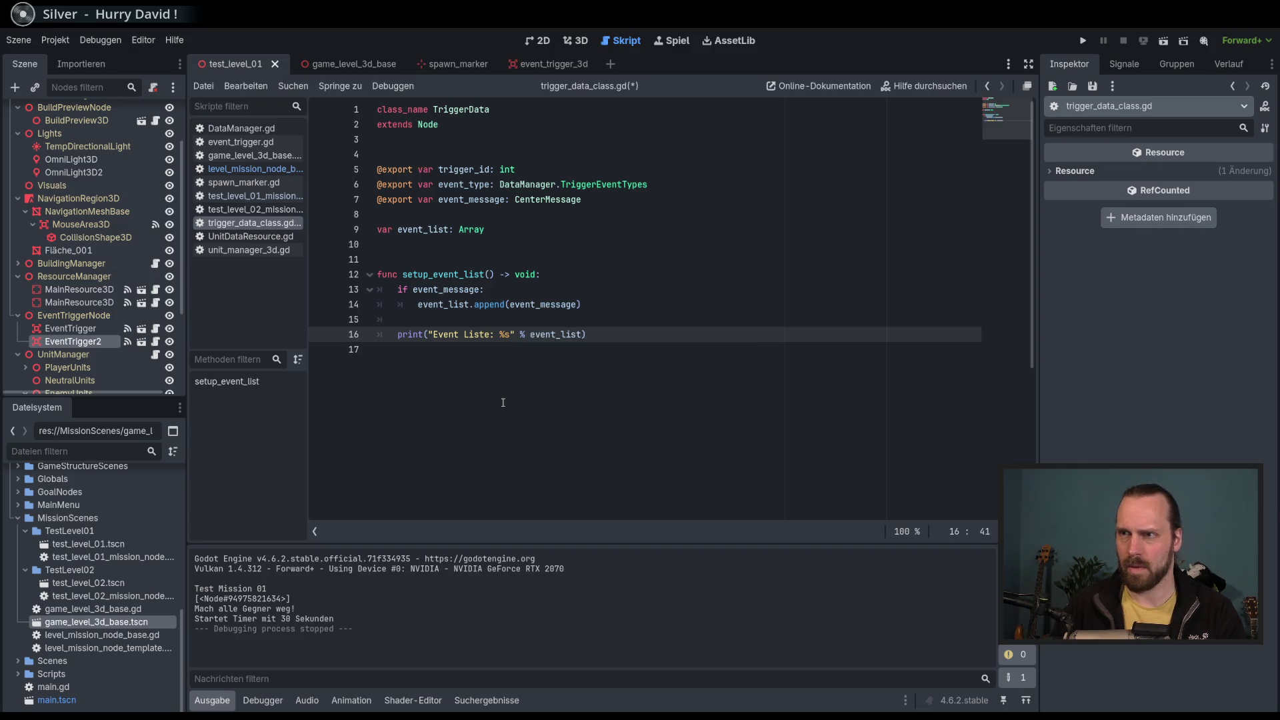
pyautogui.press('BackSpace')
pyautogui.press('BackSpace')
pyautogui.press('BackSpace')
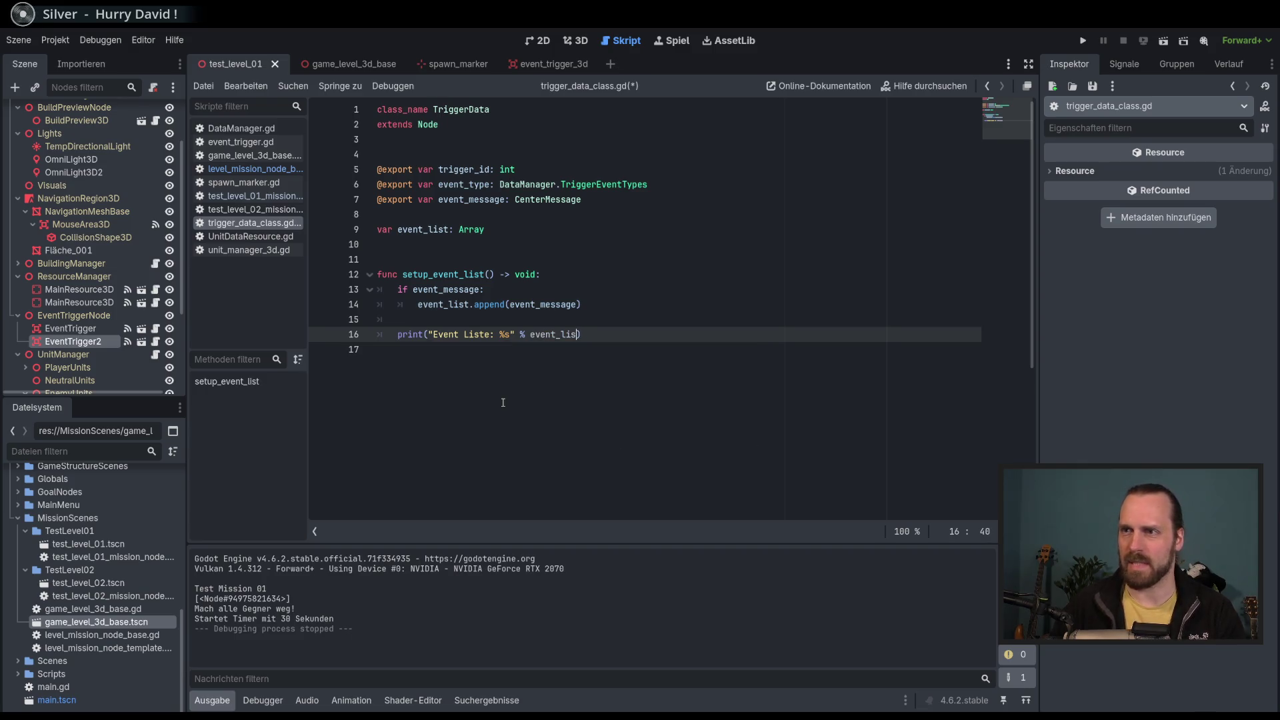
pyautogui.write('eve')
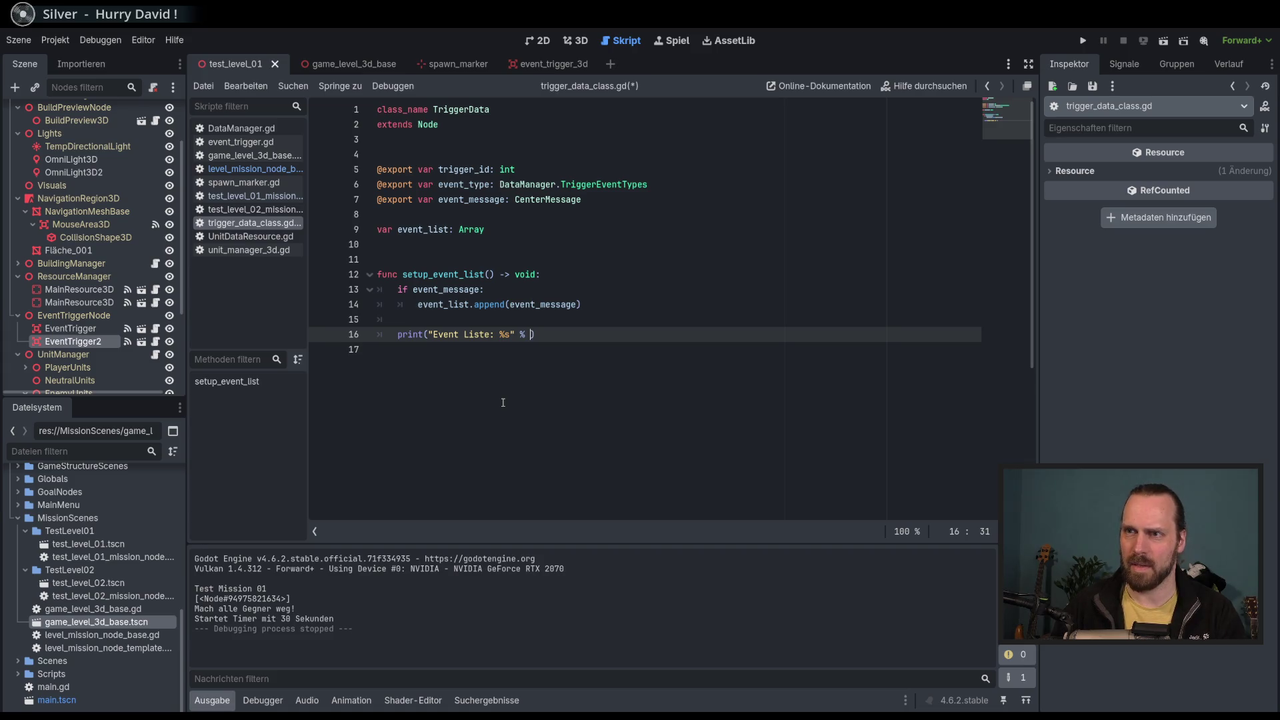
pyautogui.press('BackSpace')
pyautogui.press('BackSpace')
pyautogui.press('BackSpace')
pyautogui.write('event_list)')
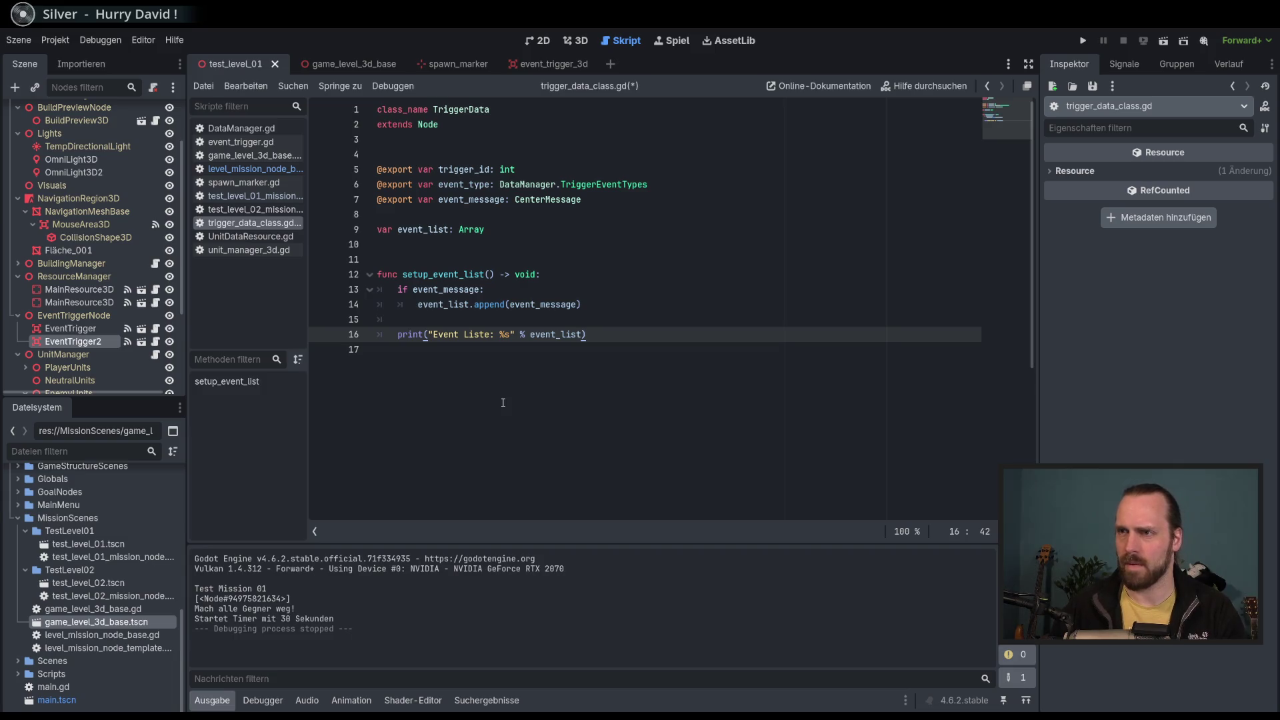
pyautogui.press('F5')
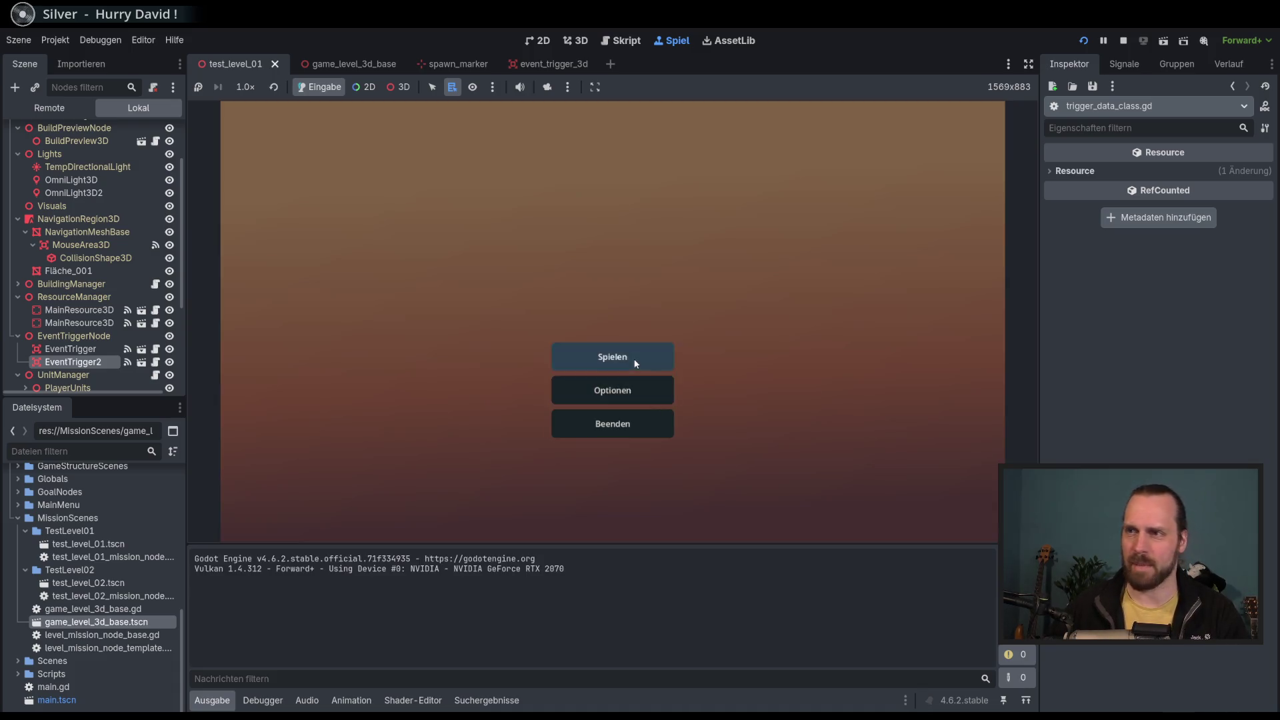
# Step: Start Test Mission 01, highlight the "Event Liste:" output line, then stop the game
pyautogui.click(612, 357)
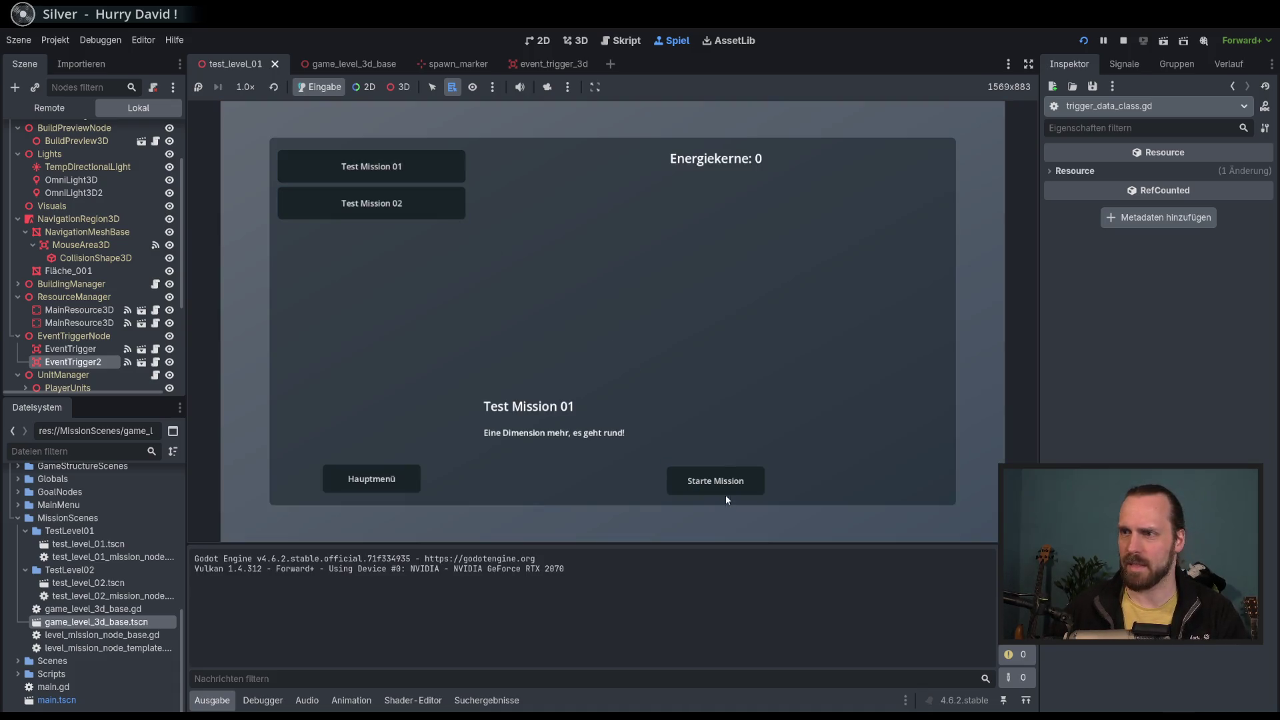
pyautogui.click(671, 442)
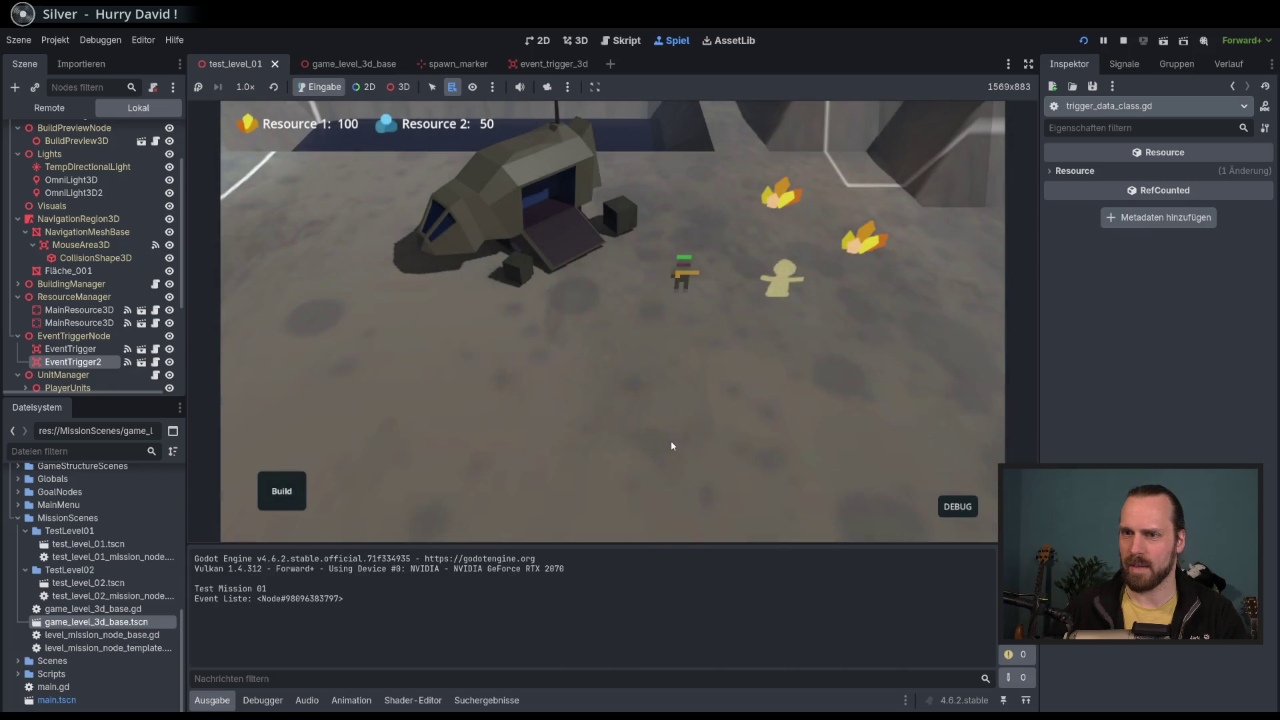
pyautogui.moveTo(222, 600); pyautogui.dragTo(344, 600)
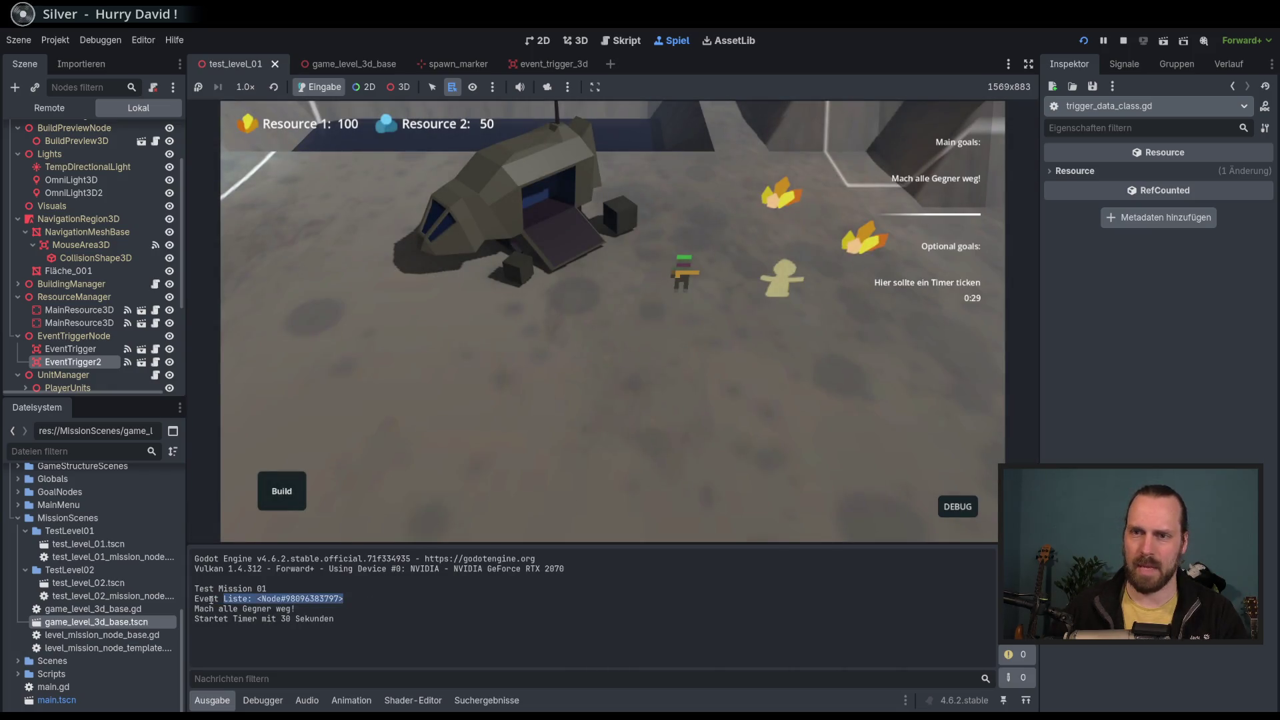
pyautogui.click(345, 615)
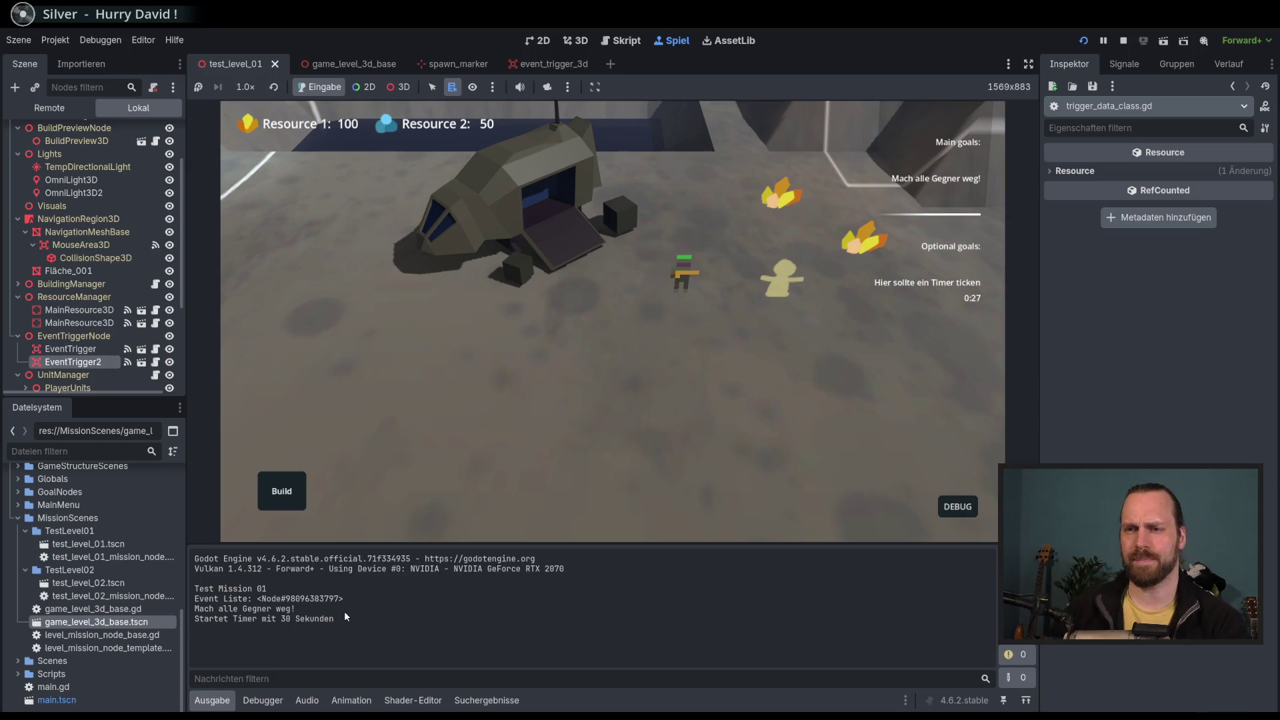
pyautogui.press('F8')
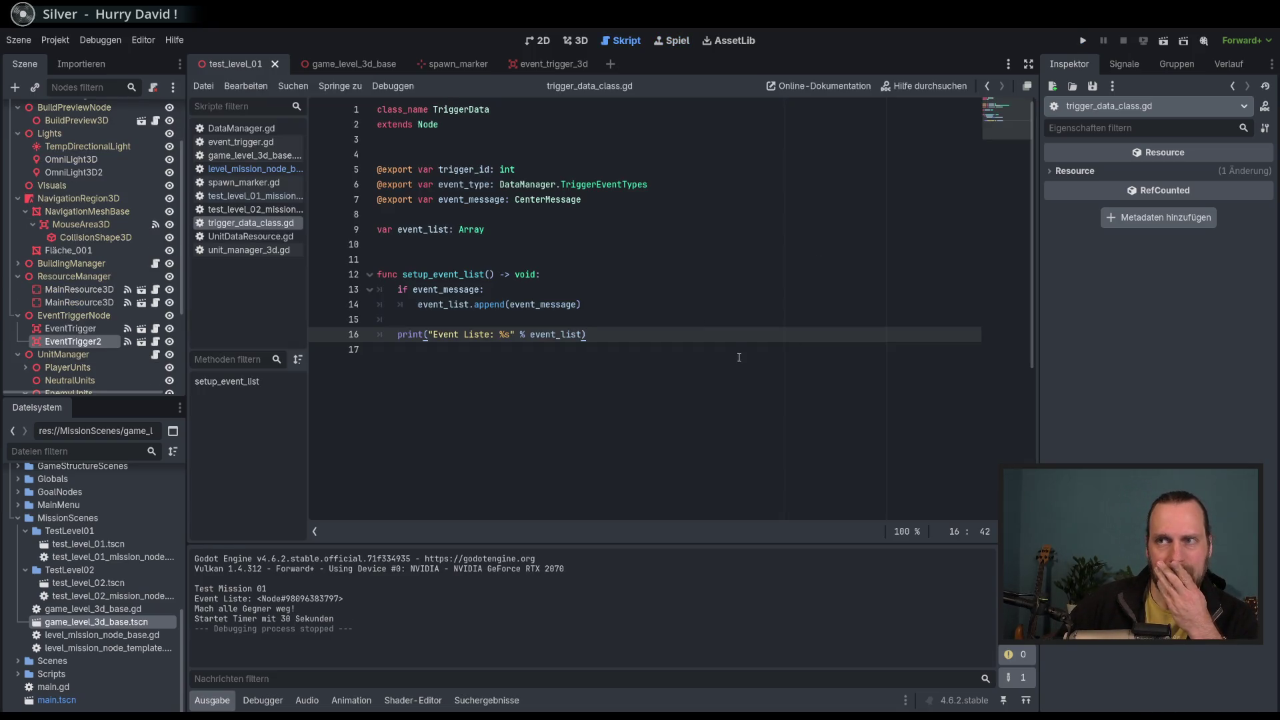
# Step: Duplicate the event_list.append(event_message) line onto line 15
pyautogui.click(552, 334)
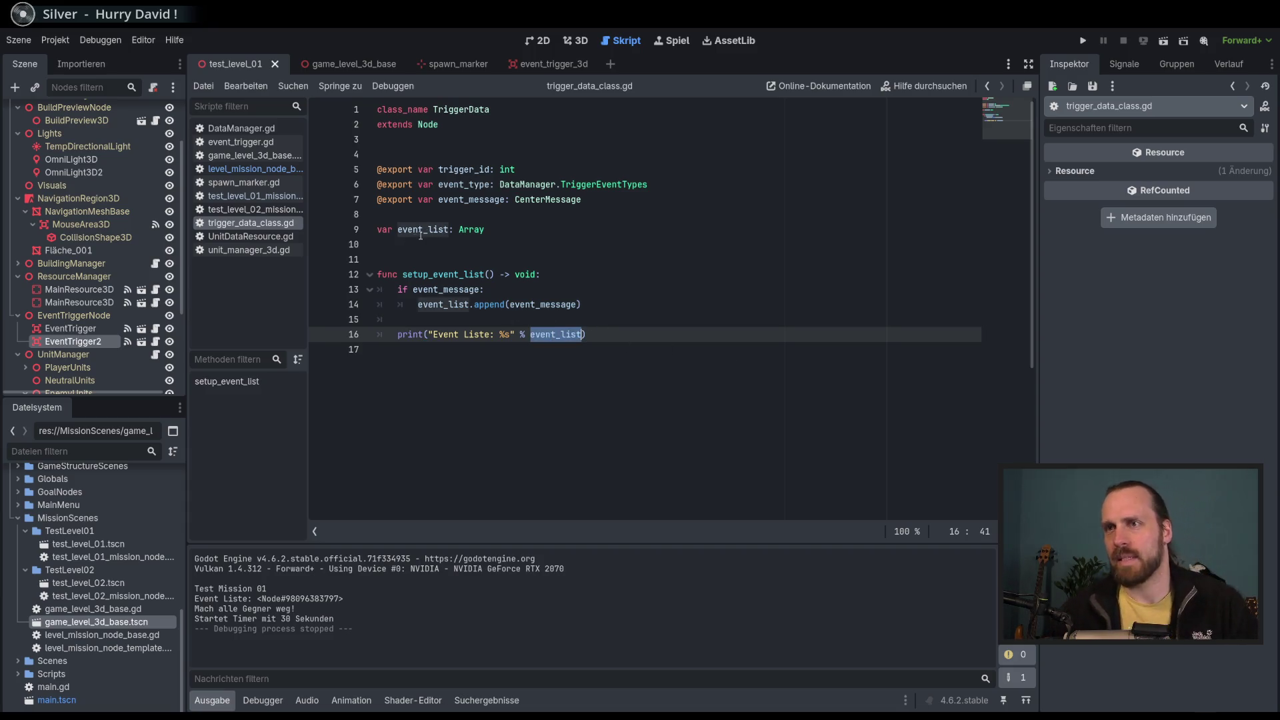
pyautogui.click(620, 335)
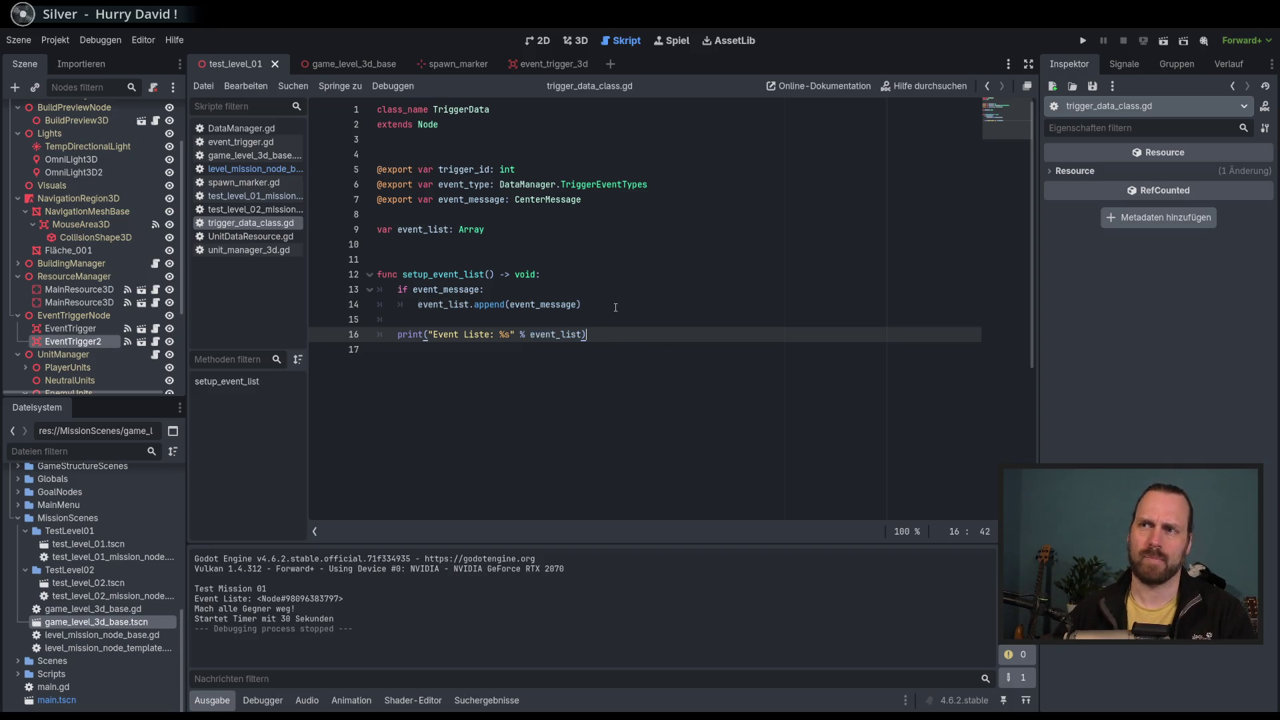
pyautogui.click(615, 306)
pyautogui.keyDown('shift'); pyautogui.click(419, 305); pyautogui.keyUp('shift')
pyautogui.hotkey('ctrl', 'c')
pyautogui.press('End')
pyautogui.press('Return')
pyautogui.hotkey('ctrl', 'v')
# Step: Run the project, start Test Mission 01, then stop the game
pyautogui.press('F5')
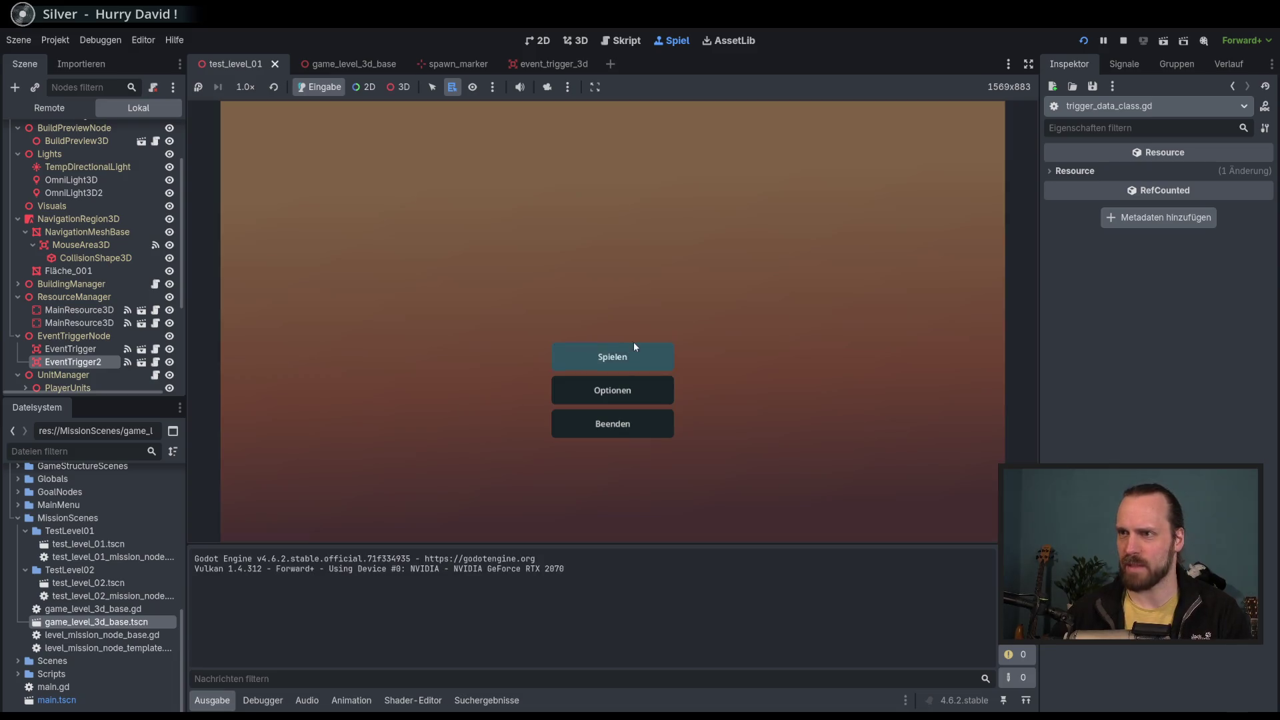
pyautogui.click(634, 346)
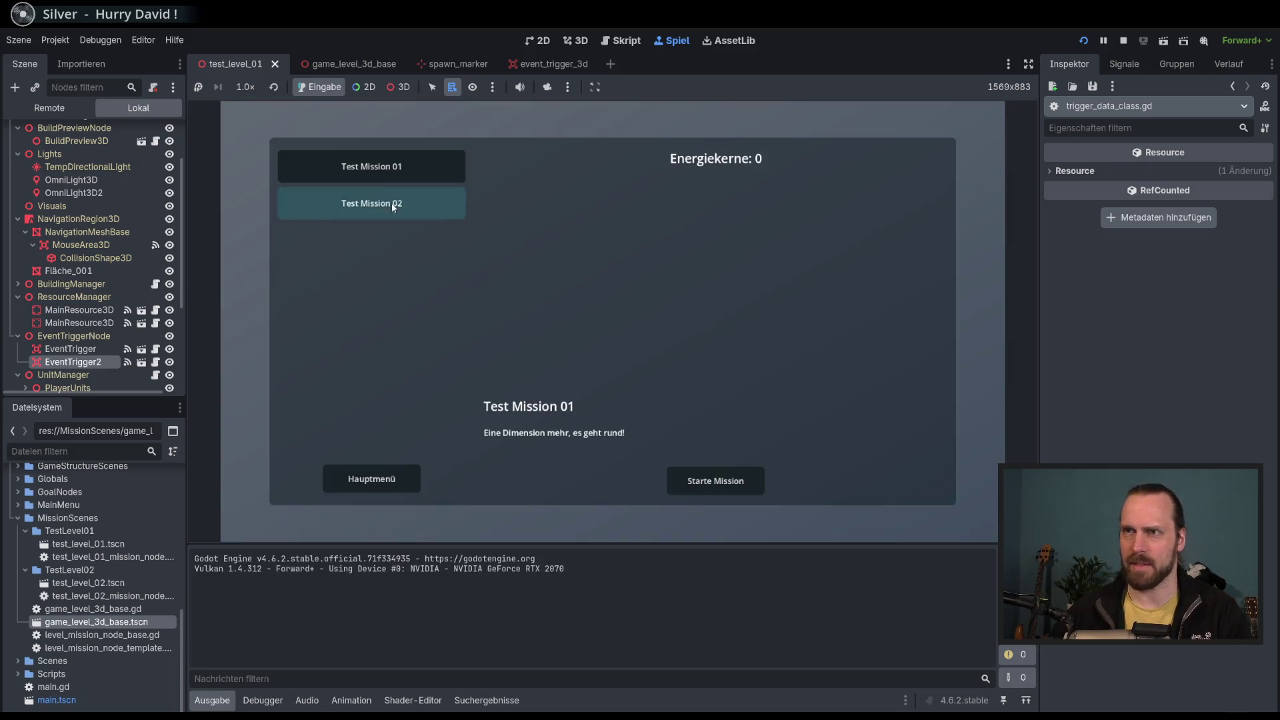
pyautogui.click(694, 479)
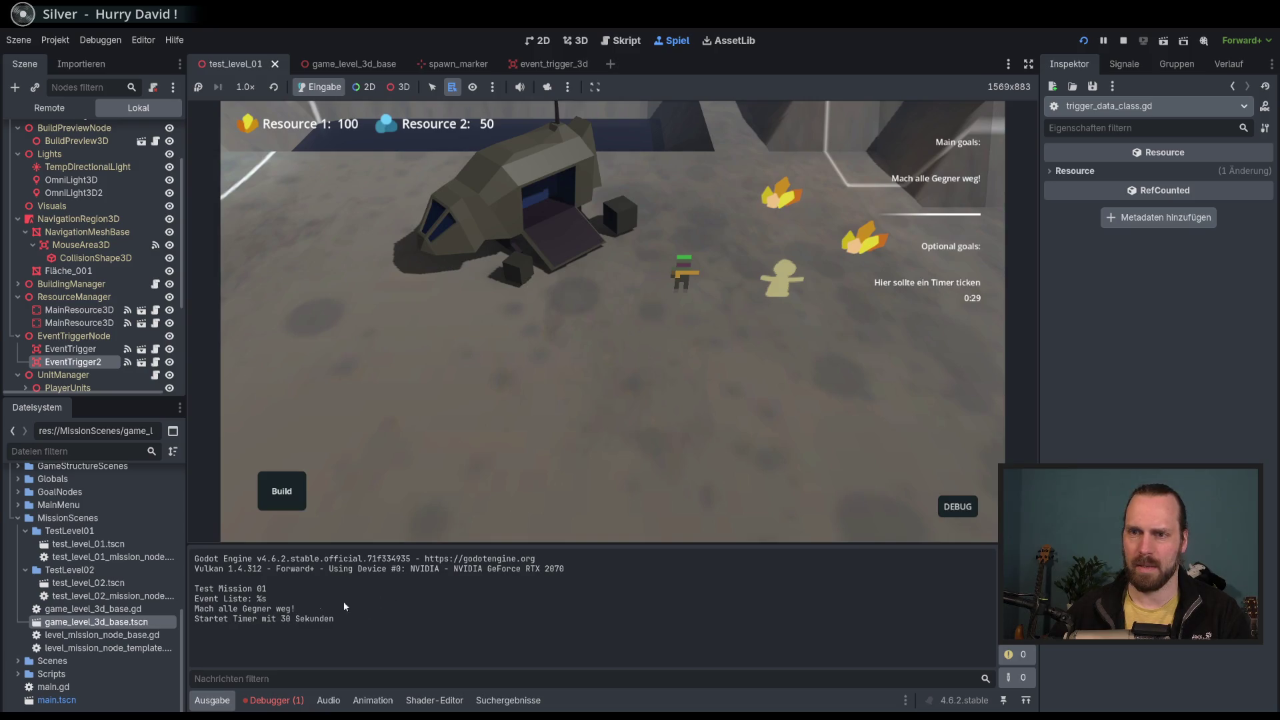
pyautogui.press('F8')
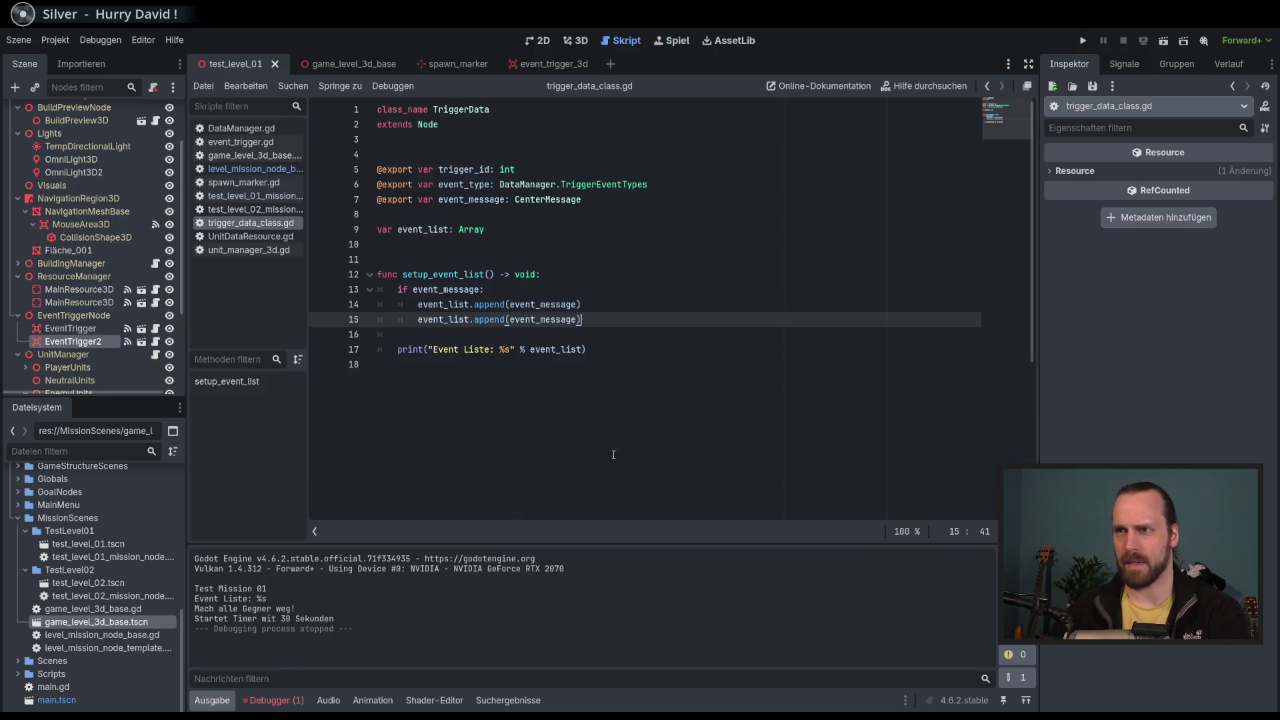
# Step: Change line 17 to print("Event Liste: ", event_list) and relaunch the game
pyautogui.click(665, 349)
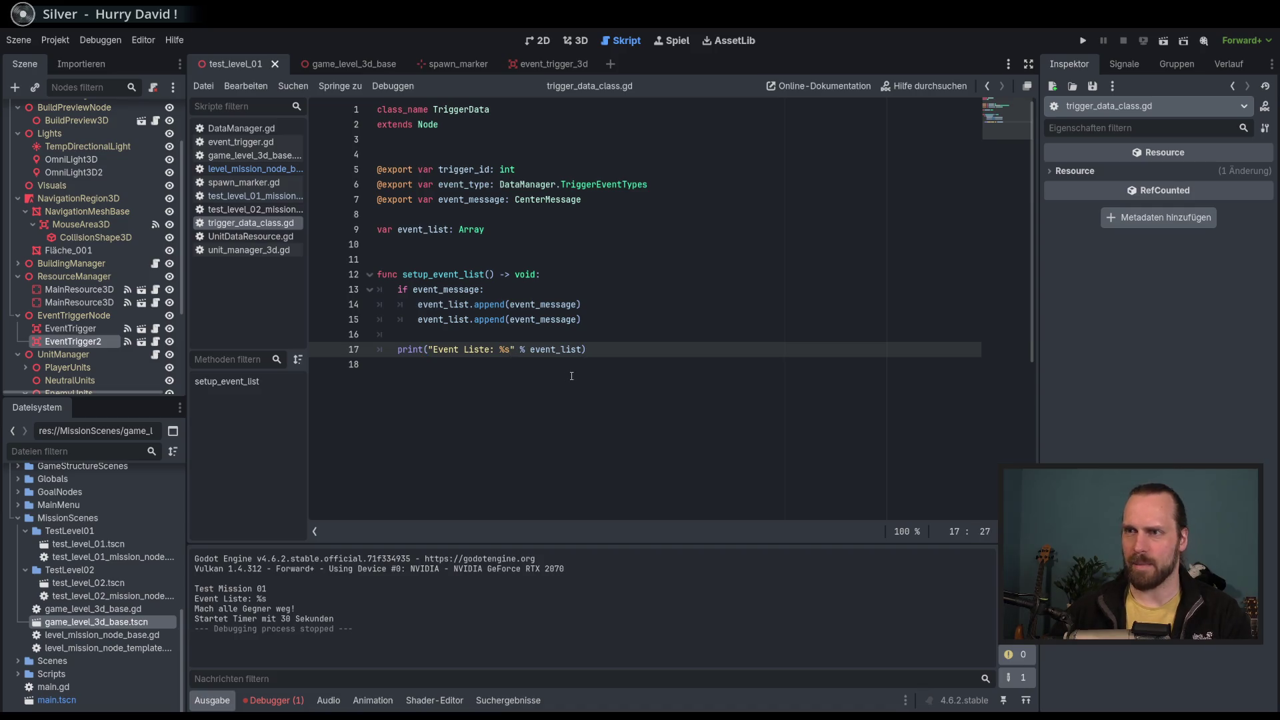
pyautogui.hotkey('shift', 'Left')
pyautogui.hotkey('shift', 'Left')
pyautogui.hotkey('shift', 'Left')
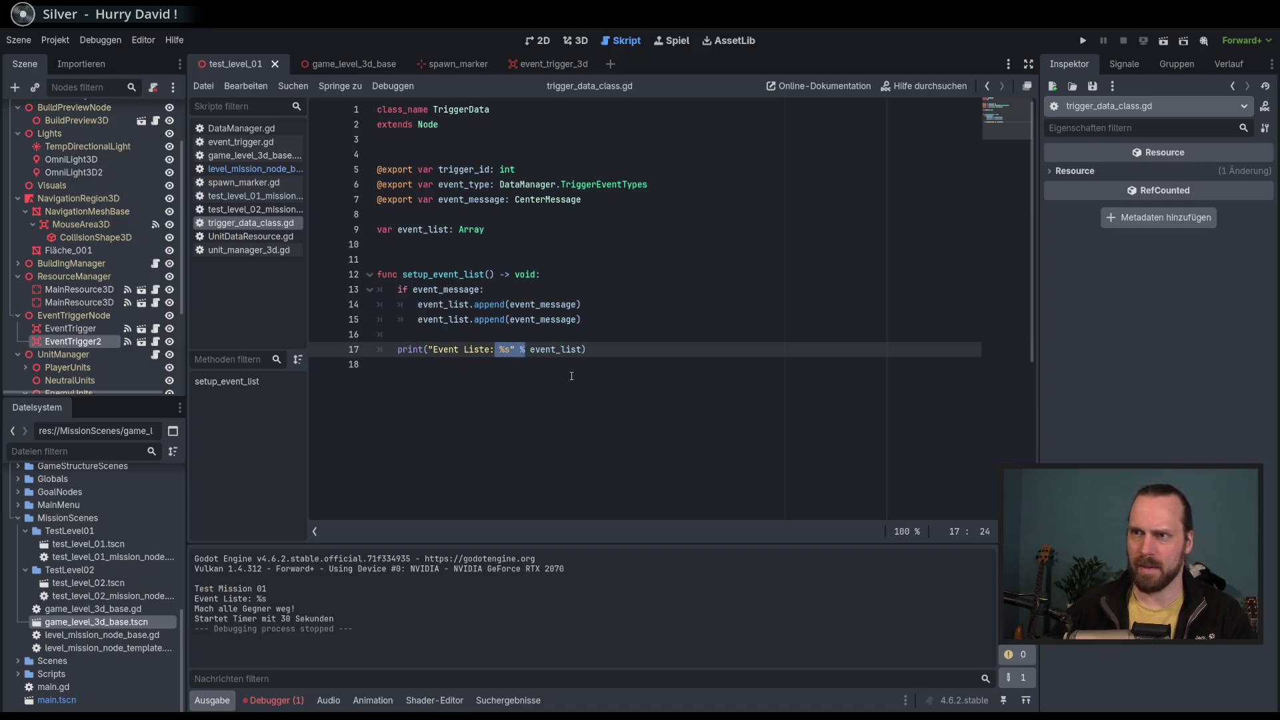
pyautogui.write('",')
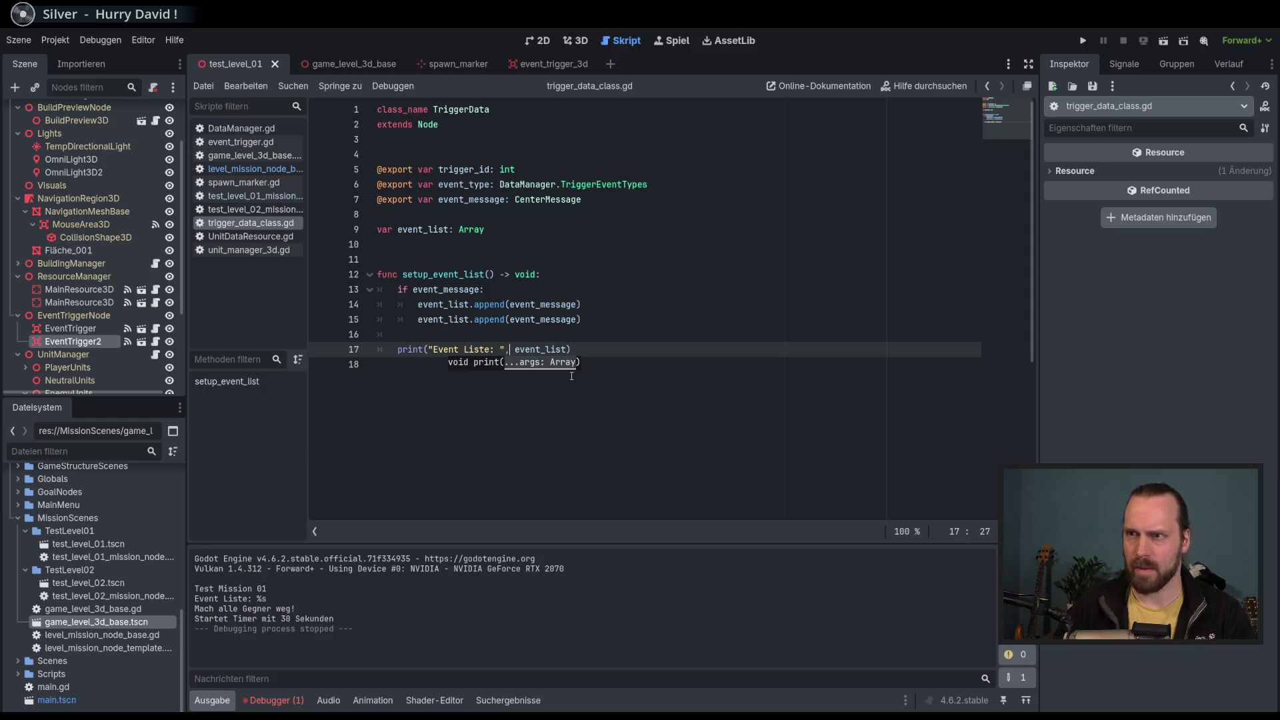
pyautogui.press('F5')
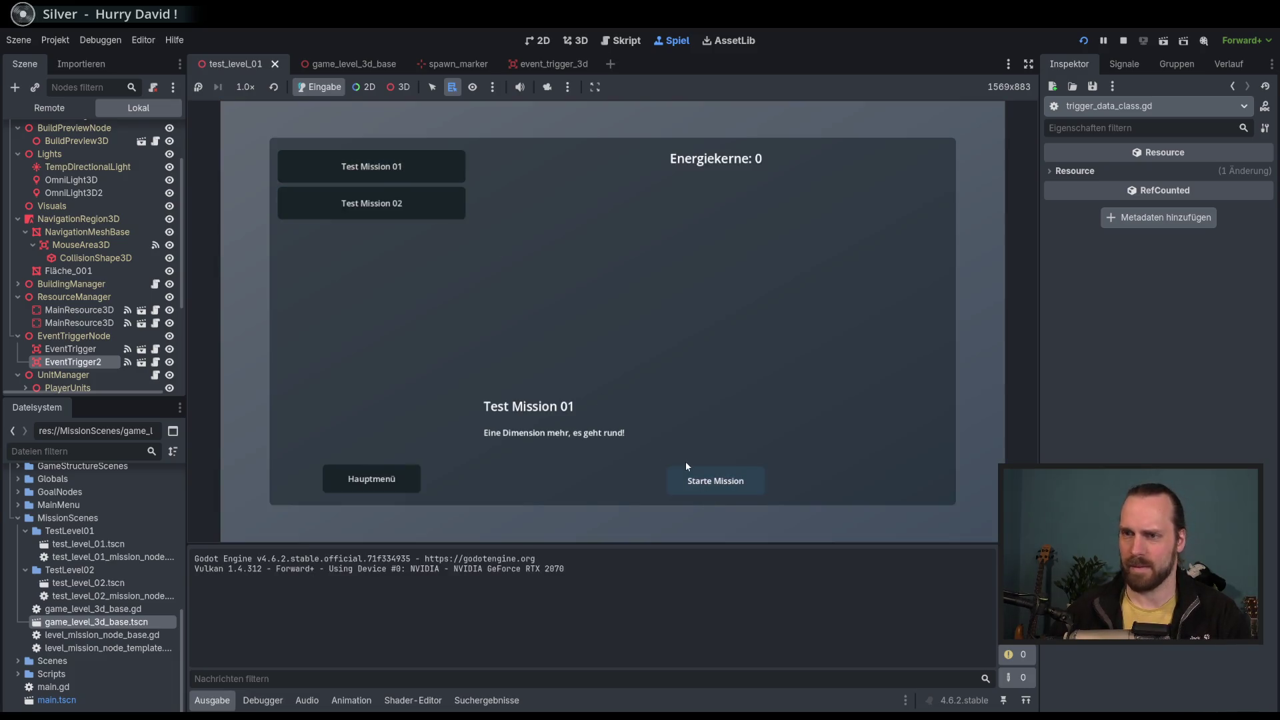
# Step: Start Test Mission 01, check the two Node entries after Event Liste in Output, then stop
pyautogui.click(686, 465)
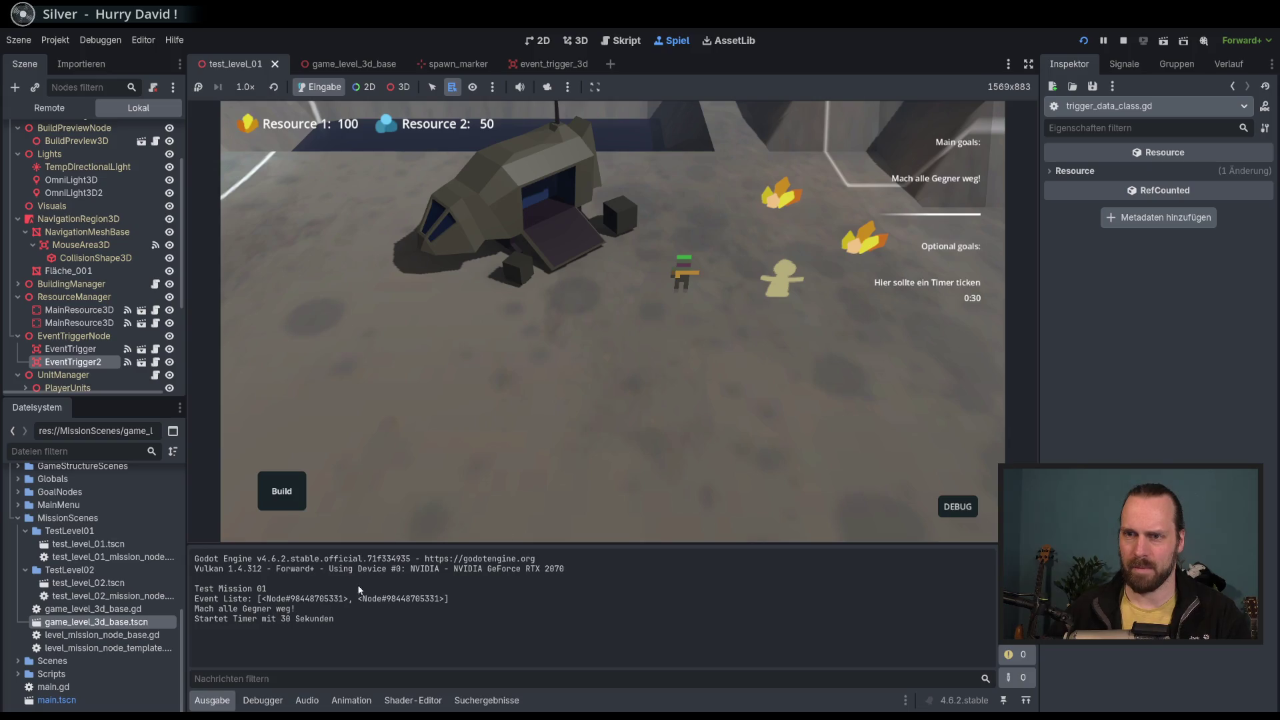
pyautogui.moveTo(450, 598); pyautogui.dragTo(258, 598)
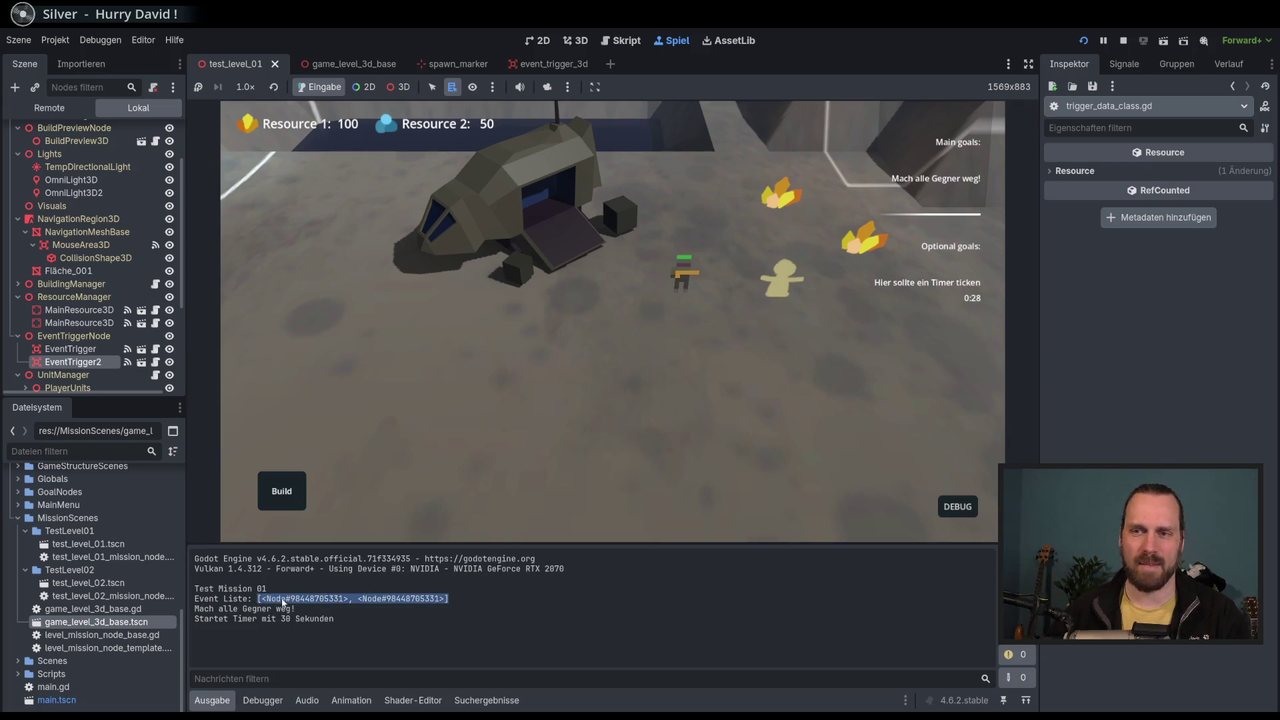
pyautogui.click(320, 600)
pyautogui.press('F8')
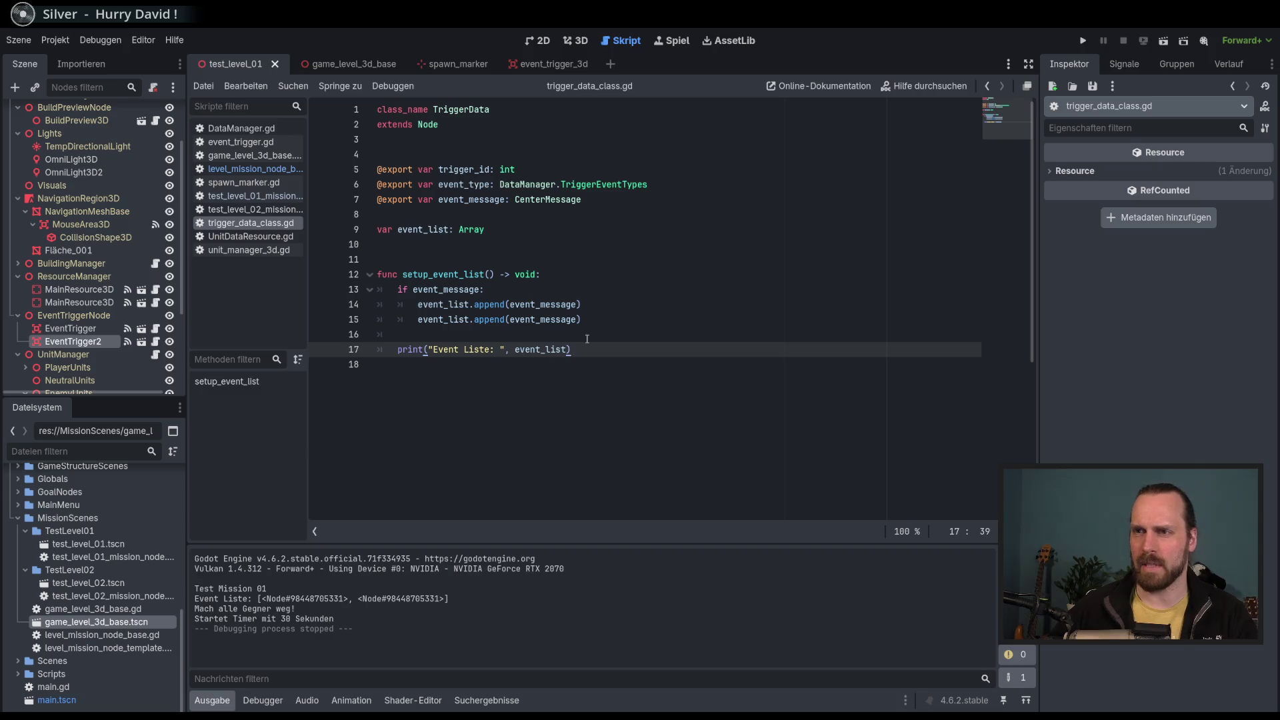
# Step: Delete the duplicate event_list.append line on line 15
pyautogui.moveTo(598, 319); pyautogui.dragTo(596, 305)
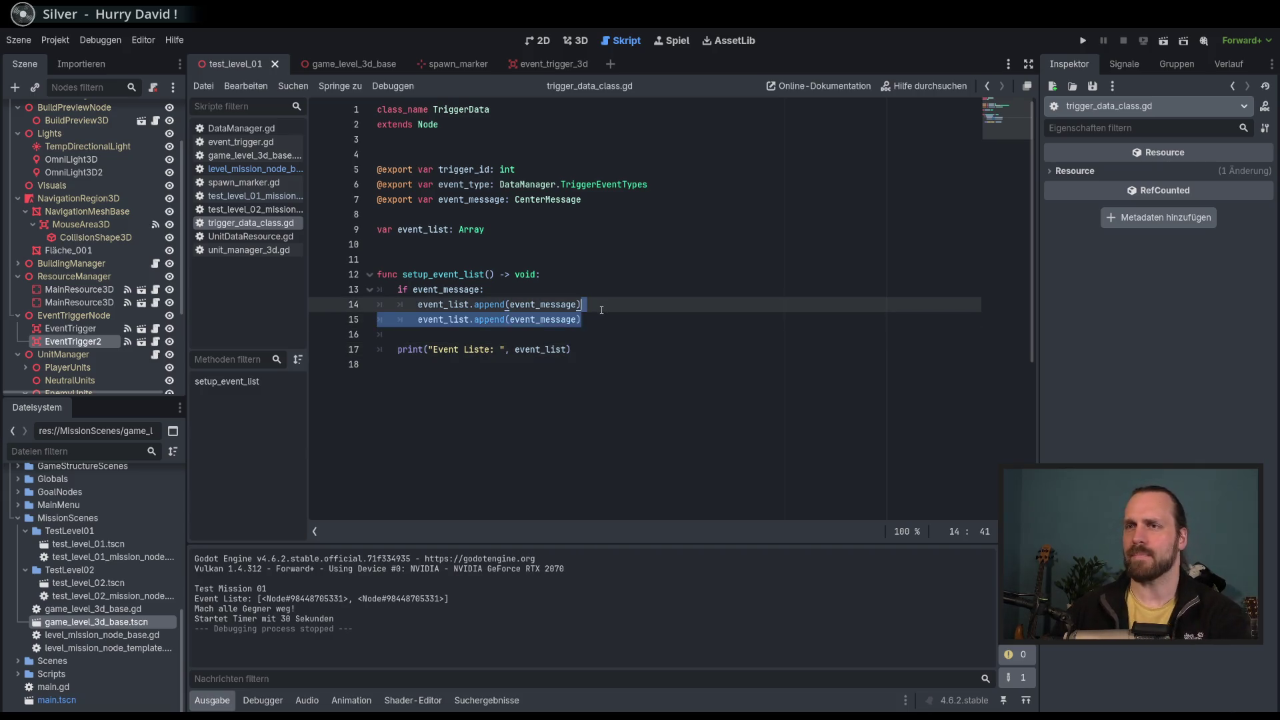
pyautogui.press('BackSpace')
pyautogui.doubleClick(445, 290)
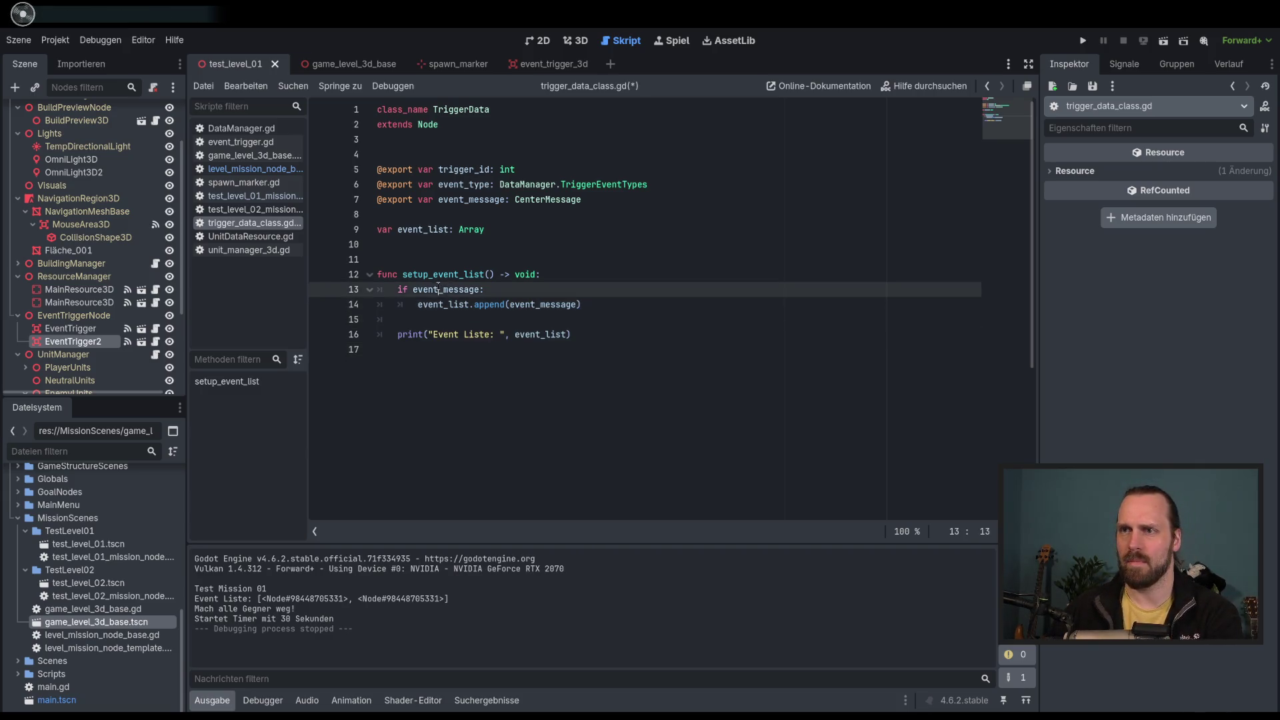
pyautogui.click(624, 326)
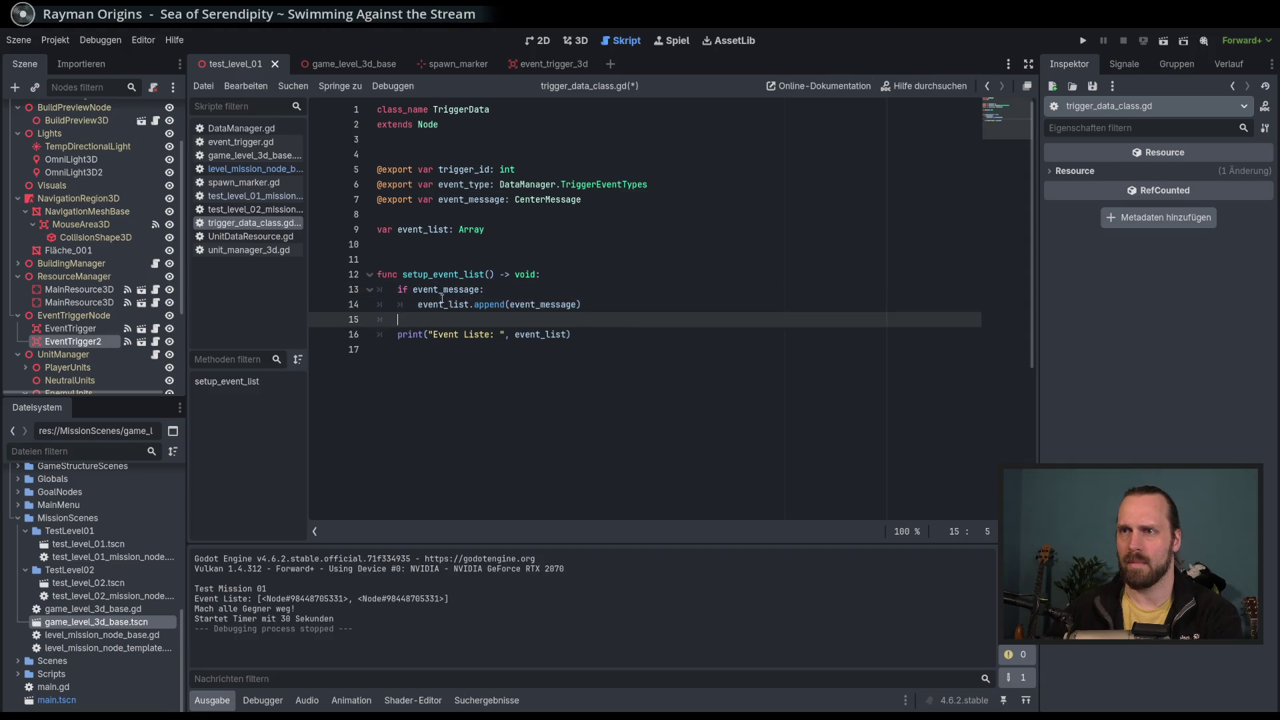
pyautogui.doubleClick(446, 290)
pyautogui.click(628, 310)
# Step: Remove the stray empty line after line 7, save, and restore the CenterMessage type name
pyautogui.click(598, 205)
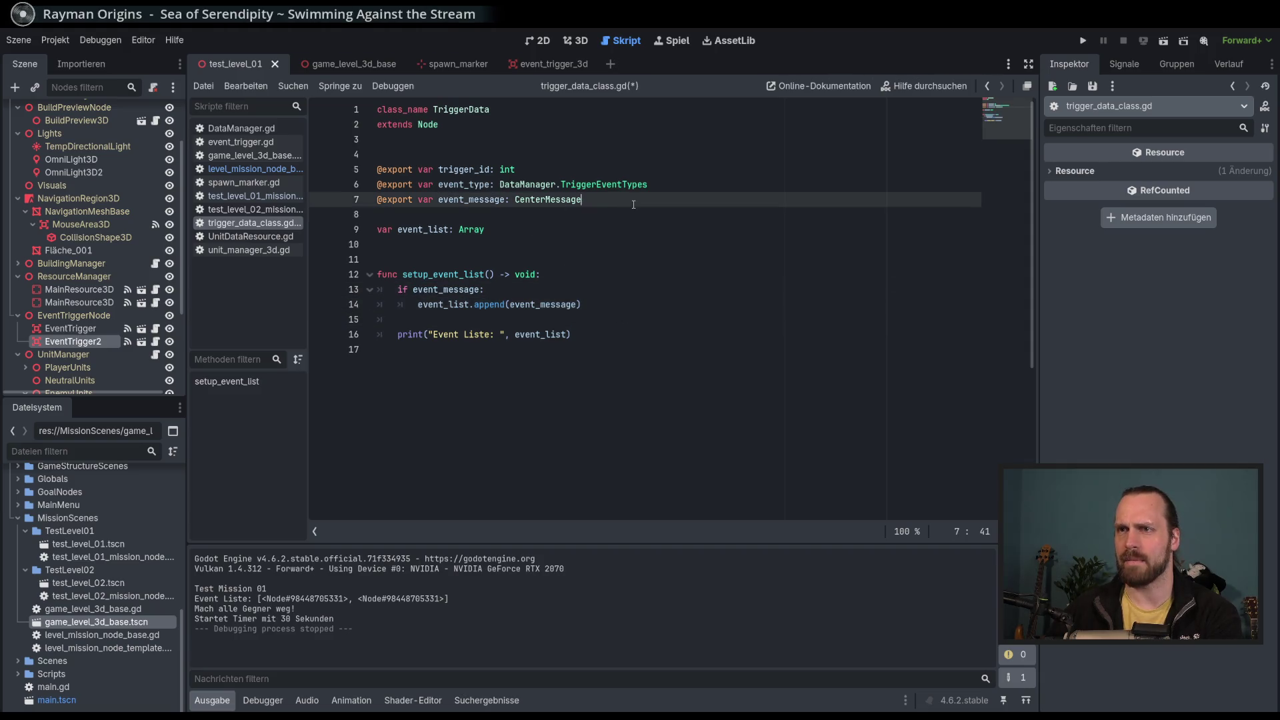
pyautogui.press('Return')
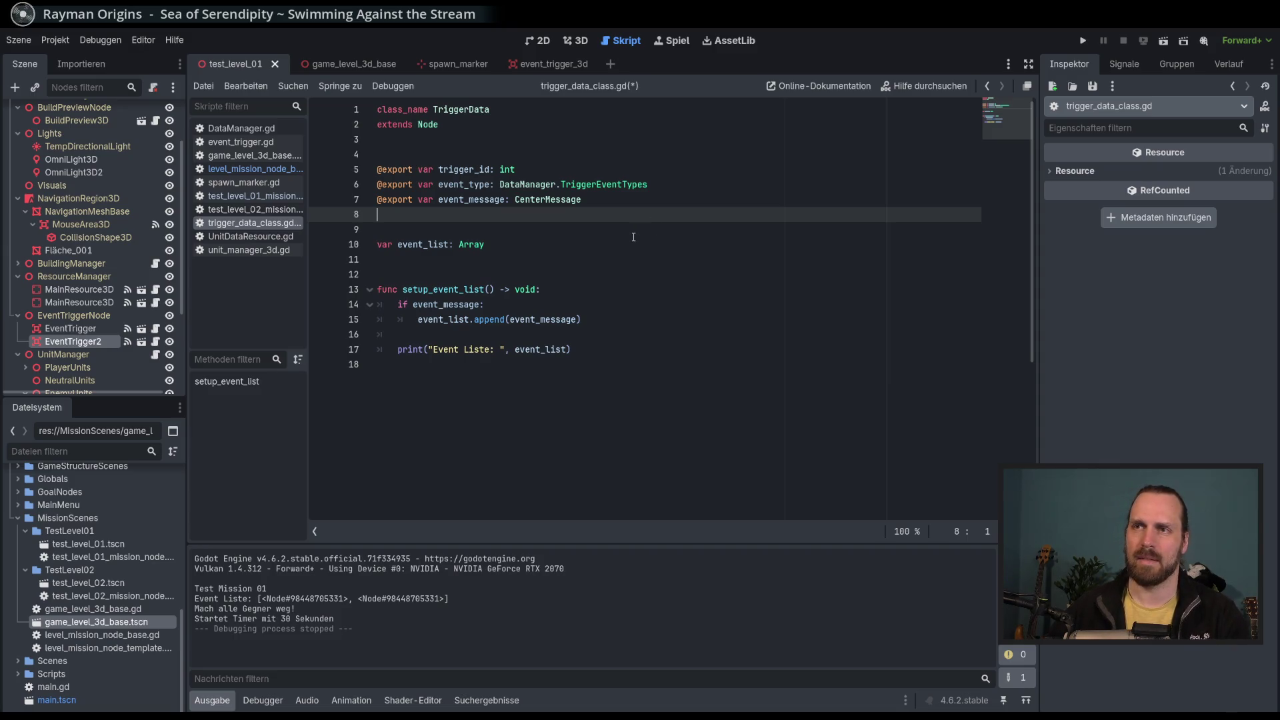
pyautogui.press('BackSpace')
pyautogui.press('BackSpace')
pyautogui.hotkey('ctrl', 's')
pyautogui.write('e')
pyautogui.press('Return')
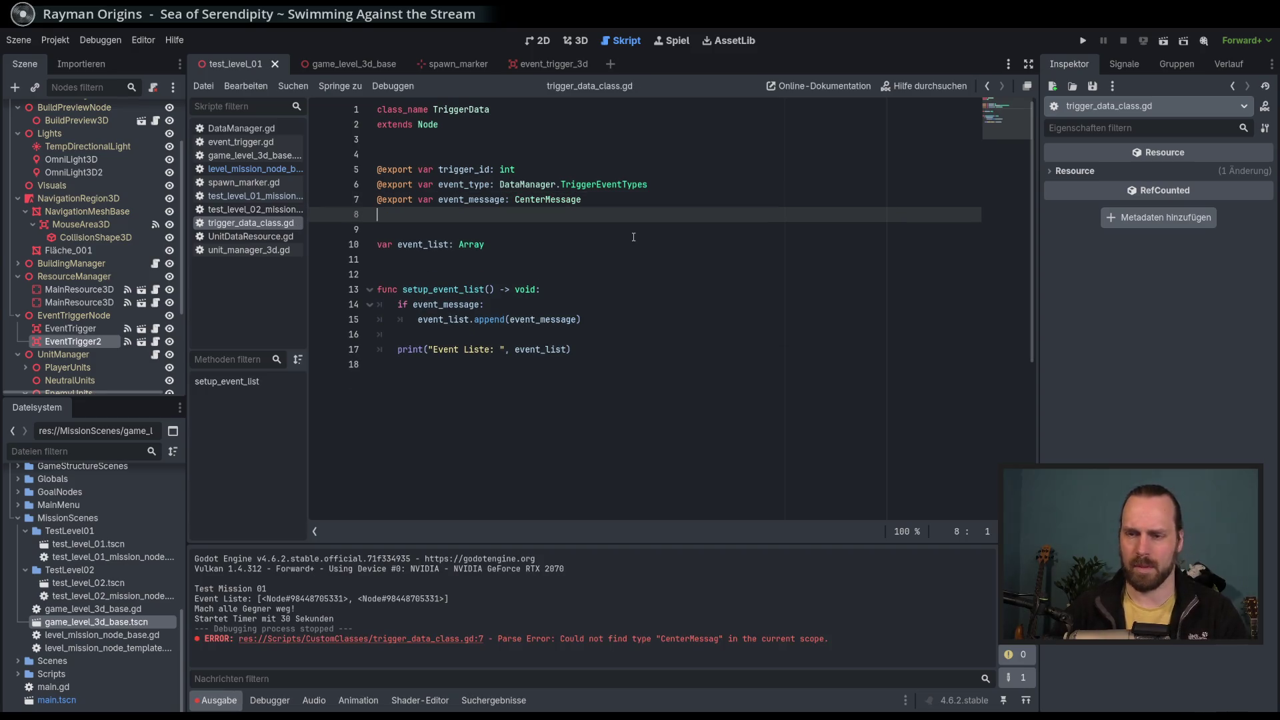
pyautogui.press('Delete')
# Step: Comment out the if event_message check and unindent the append line beneath it
pyautogui.click(665, 236)
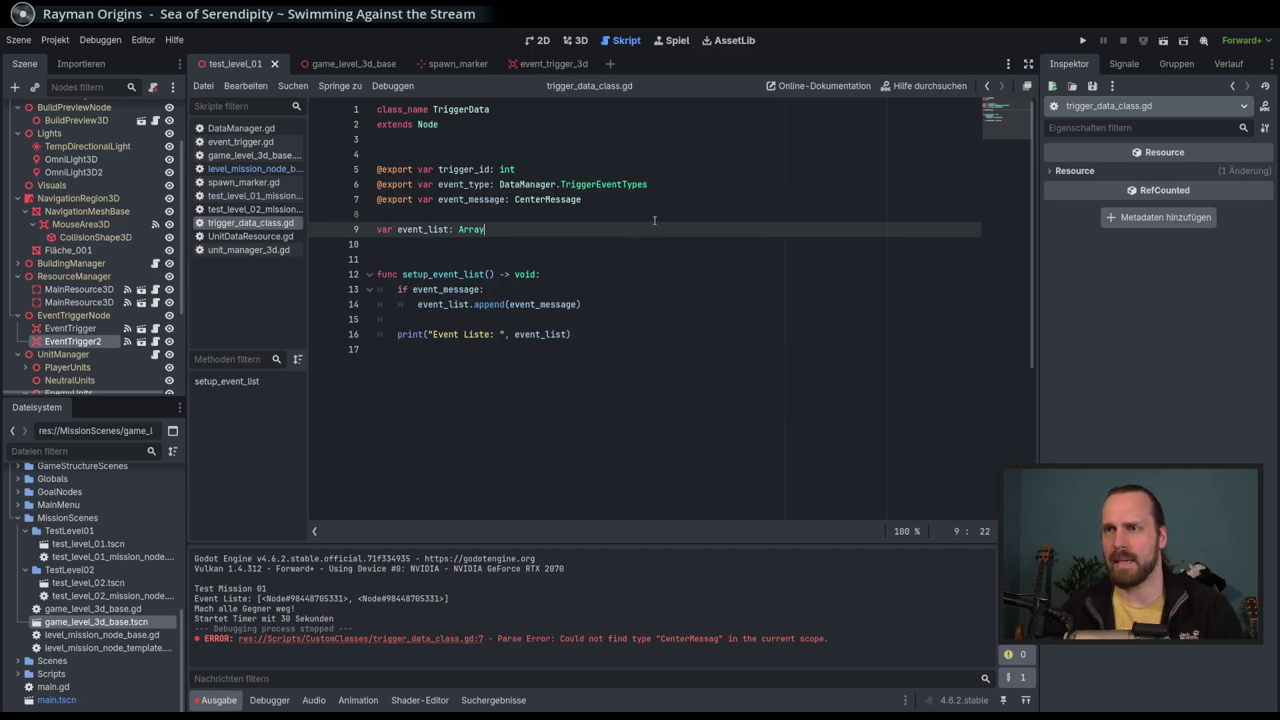
pyautogui.click(479, 304)
pyautogui.click(426, 304)
pyautogui.press('BackSpace')
pyautogui.click(508, 289)
pyautogui.hotkey('ctrl', 'k')
pyautogui.click(594, 304)
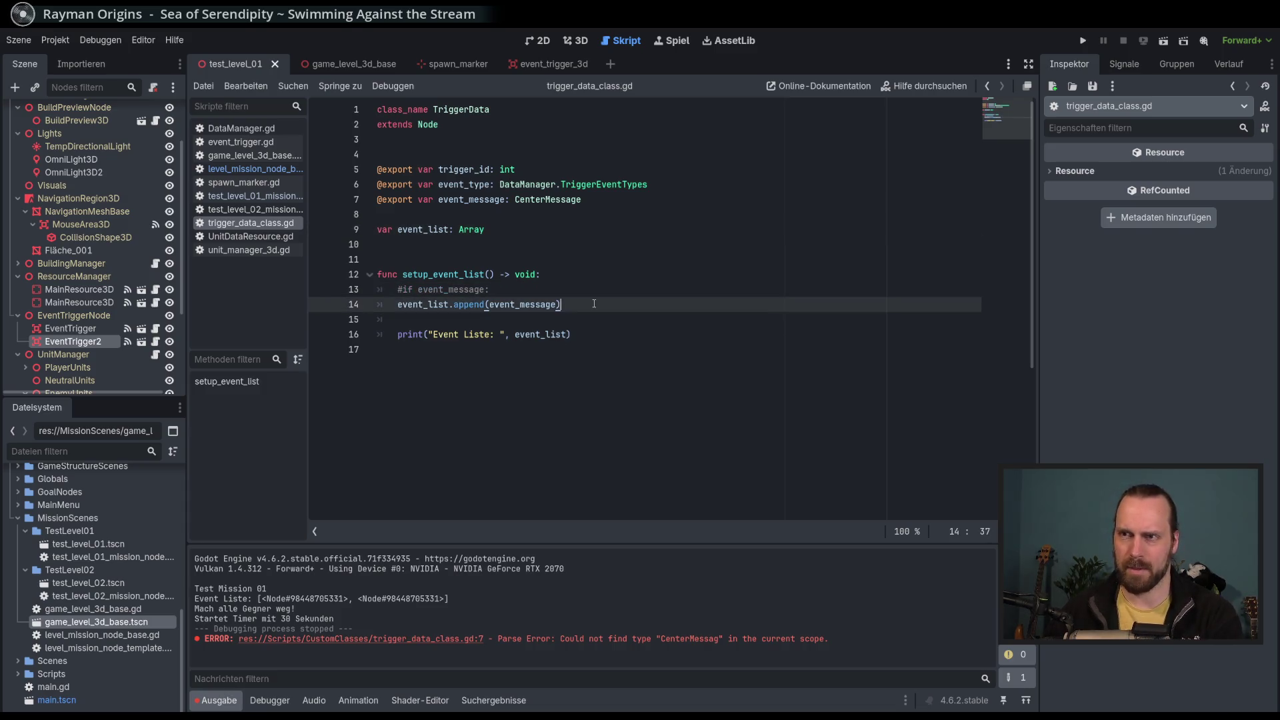
# Step: Rerun Test Mission 01 to confirm a single Node entry prints, then stop the game
pyautogui.press('F5')
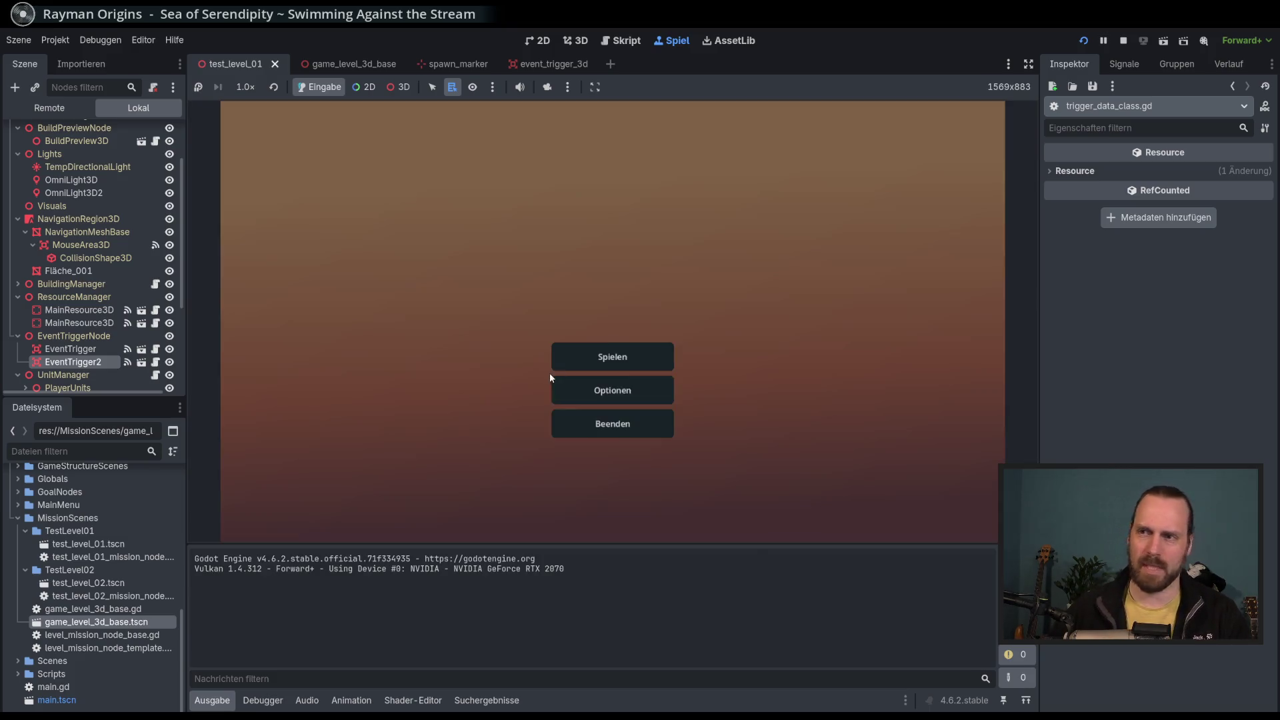
pyautogui.click(606, 363)
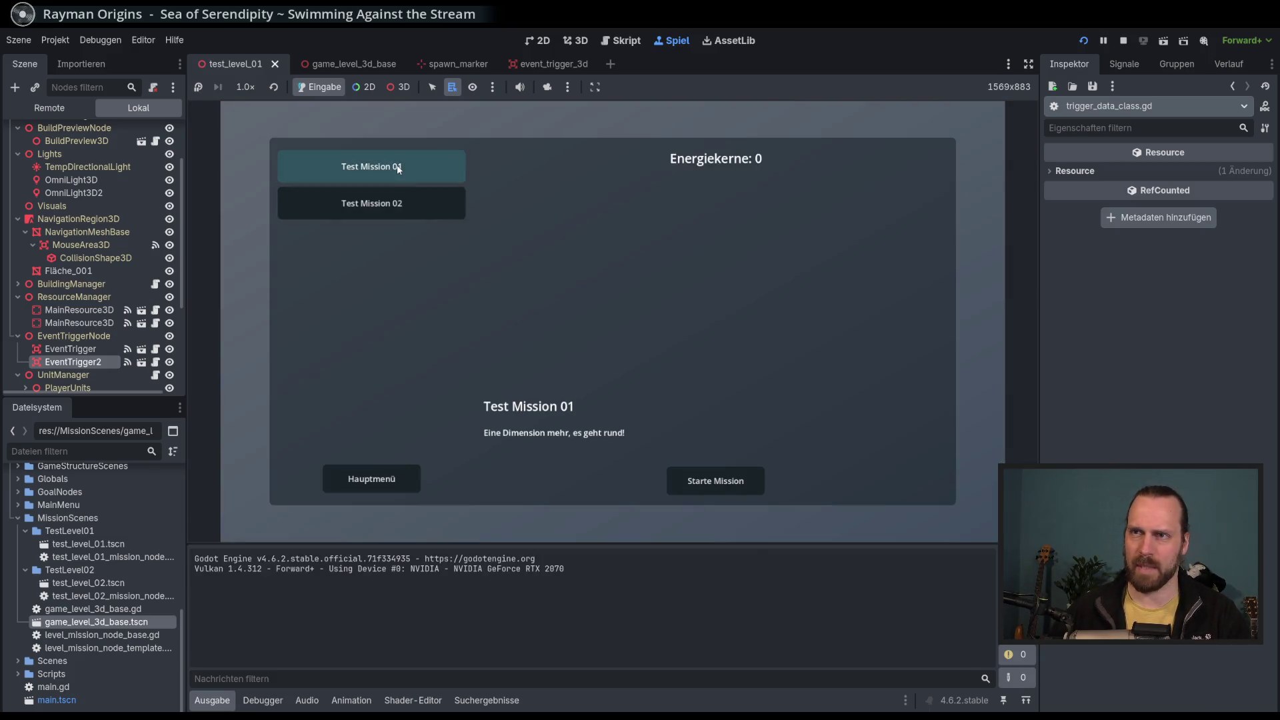
pyautogui.click(701, 466)
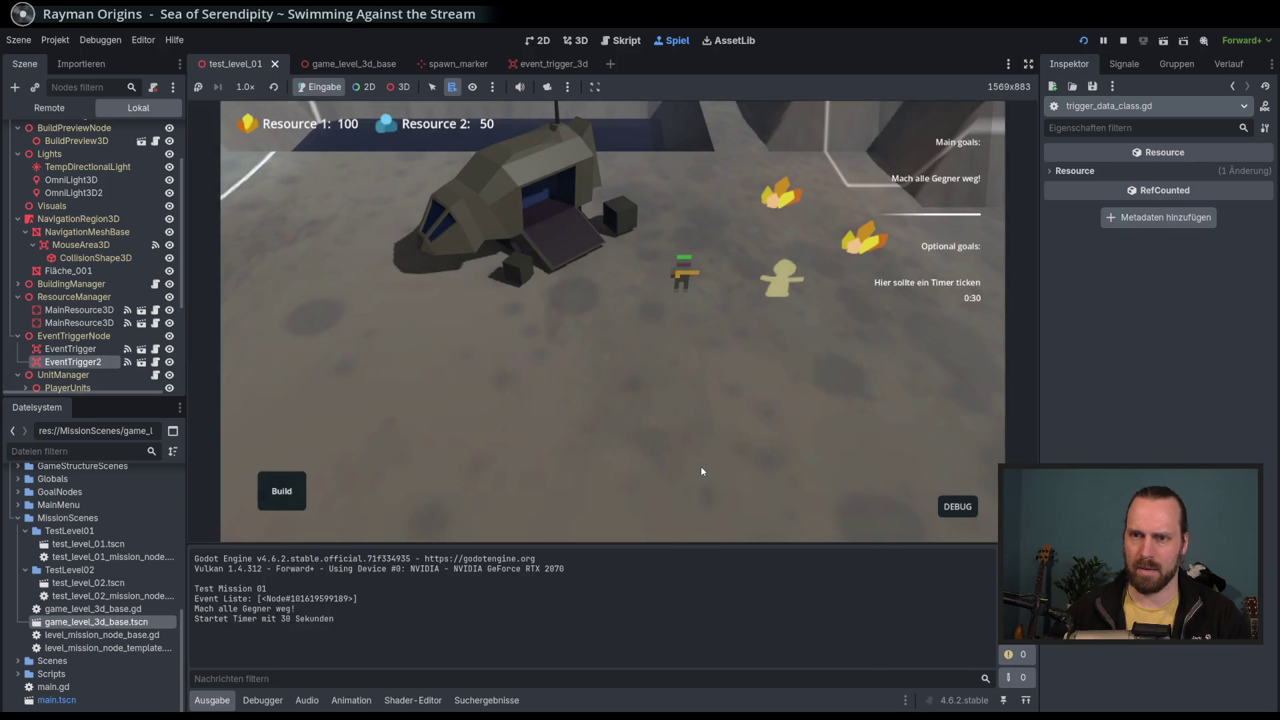
pyautogui.press('F8')
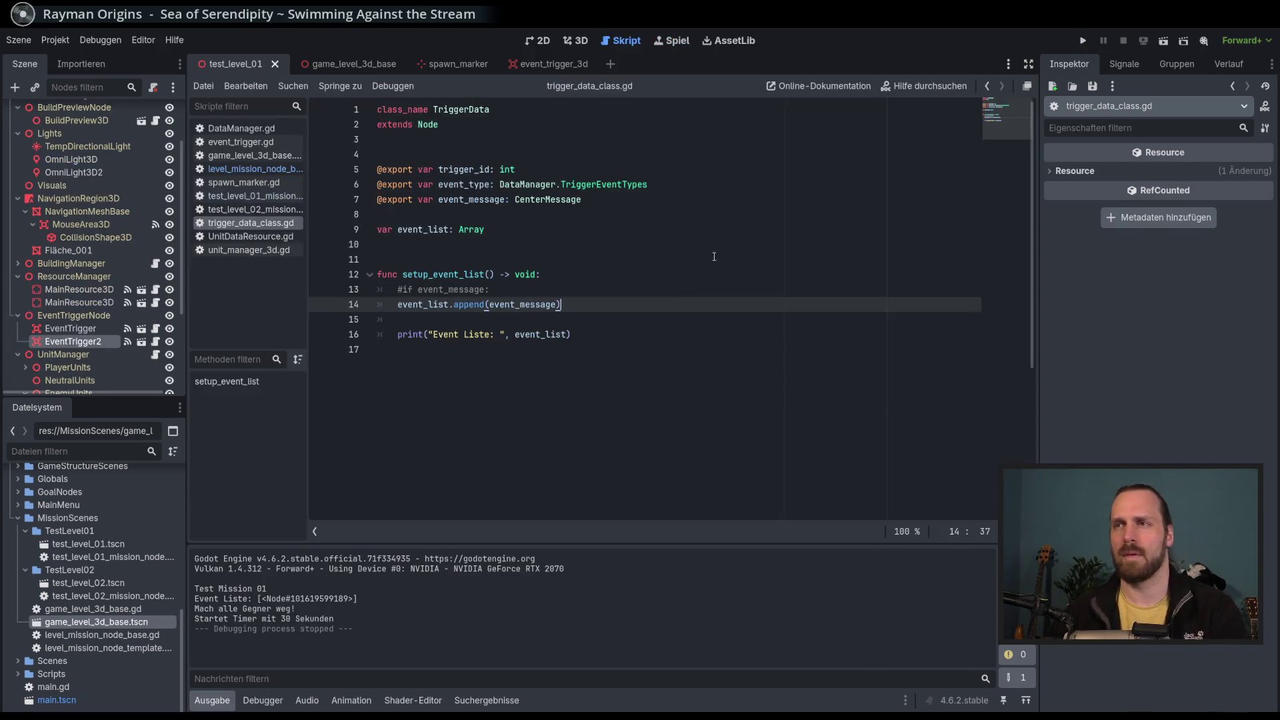
# Step: Save all scripts, open test_level_01_mission_node.gd, and move the all_triggers.append line up to line 49
pyautogui.hotkey('ctrl', 's')
pyautogui.click(250, 169)
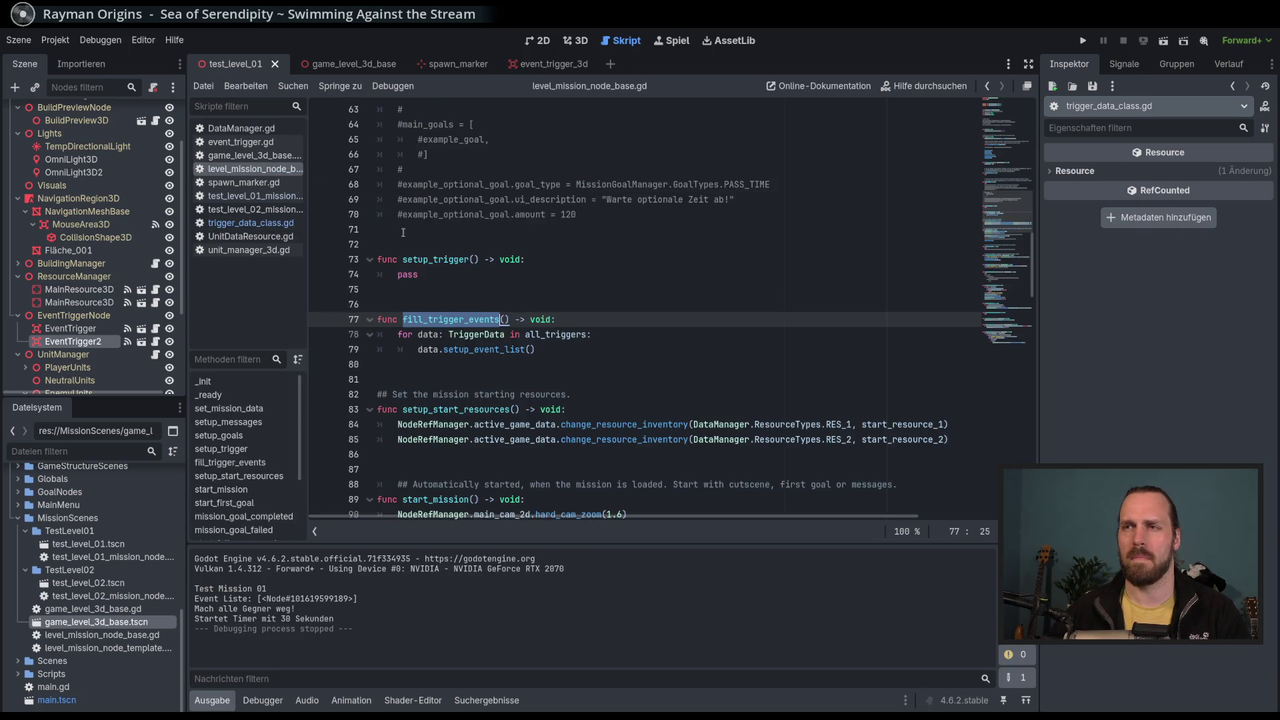
pyautogui.scroll(9, 761, 371)
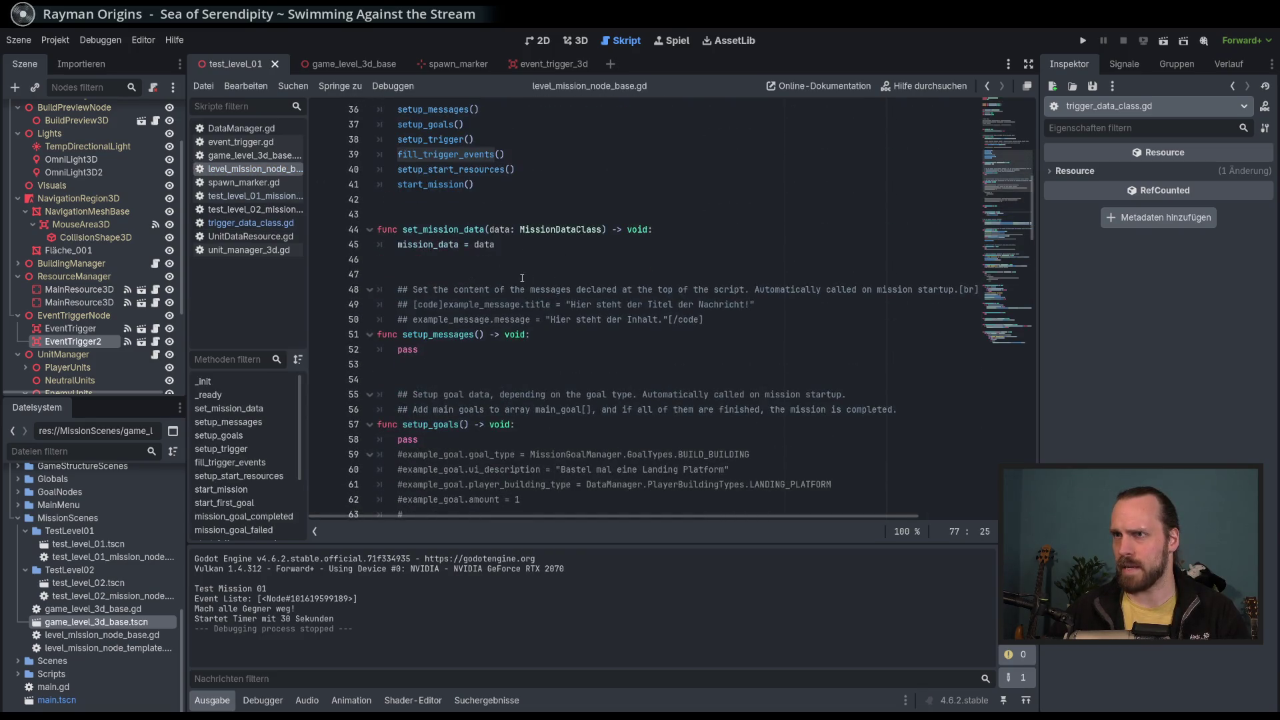
pyautogui.click(256, 200)
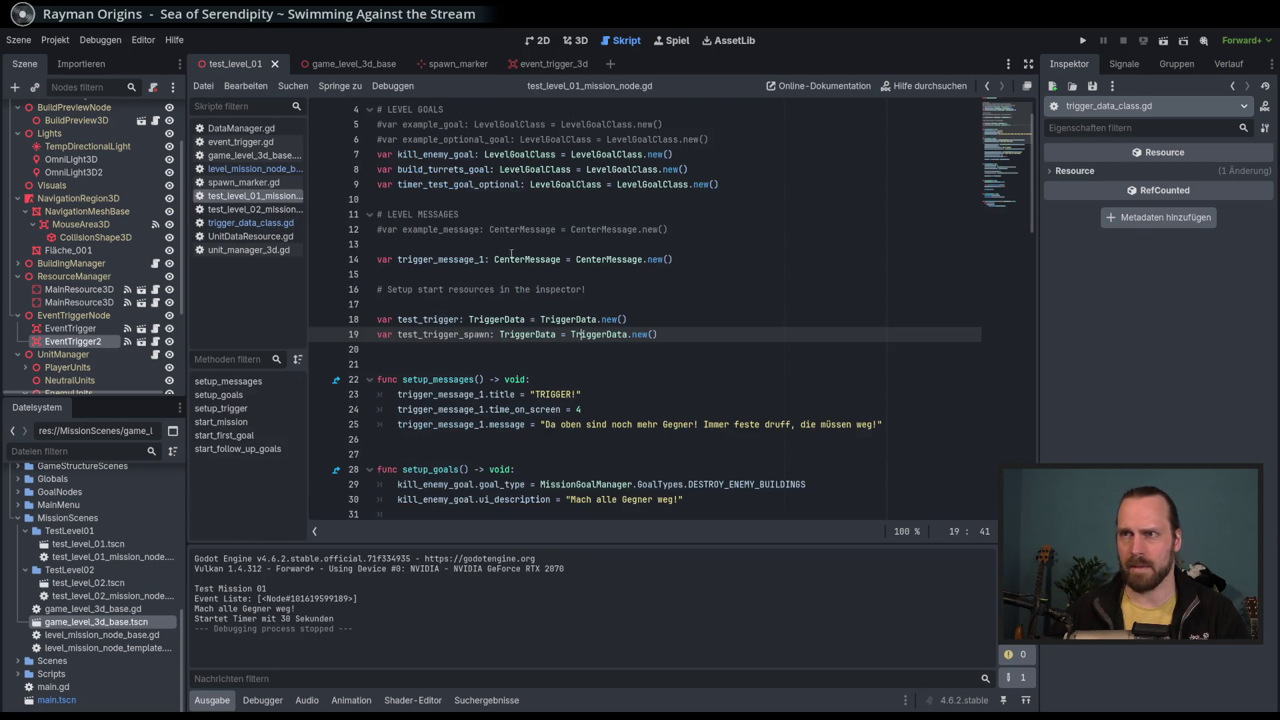
pyautogui.doubleClick(441, 334)
pyautogui.scroll(-5, 625, 333)
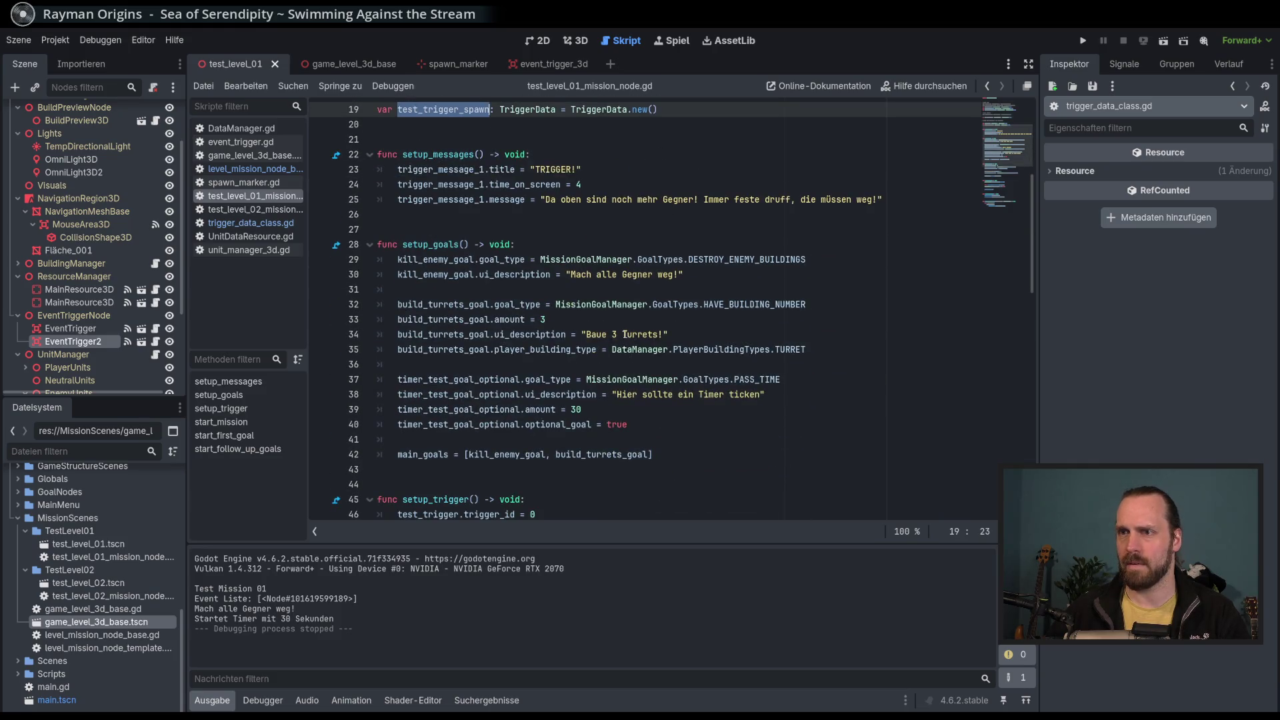
pyautogui.scroll(-7, 625, 334)
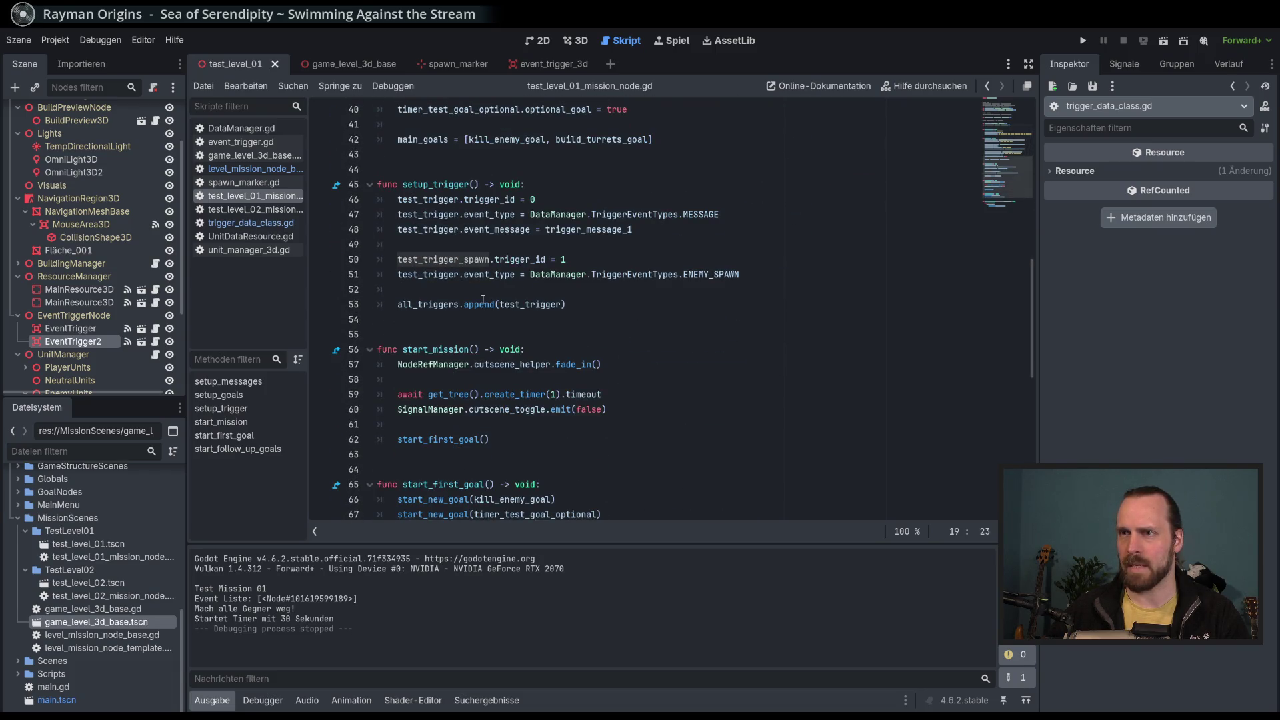
pyautogui.click(540, 304)
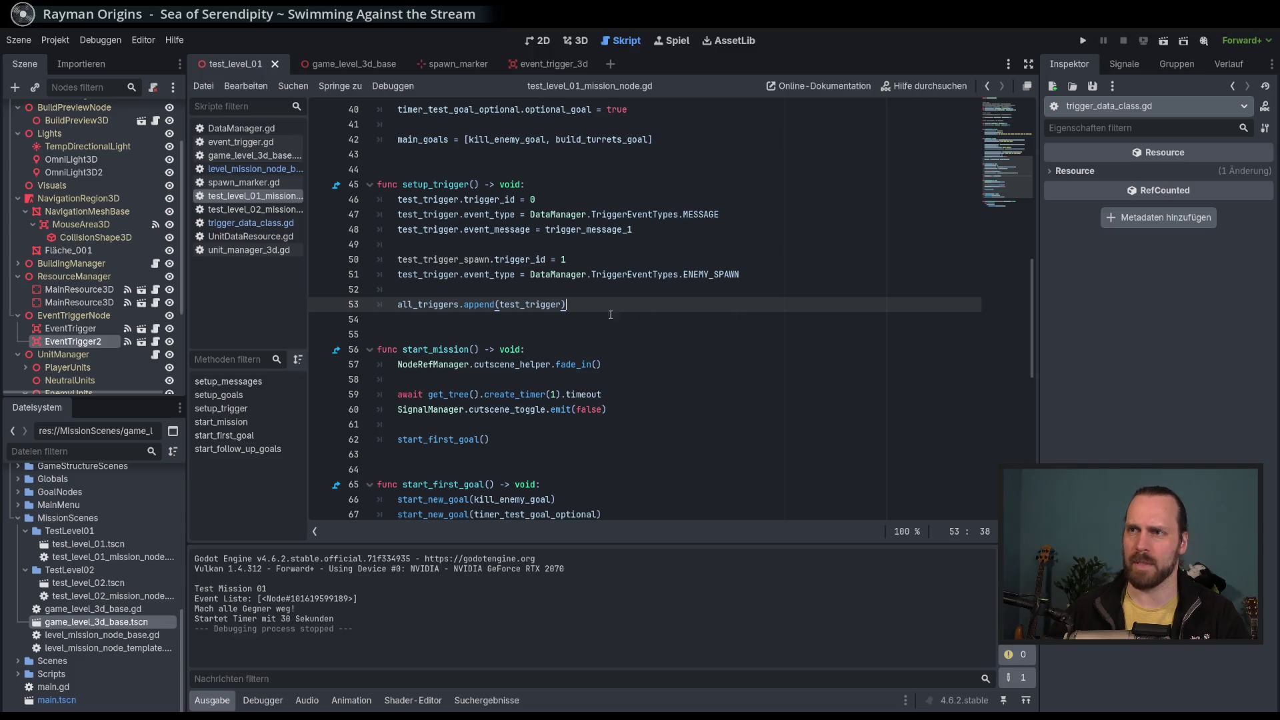
pyautogui.hotkey('alt', 'Up')
pyautogui.hotkey('alt', 'Up')
pyautogui.hotkey('alt', 'Up')
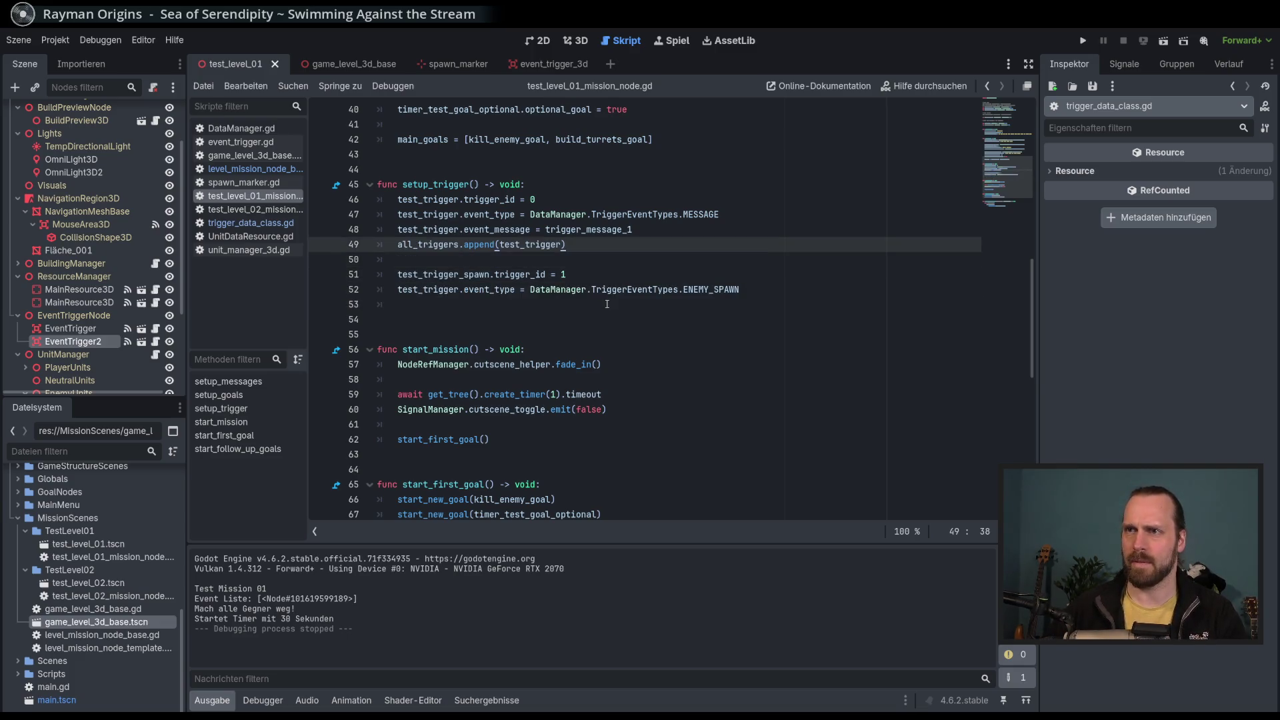
# Step: Add all_triggers.append(test_trigger_spawn) after line 52 in setup_trigger and save the script
pyautogui.click(804, 291)
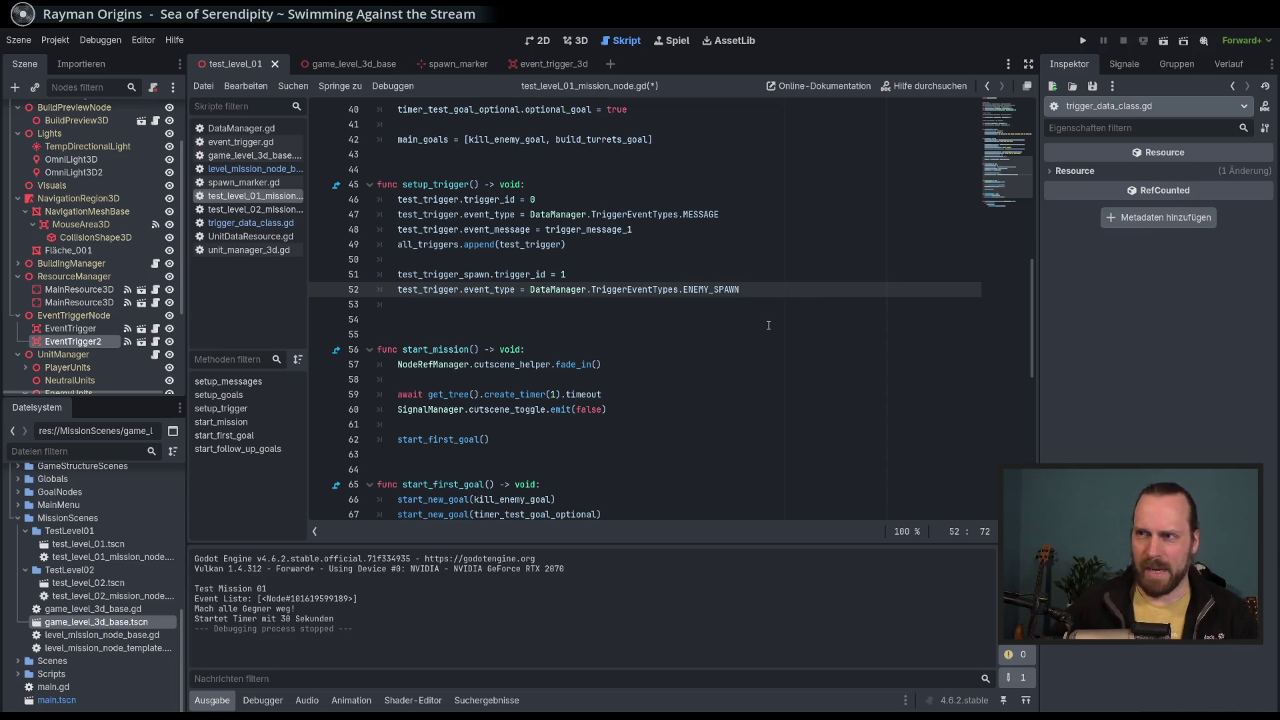
pyautogui.press('Return')
pyautogui.write('a')
pyautogui.press('Return')
pyautogui.write('.app')
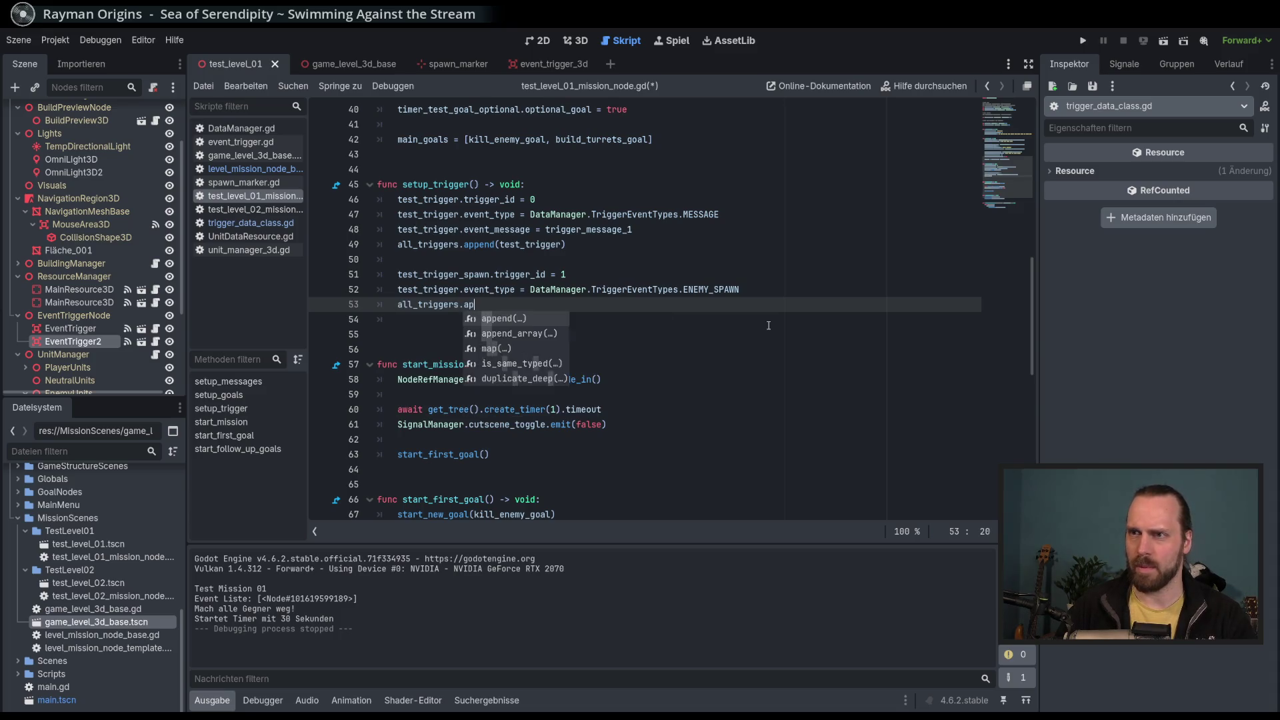
pyautogui.press('Return')
pyautogui.write('TEst')
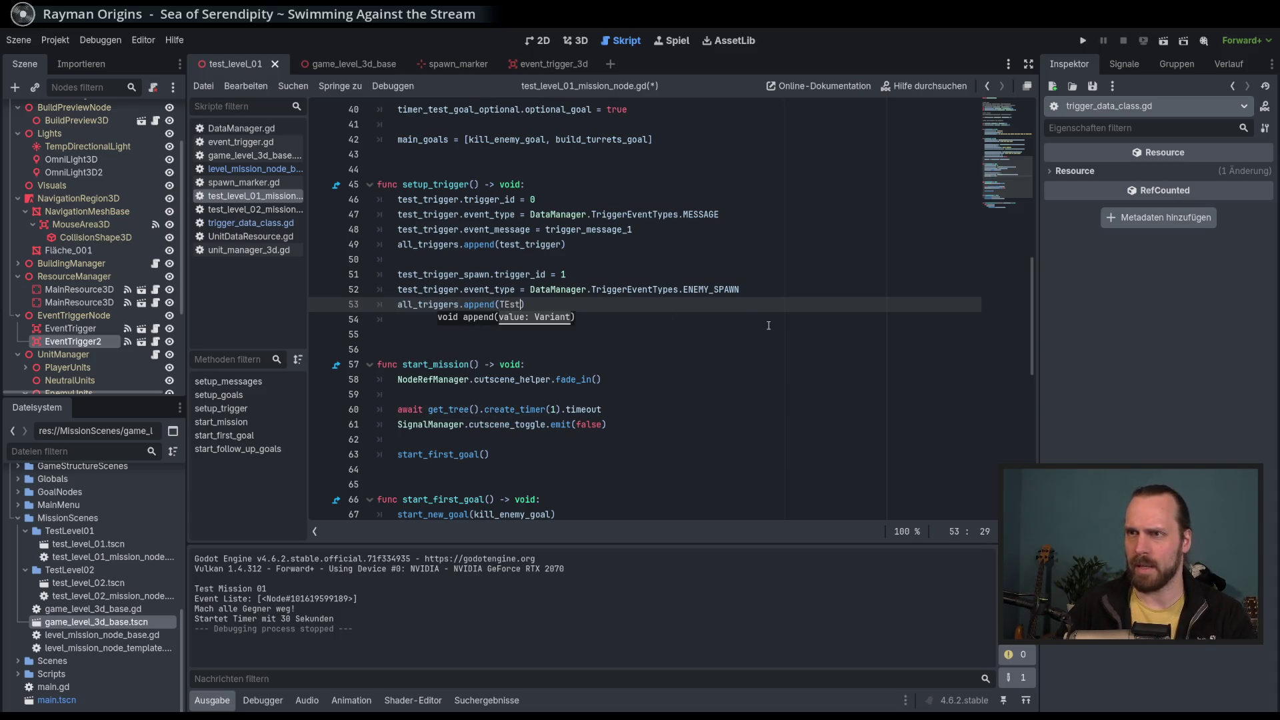
pyautogui.press('Down')
pyautogui.press('Return')
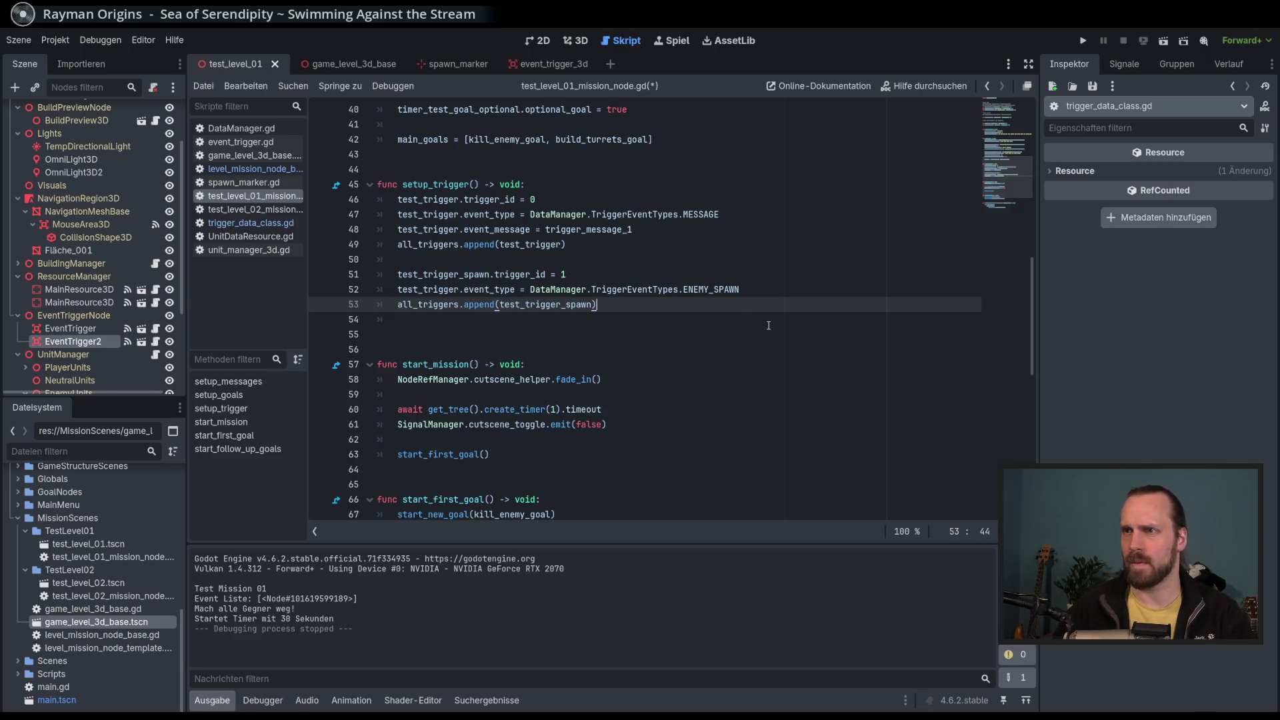
pyautogui.hotkey('ctrl', 's')
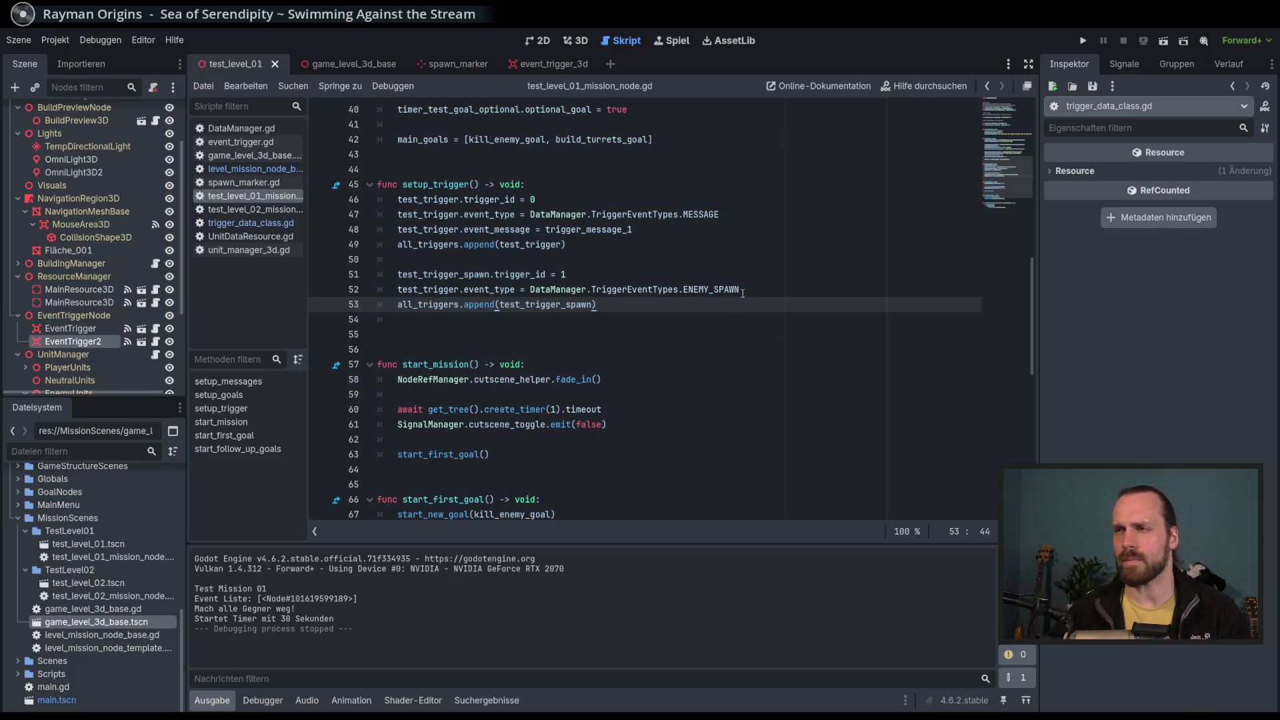
pyautogui.click(742, 293)
pyautogui.doubleClick(567, 229)
pyautogui.doubleClick(710, 289)
# Step: Rerun Test Mission 01, check the Node and <null> Event Liste output, stop, and open trigger_data_class.gd
pyautogui.press('F5')
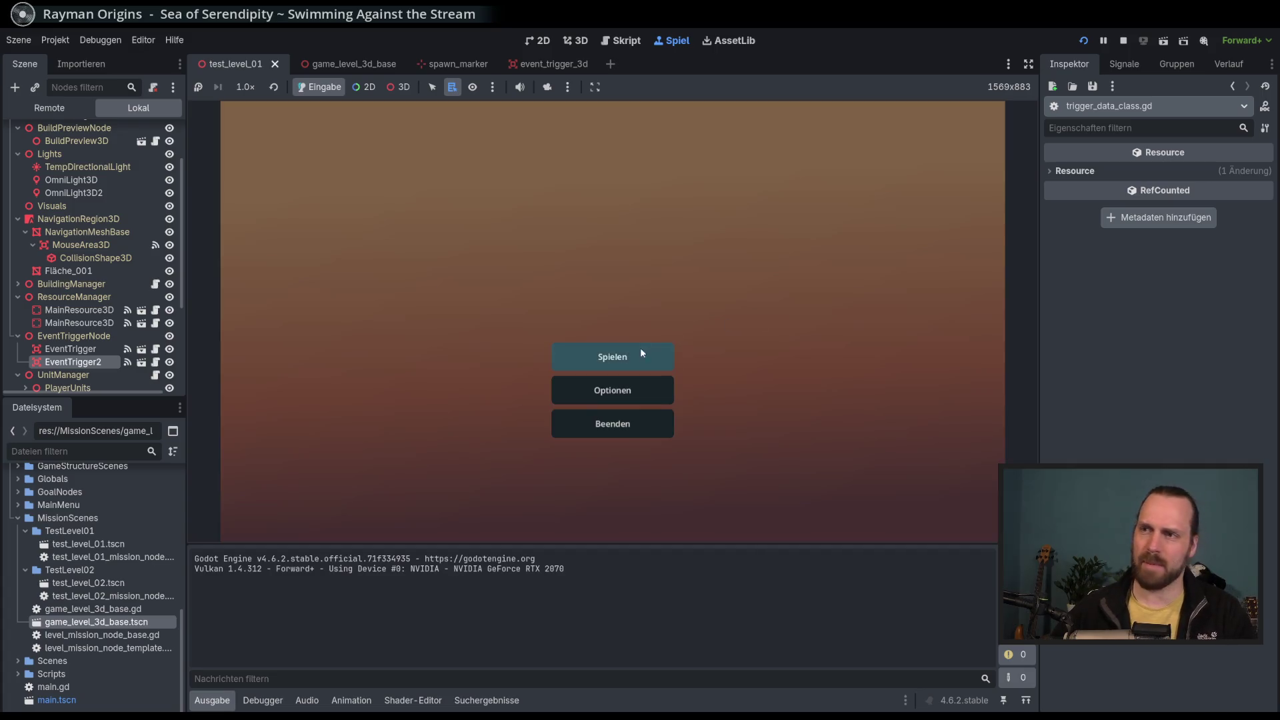
pyautogui.click(641, 351)
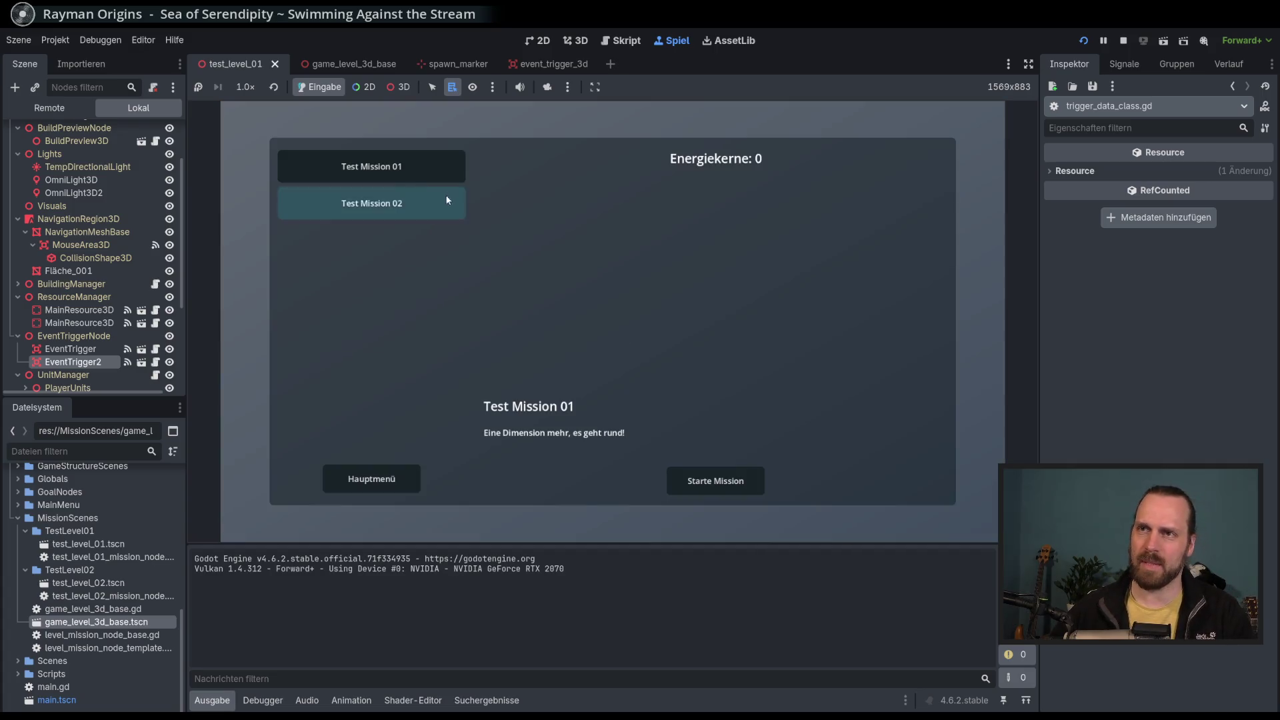
pyautogui.click(736, 472)
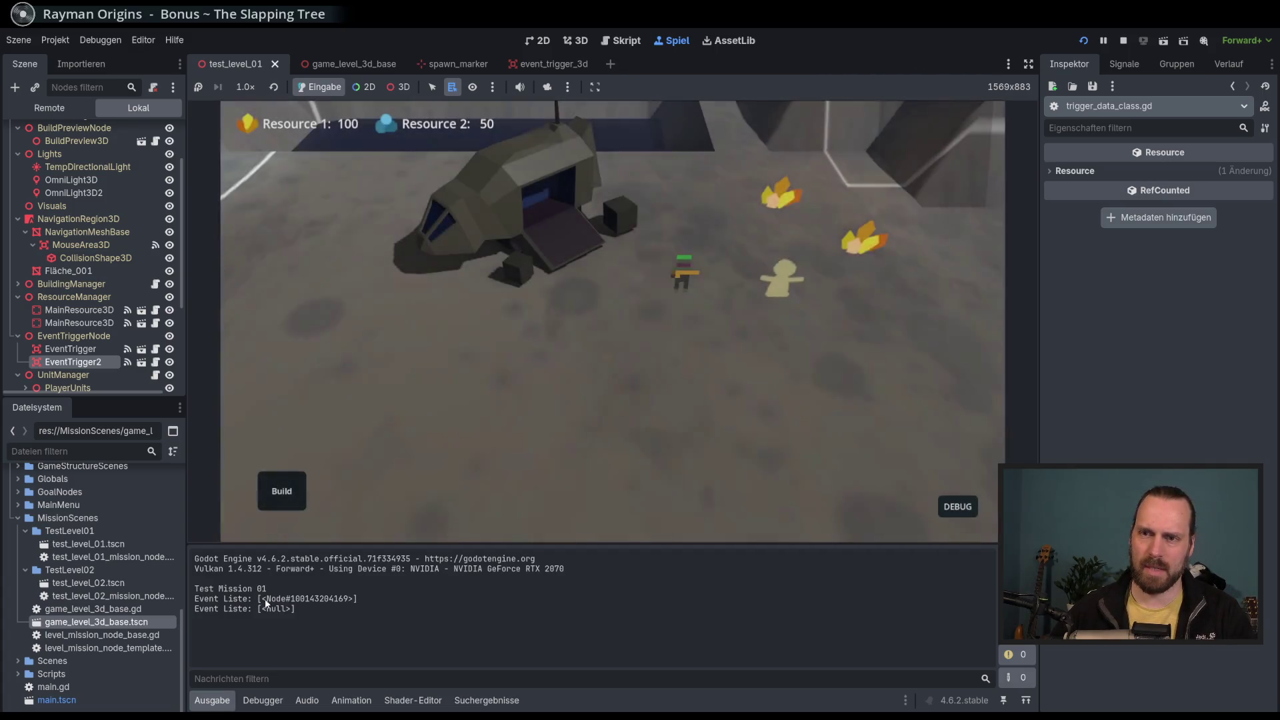
pyautogui.moveTo(259, 598); pyautogui.dragTo(296, 609)
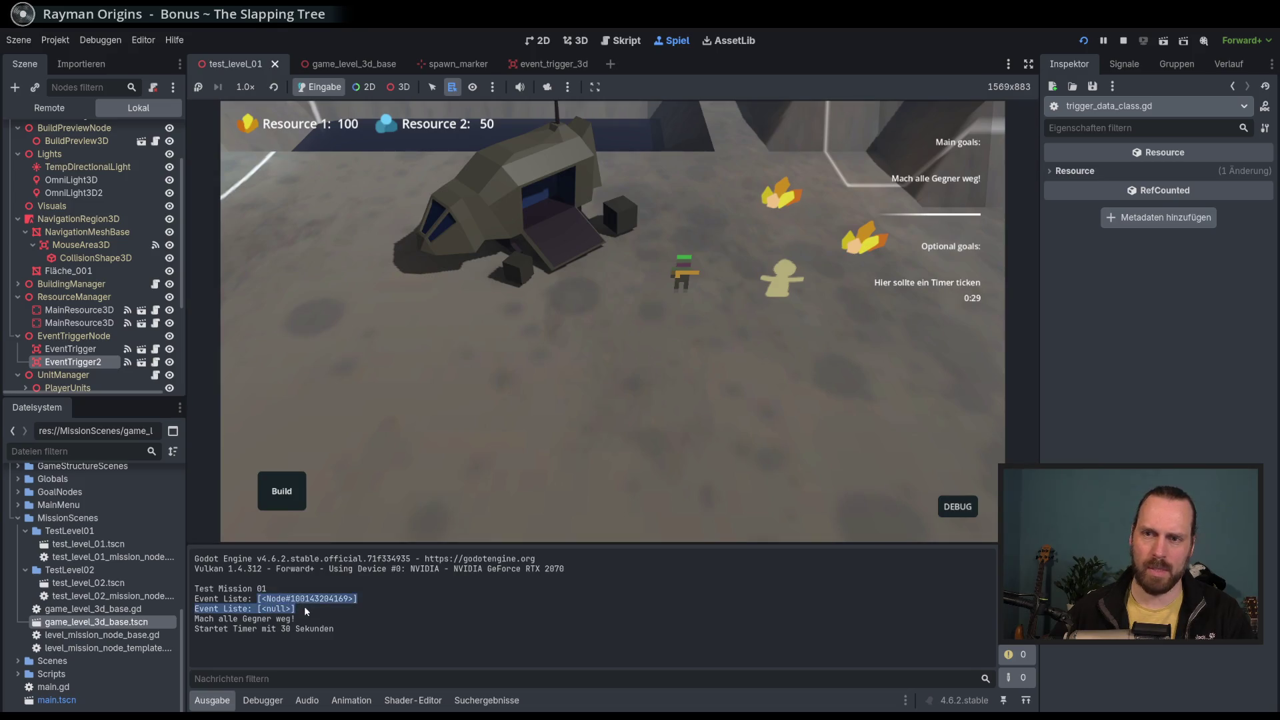
pyautogui.doubleClick(308, 609)
pyautogui.click(314, 608)
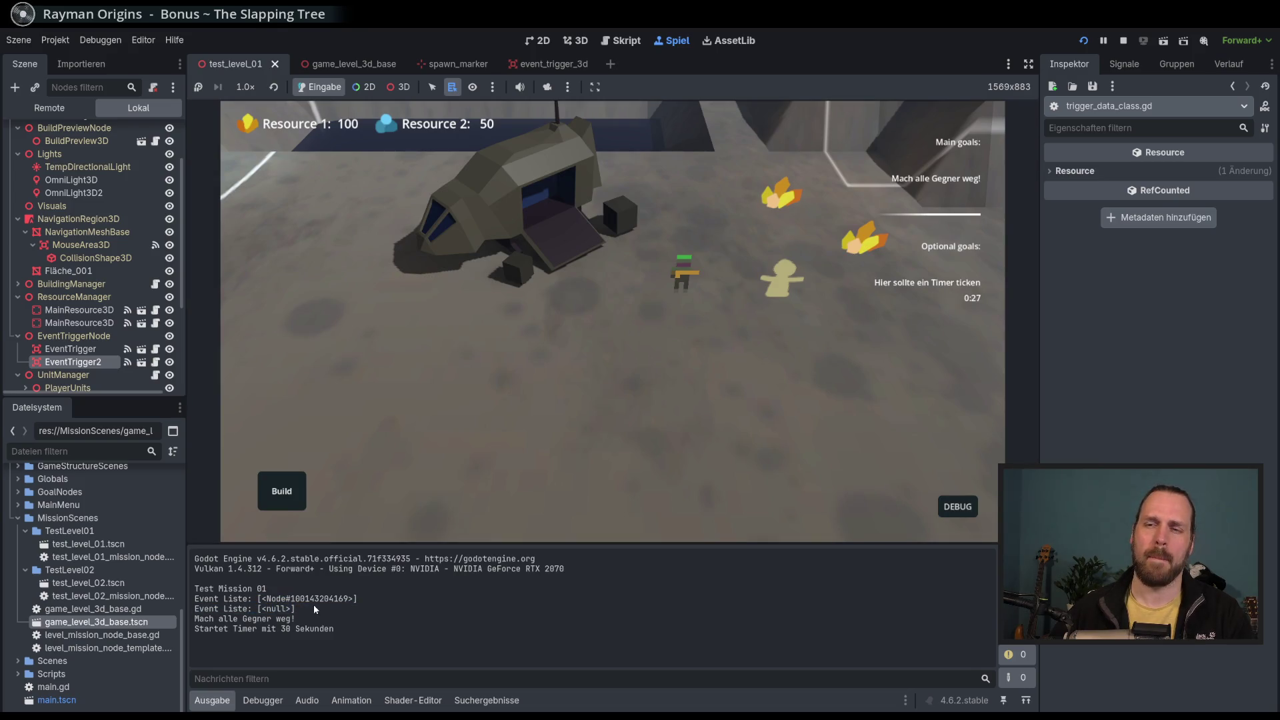
pyautogui.click(1123, 40)
pyautogui.click(267, 224)
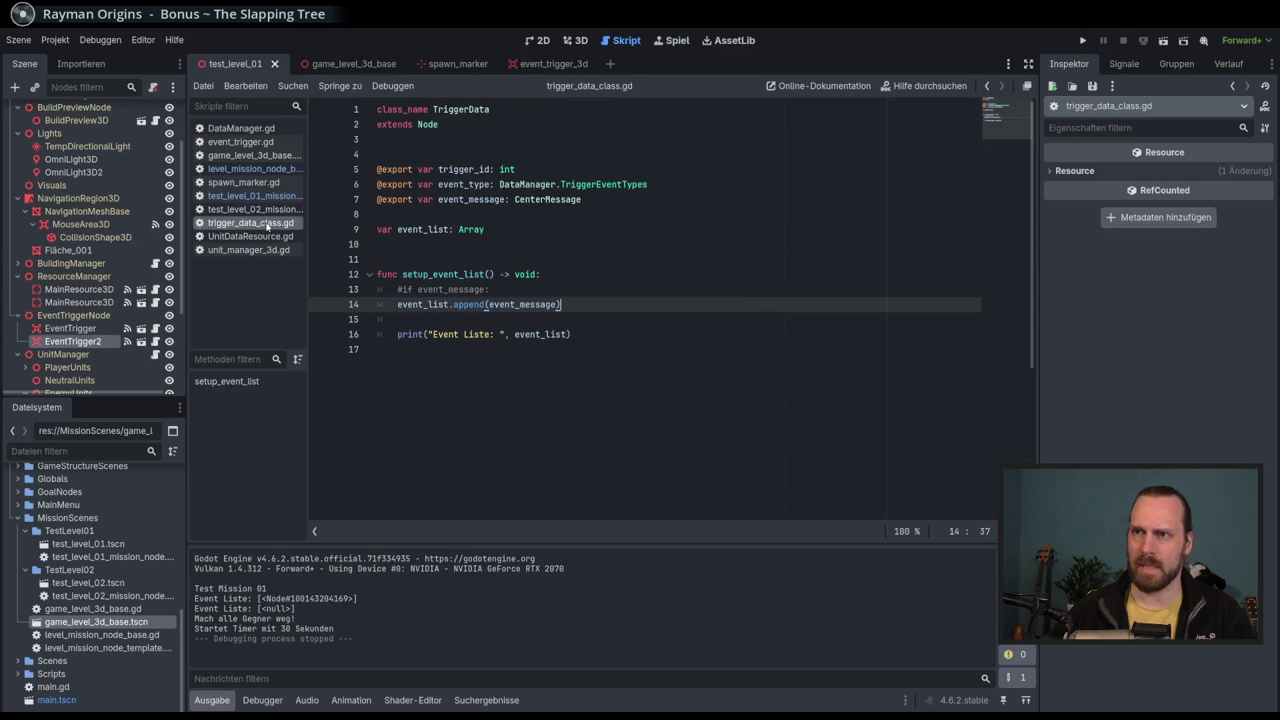
# Step: Uncomment the if event_message check on line 13 and indent the append line under it
pyautogui.click(402, 288)
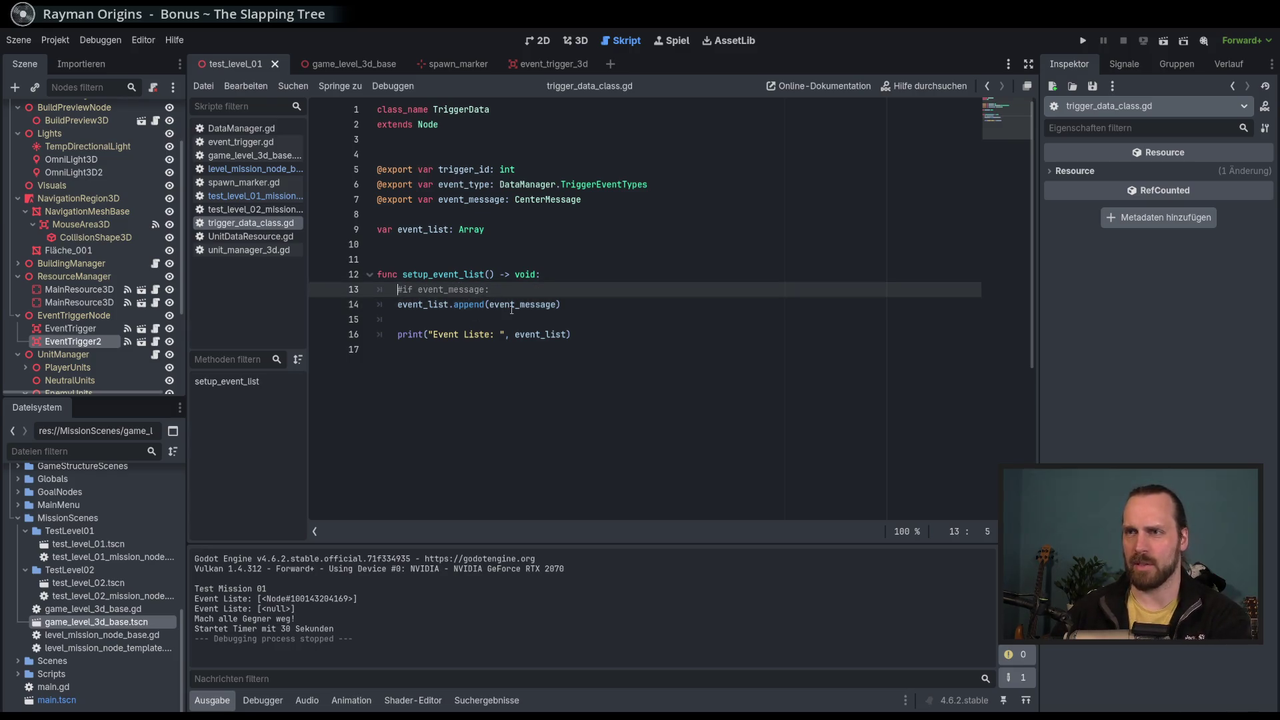
pyautogui.press('Delete')
pyautogui.click(400, 308)
pyautogui.press('Tab')
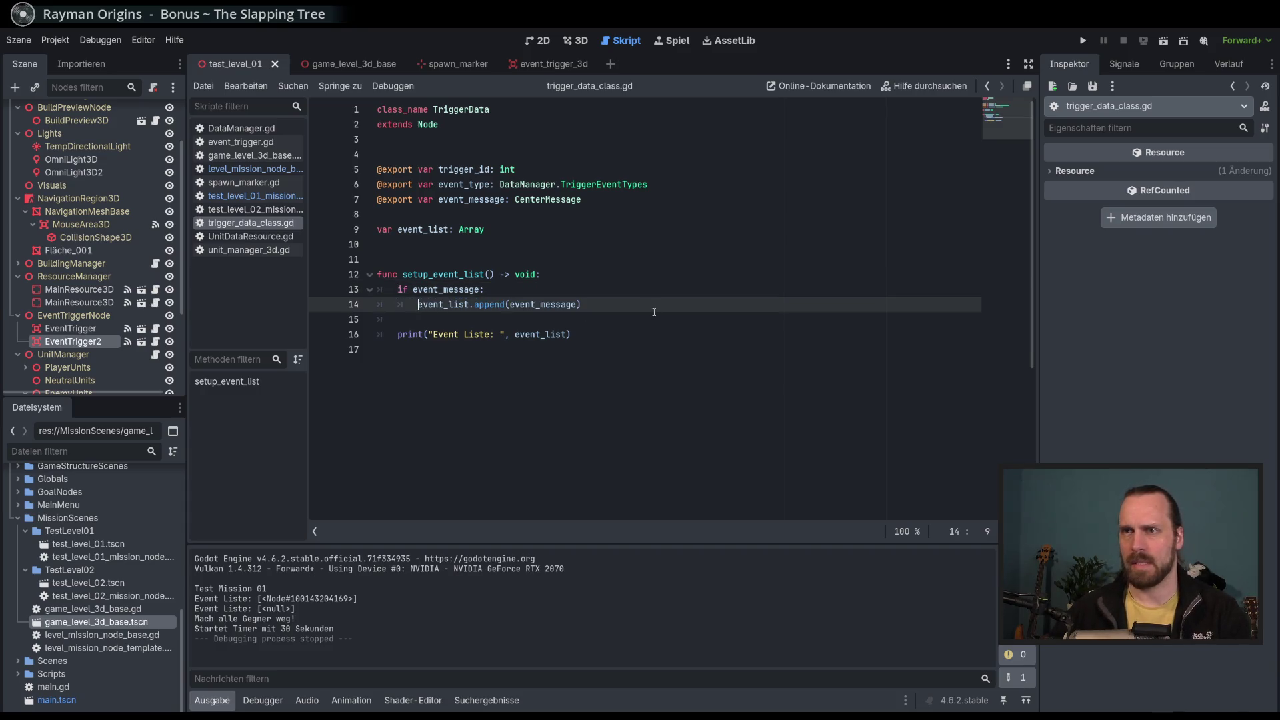
# Step: Rerun the mission to confirm the list prints as [] with no <null>, then stop
pyautogui.press('F5')
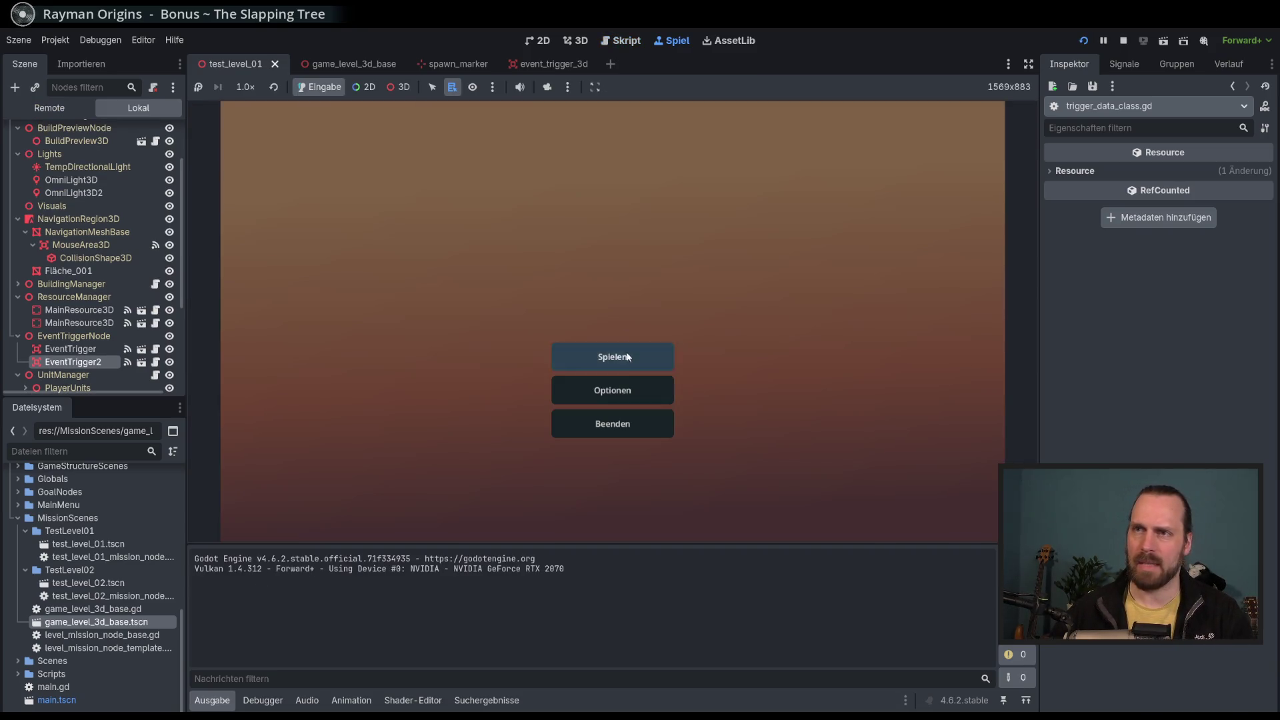
pyautogui.click(640, 356)
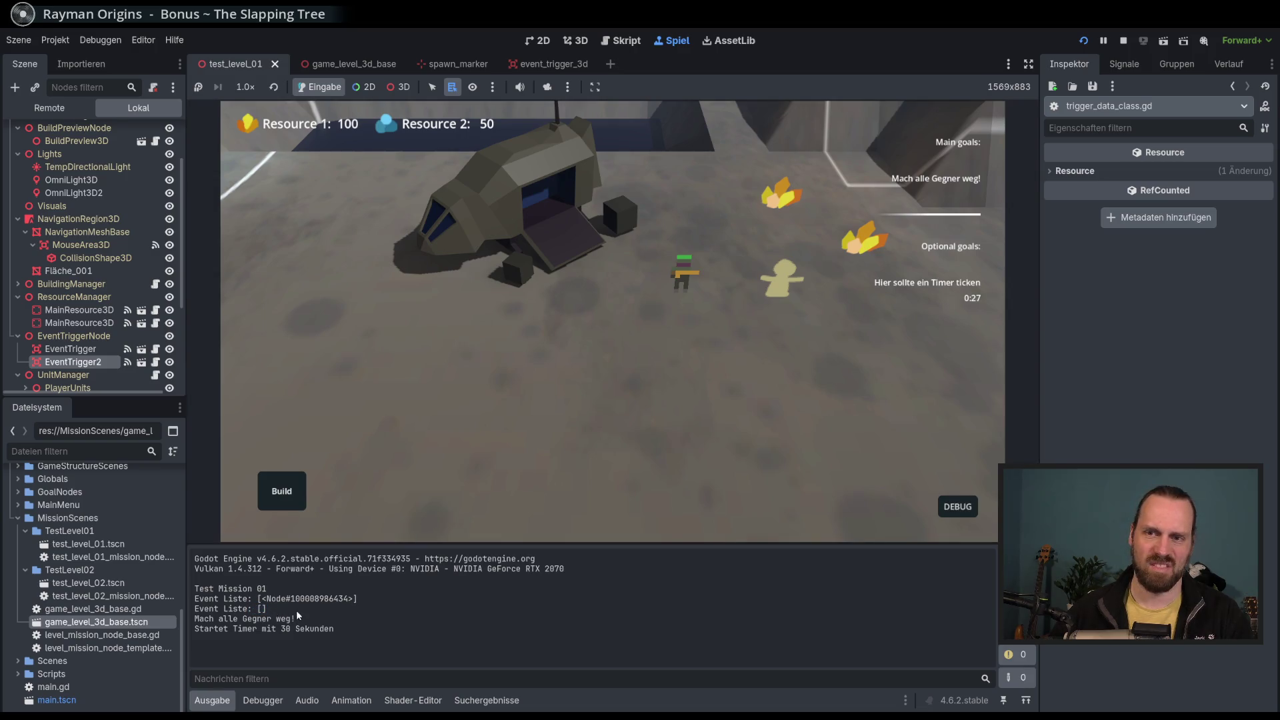
pyautogui.press('F8')
pyautogui.click(572, 334)
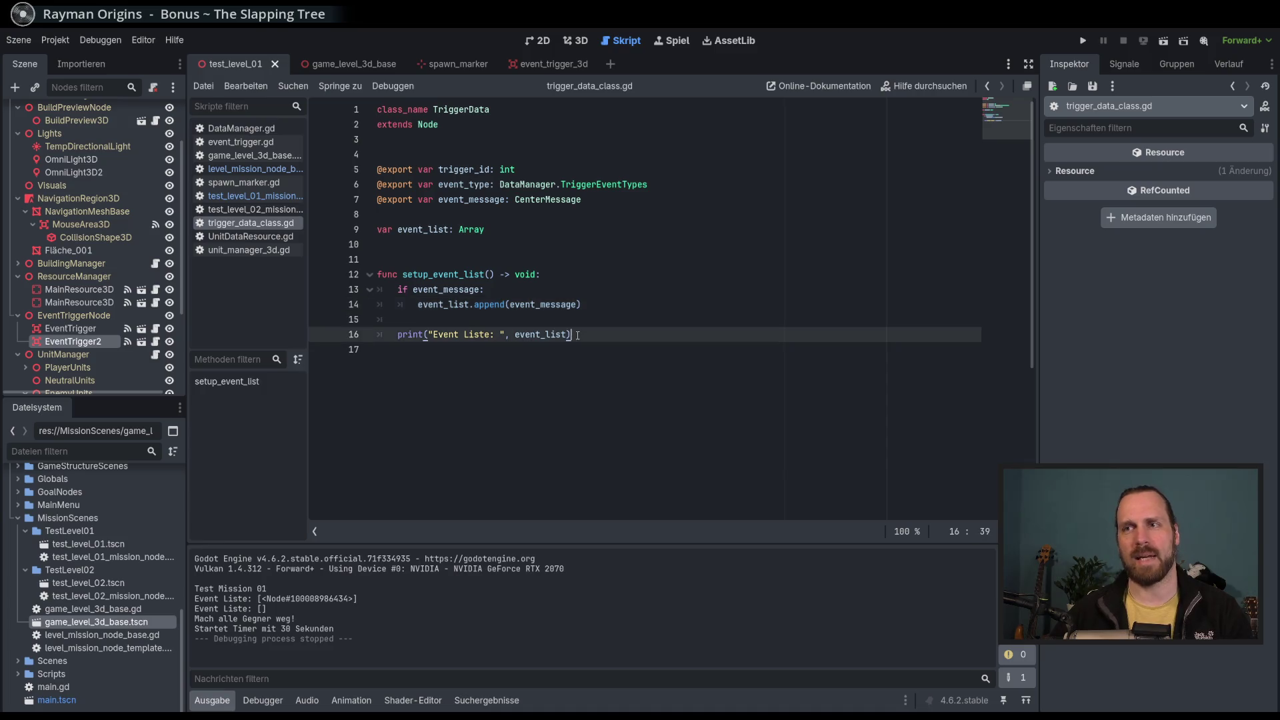
pyautogui.press('Up')
pyautogui.press('Up')
pyautogui.press('Left')
pyautogui.press('Left')
pyautogui.press('Left')
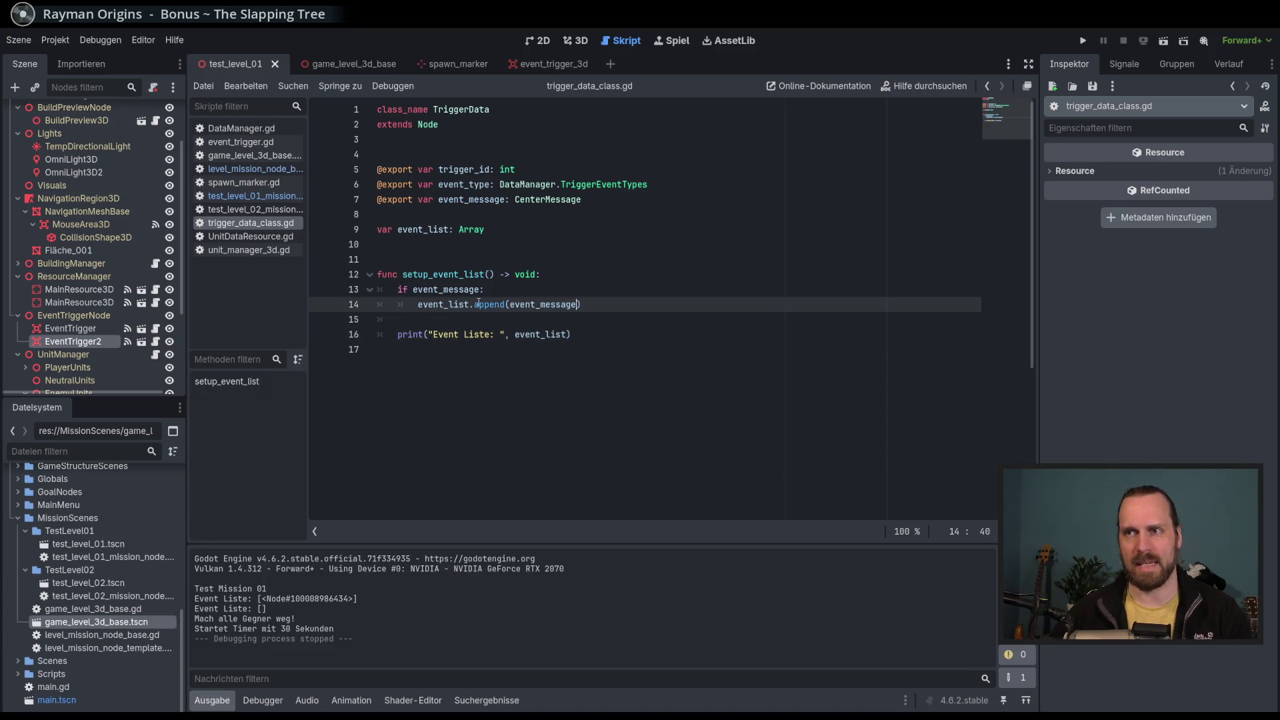
pyautogui.press('Up')
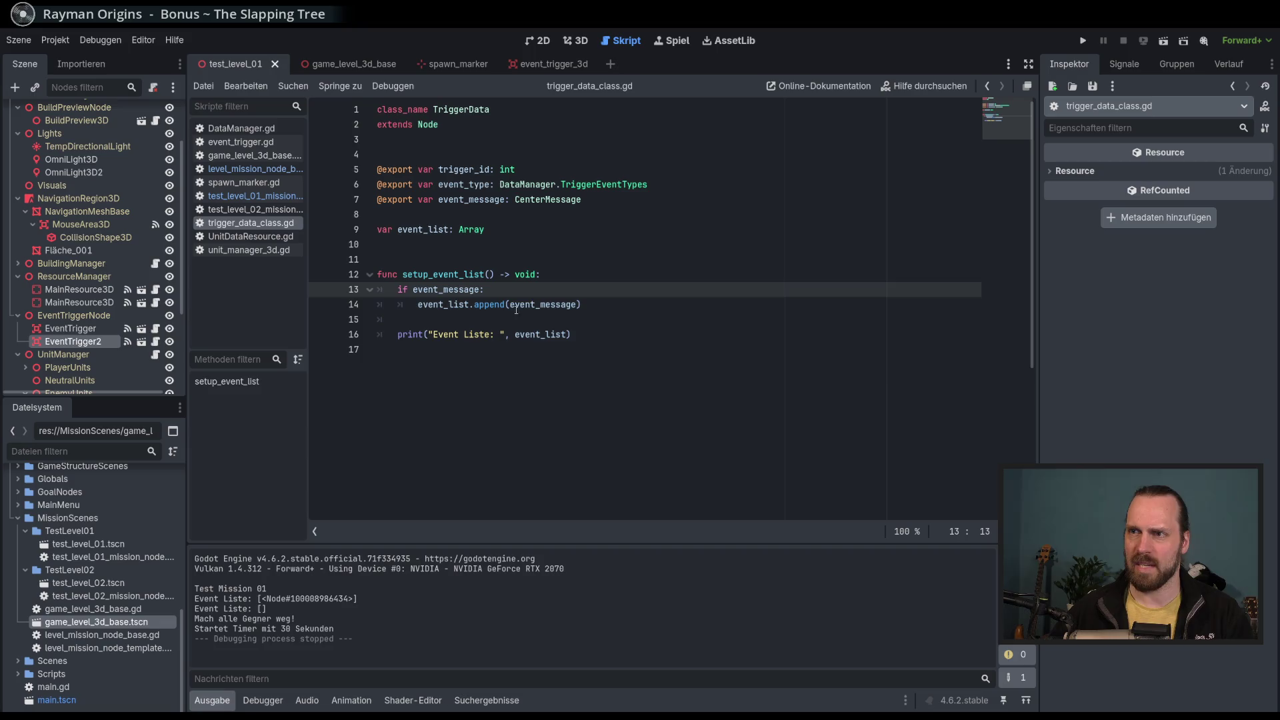
pyautogui.click(541, 333)
pyautogui.keyDown('ctrl'); pyautogui.click(542, 333); pyautogui.keyUp('ctrl')
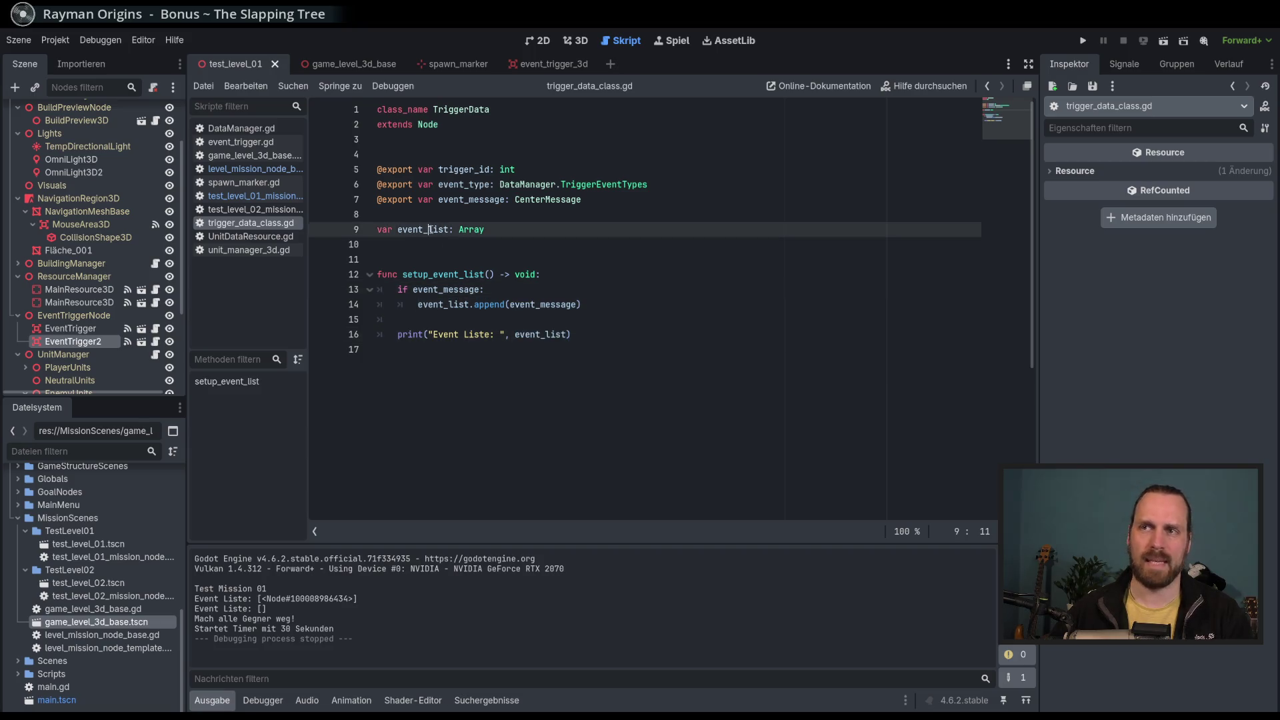
pyautogui.click(531, 305)
pyautogui.keyDown('ctrl'); pyautogui.click(531, 305); pyautogui.keyUp('ctrl')
pyautogui.click(623, 322)
pyautogui.click(632, 337)
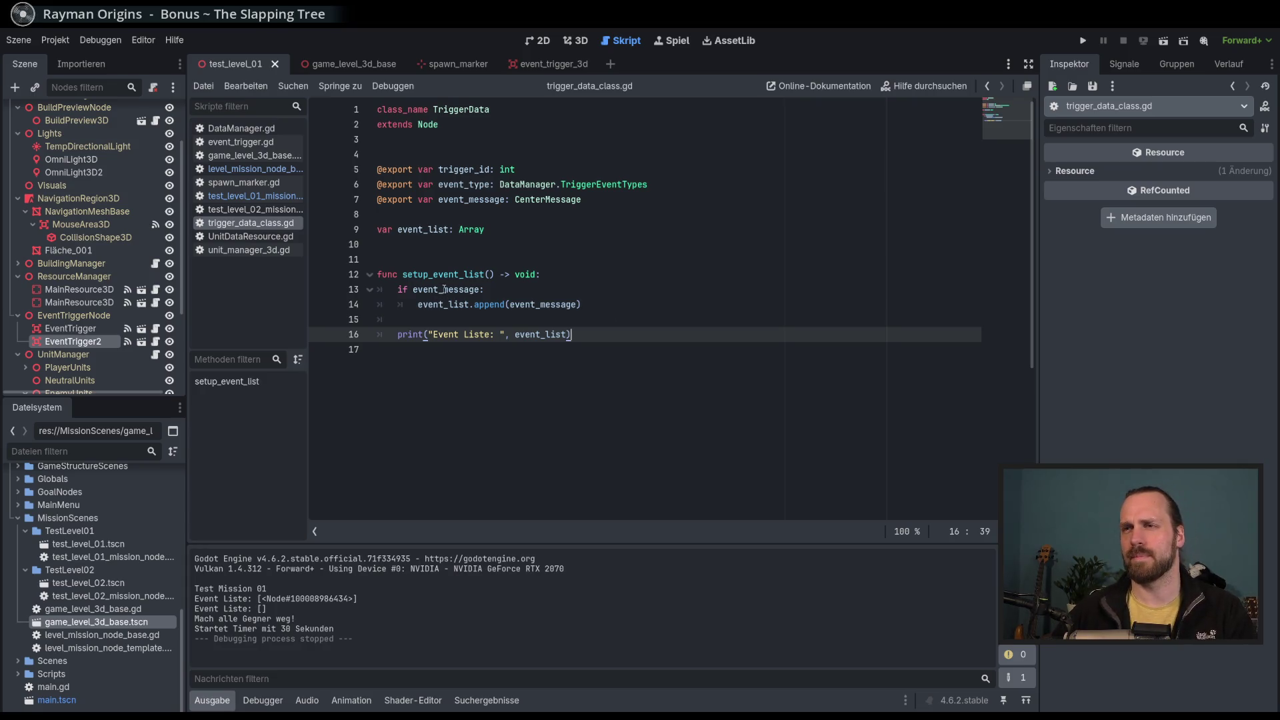
pyautogui.click(253, 169)
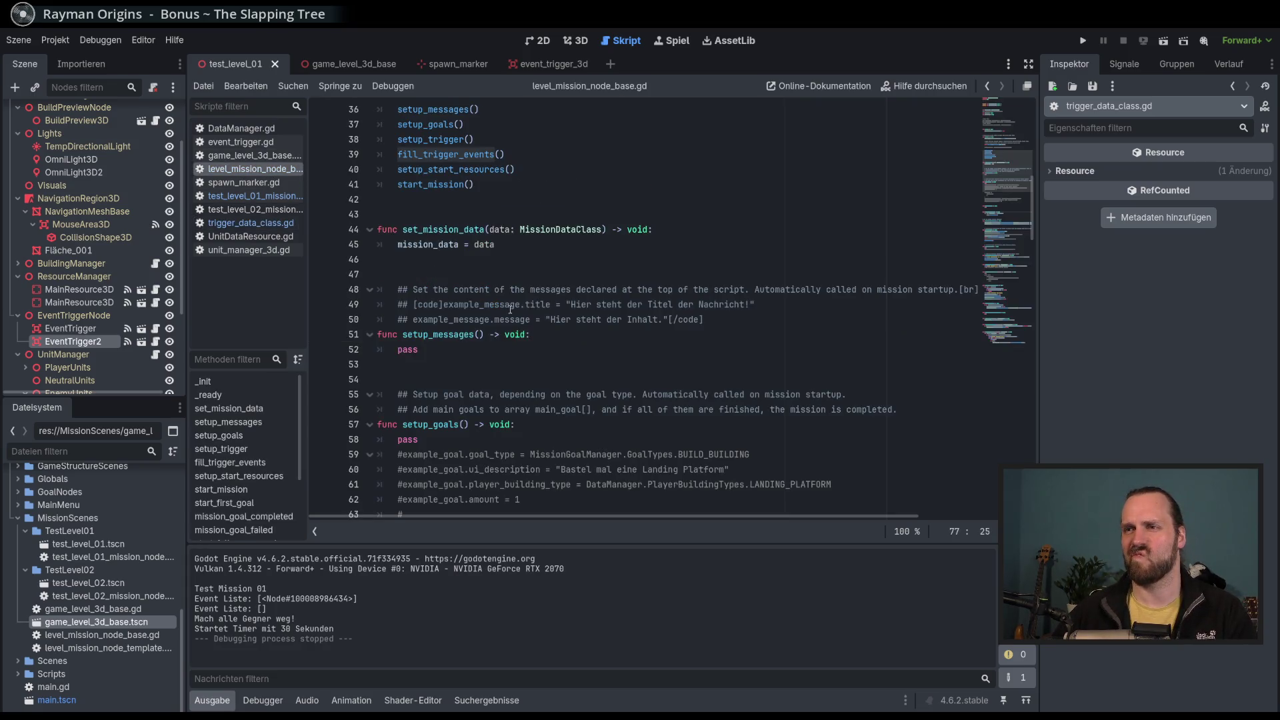
pyautogui.click(260, 196)
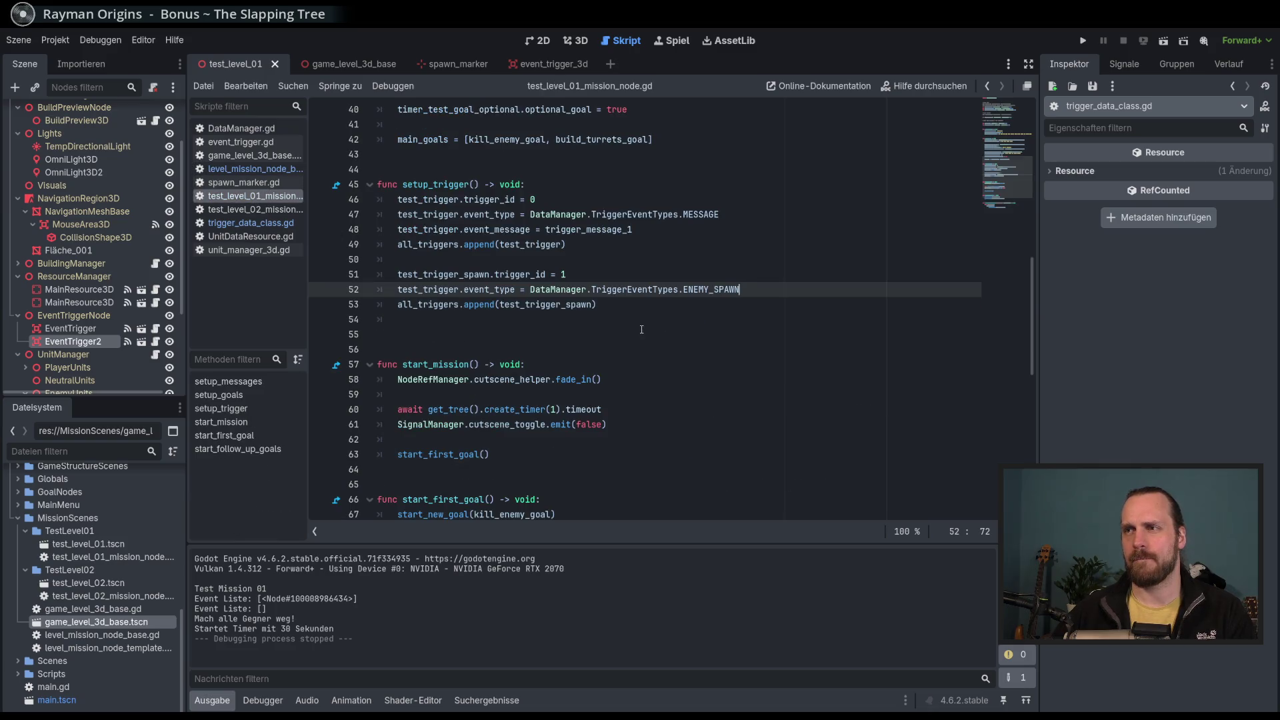
pyautogui.doubleClick(722, 289)
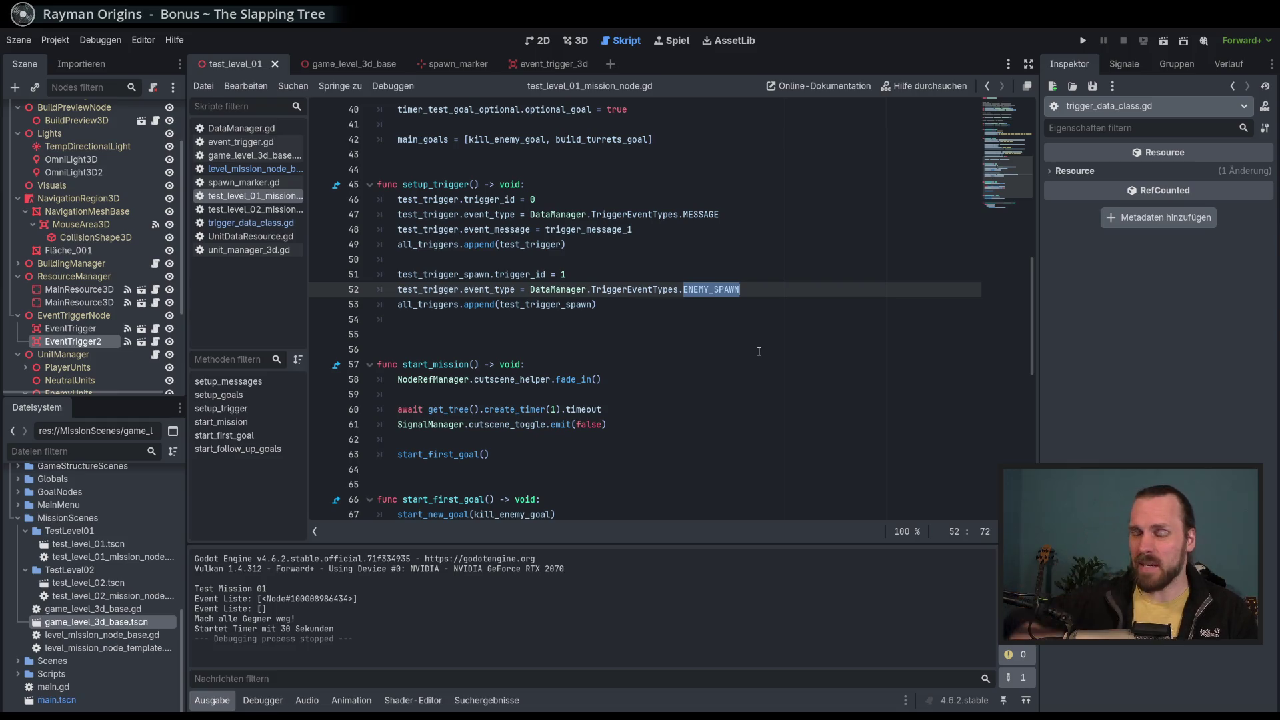
pyautogui.click(768, 303)
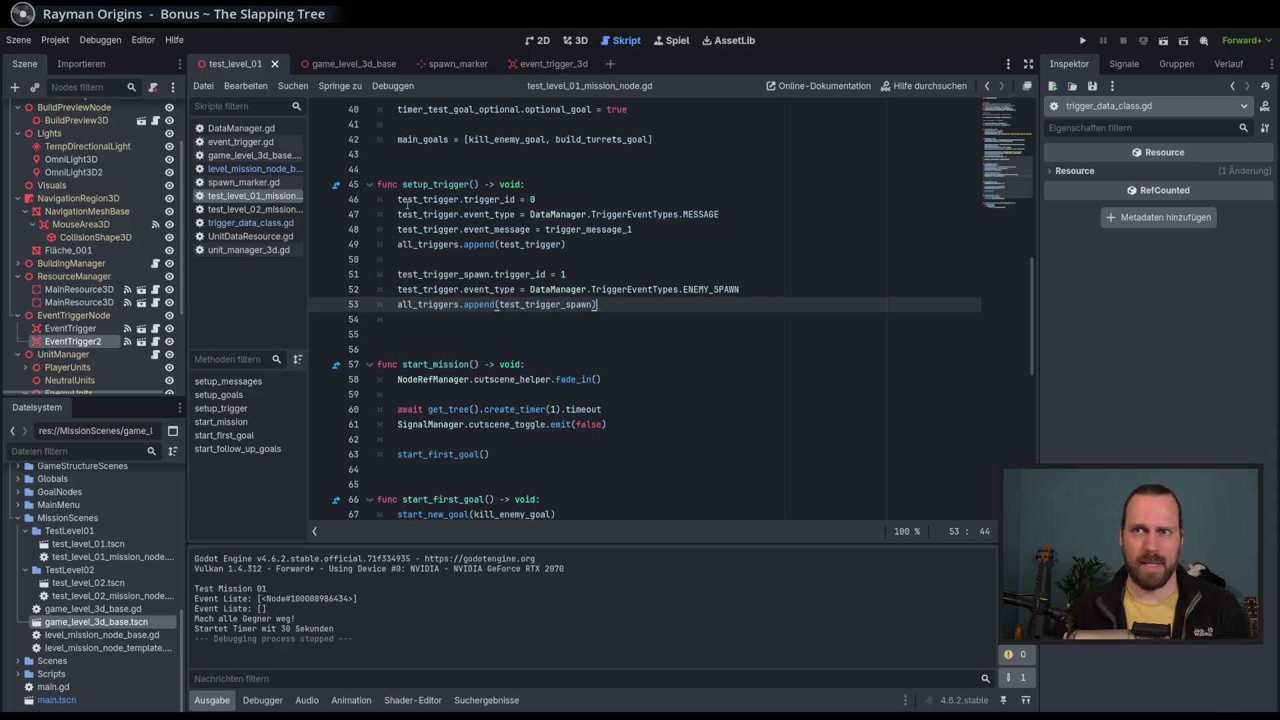
pyautogui.click(258, 226)
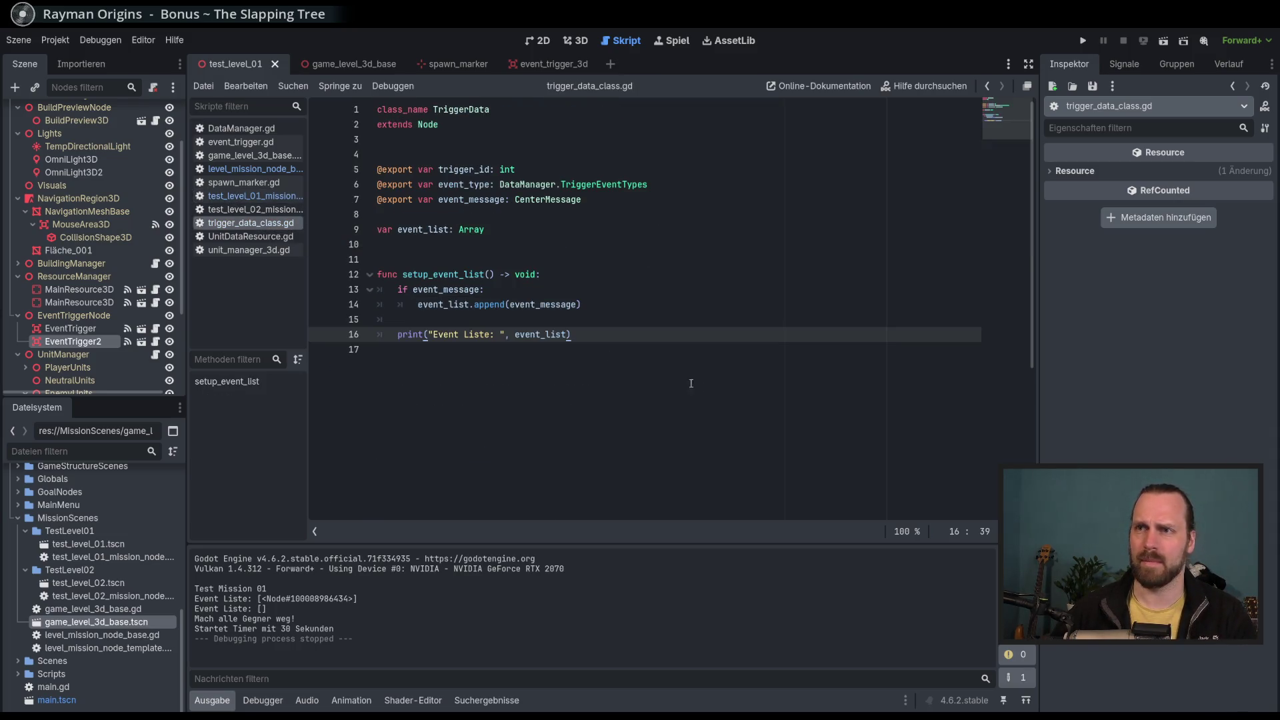
pyautogui.click(634, 305)
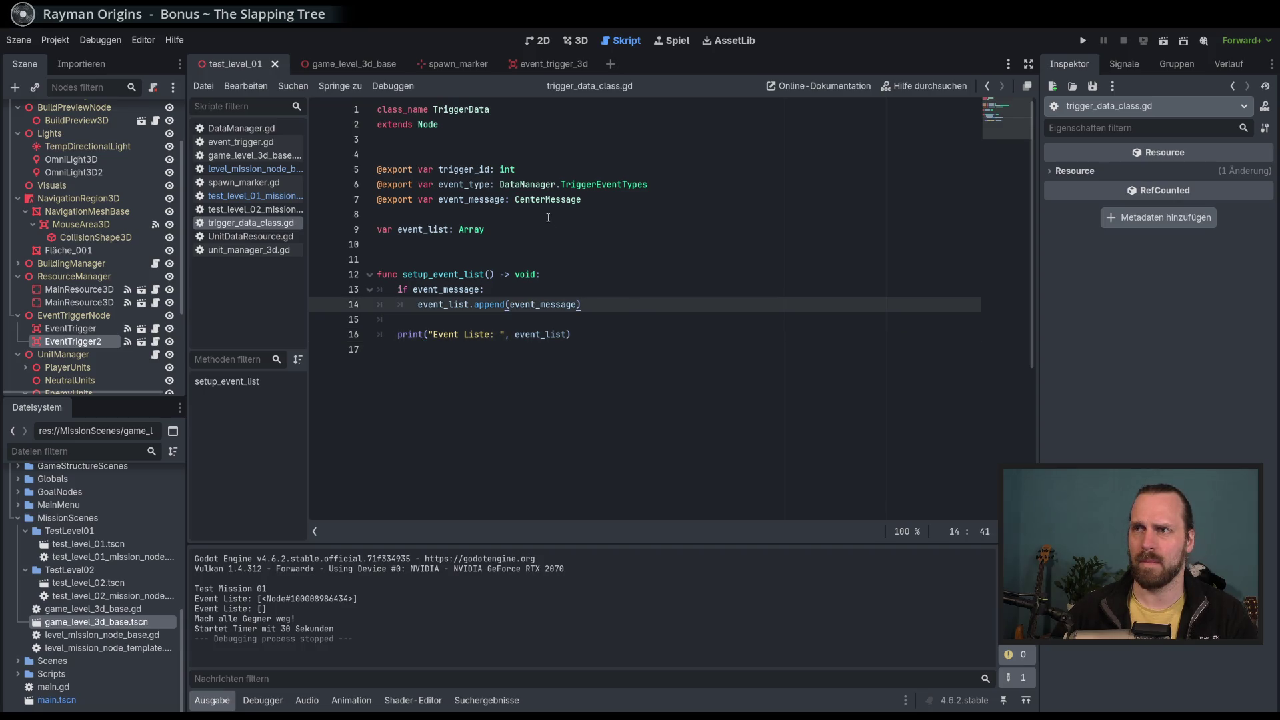
pyautogui.click(649, 189)
pyautogui.press('Return')
pyautogui.press('Down')
pyautogui.press('Down')
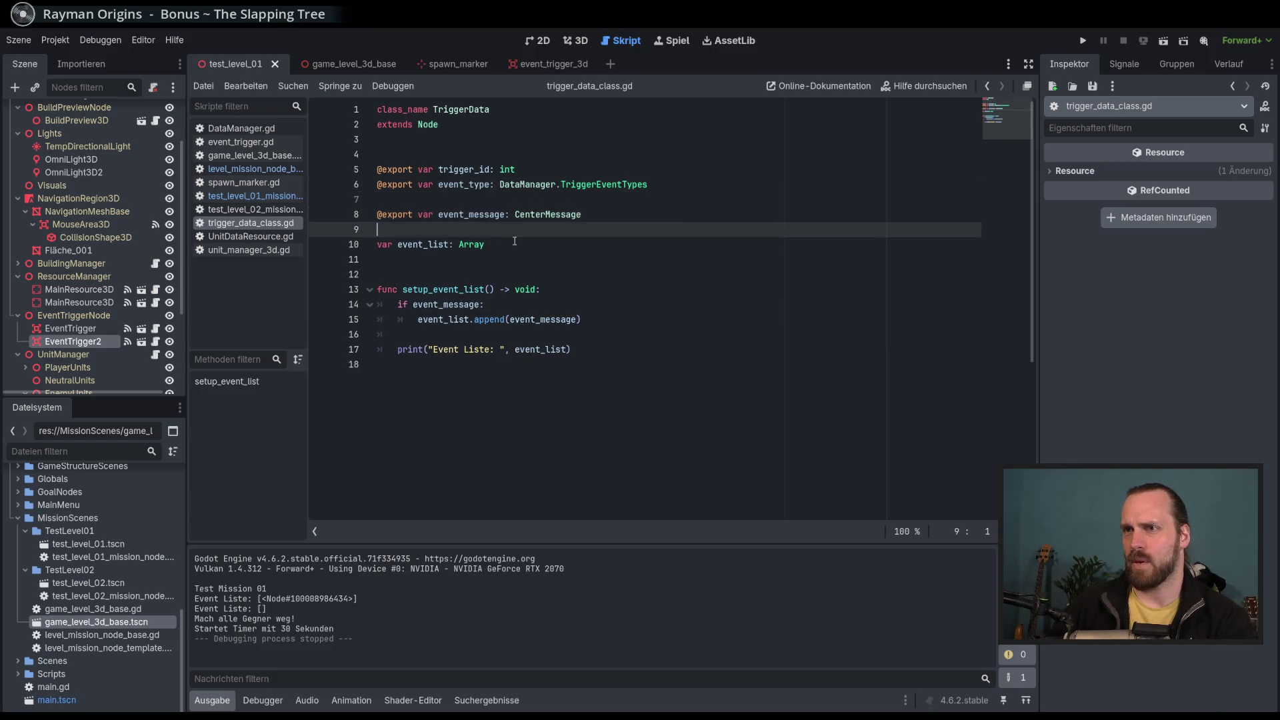
pyautogui.press('Return')
pyautogui.press('Return')
pyautogui.press('Return')
pyautogui.click(481, 241)
pyautogui.write('@e')
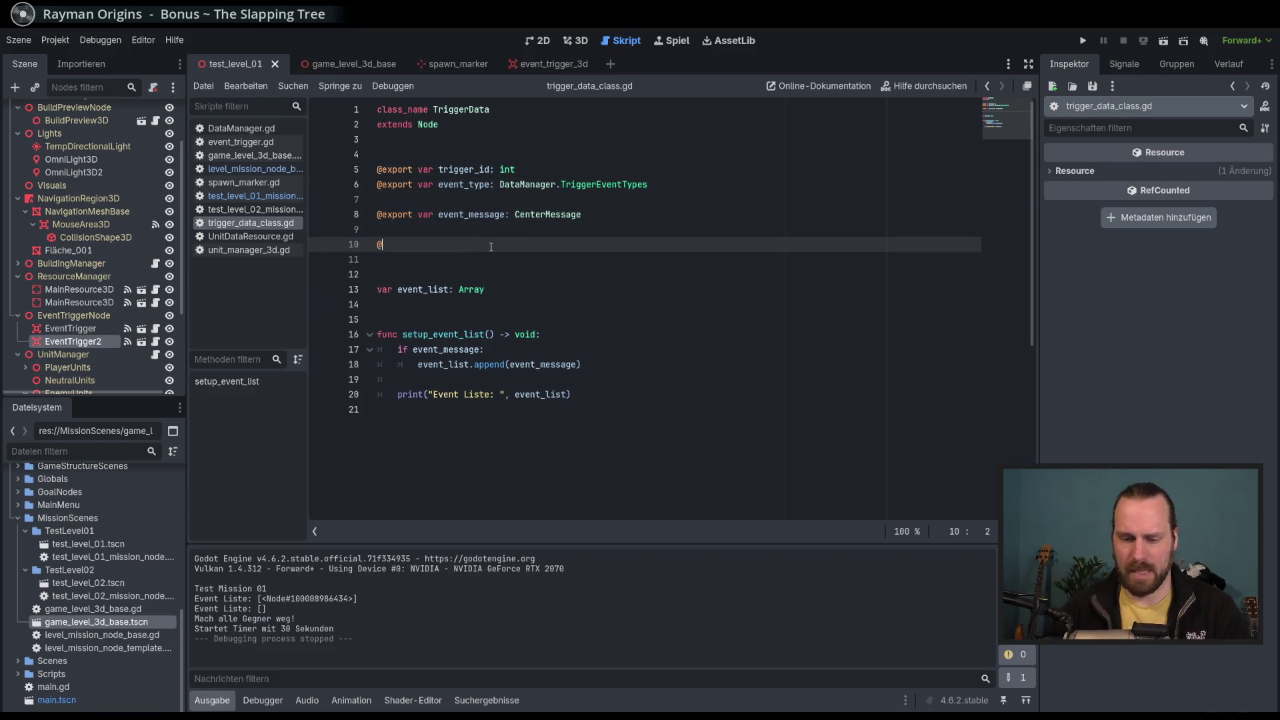
pyautogui.press('Return')
pyautogui.write('ar')
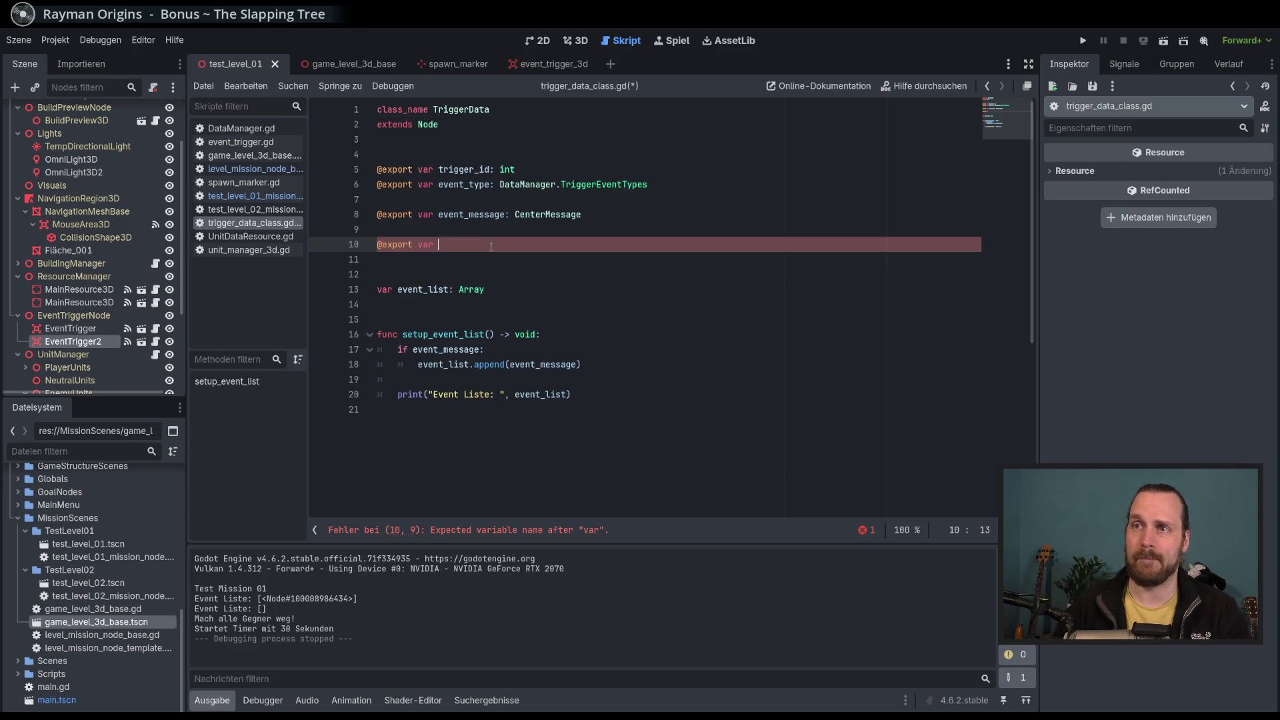
pyautogui.doubleClick(617, 185)
# Step: Insert a match event_type statement above the if event_message check
pyautogui.click(478, 364)
pyautogui.doubleClick(470, 350)
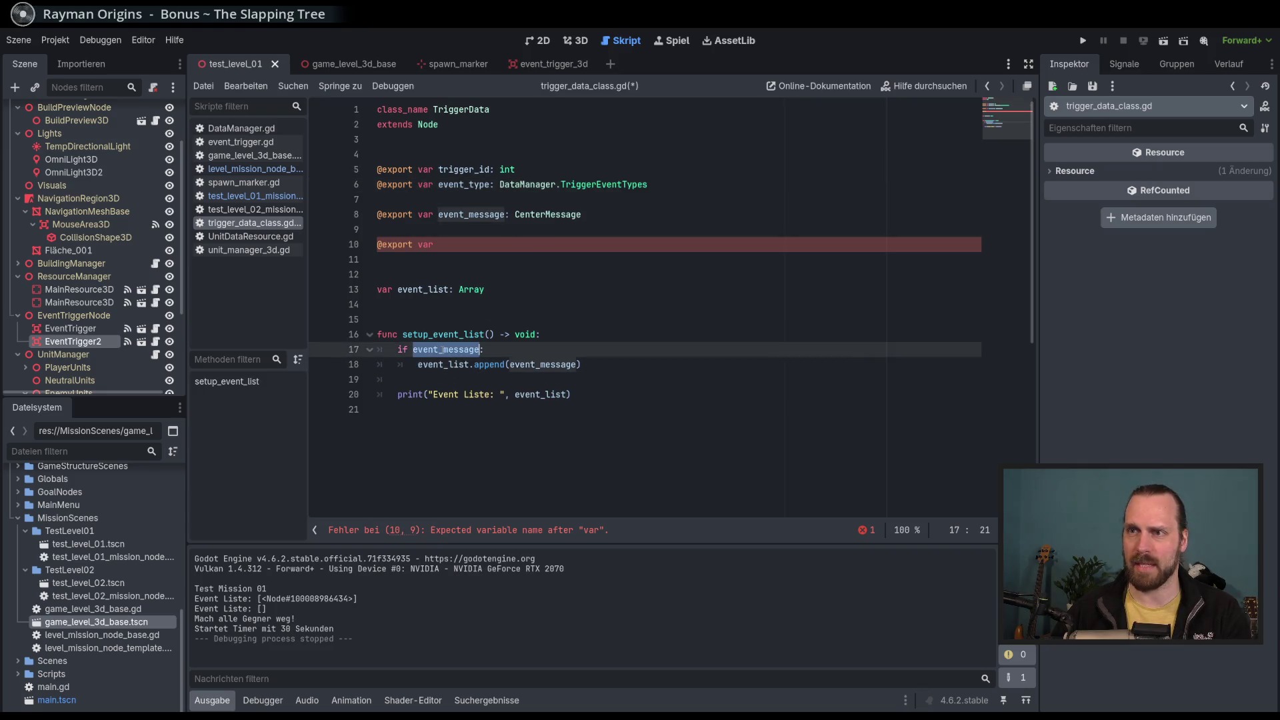
pyautogui.click(587, 374)
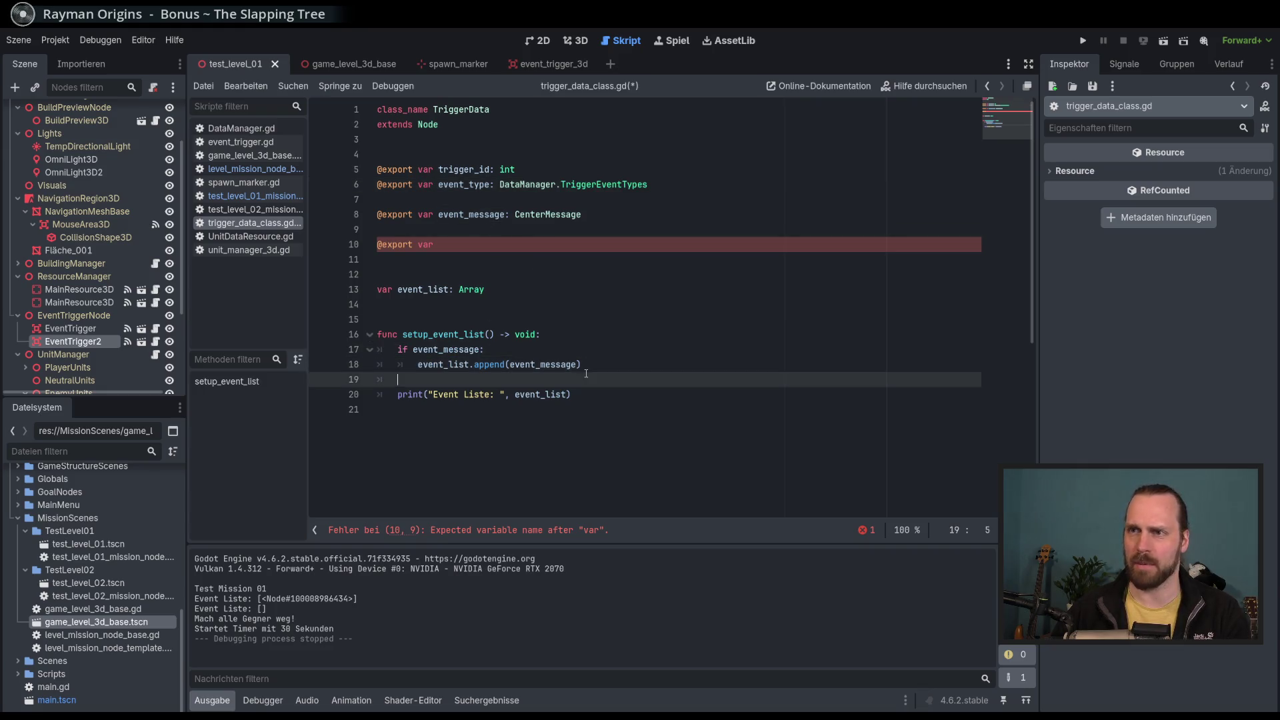
pyautogui.click(484, 352)
pyautogui.press('Home')
pyautogui.press('Return')
pyautogui.press('Up')
pyautogui.write('match ')
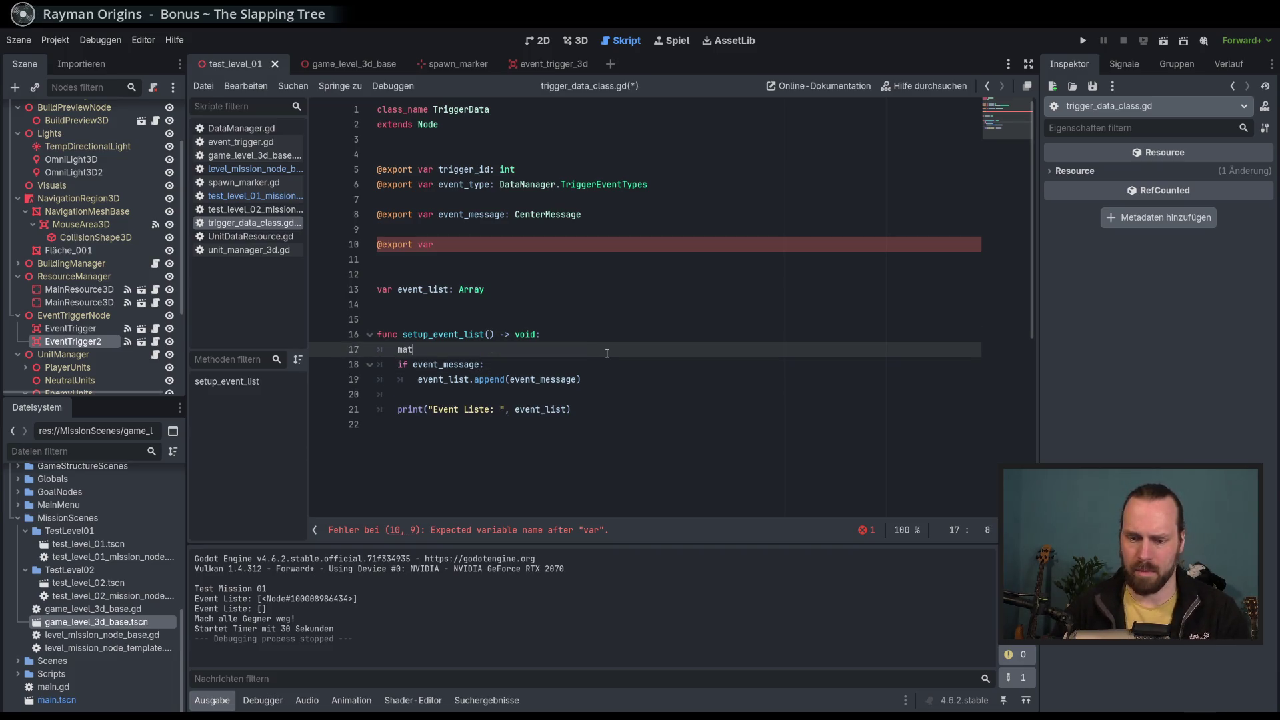
pyautogui.write('eve')
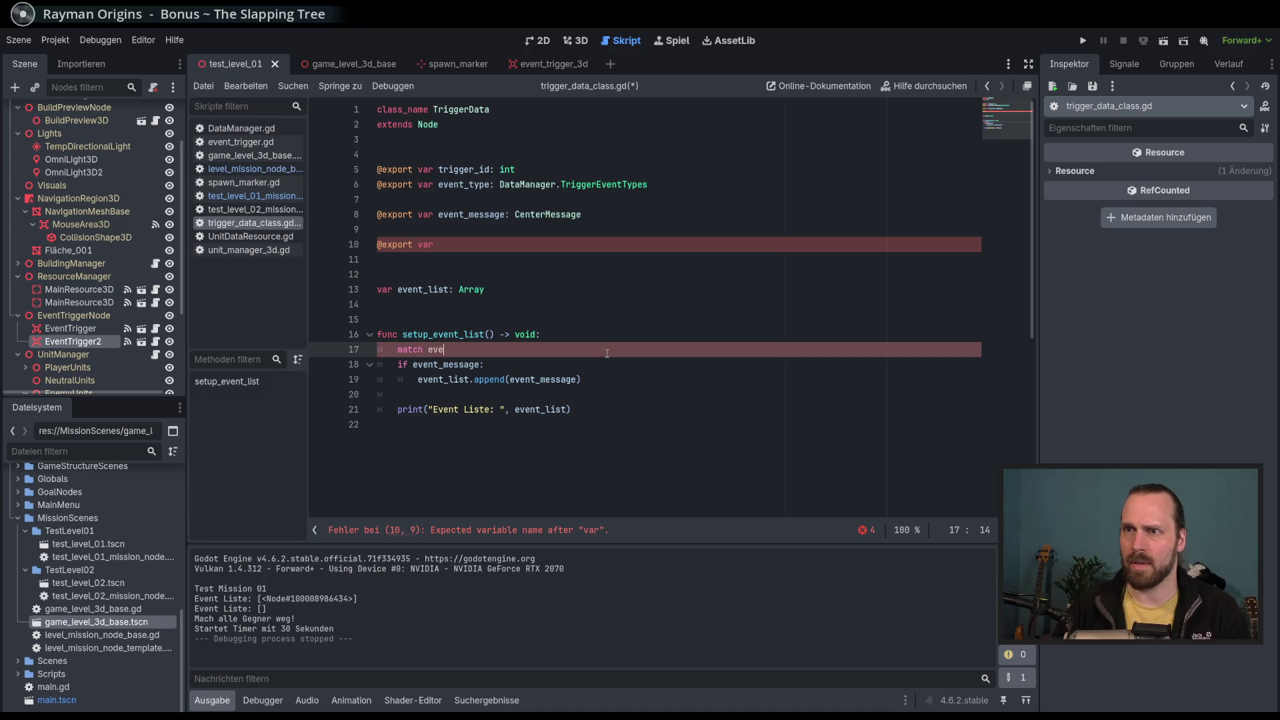
pyautogui.press('Down')
pyautogui.press('Down')
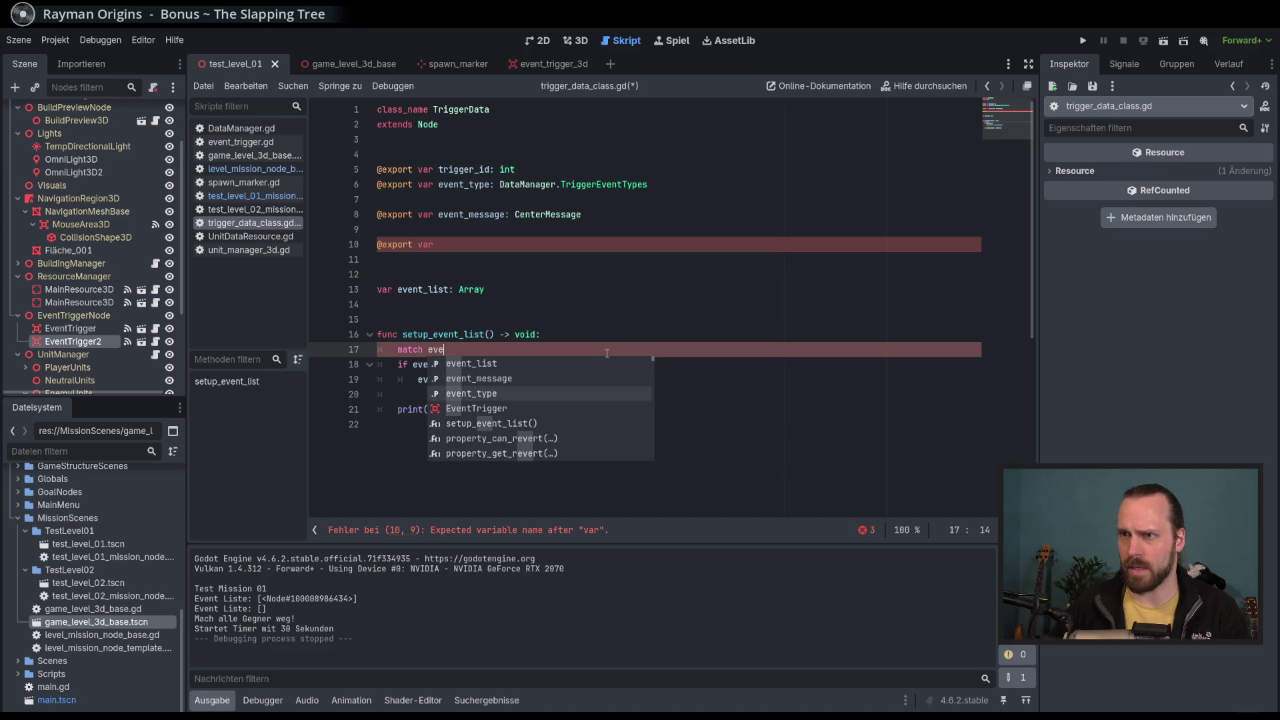
pyautogui.press('Return')
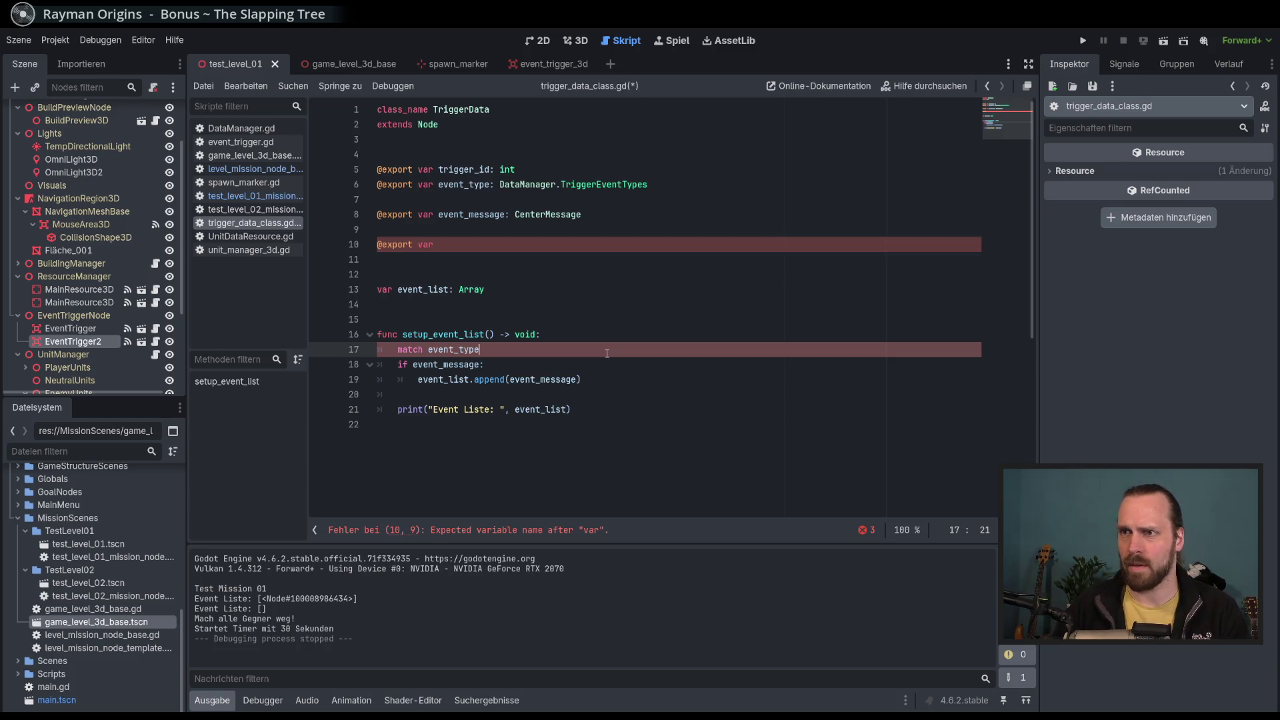
# Step: Replace the if check with a DataManager.TriggerEventTypes.MESSAGE: case holding the append
pyautogui.press('Return')
pyautogui.write('Data')
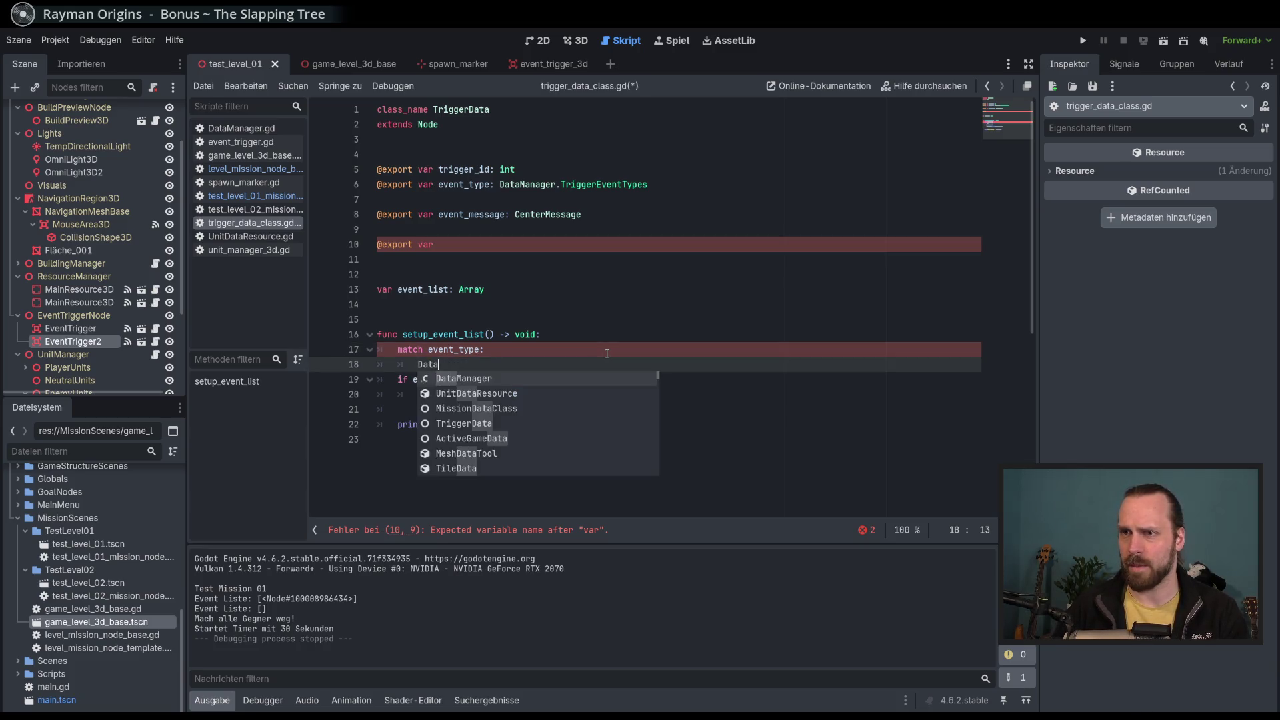
pyautogui.press('Return')
pyautogui.write('.Tr')
pyautogui.press('Return')
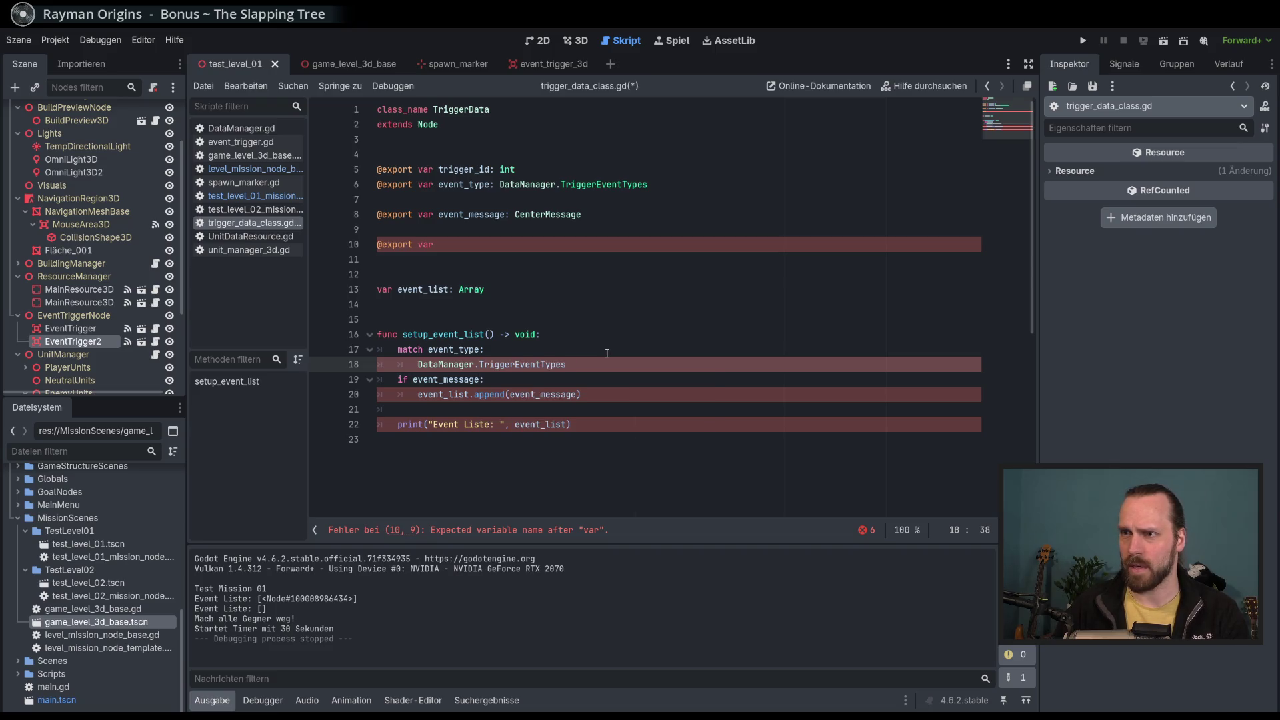
pyautogui.write('.')
pyautogui.press('Down')
pyautogui.press('Down')
pyautogui.press('Return')
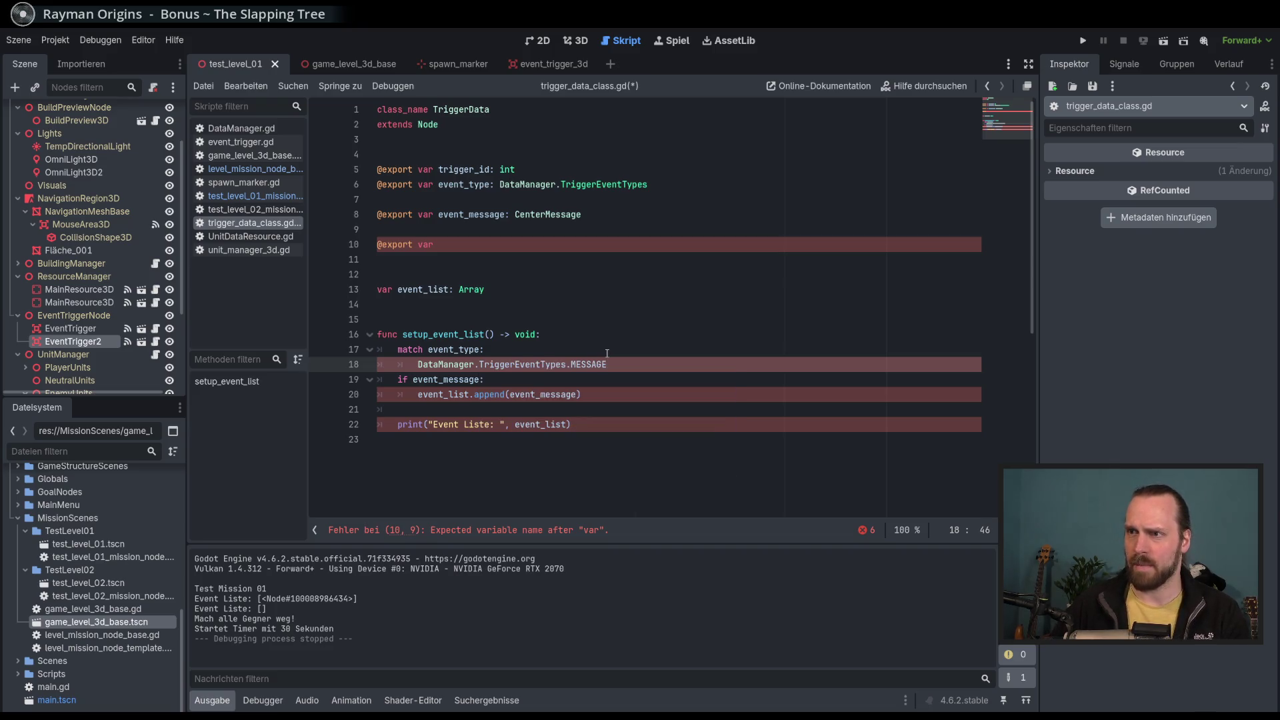
pyautogui.write(':')
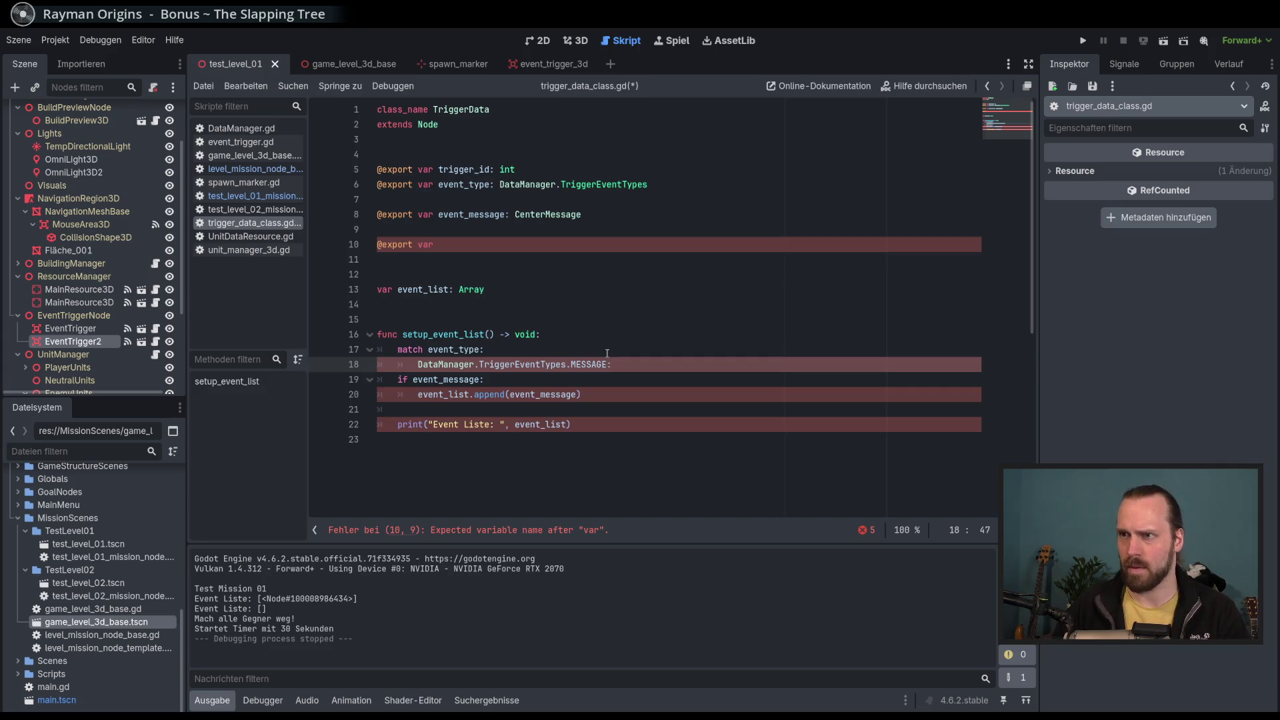
pyautogui.press('Delete')
pyautogui.press('Delete')
pyautogui.press('Delete')
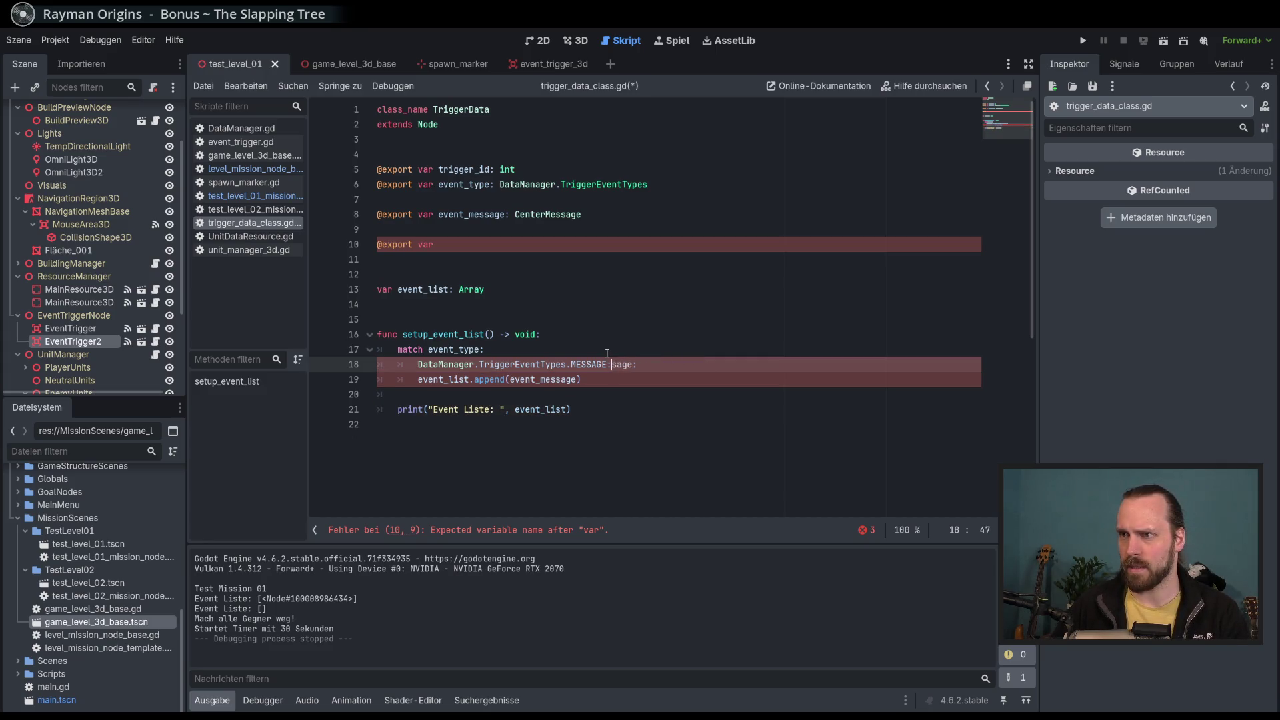
pyautogui.press('Delete')
pyautogui.press('Delete')
pyautogui.press('Delete')
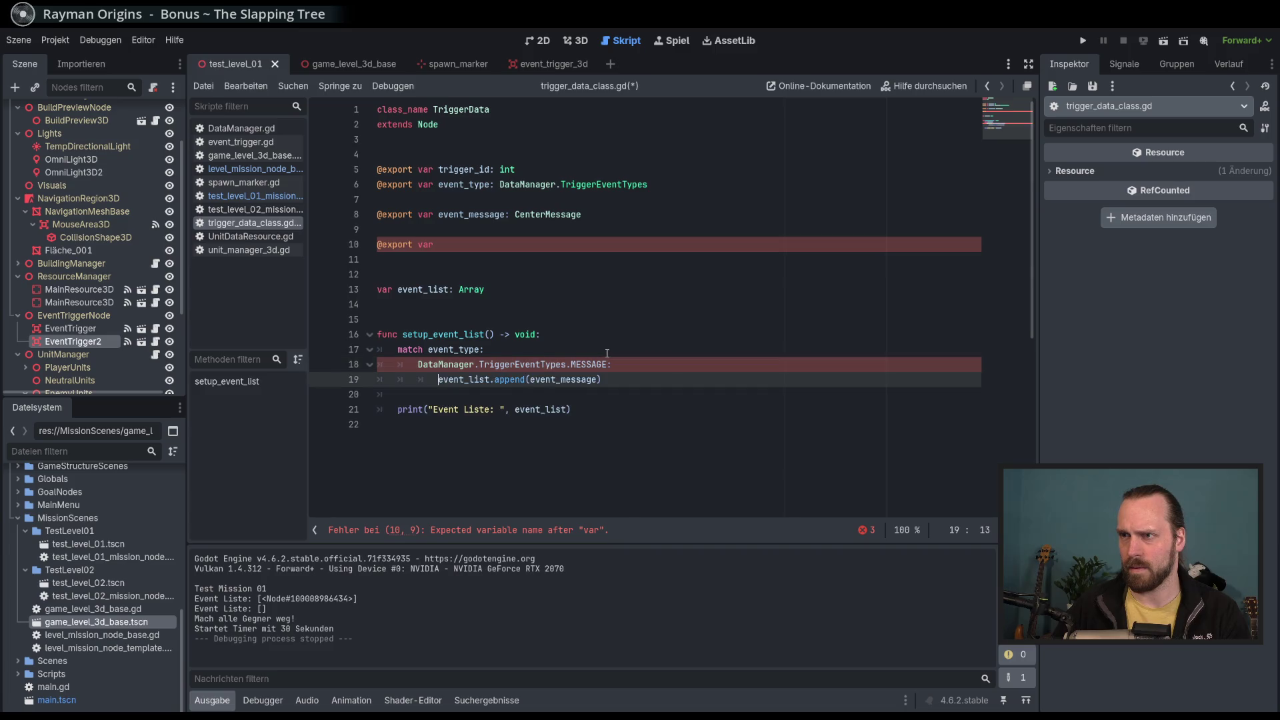
pyautogui.press('Return')
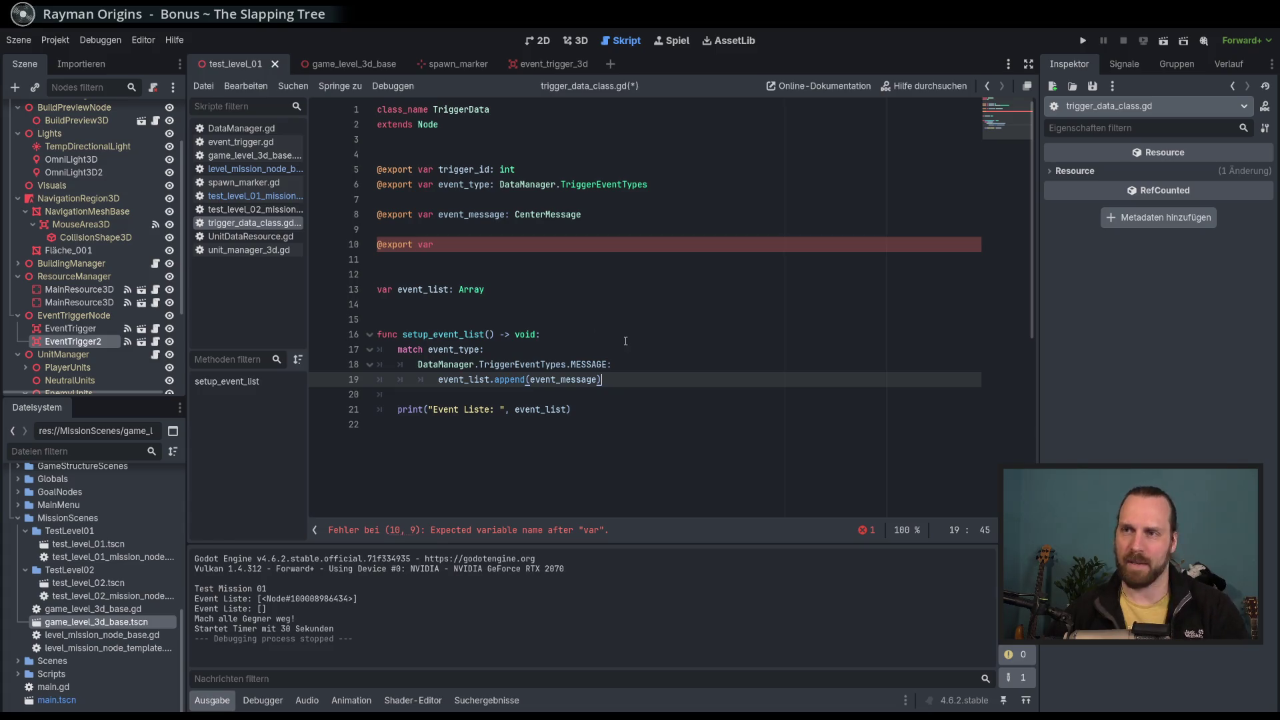
# Step: Add a DataManager.TriggerEventTypes.ENEMY_SPAWN case after the MESSAGE case
pyautogui.scroll(-1, 656, 378)
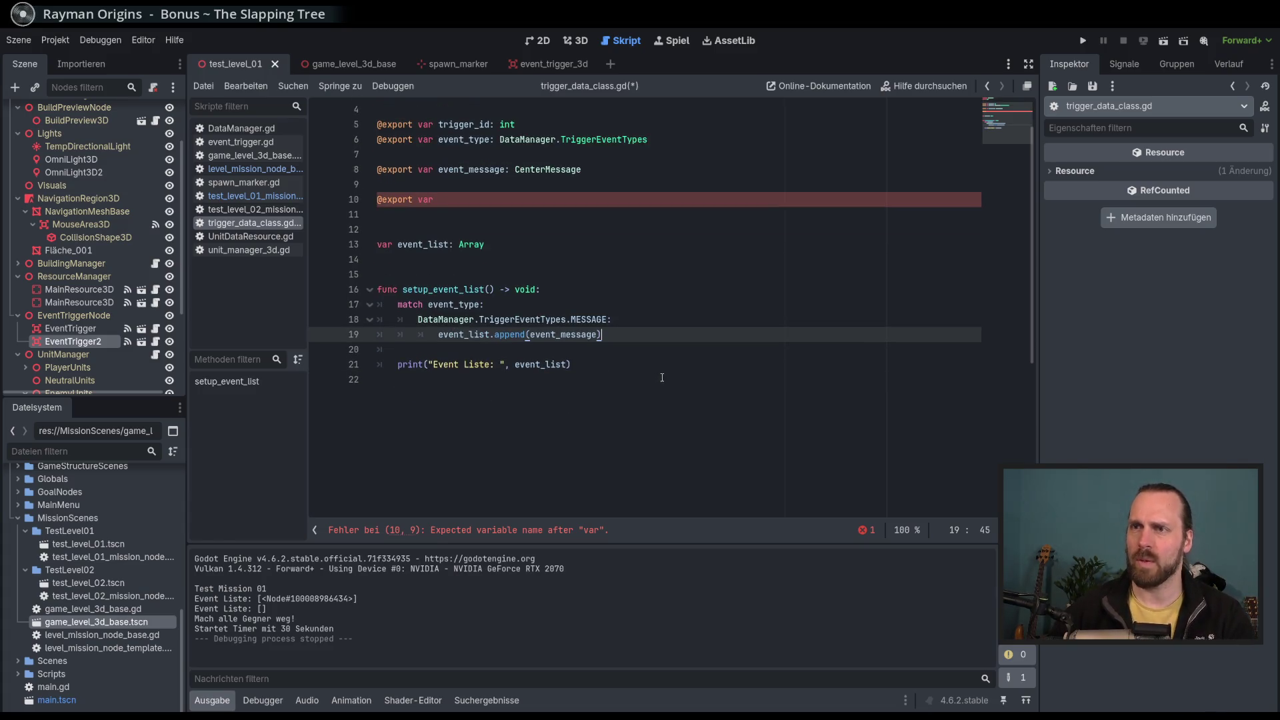
pyautogui.press('Return')
pyautogui.write('Data')
pyautogui.press('Return')
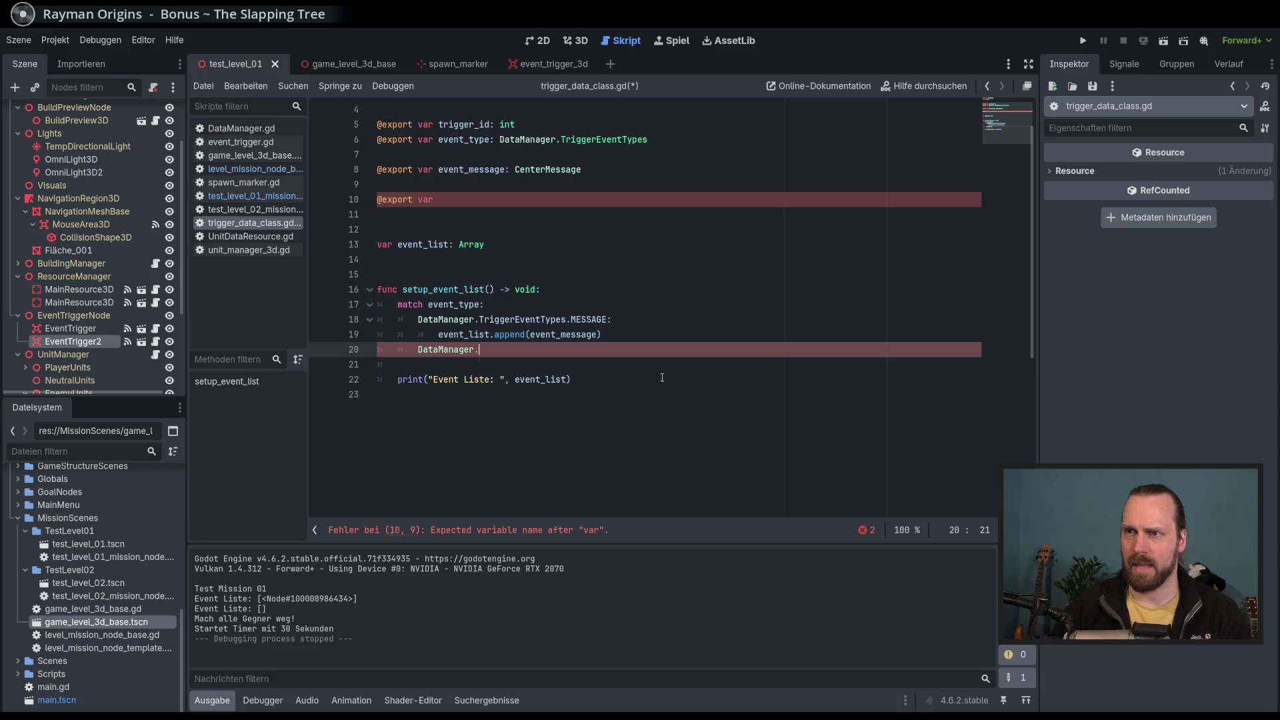
pyautogui.write('.')
pyautogui.write('E')
pyautogui.press('BackSpace')
pyautogui.write('T')
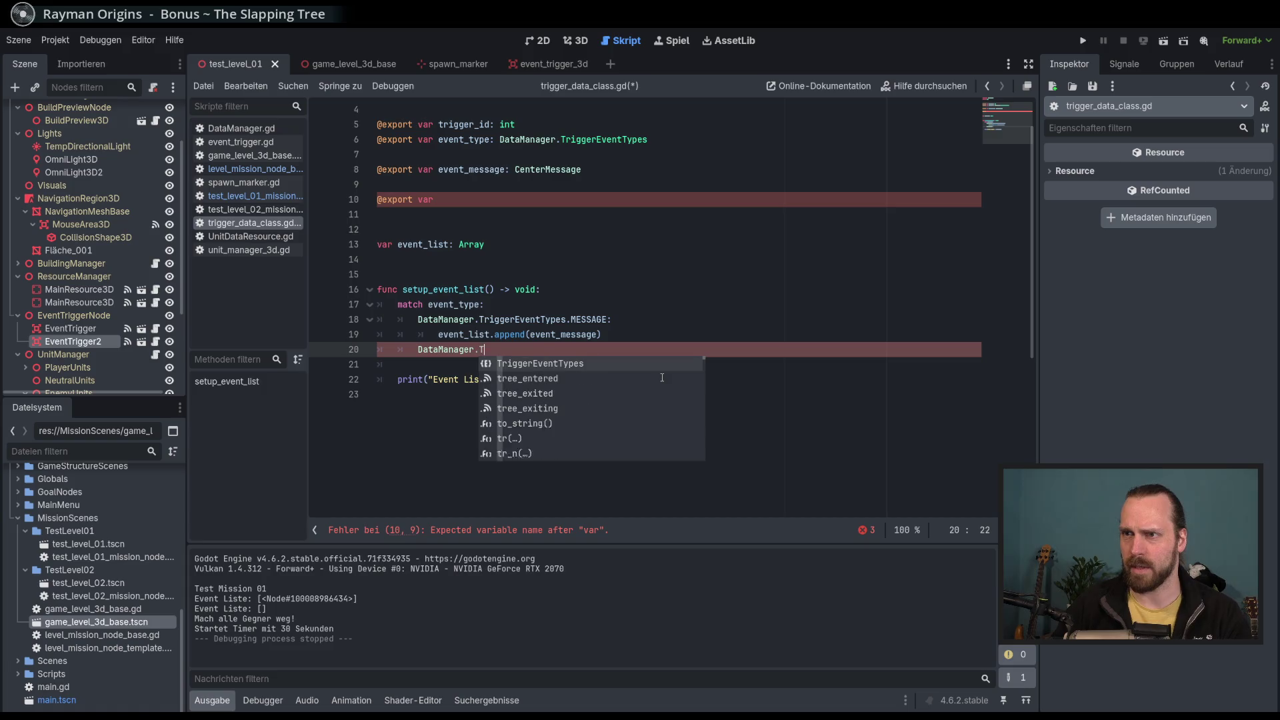
pyautogui.press('Return')
pyautogui.write('.EN')
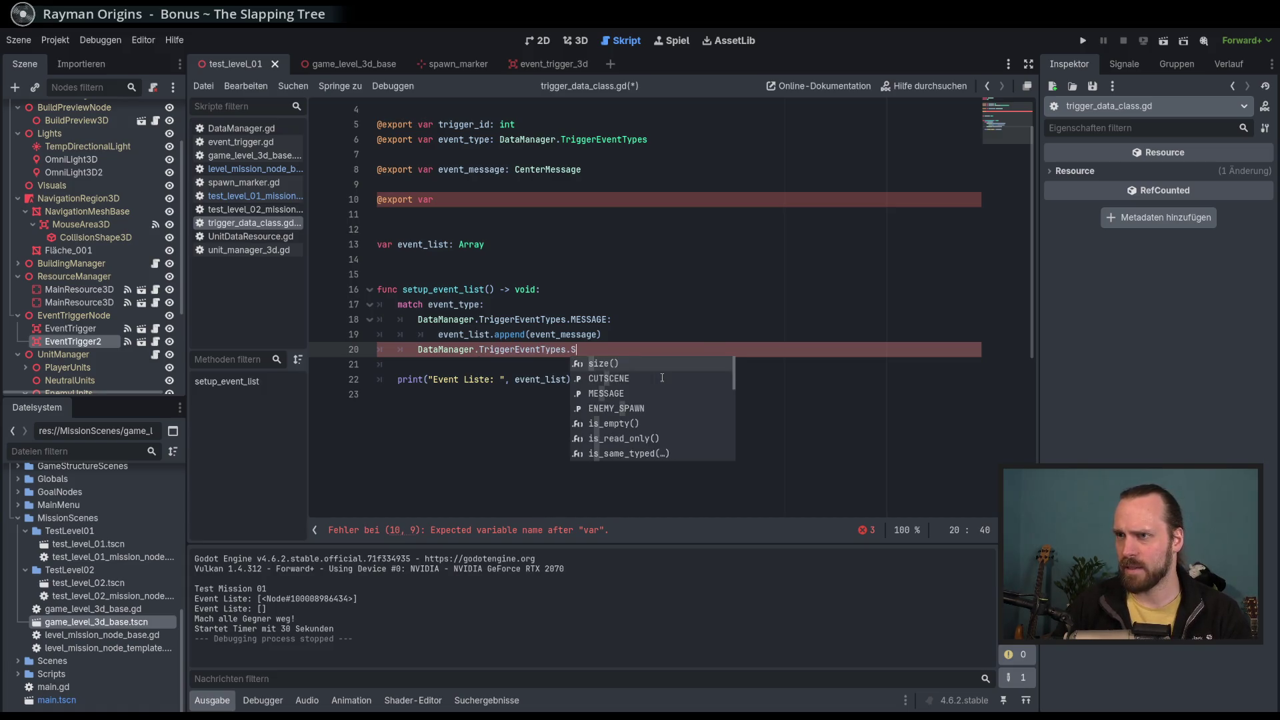
pyautogui.press('Return')
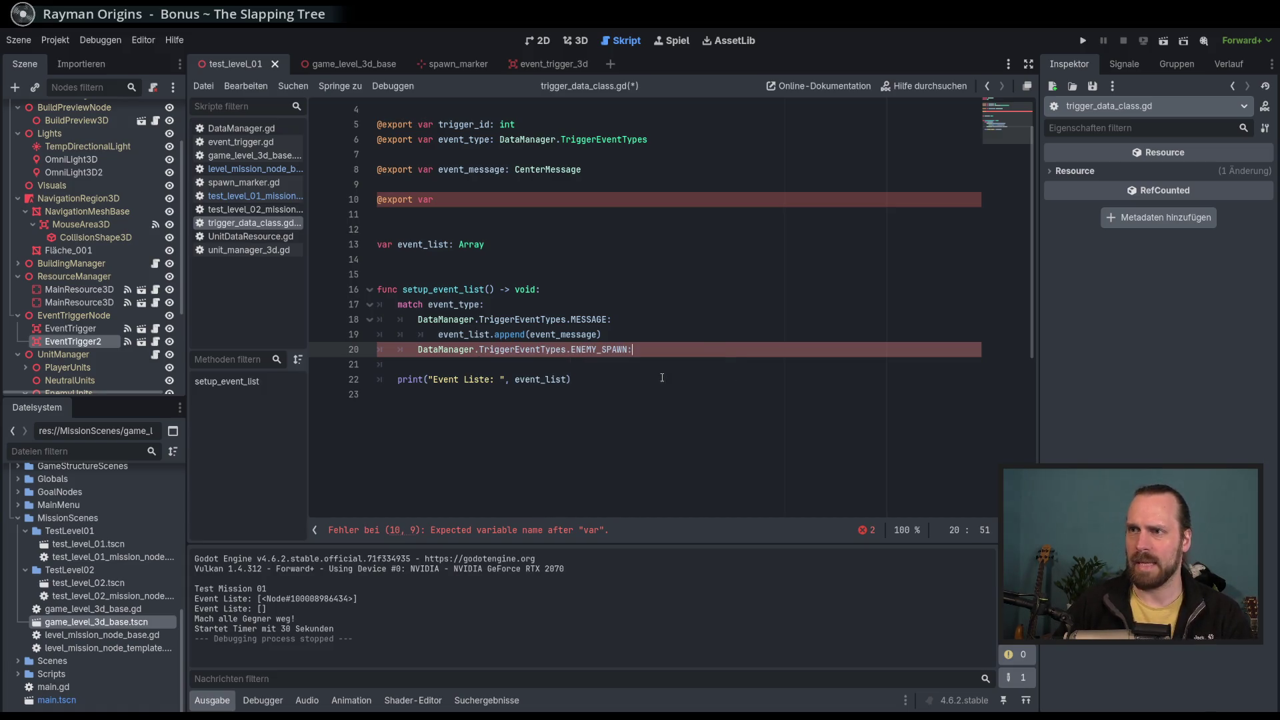
# Step: Start an event_list.append() call in the ENEMY_SPAWN case and save trigger_data_class.gd
pyautogui.press('Return')
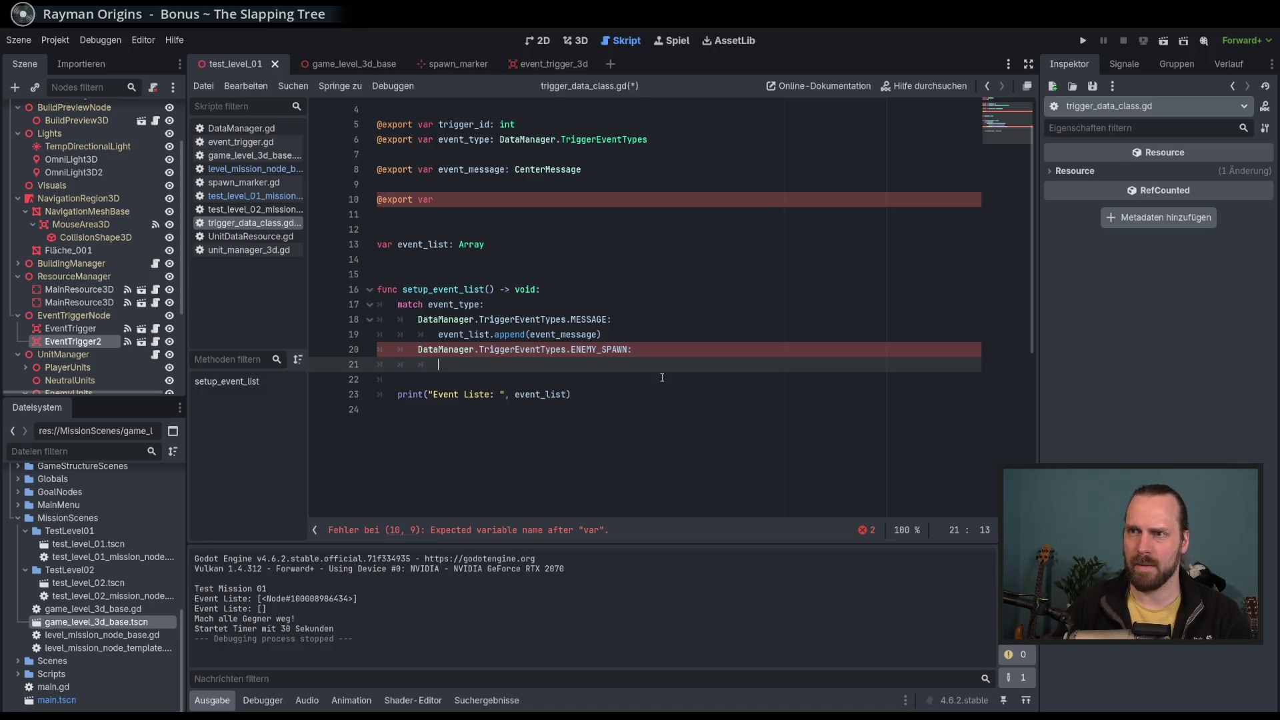
pyautogui.write('ve')
pyautogui.press('Return')
pyautogui.write('.a')
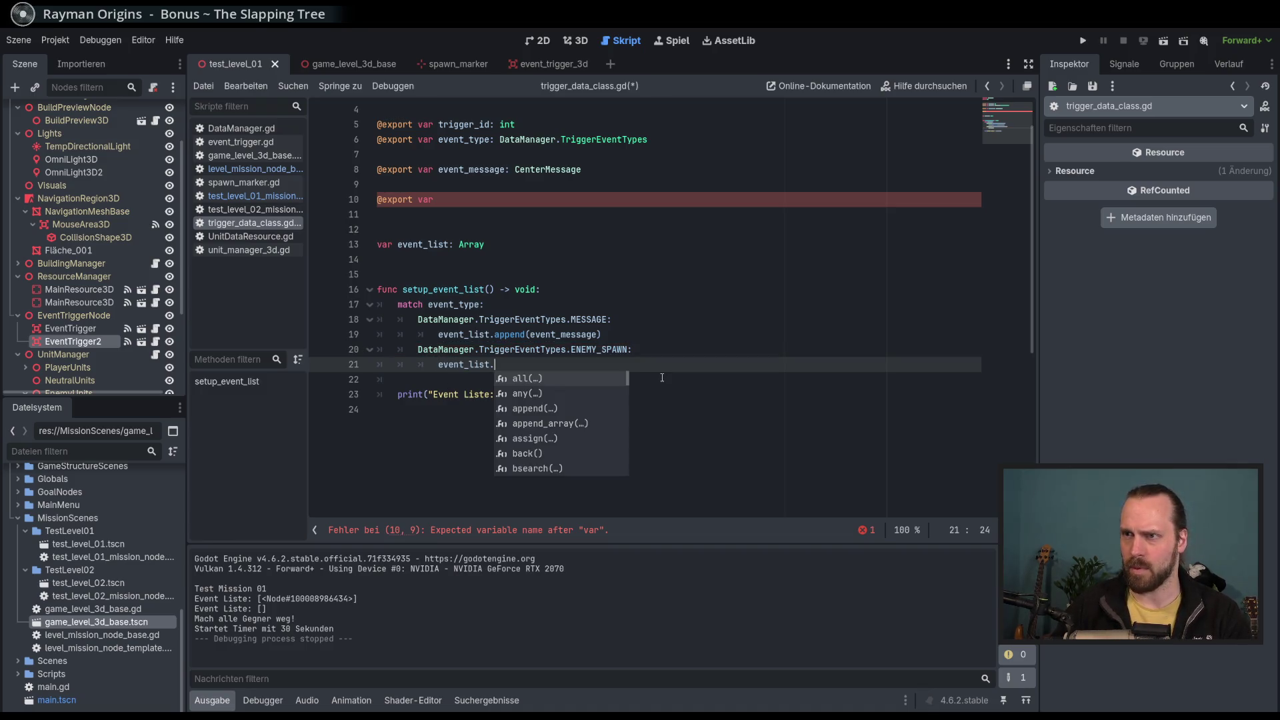
pyautogui.write('ppend(')
pyautogui.press('Return')
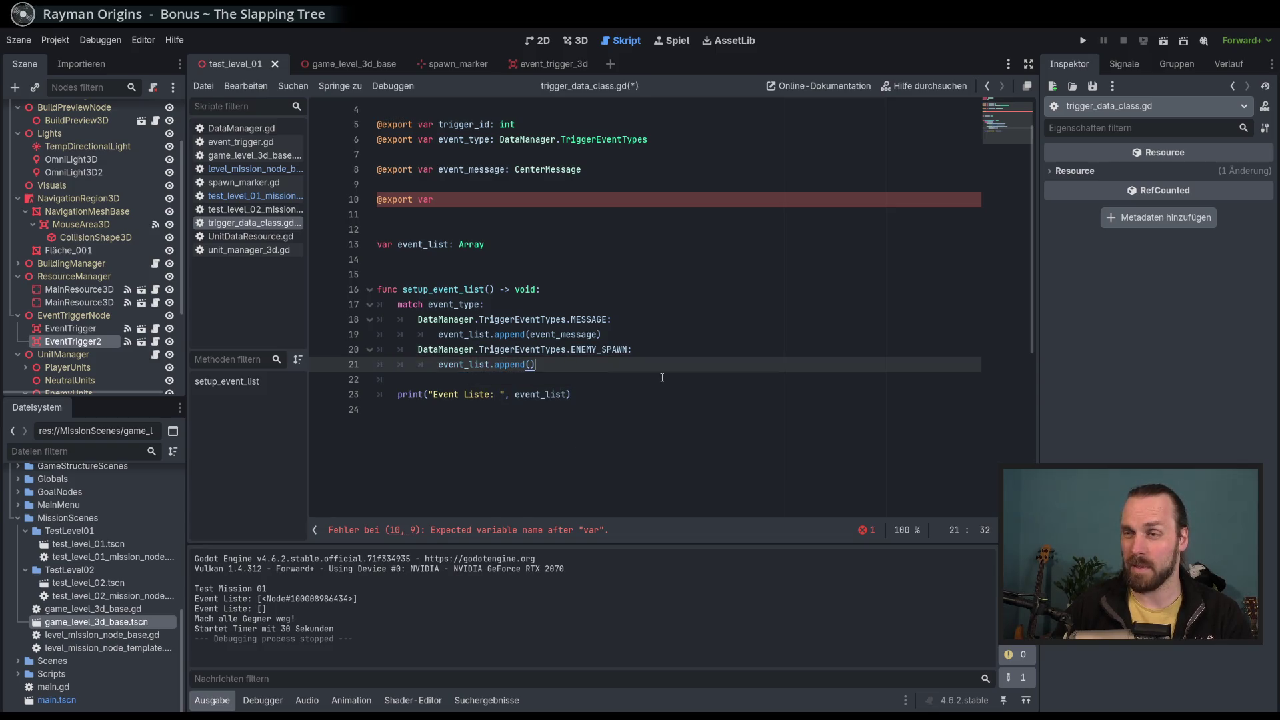
pyautogui.hotkey('ctrl', 's')
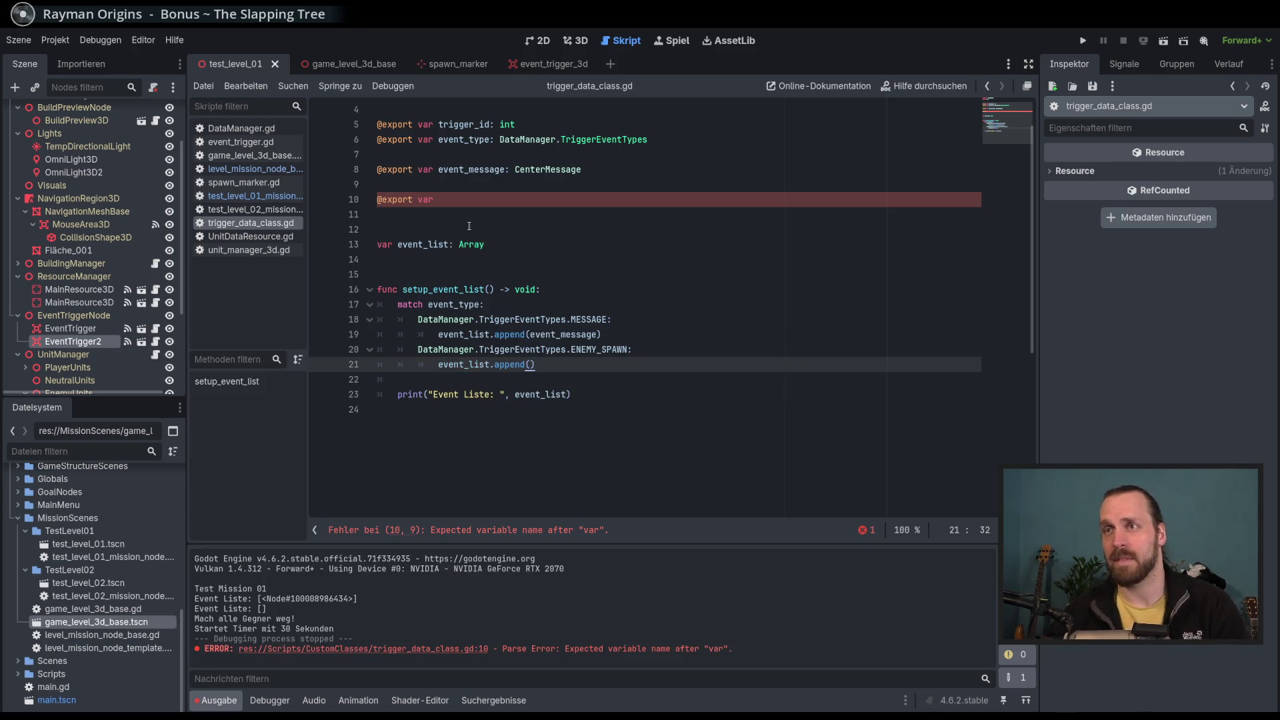
pyautogui.click(477, 200)
# Step: Declare the line 10 export as spawn_enemy_type: DataManager.UnitsTypes
pyautogui.write('enemy')
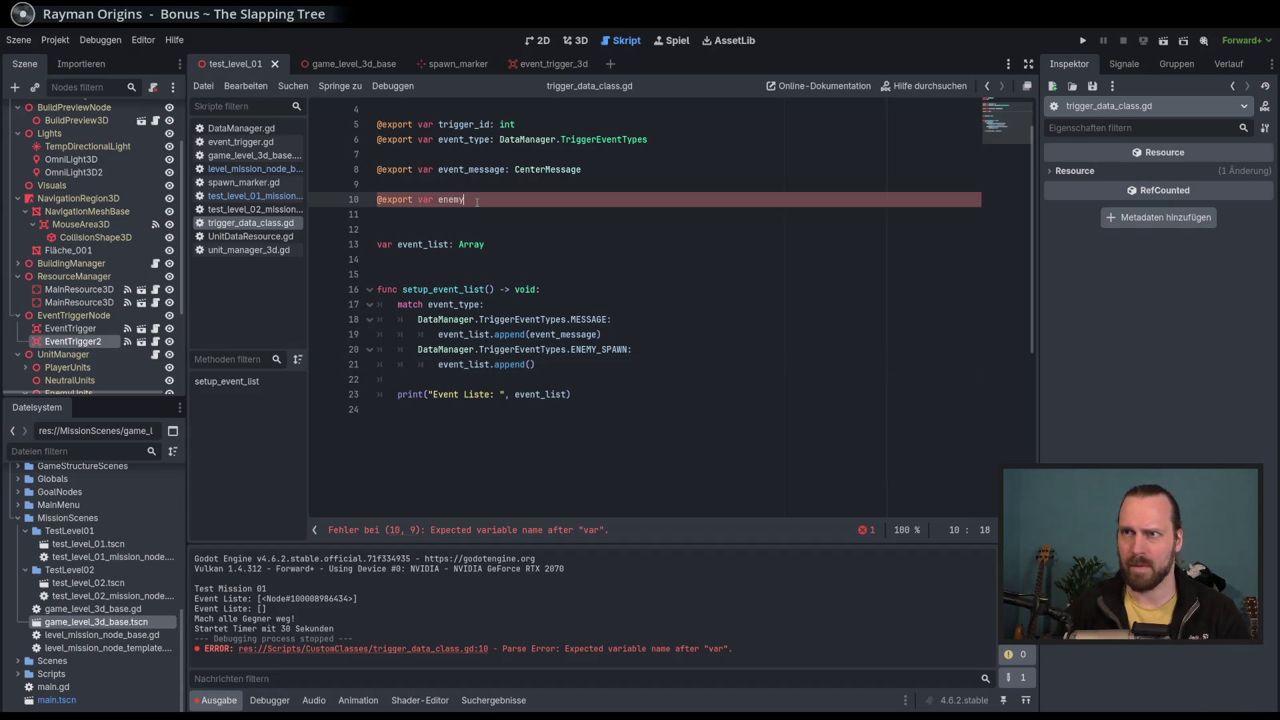
pyautogui.press('BackSpace')
pyautogui.press('BackSpace')
pyautogui.press('BackSpace')
pyautogui.write('spawn_enemy_type: D')
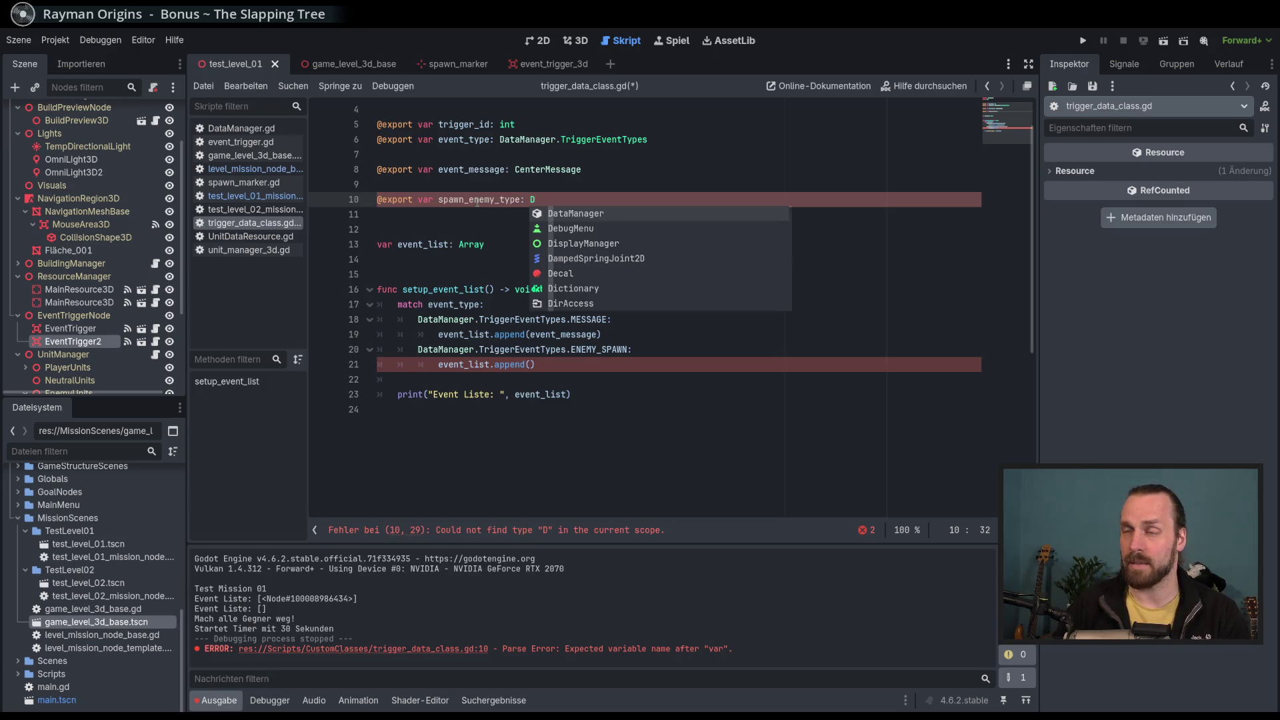
pyautogui.press('Return')
pyautogui.write('.e')
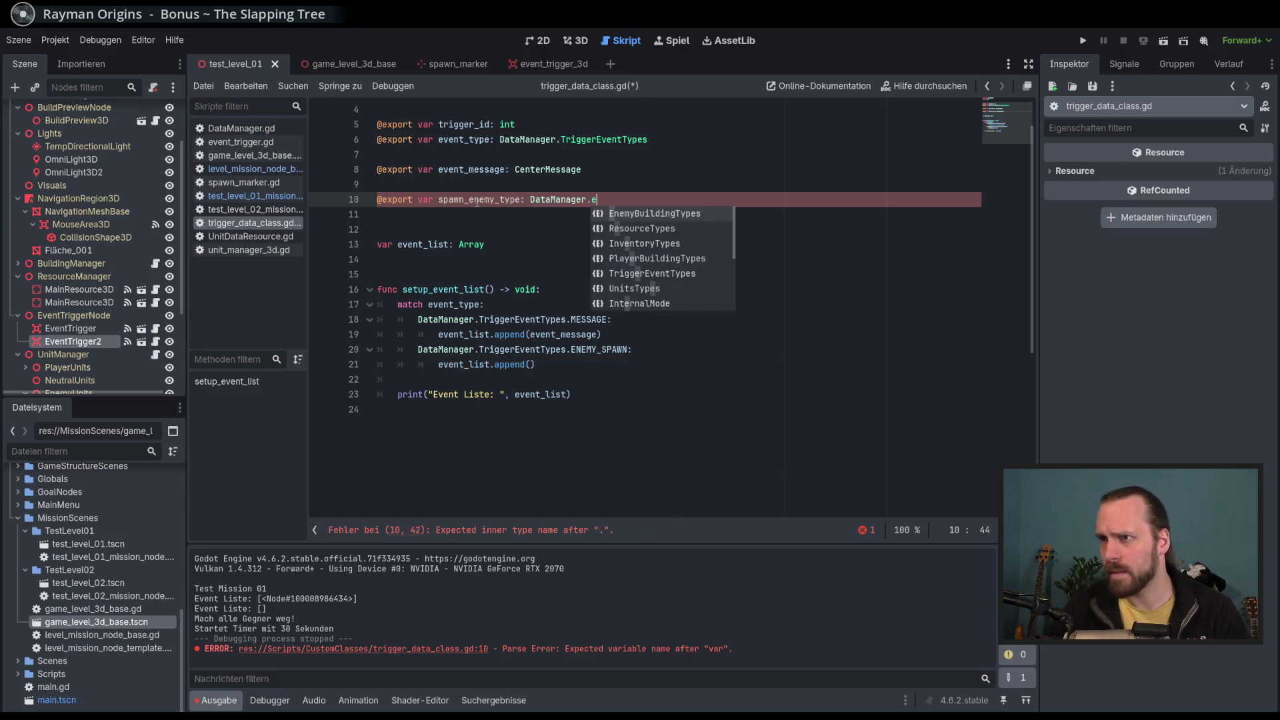
pyautogui.press('Down')
pyautogui.press('Down')
pyautogui.press('Down')
pyautogui.press('Down')
pyautogui.press('Down')
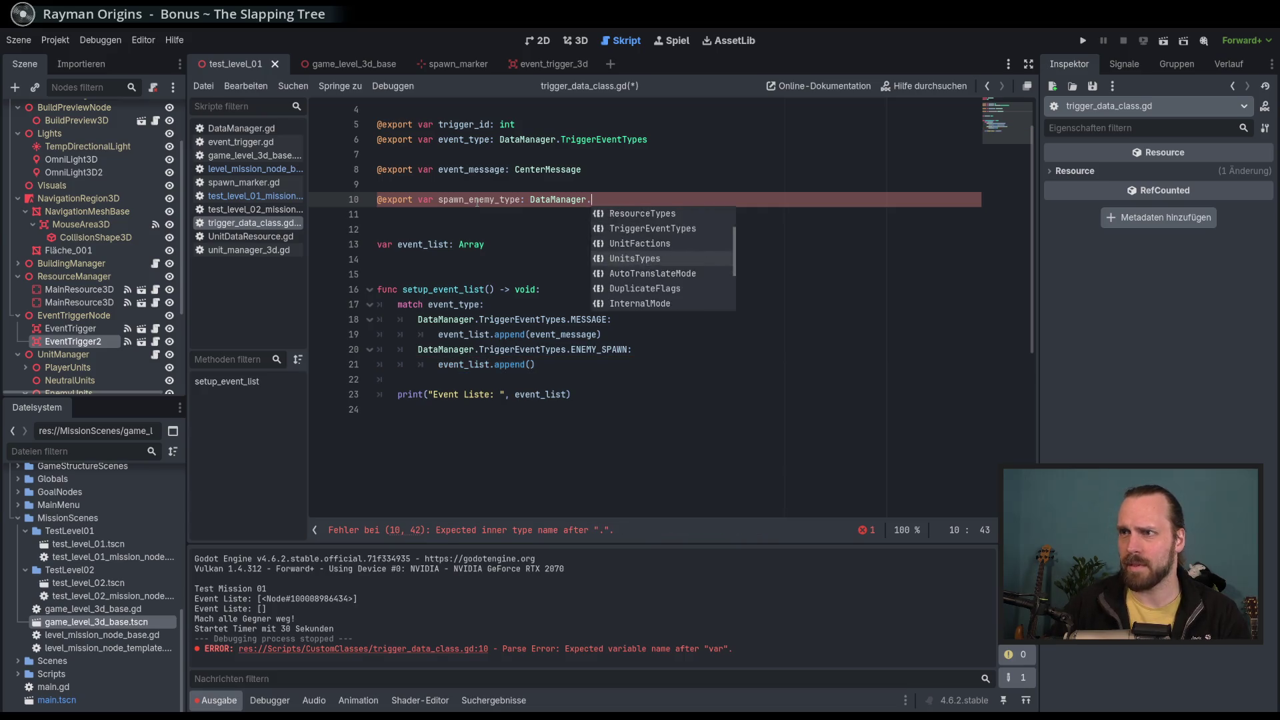
pyautogui.press('Return')
pyautogui.write('.')
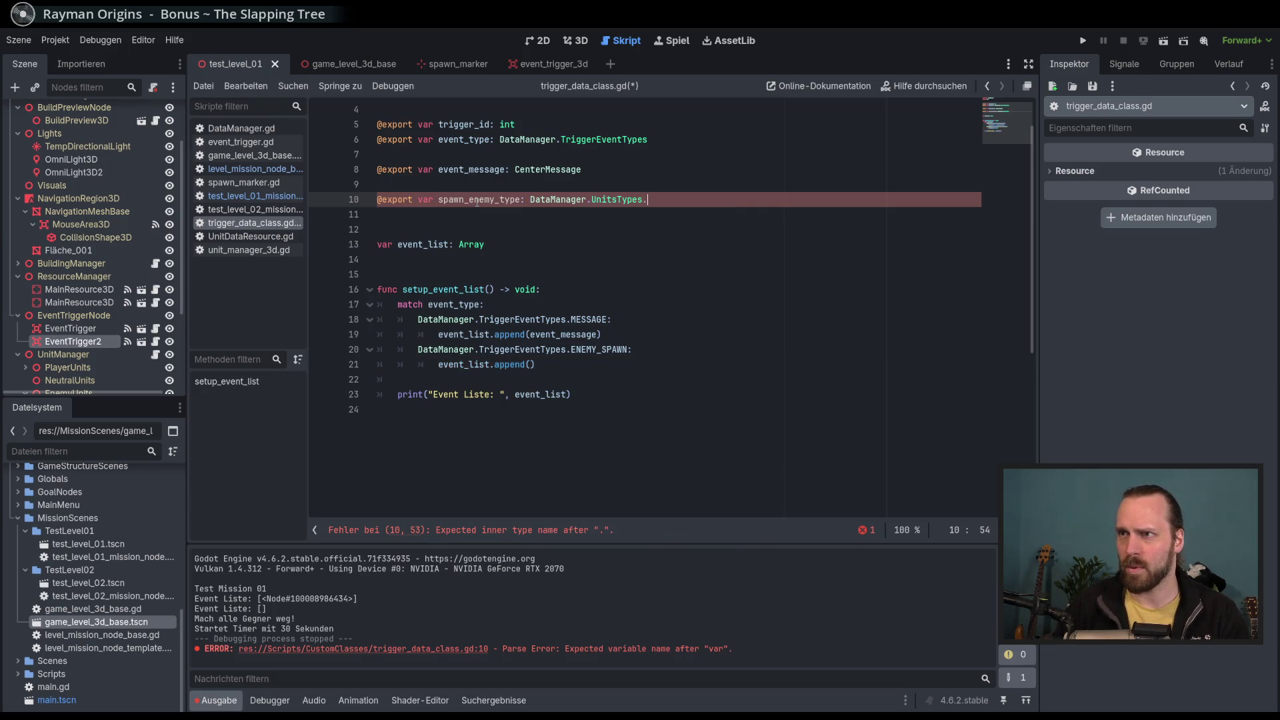
pyautogui.press('BackSpace')
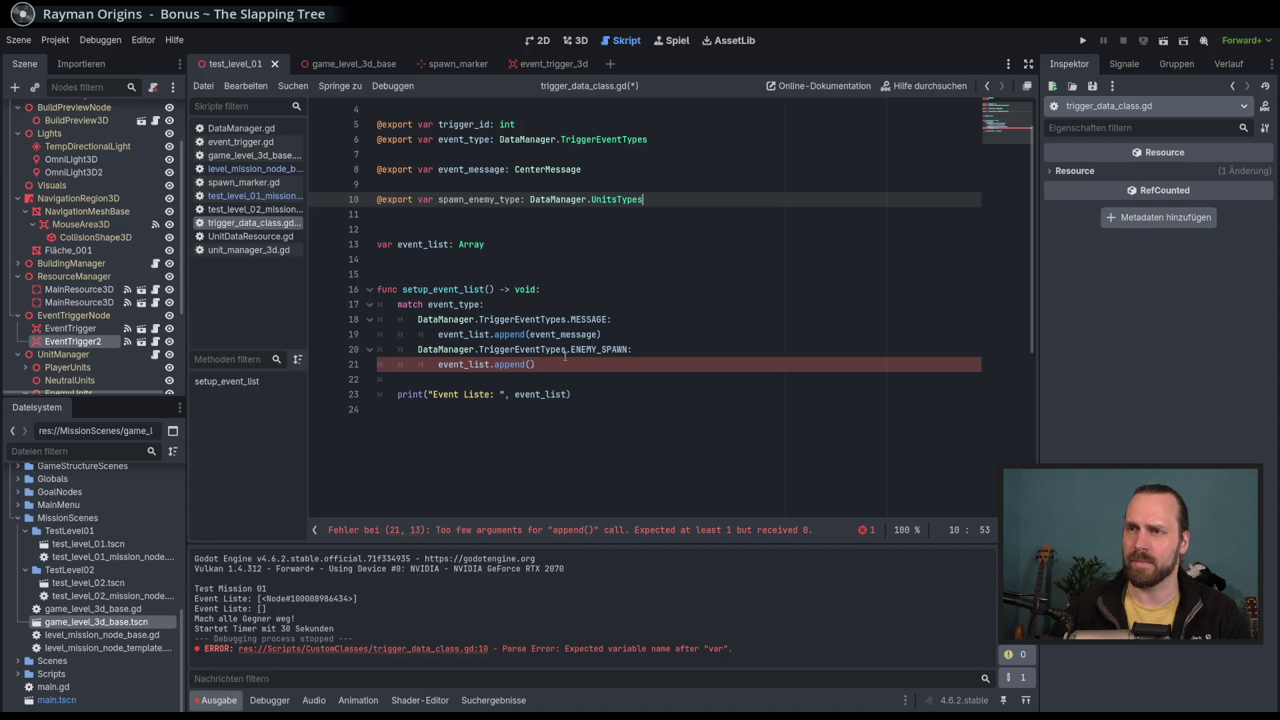
# Step: Fill the ENEMY_SPAWN append on line 21 with [spawn_enemy_type] and add a new line below line 10
pyautogui.click(511, 366)
pyautogui.press('Right')
pyautogui.press('Right')
pyautogui.press('Right')
pyautogui.doubleClick(514, 366)
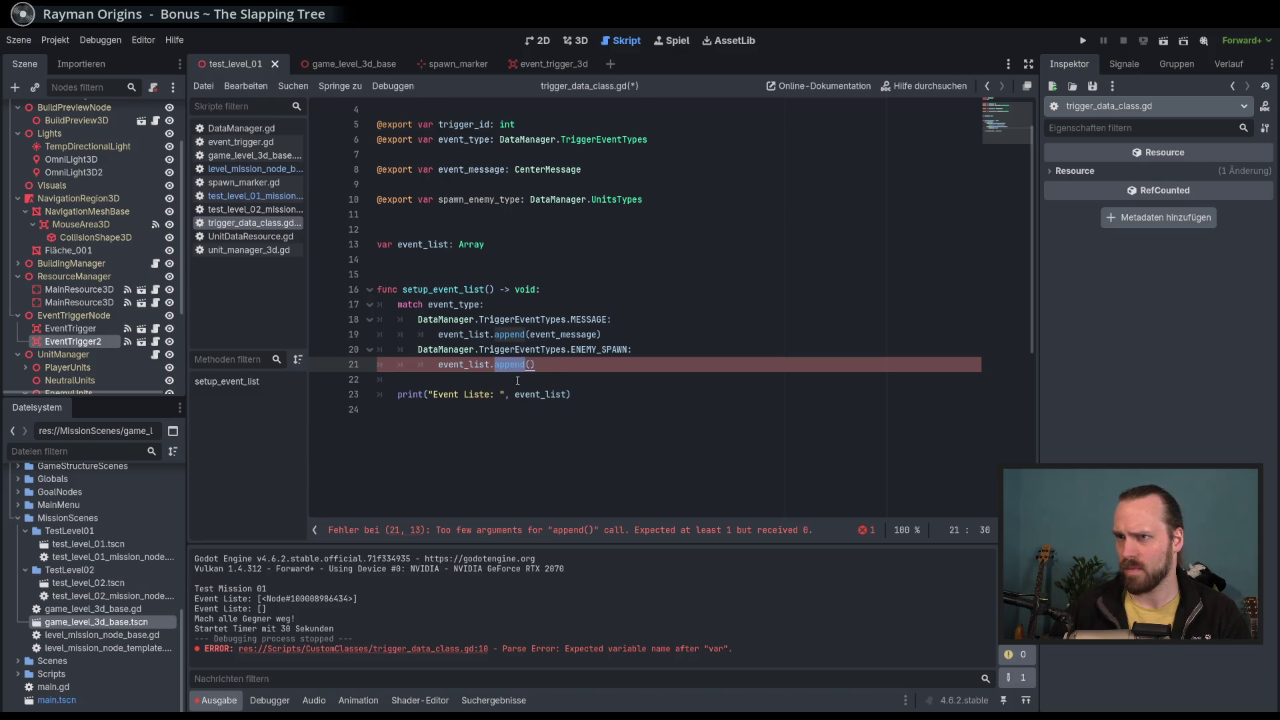
pyautogui.press('Right')
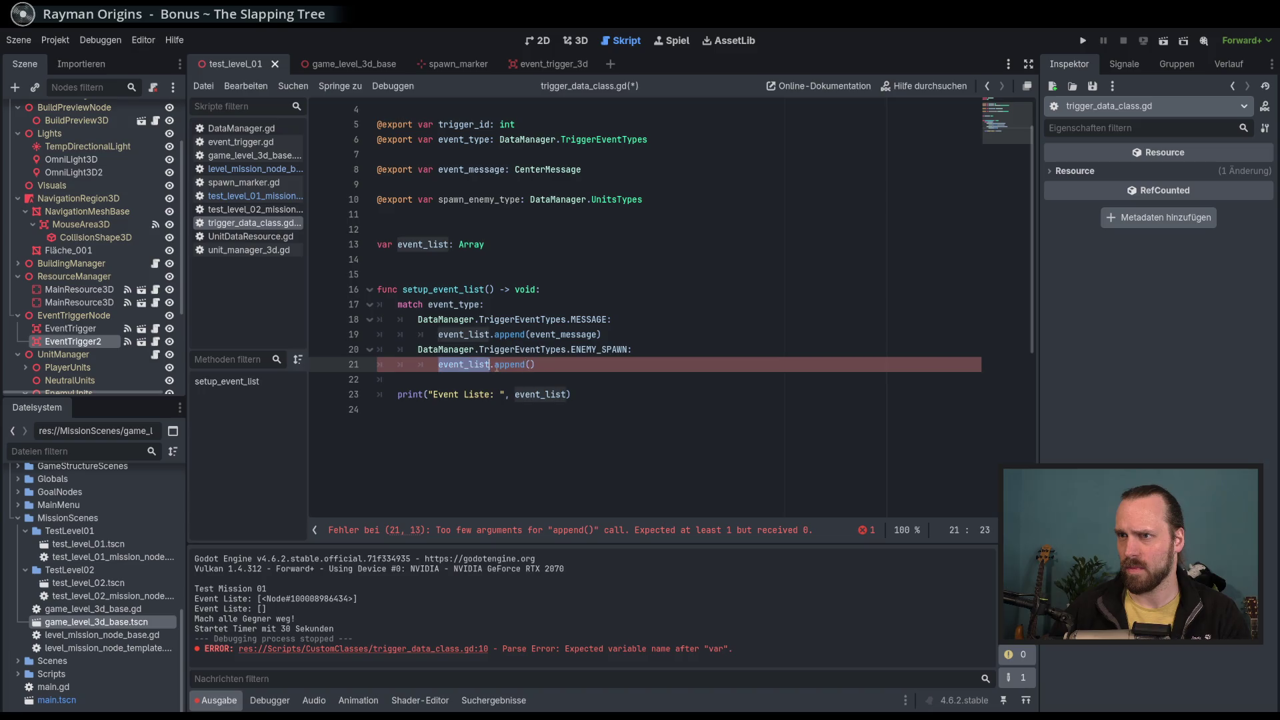
pyautogui.press('Right')
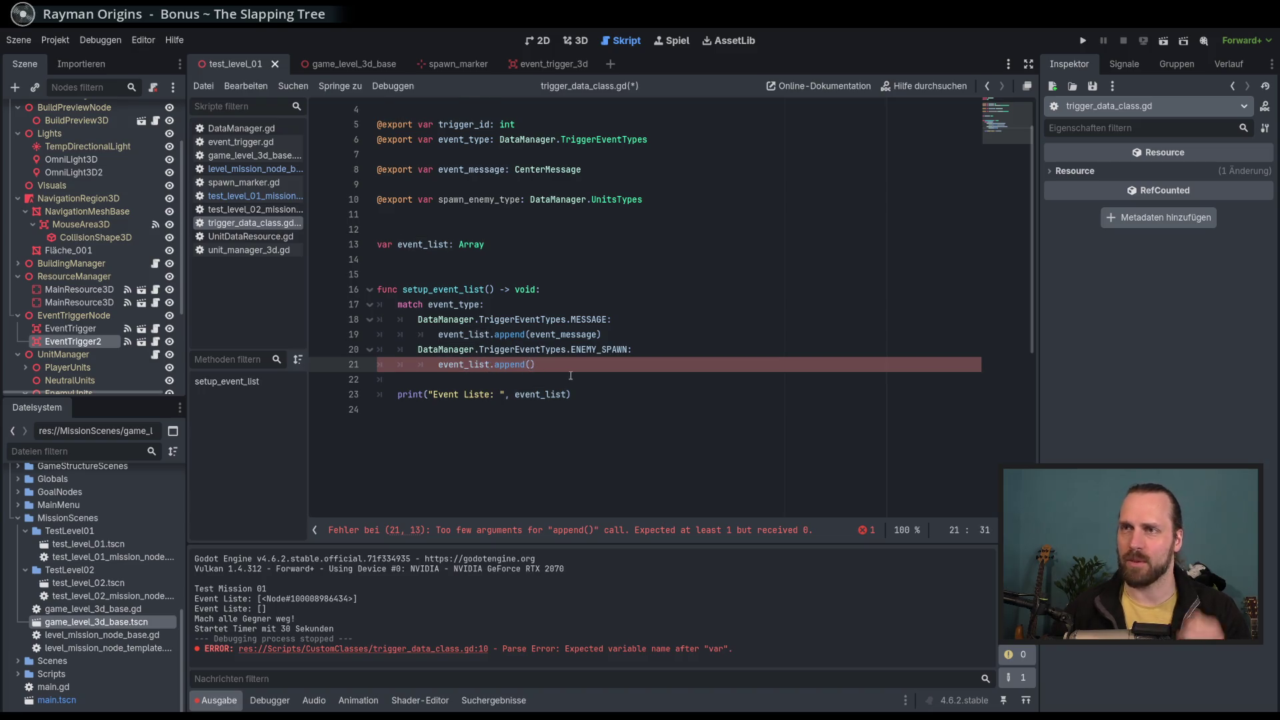
pyautogui.scroll(2, 574, 376)
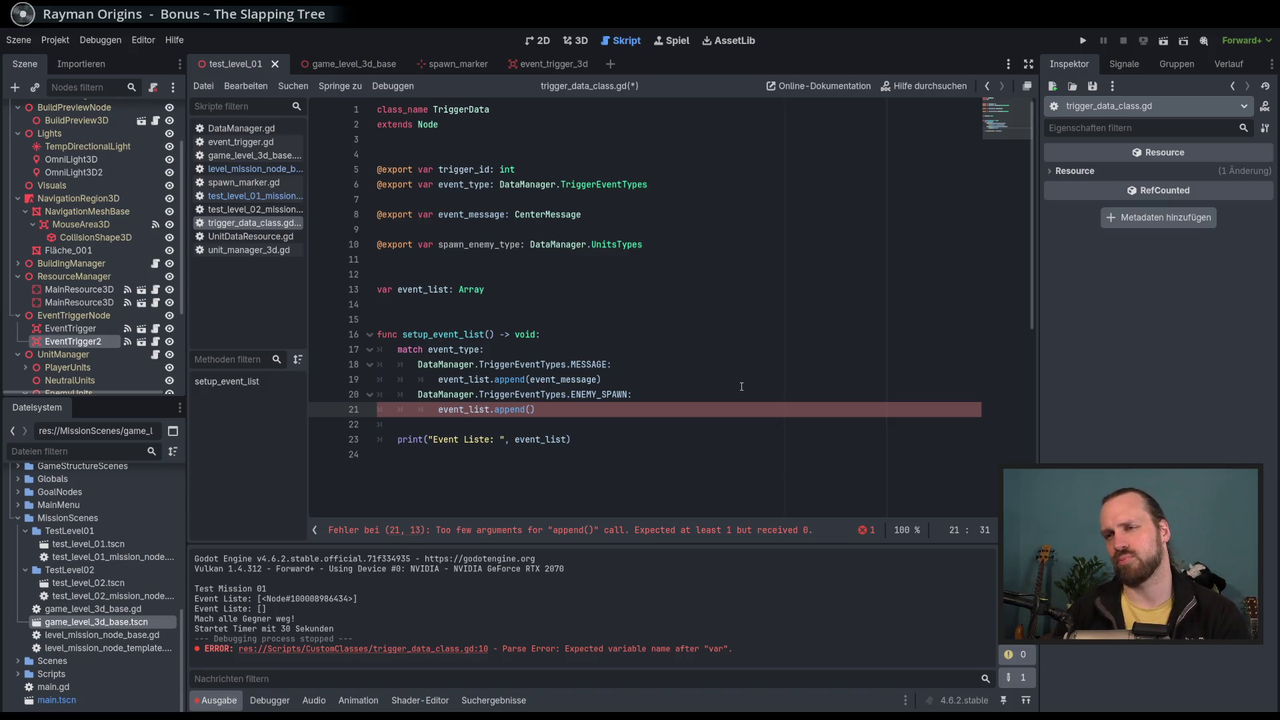
pyautogui.write('[')
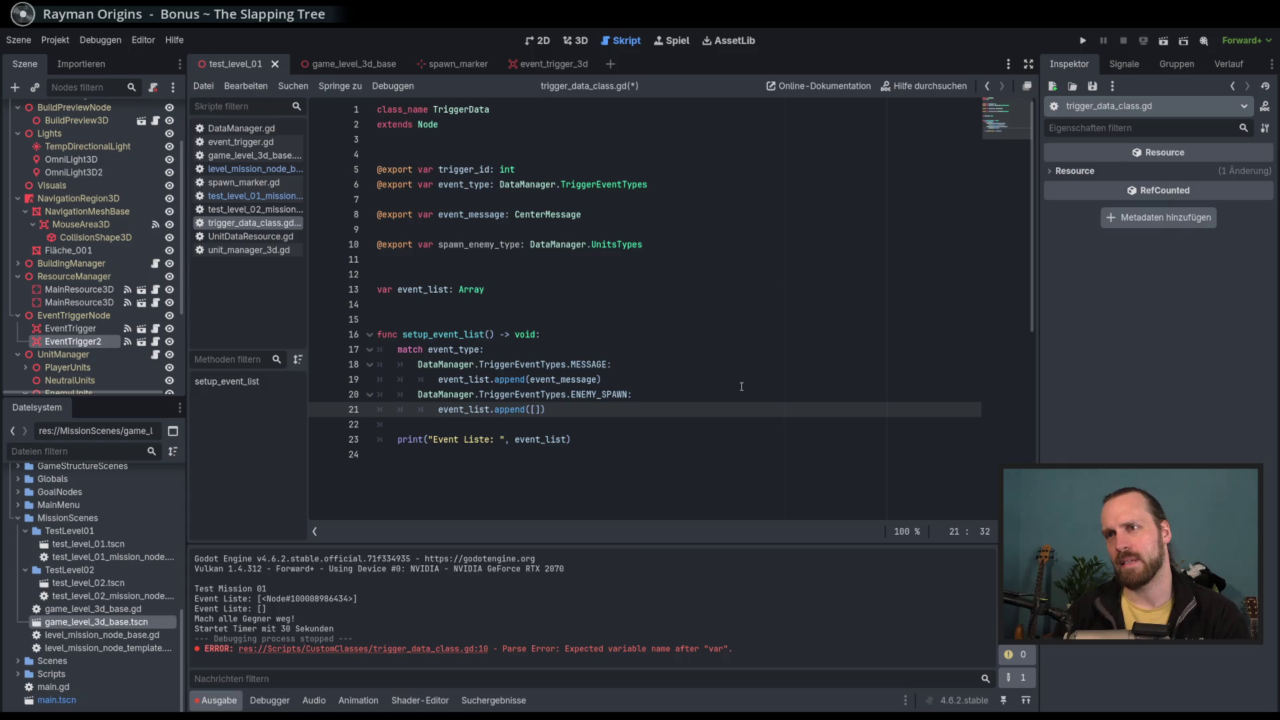
pyautogui.write('spawn_enemy_type')
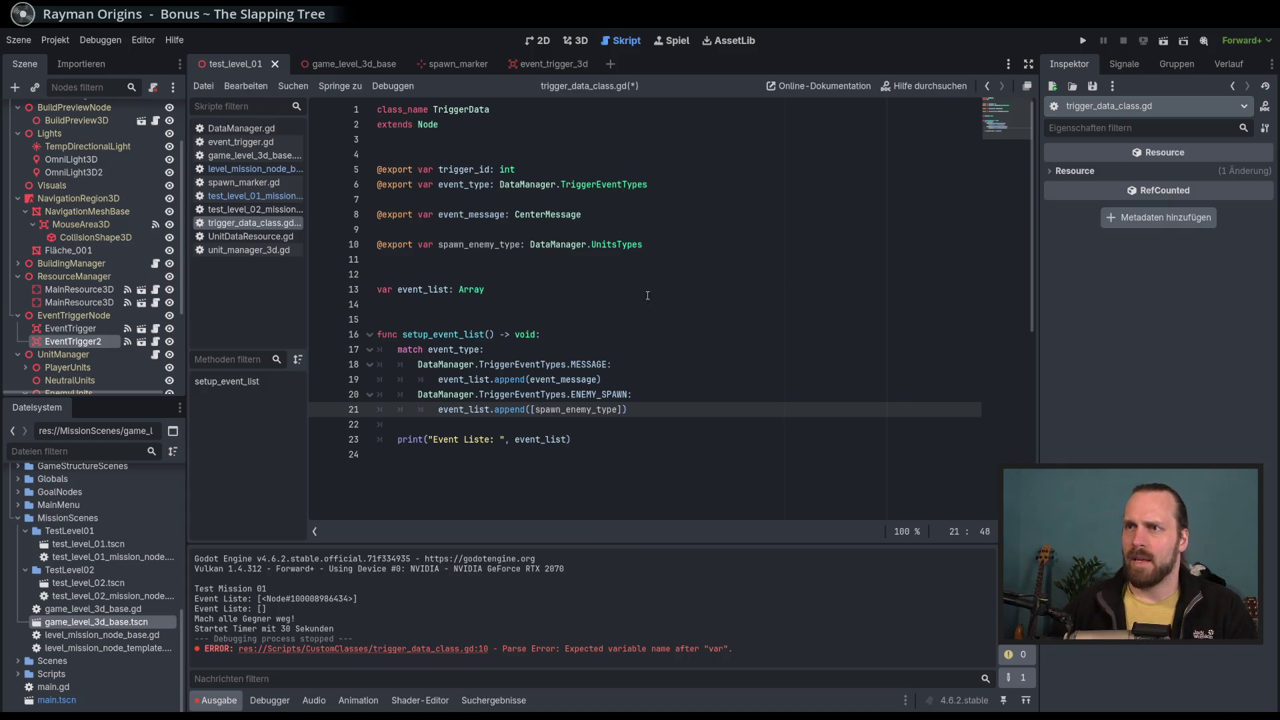
pyautogui.click(681, 239)
pyautogui.press('Return')
# Step: Finish the spawn_enemy_marker_id export as an int and save trigger_data_class.gd
pyautogui.write('@e')
pyautogui.press('Return')
pyautogui.write('var ')
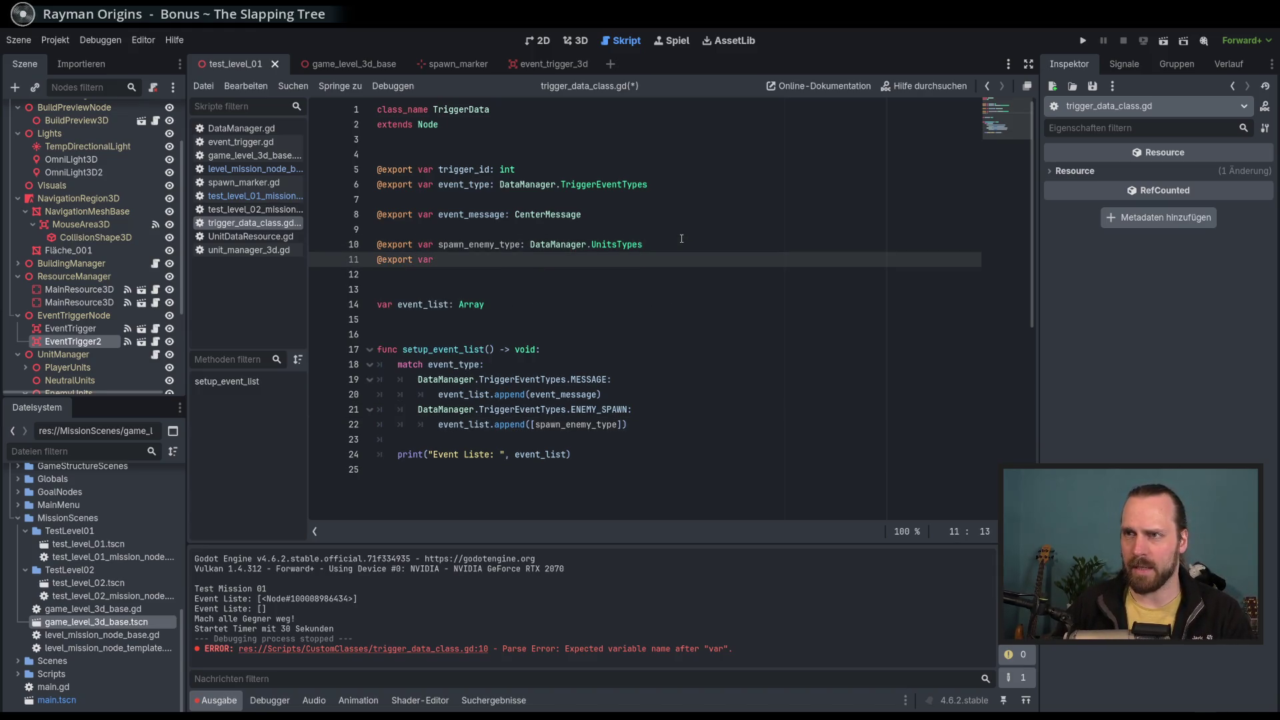
pyautogui.write('spawn')
pyautogui.write('n')
pyautogui.write('enemy_marker_')
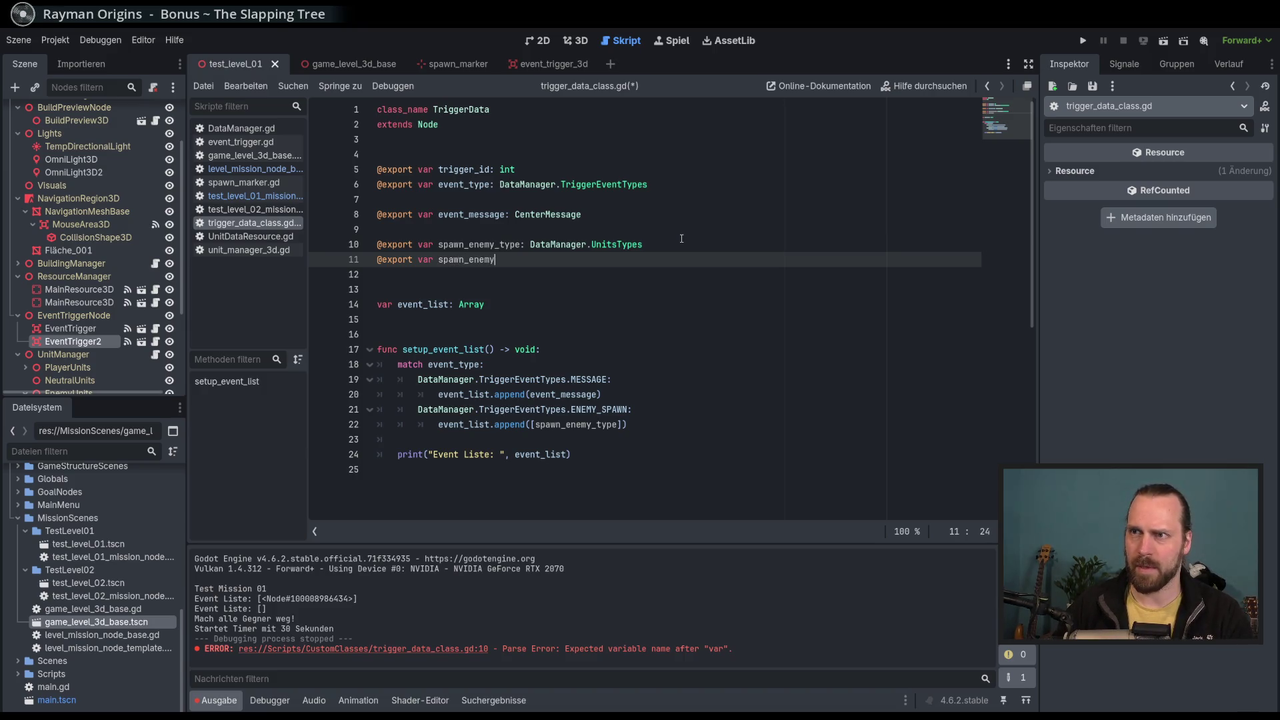
pyautogui.write('id')
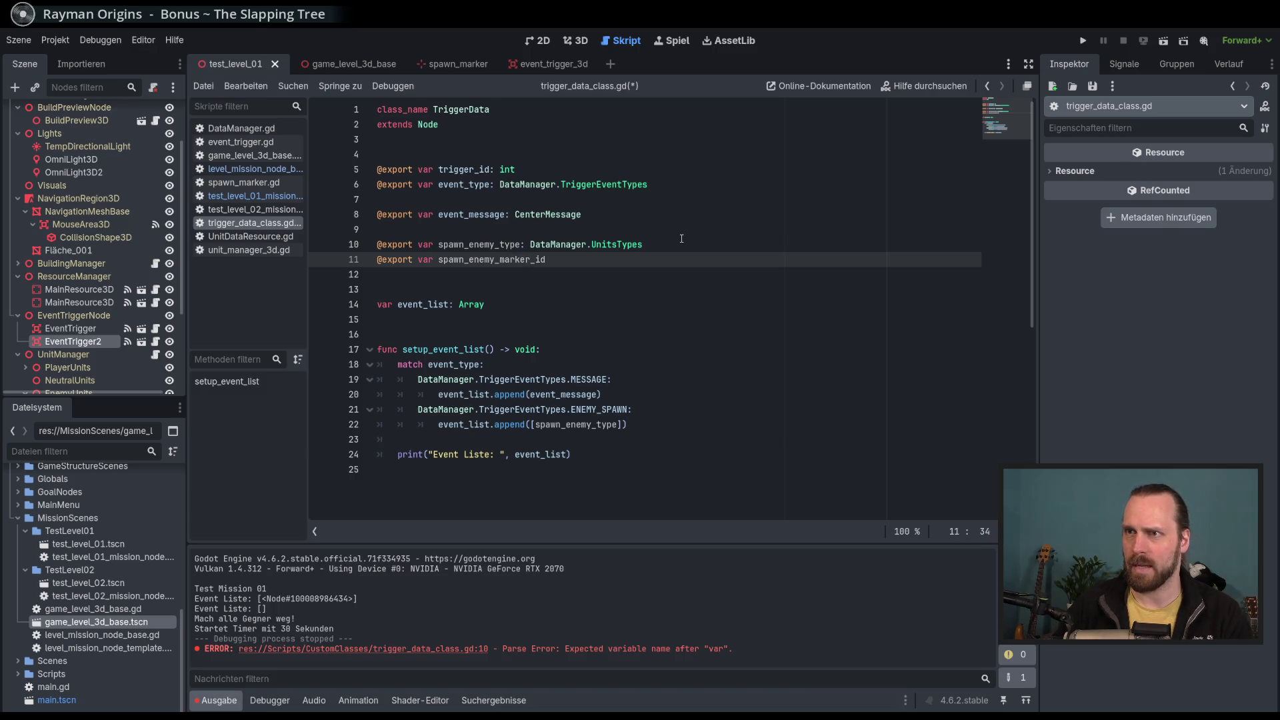
pyautogui.write(':')
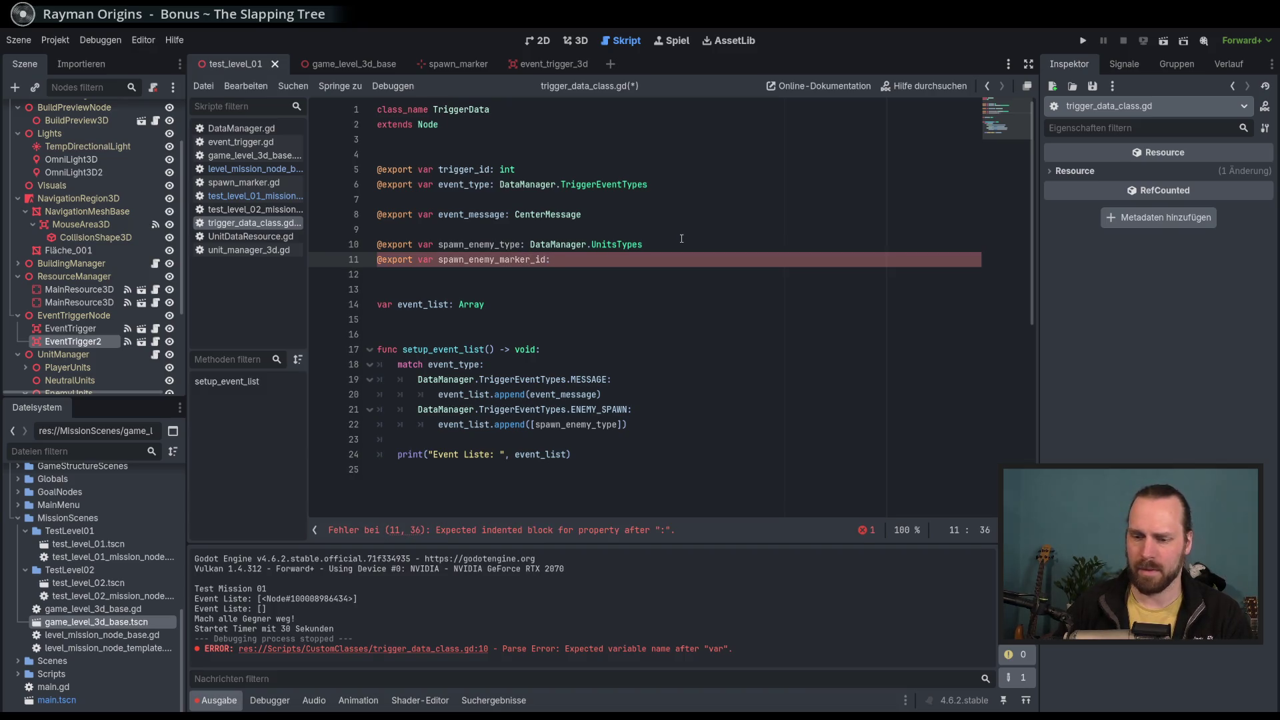
pyautogui.write('int')
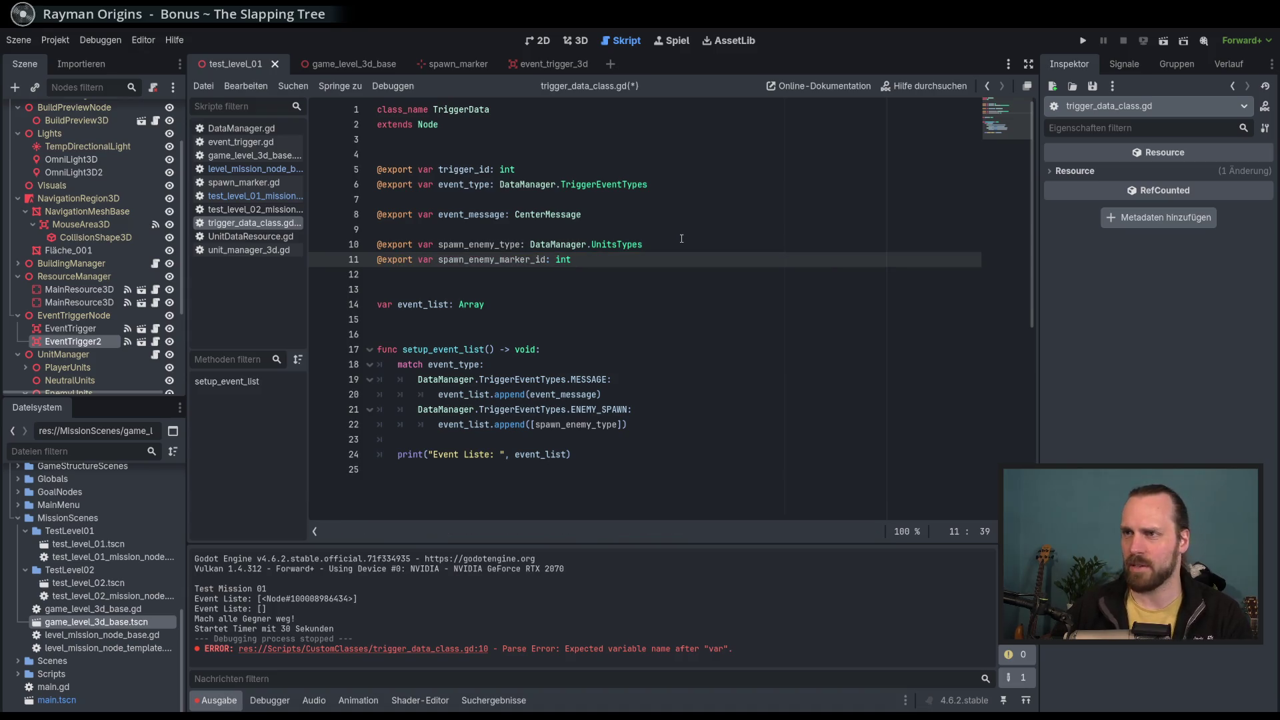
pyautogui.hotkey('ctrl', 's')
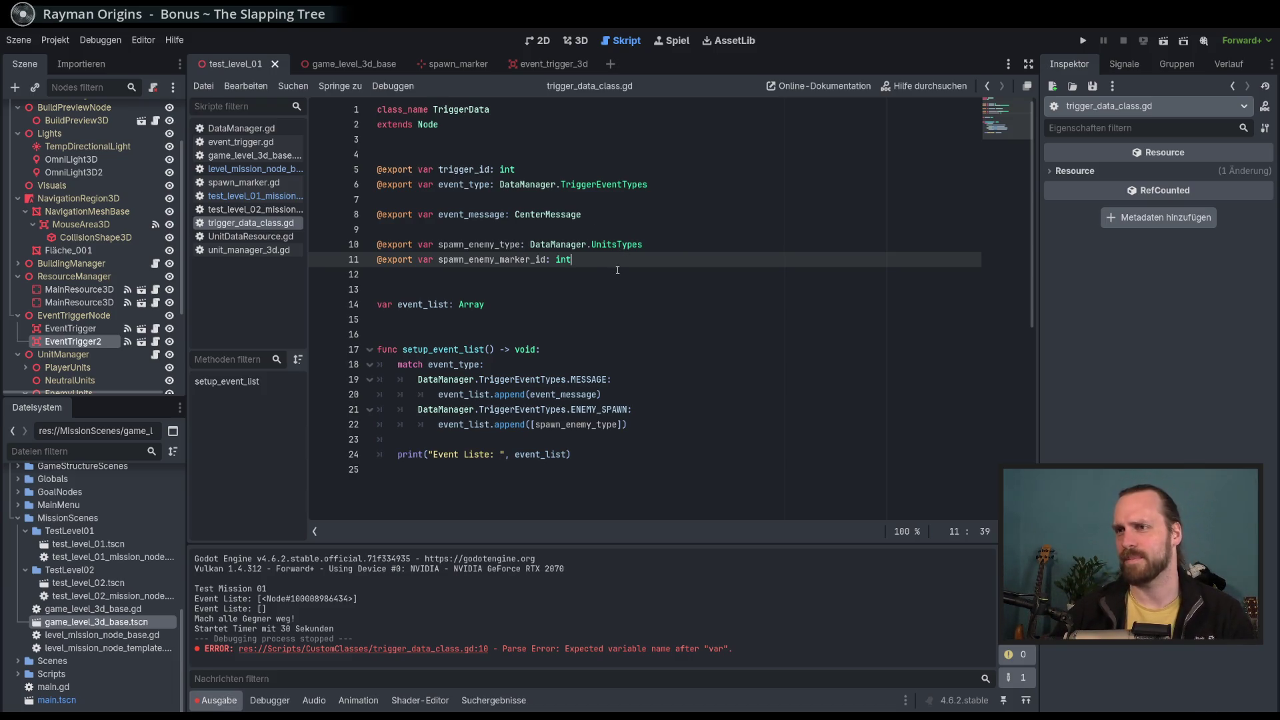
pyautogui.press('Return')
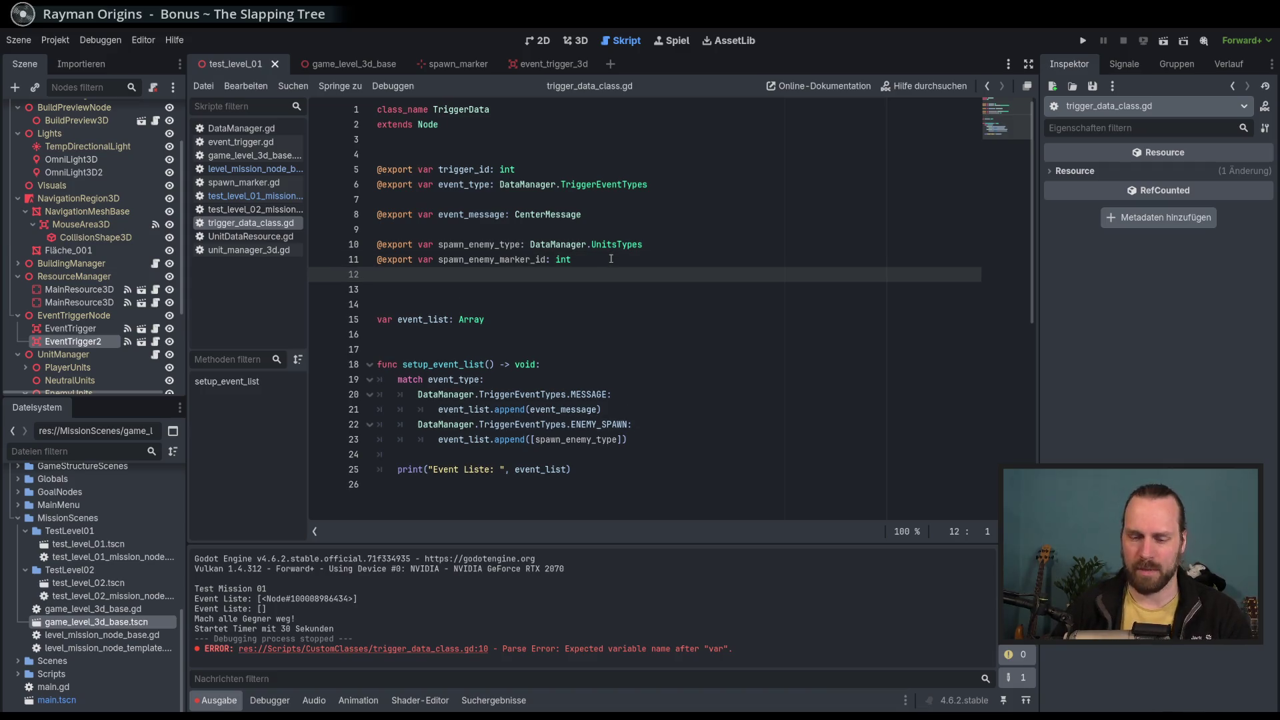
pyautogui.write('@export var s')
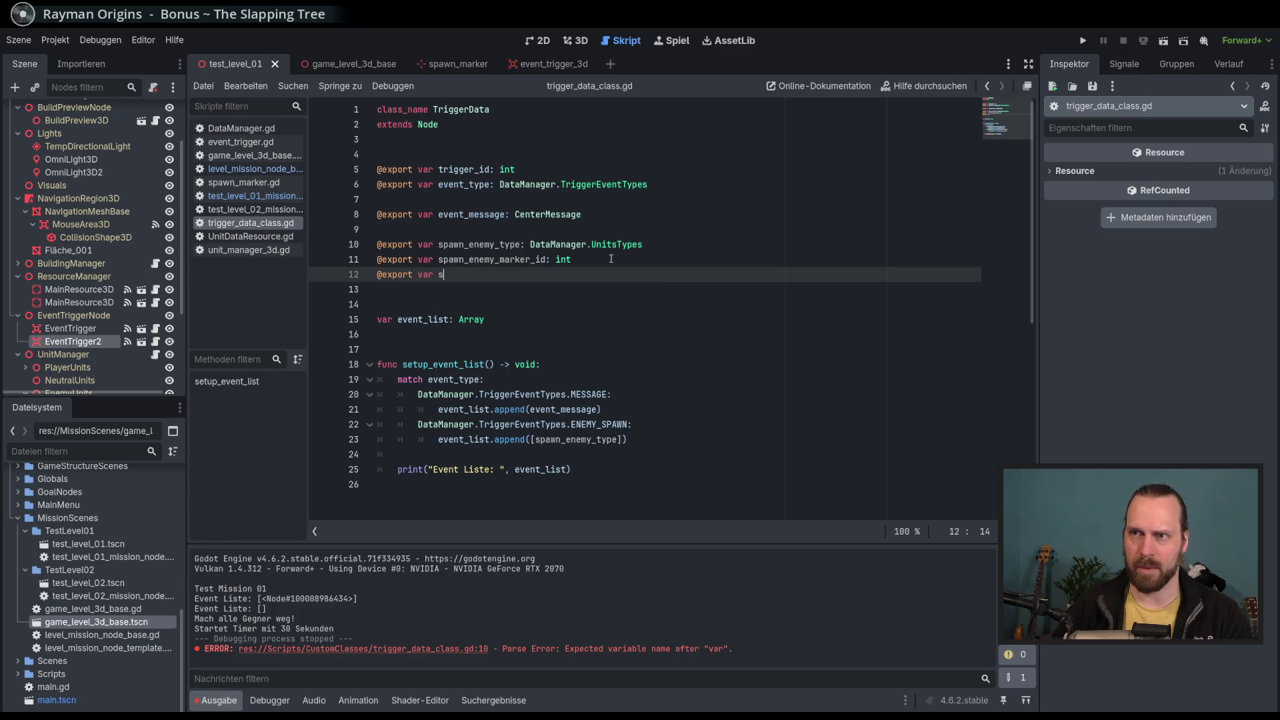
pyautogui.write('aw')
pyautogui.press('BackSpace')
pyautogui.press('BackSpace')
pyautogui.write('pawn')
pyautogui.press('BackSpace')
pyautogui.press('BackSpace')
pyautogui.press('BackSpace')
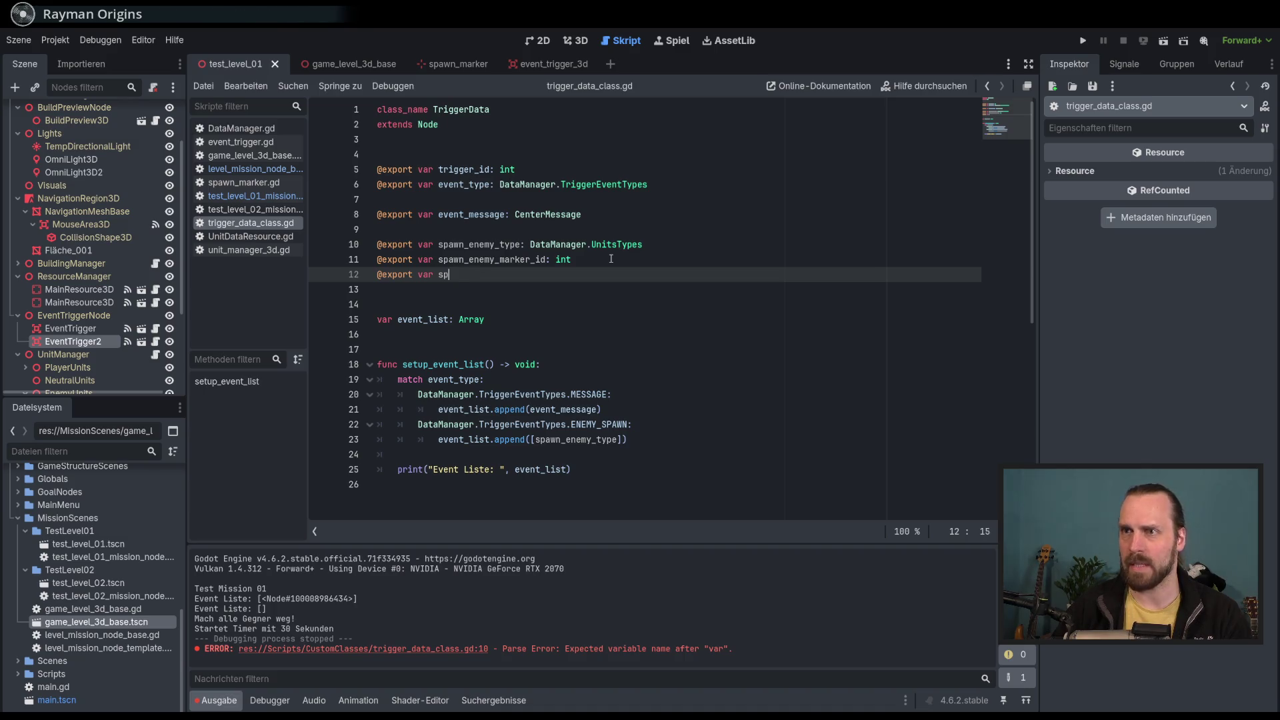
pyautogui.write('awn_enemy')
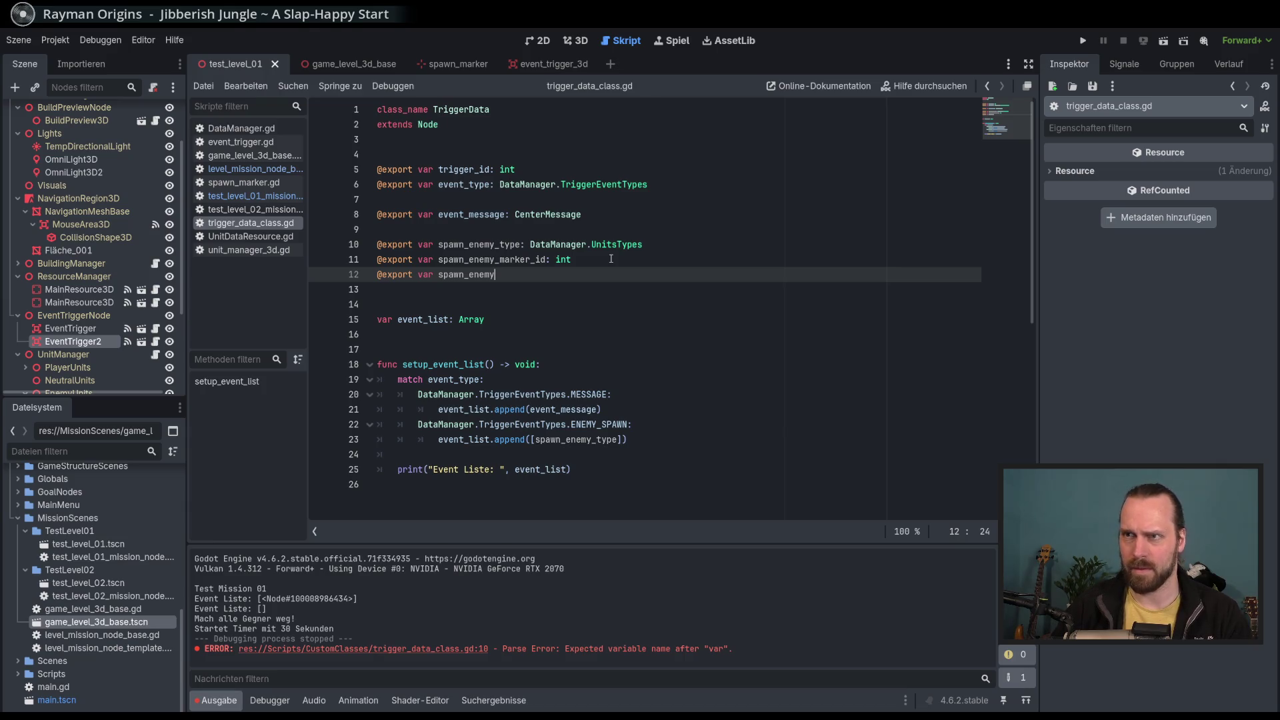
pyautogui.write('A_mou')
pyautogui.press('BackSpace')
pyautogui.press('BackSpace')
pyautogui.press('BackSpace')
pyautogui.write('_amou')
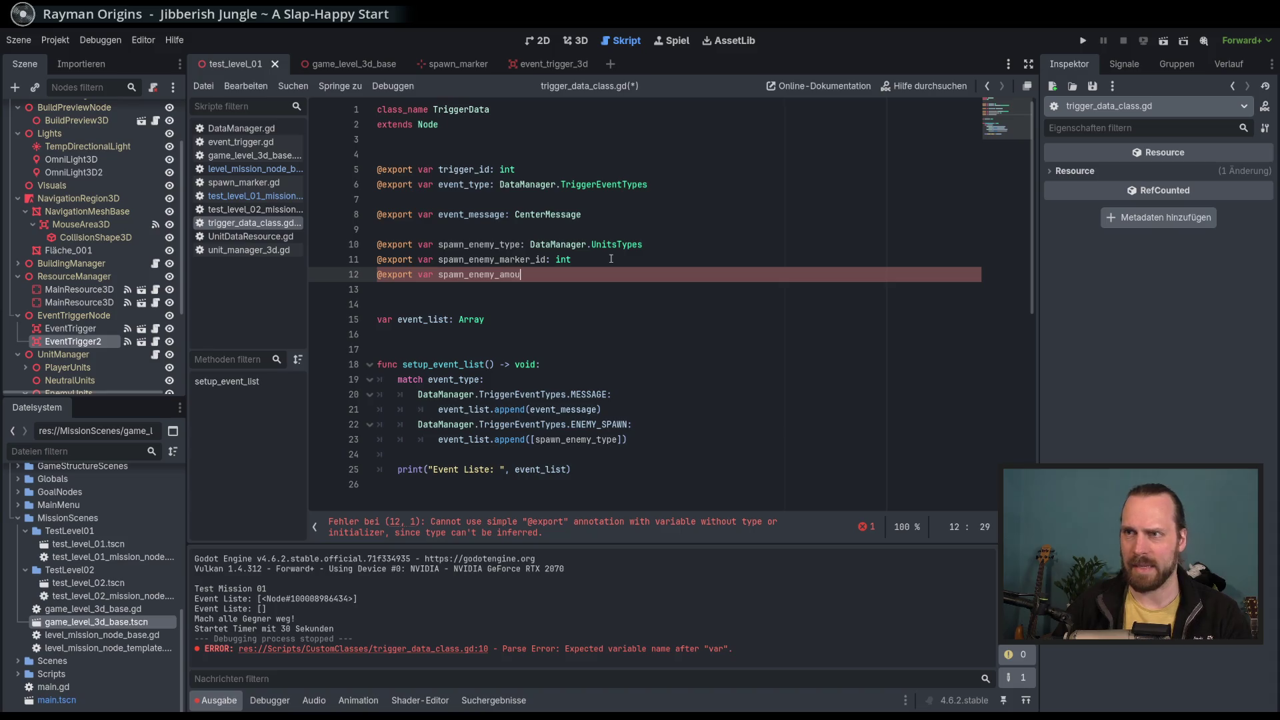
pyautogui.write('nt: ')
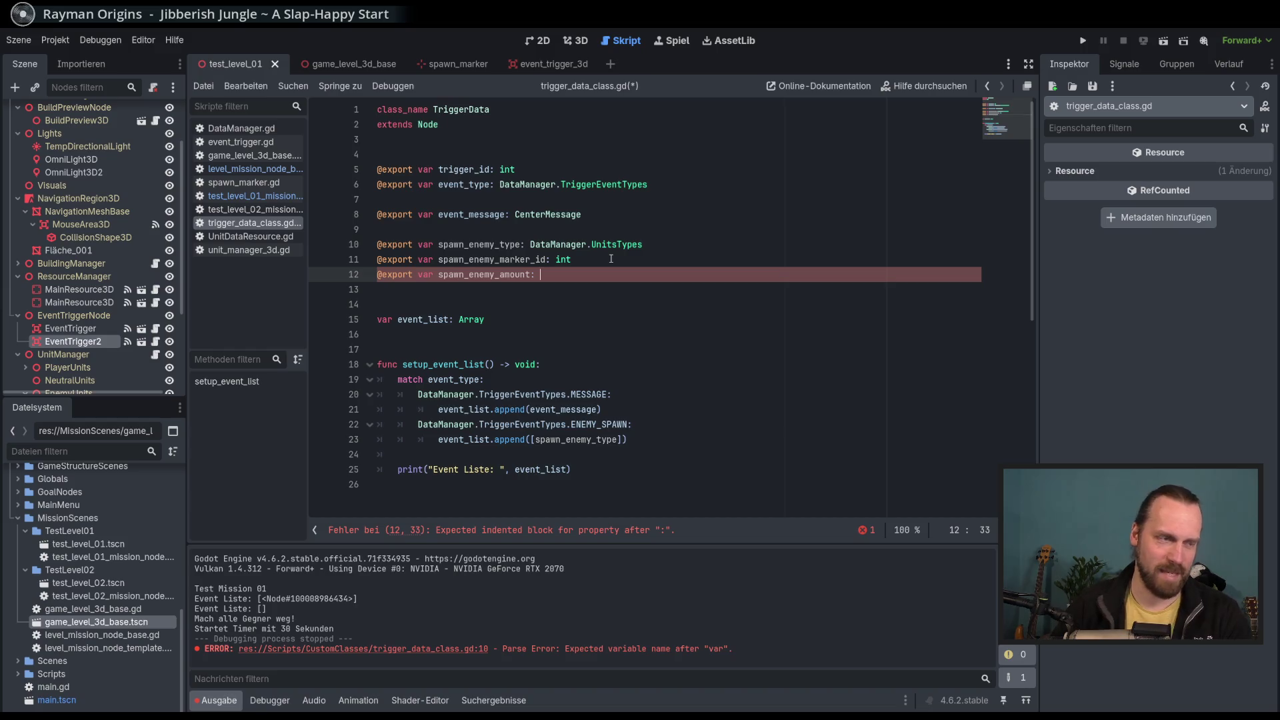
pyautogui.write('int')
pyautogui.press('Return')
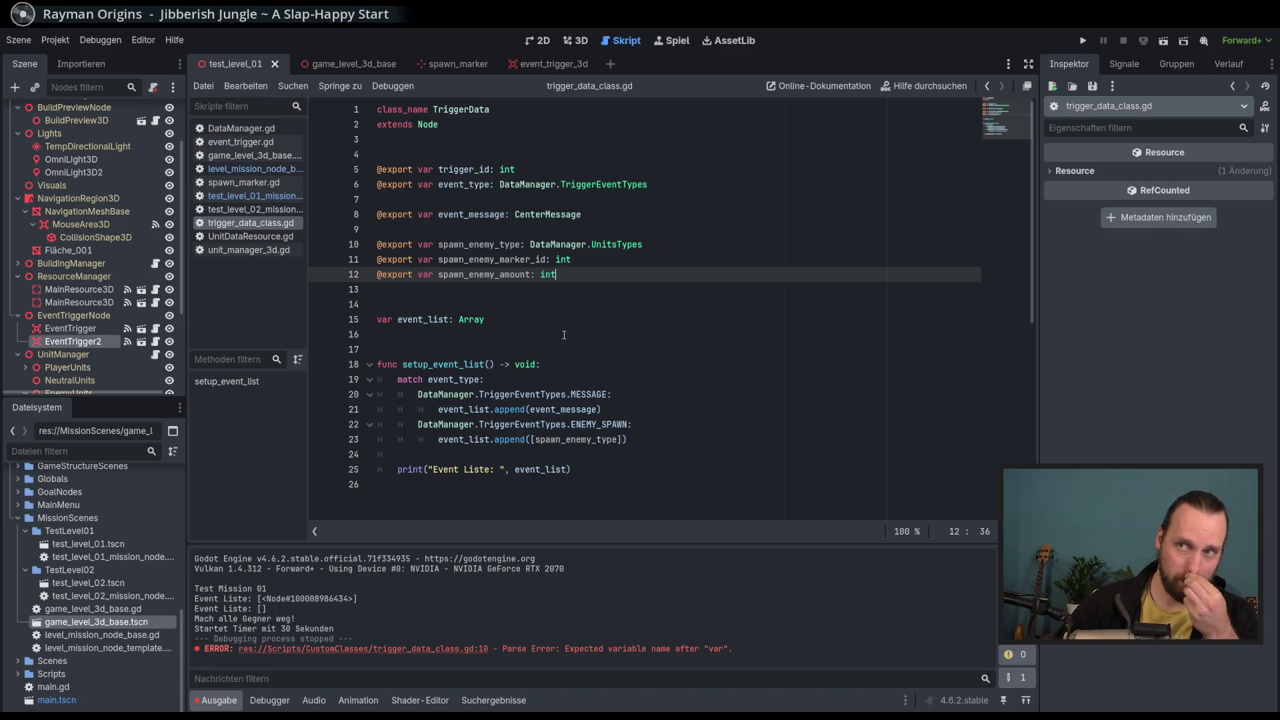
pyautogui.moveTo(546, 276)
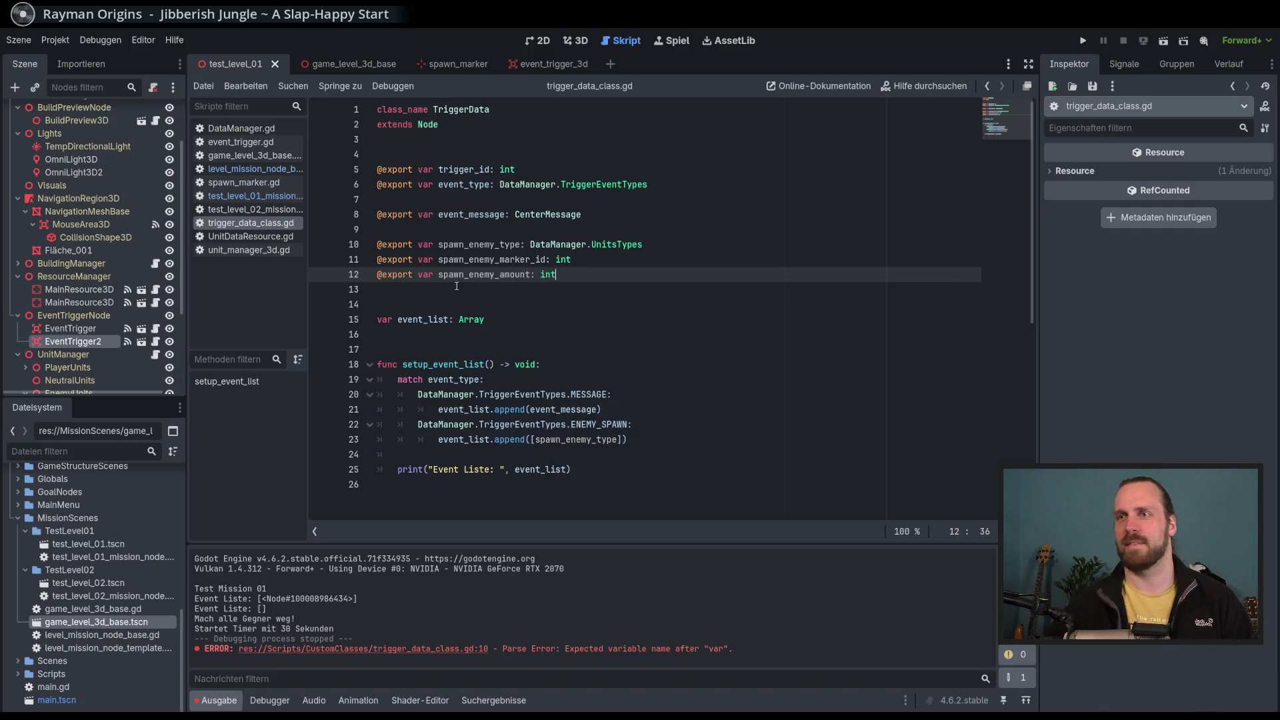
pyautogui.press('Down')
pyautogui.scroll(-1, 584, 418)
pyautogui.click(619, 394)
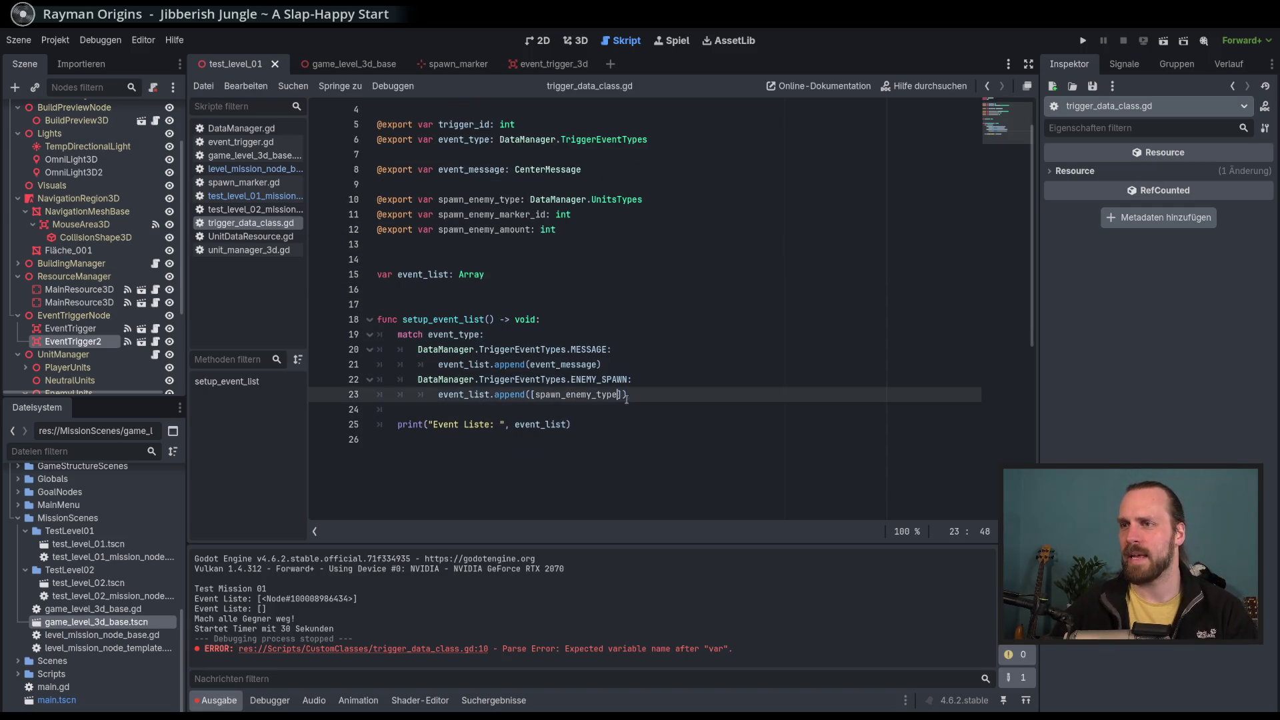
# Step: Append spawn_enemy_marker_id and spawn_enemy_amount after spawn_enemy_type in the ENEMY_SPAWN list, then save
pyautogui.write(',')
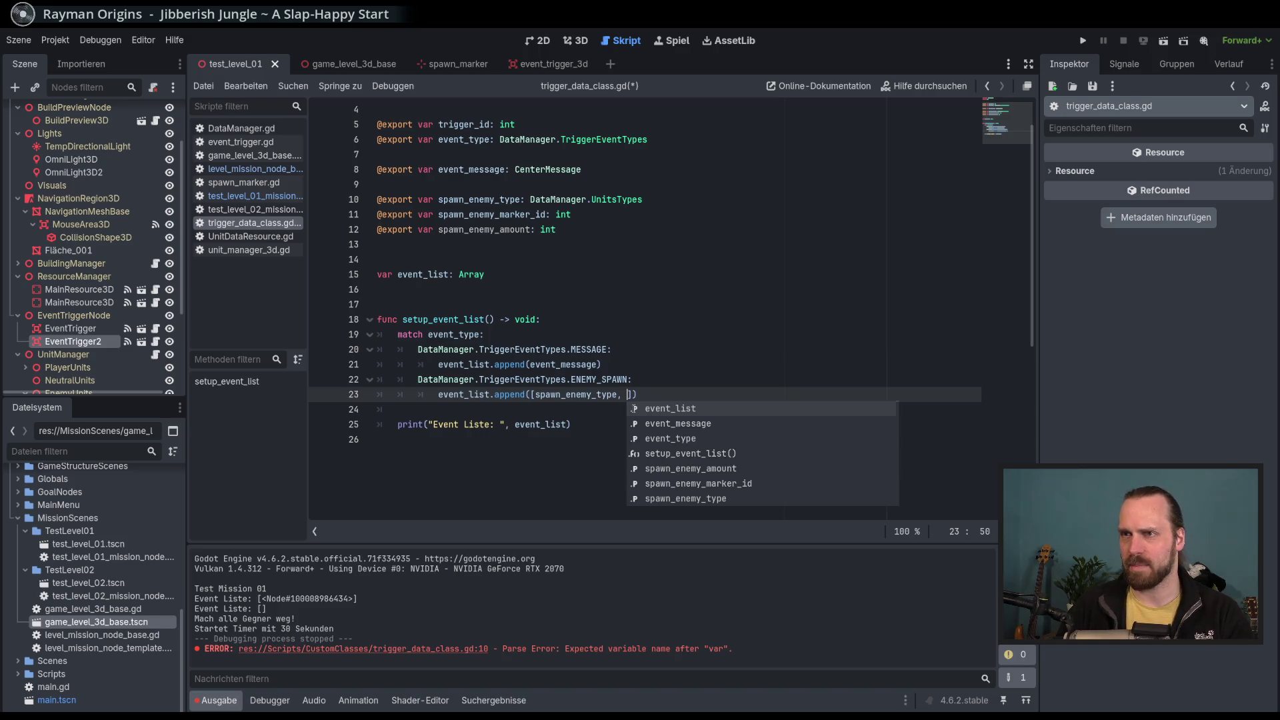
pyautogui.write('spaw')
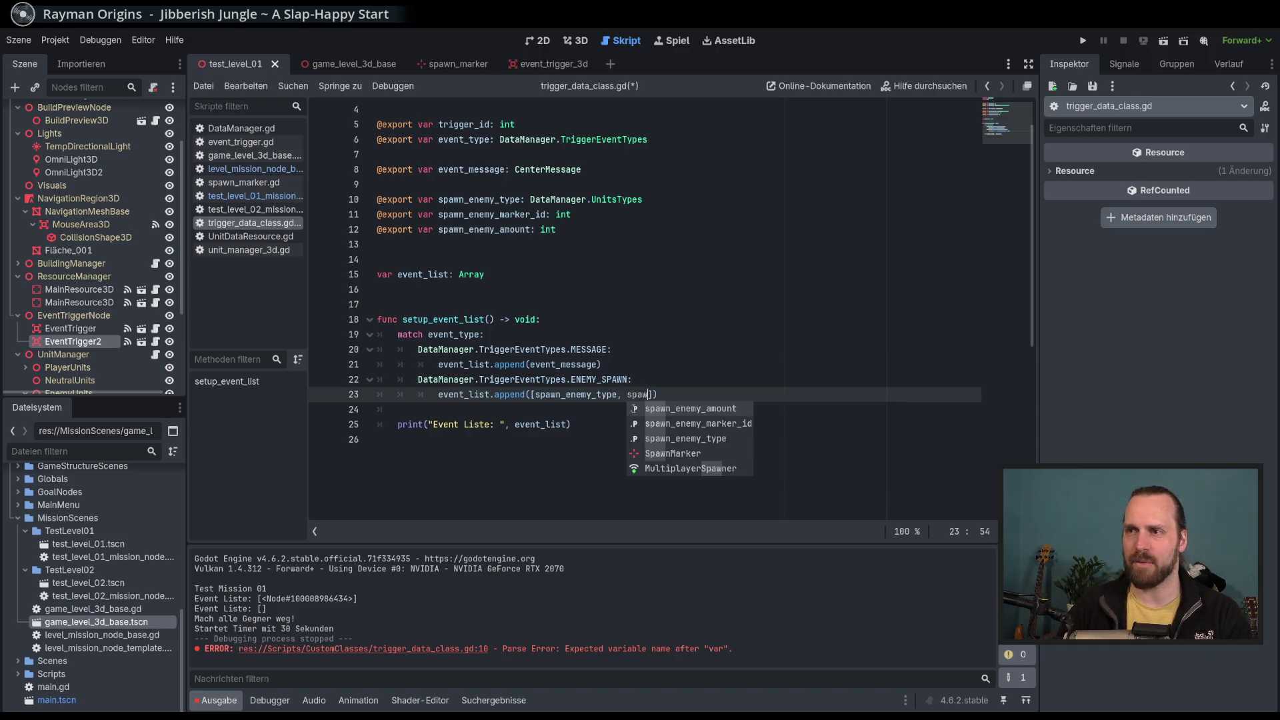
pyautogui.press('Down')
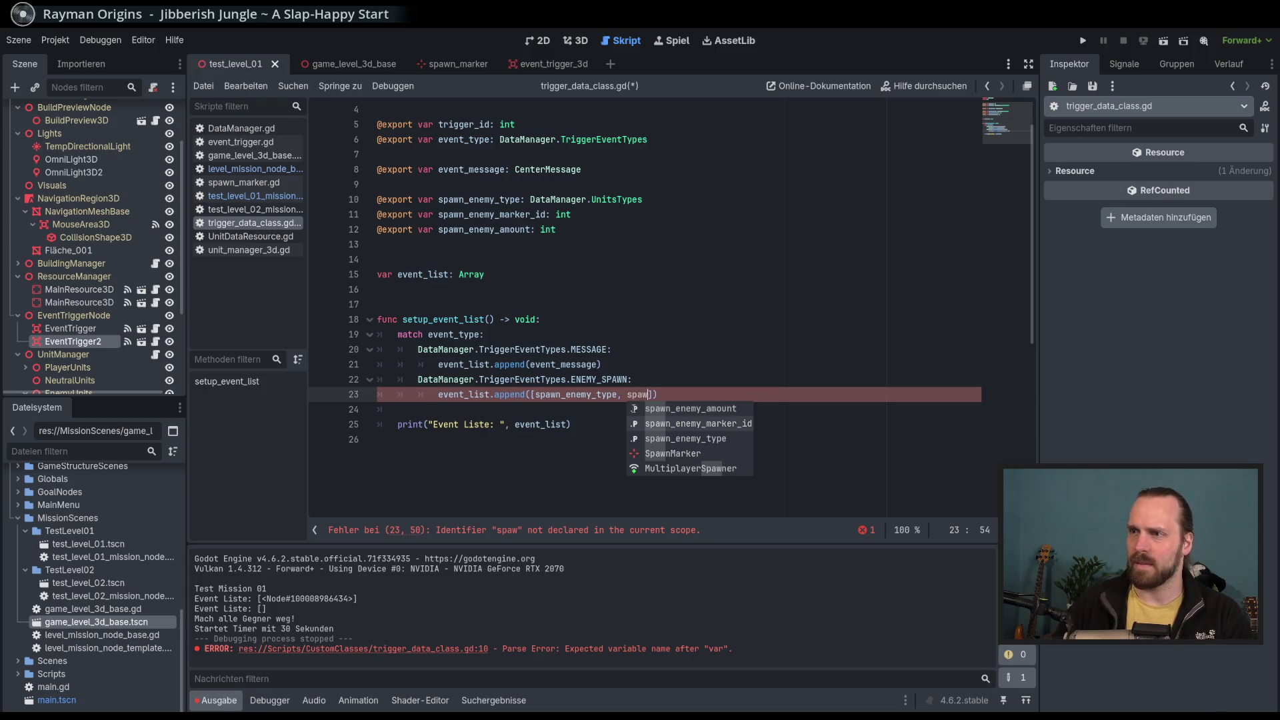
pyautogui.press('Return')
pyautogui.write(', spaw')
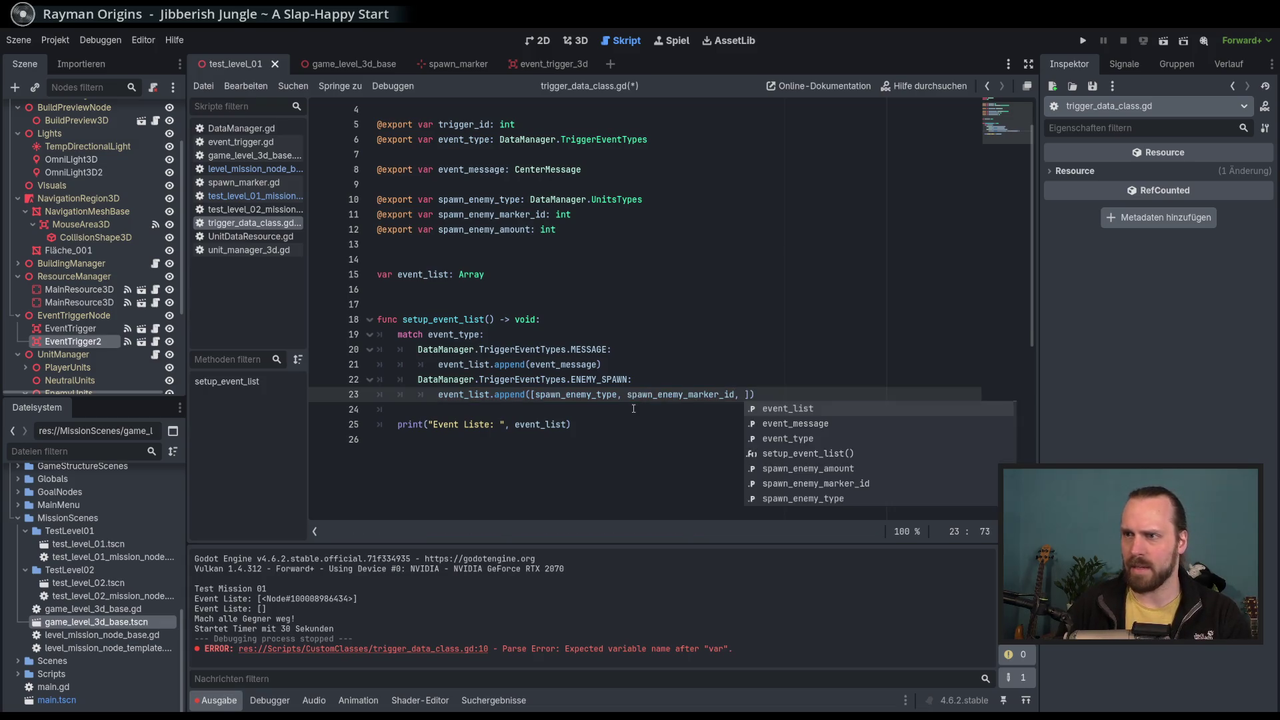
pyautogui.press('Return')
pyautogui.press('End')
pyautogui.hotkey('ctrl', 's')
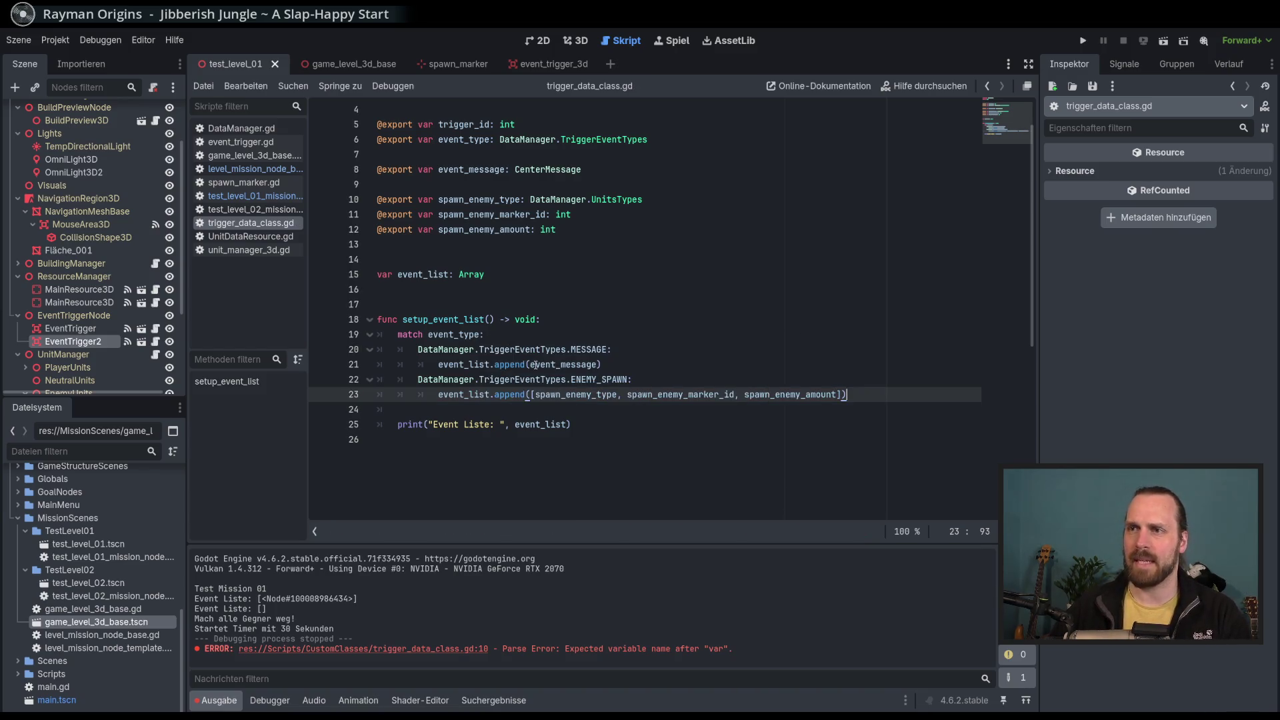
# Step: Select event_list in the print line and its declaration, then search all scripts for it
pyautogui.moveTo(531, 366); pyautogui.dragTo(598, 366)
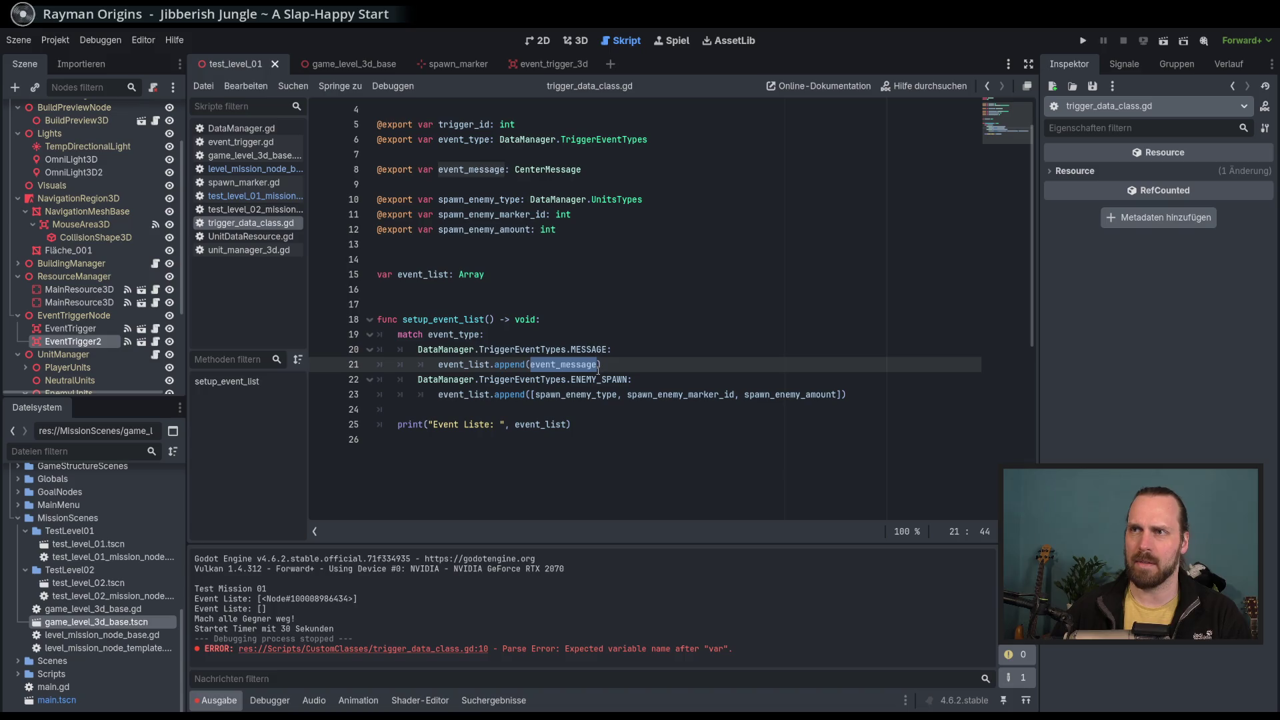
pyautogui.moveTo(531, 394); pyautogui.dragTo(841, 394)
pyautogui.click(792, 442)
pyautogui.click(777, 410)
pyautogui.click(760, 394)
pyautogui.click(715, 426)
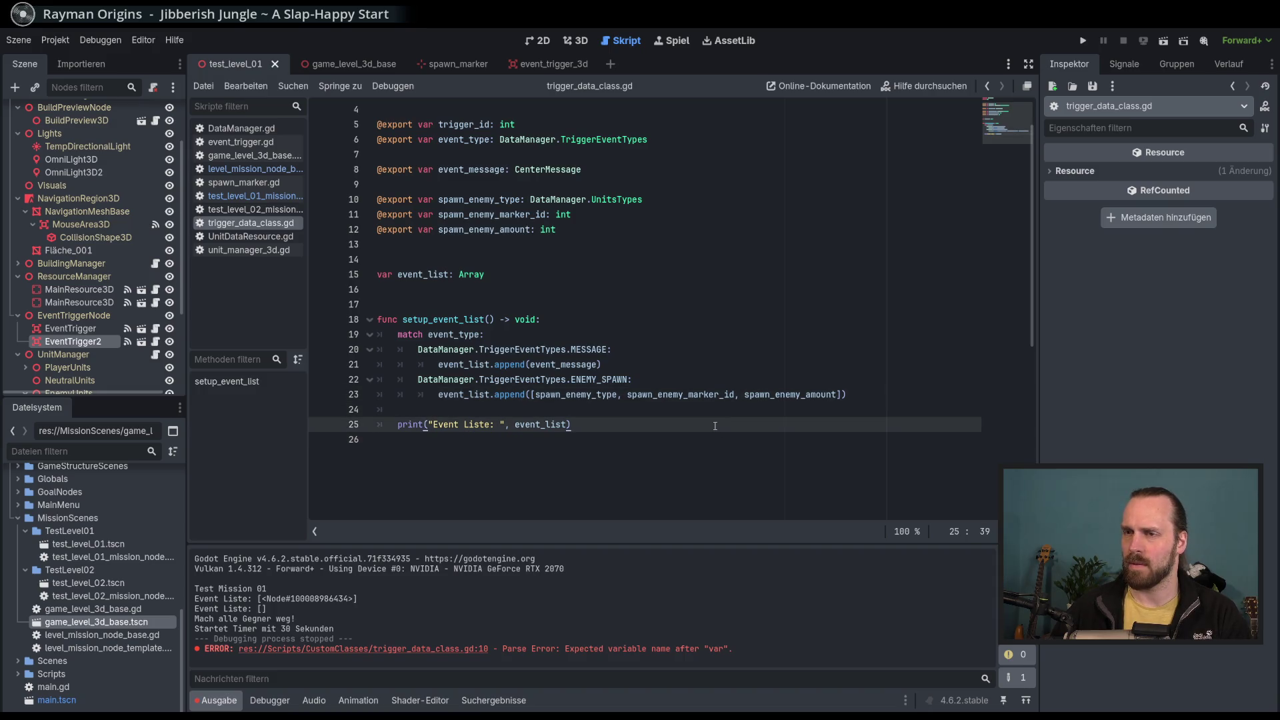
pyautogui.doubleClick(534, 423)
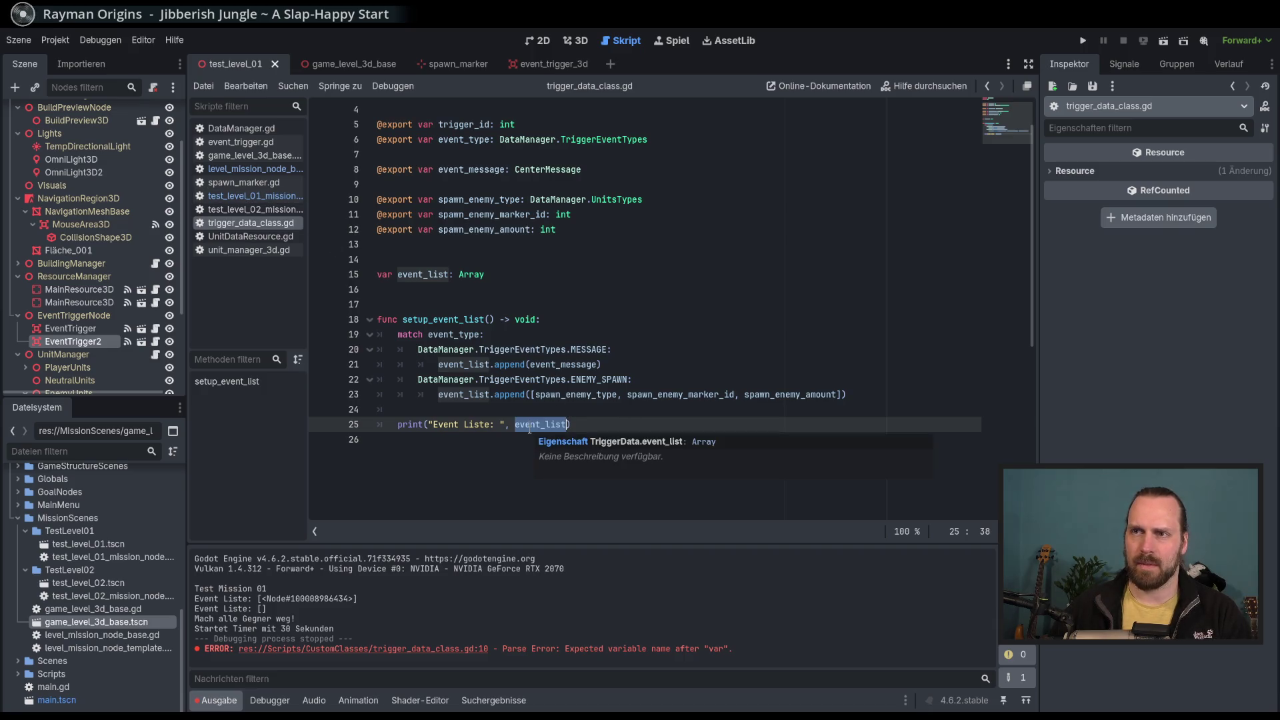
pyautogui.doubleClick(432, 276)
pyautogui.hotkey('ctrl', 'shift', 'f')
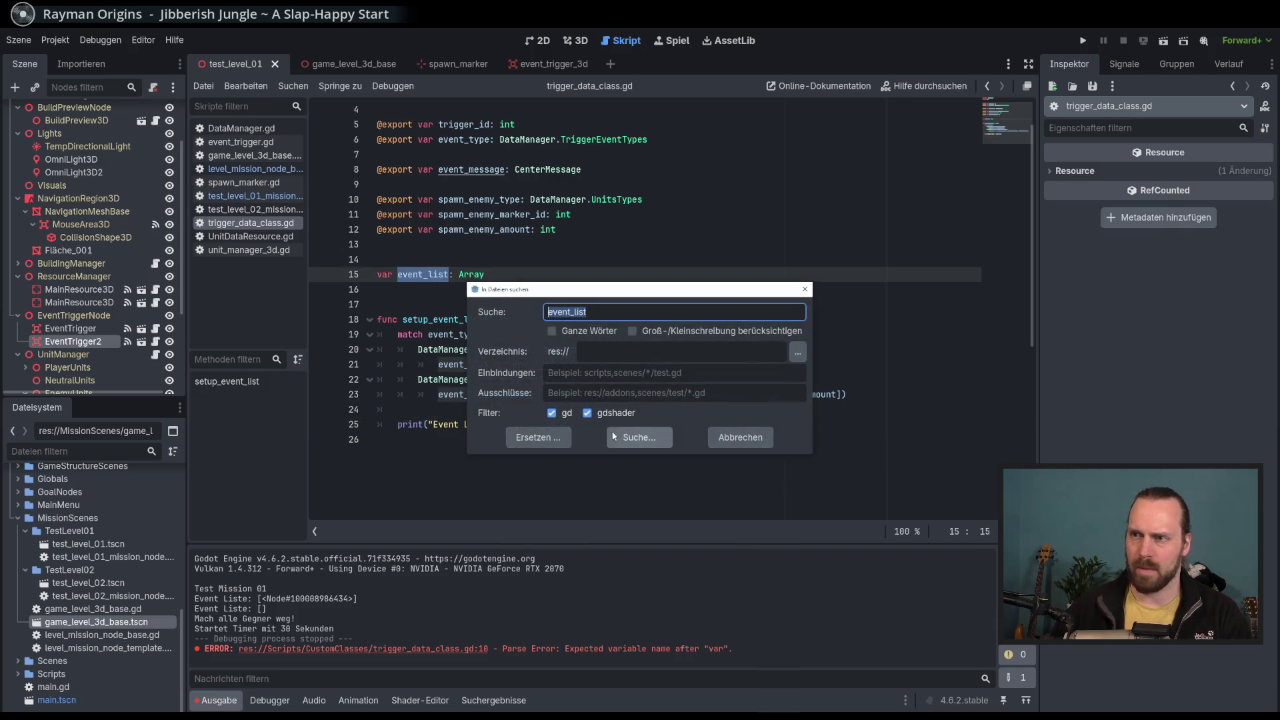
# Step: Run the event_list search and open the line 161 match in level_mission_node_base.gd
pyautogui.press('Return')
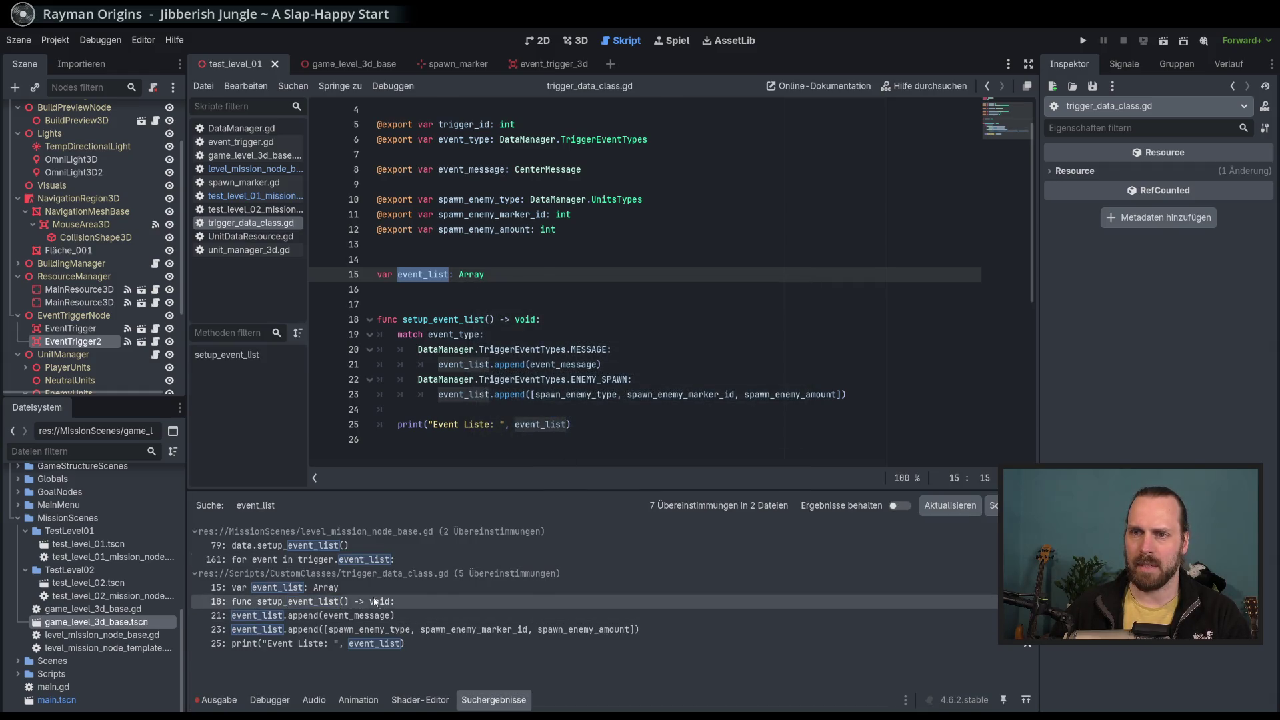
pyautogui.click(360, 587)
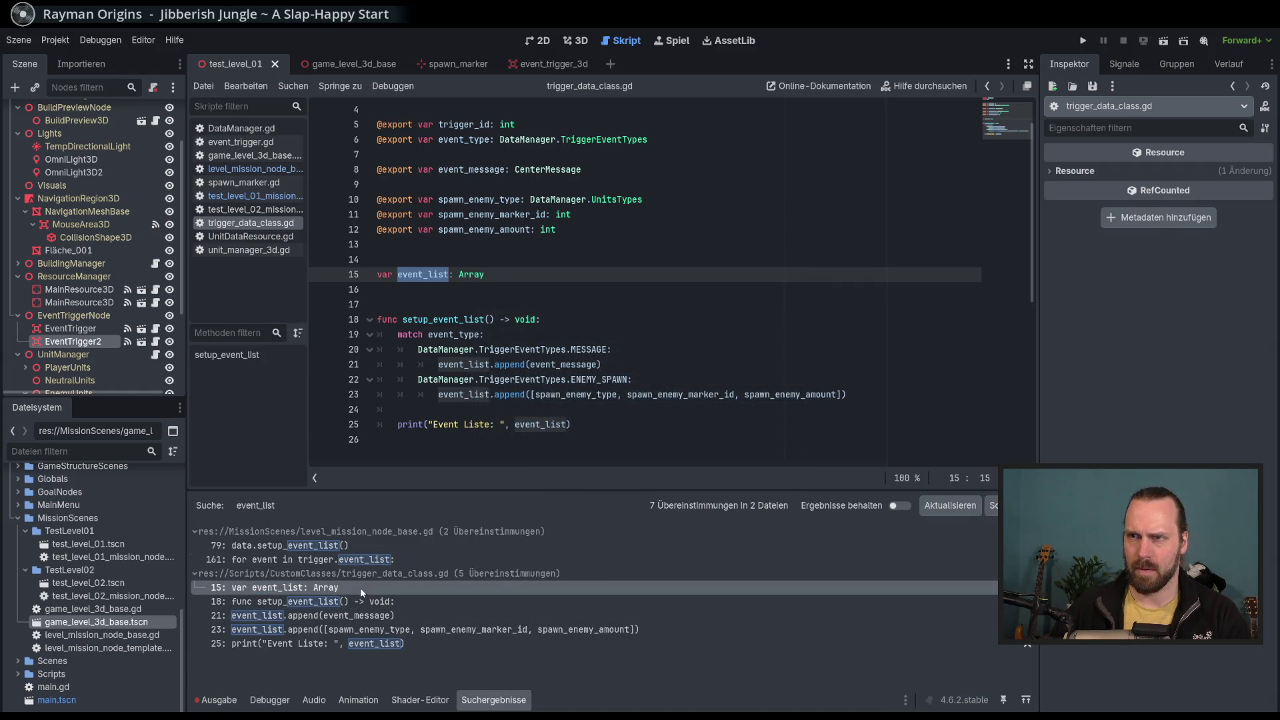
pyautogui.click(387, 560)
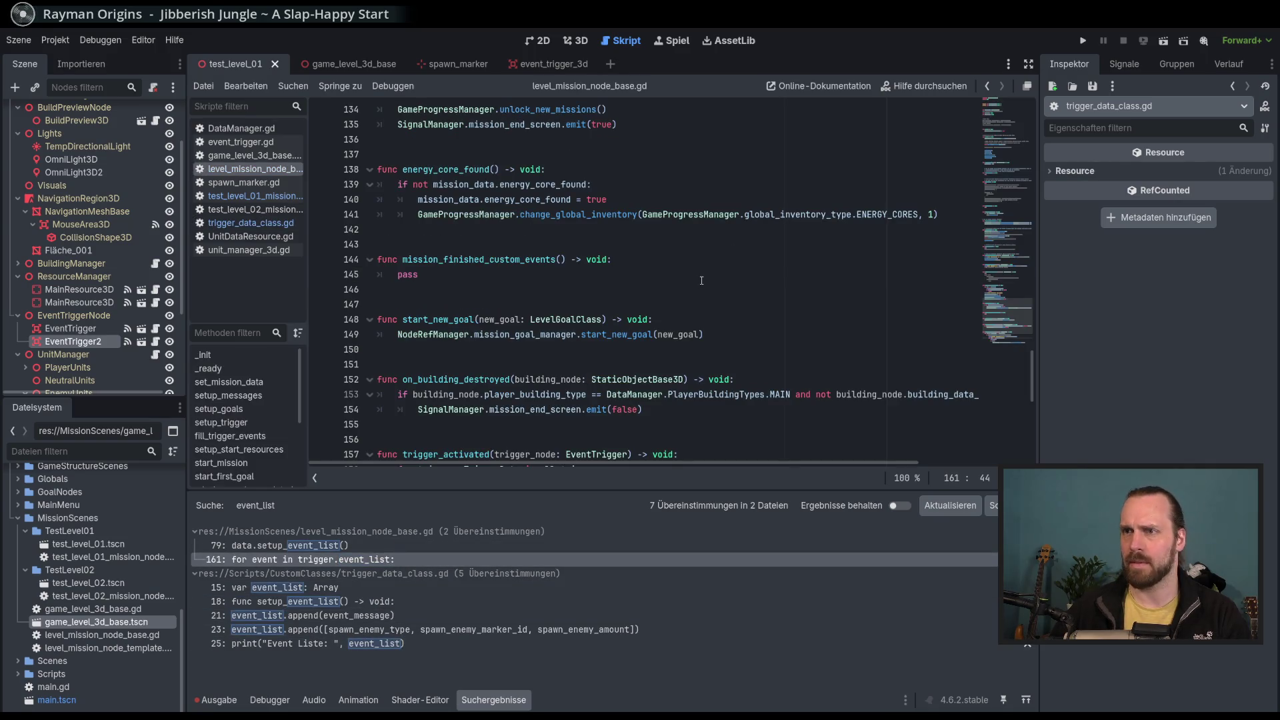
pyautogui.scroll(-3, 702, 280)
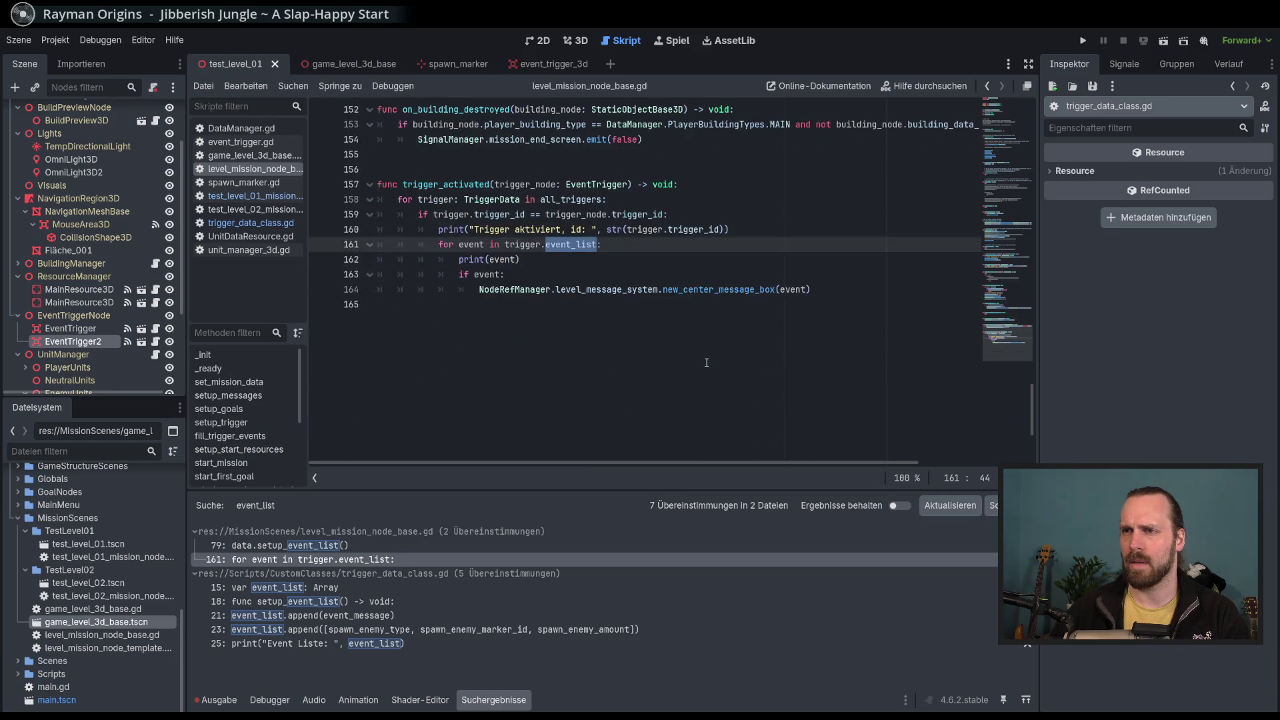
pyautogui.scroll(1, 706, 364)
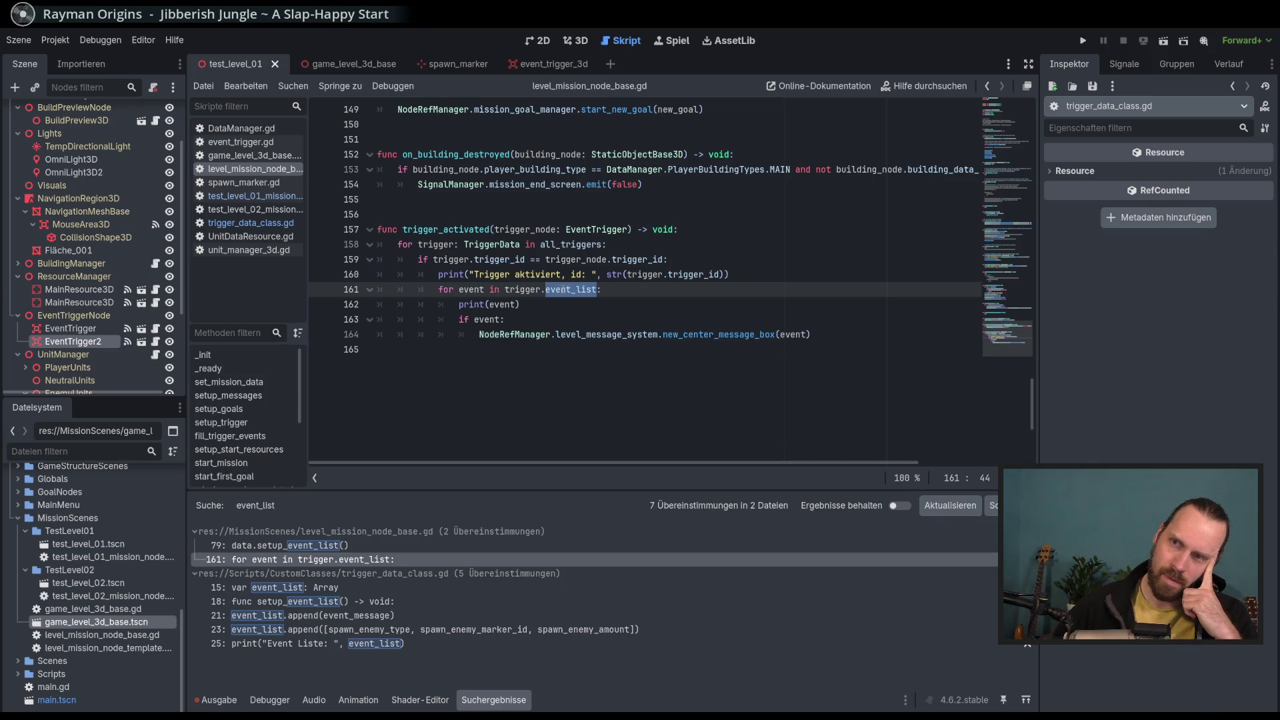
pyautogui.moveTo(567, 290)
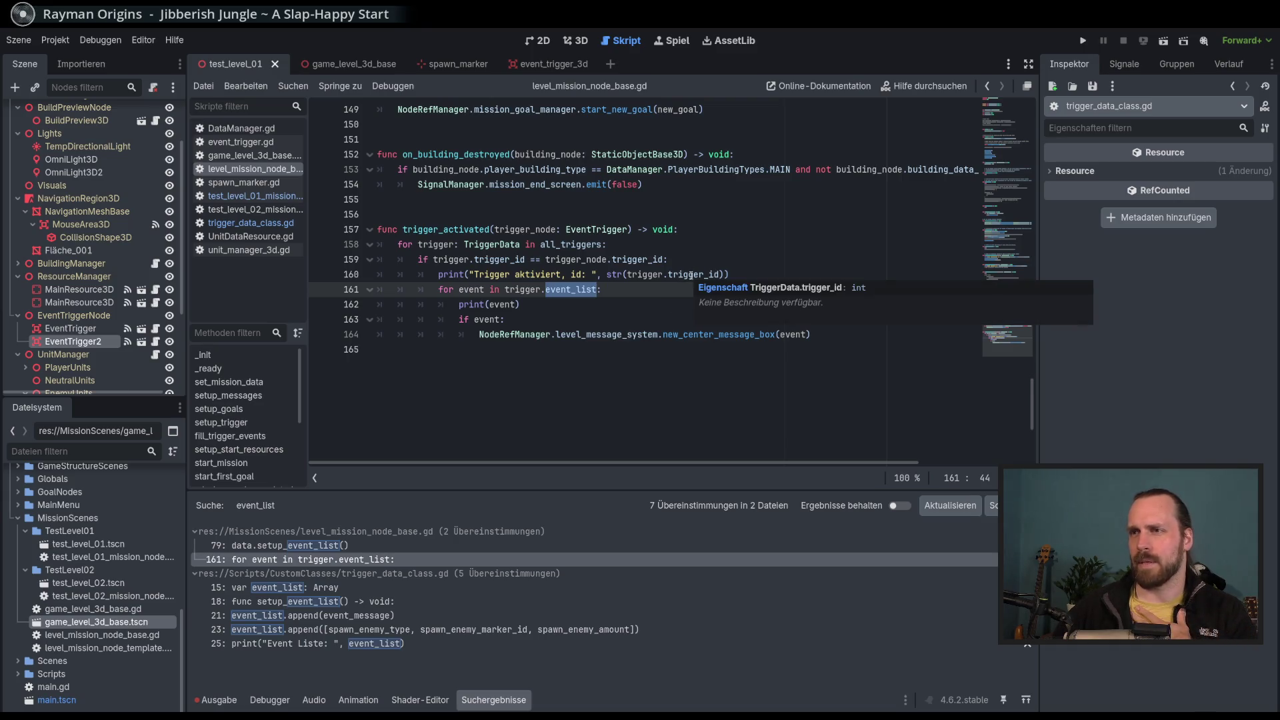
# Step: Review the trigger_activated loop, then open test_level_01_mission_node.gd
pyautogui.click(1008, 138)
pyautogui.moveTo(1008, 138)
pyautogui.mouseDown()
pyautogui.moveTo(1007, 193)
pyautogui.moveTo(1002, 122)
pyautogui.moveTo(1011, 352)
pyautogui.moveTo(1010, 335)
pyautogui.mouseUp()
pyautogui.scroll(-1, 829, 320)
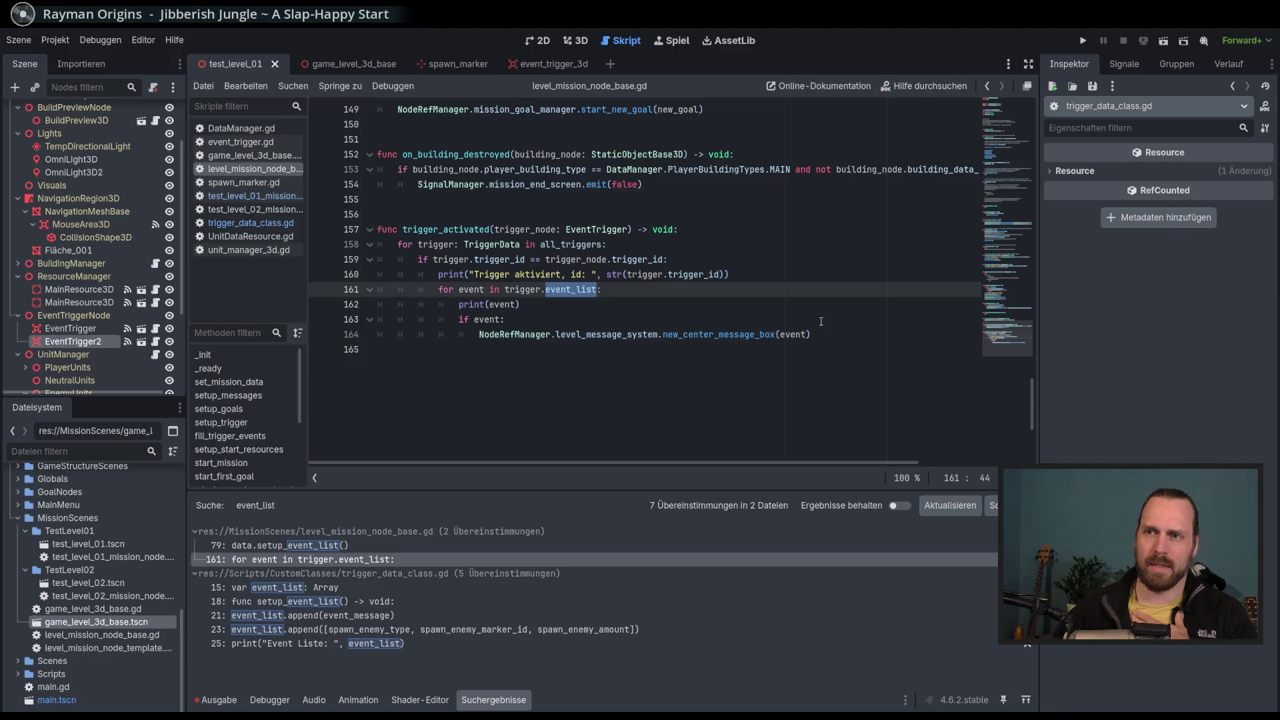
pyautogui.moveTo(620, 492)
pyautogui.mouseDown()
pyautogui.moveTo(620, 526)
pyautogui.moveTo(621, 516)
pyautogui.mouseUp()
pyautogui.click(247, 198)
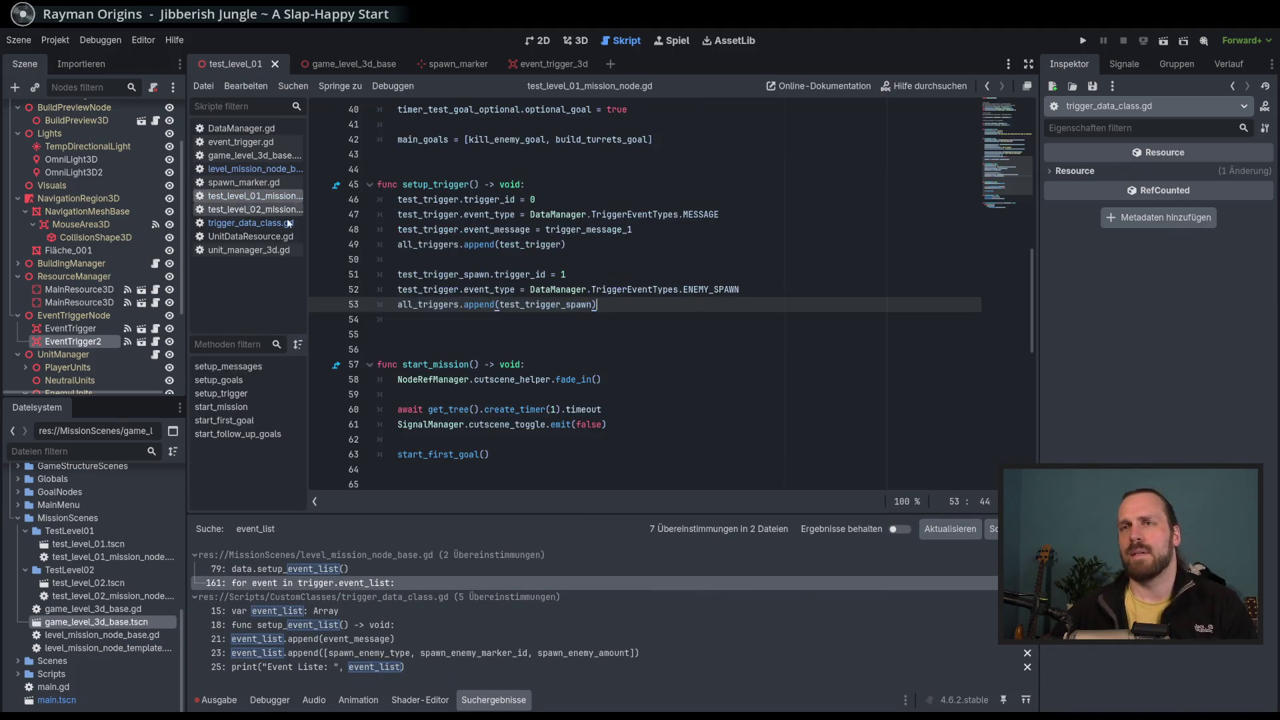
# Step: Insert a placeholder 'Test' line above the spawn trigger append in setup_trigger
pyautogui.doubleClick(716, 291)
pyautogui.scroll(2, 571, 319)
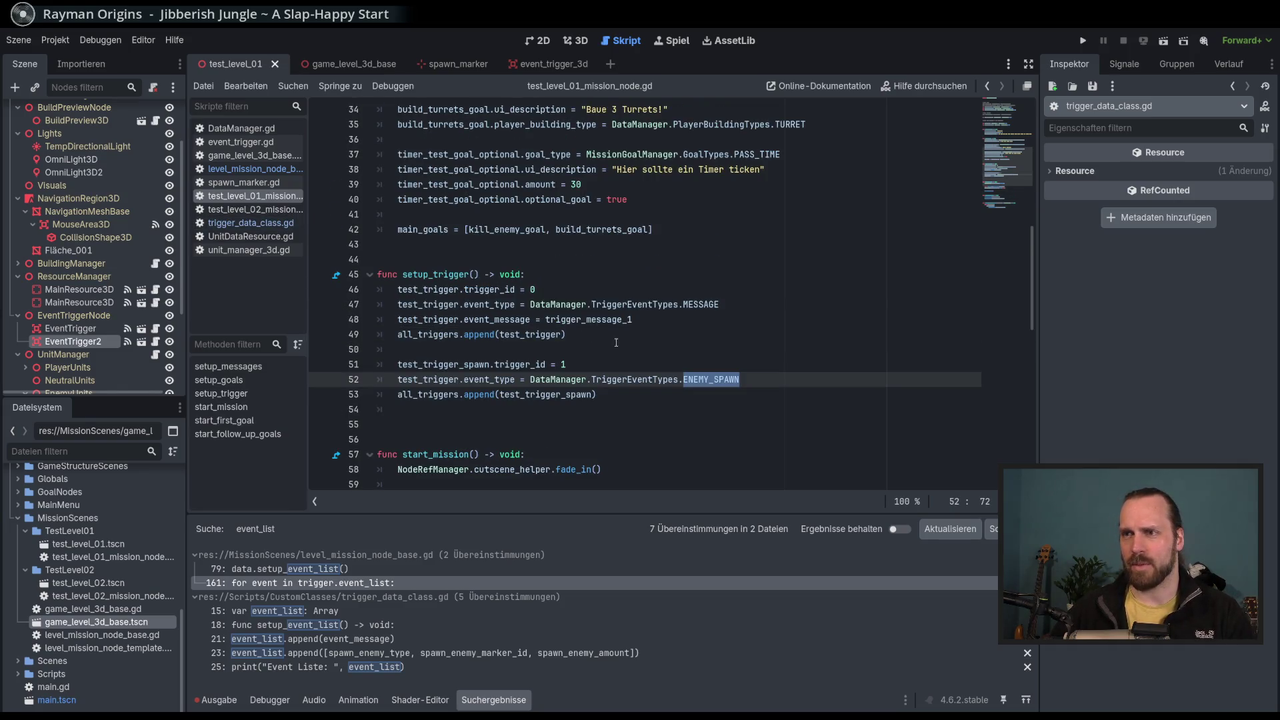
pyautogui.click(647, 395)
pyautogui.click(712, 380)
pyautogui.click(699, 399)
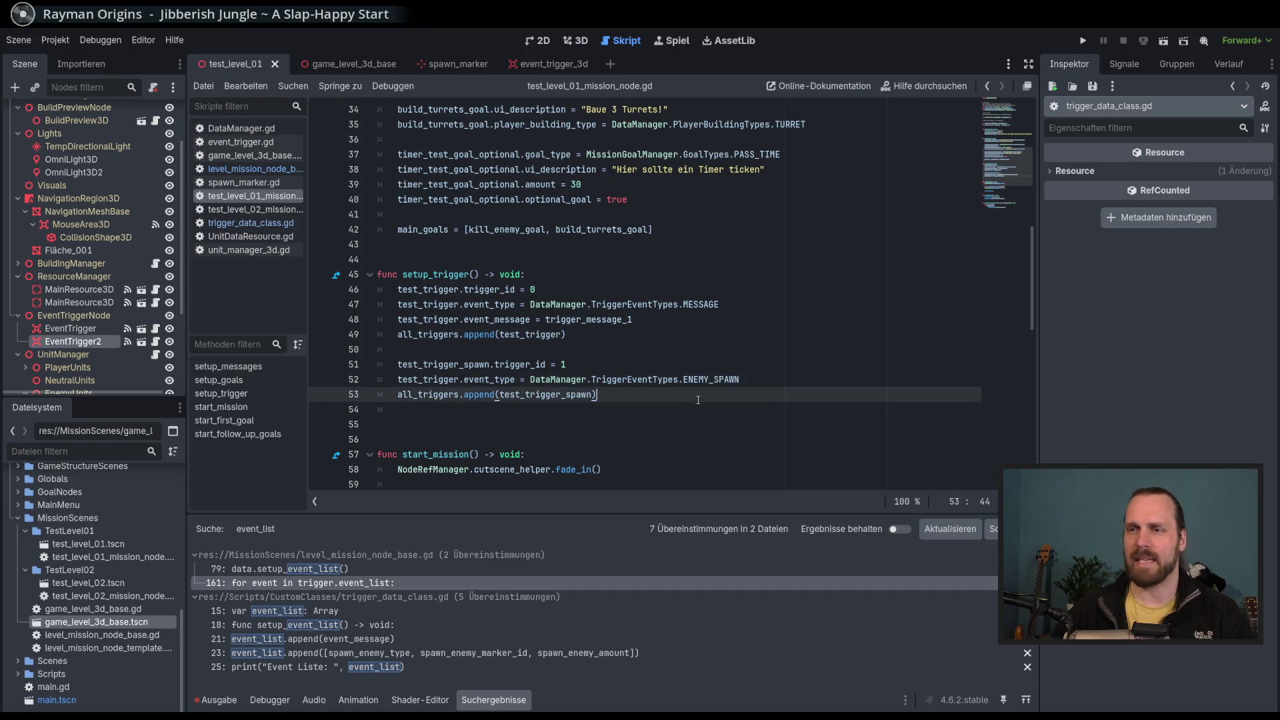
pyautogui.hotkey('ctrl', 'shift', 'Return')
pyautogui.write('Test')
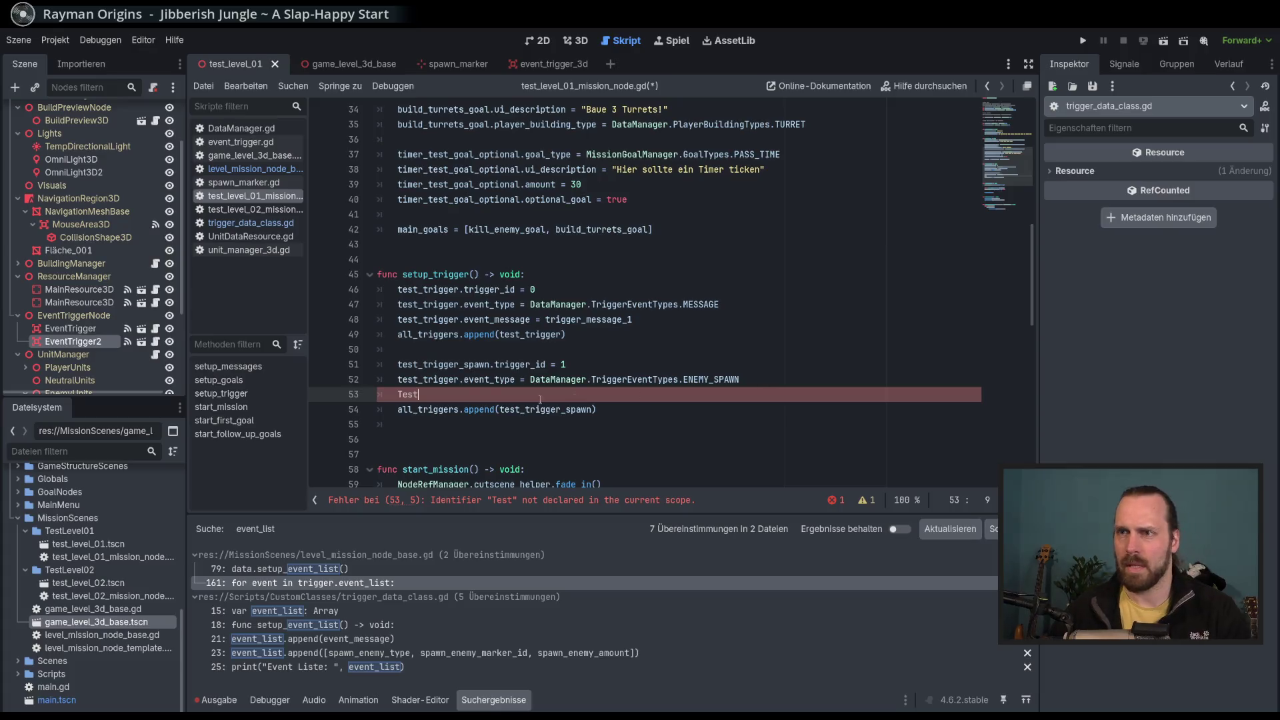
# Step: Replace 'Test' with 'test_trigger.spawn_enemy_type = DataManager.' on line 53
pyautogui.click(461, 379)
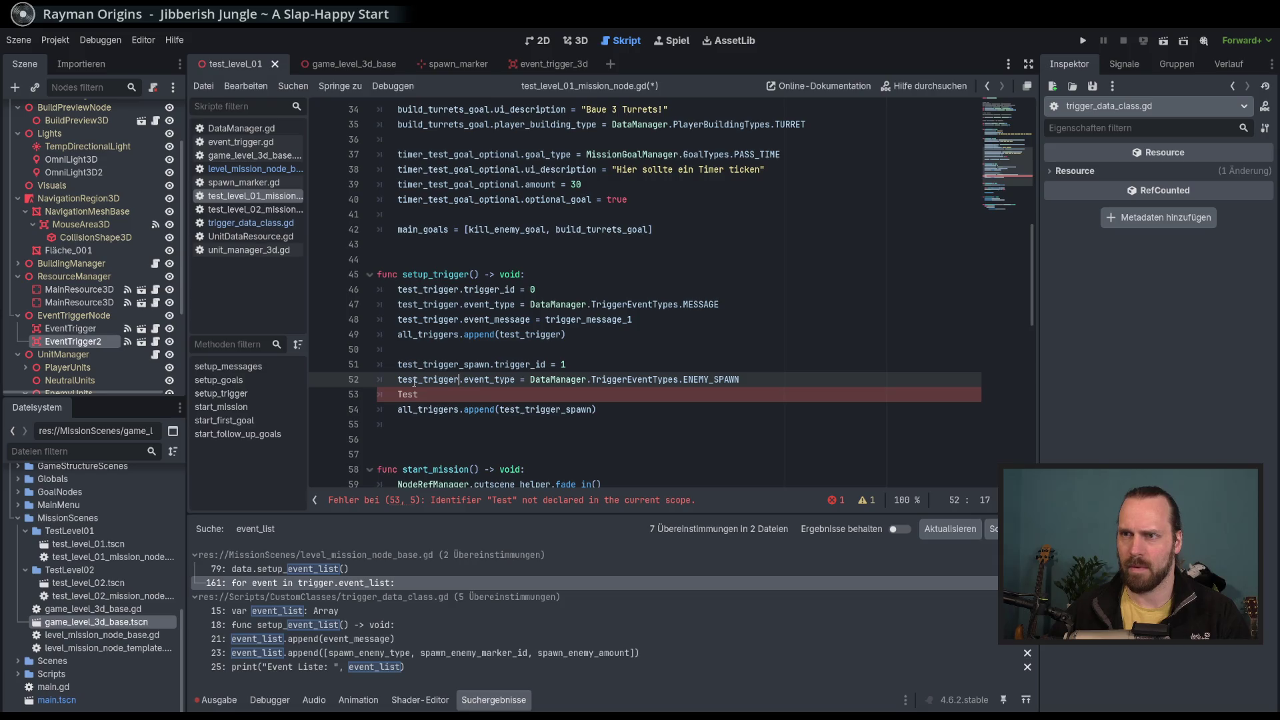
pyautogui.press('Down')
pyautogui.press('Home')
pyautogui.write('test_trigger.')
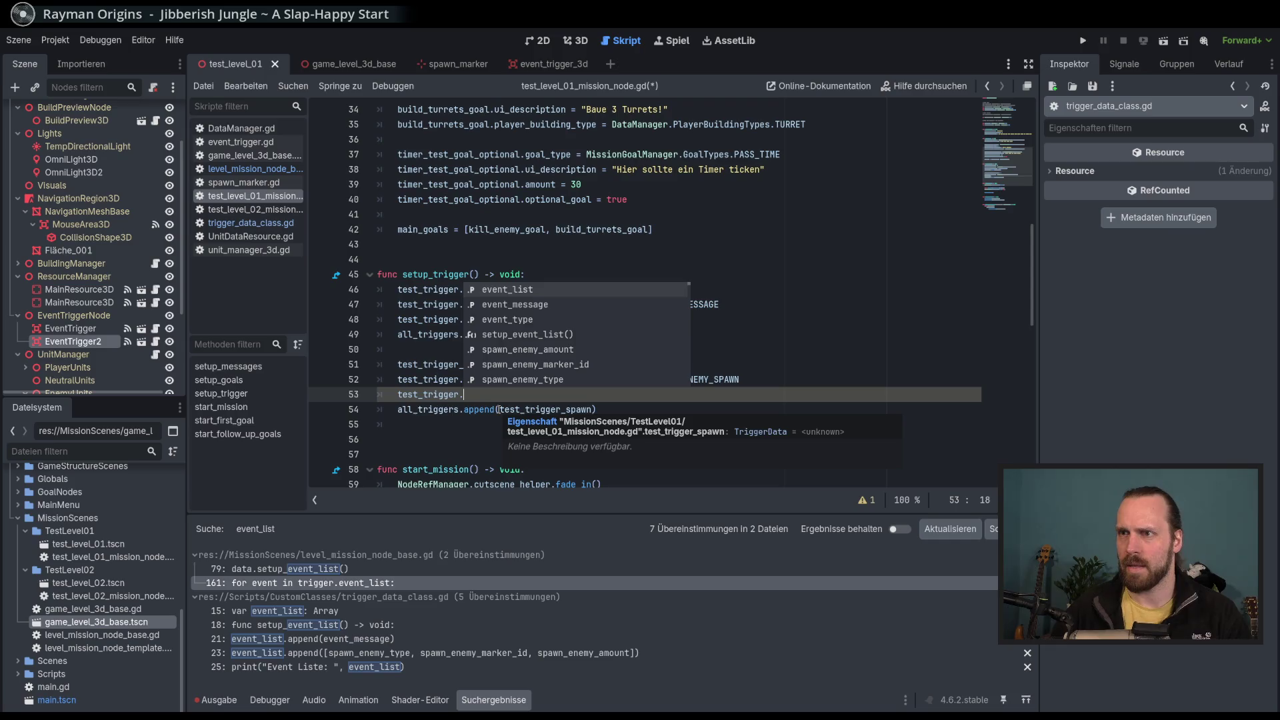
pyautogui.write('s')
pyautogui.press('Down')
pyautogui.press('Return')
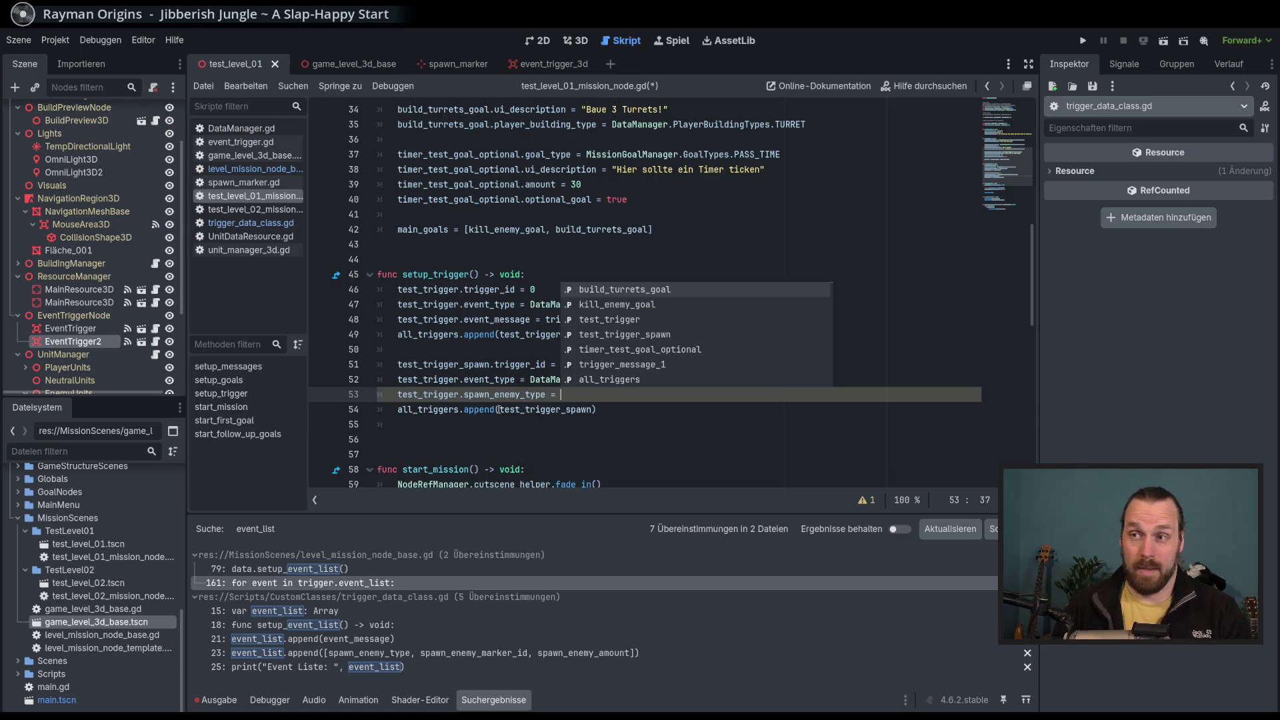
pyautogui.write('DataManager.')
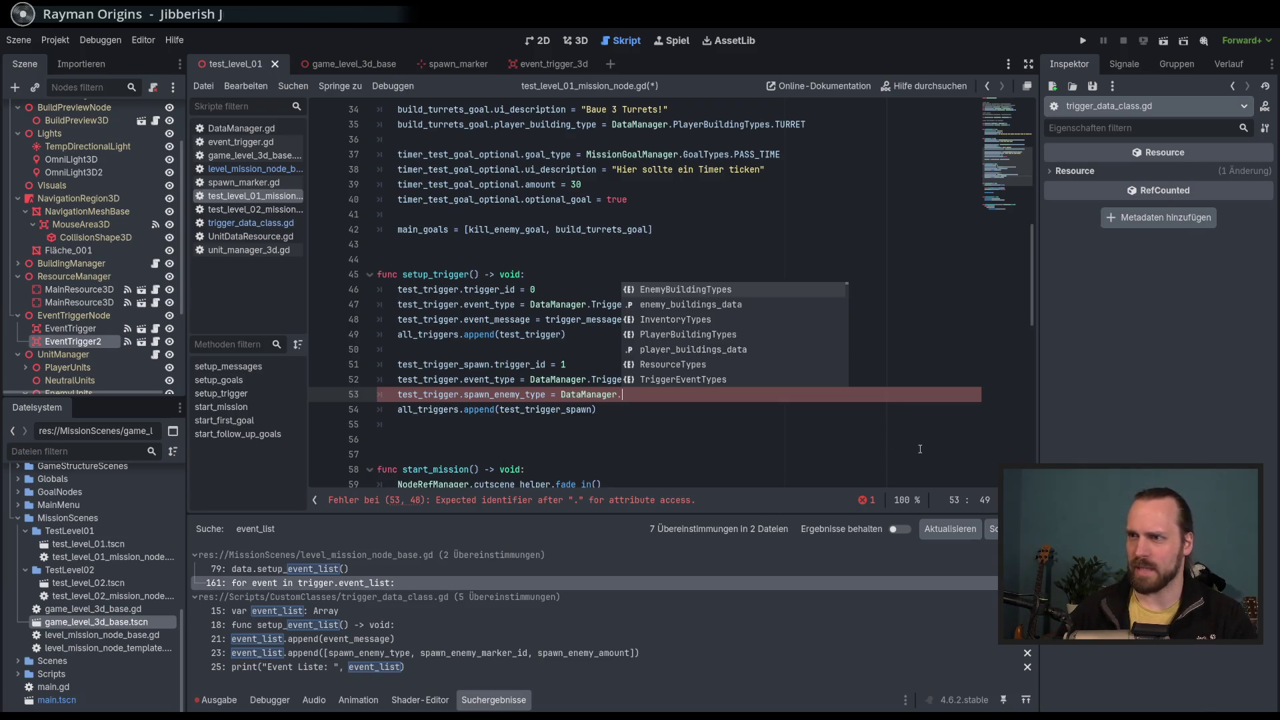
# Step: Set spawn_enemy_type to DataManager.UnitsTypes.ENEMY_BLOB3D
pyautogui.write('e')
pyautogui.press('BackSpace')
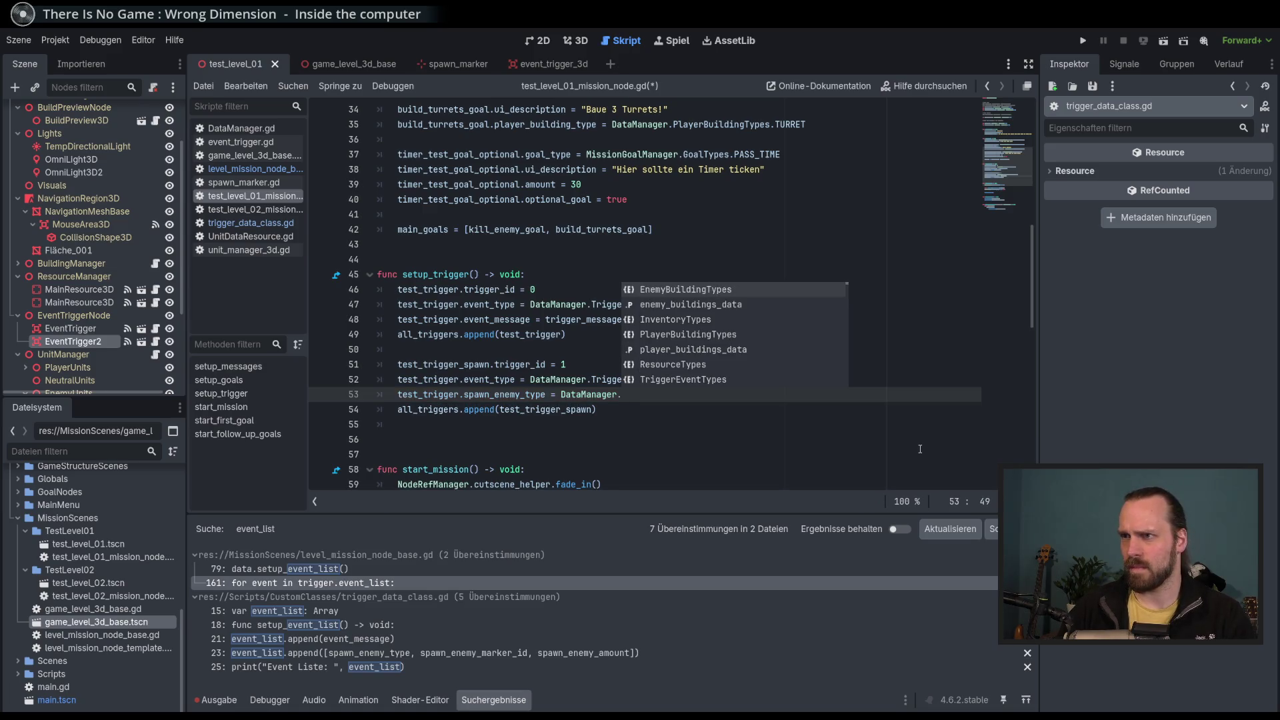
pyautogui.write('U')
pyautogui.press('Down')
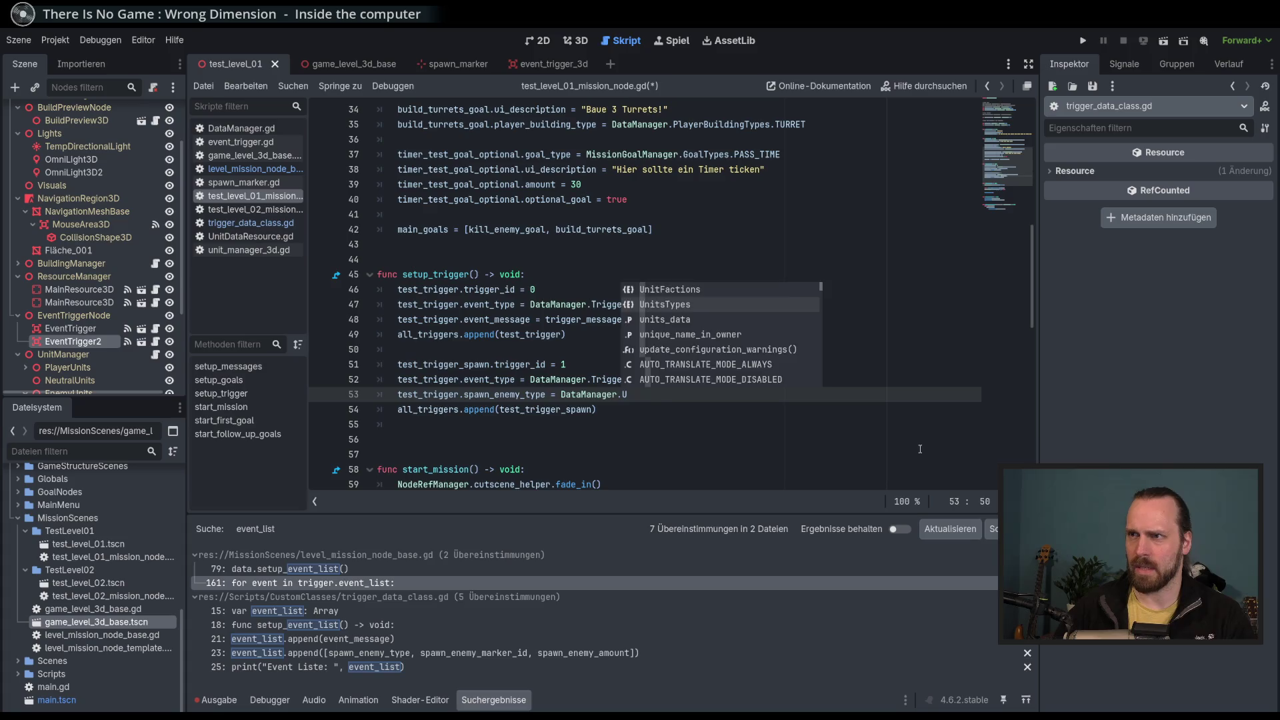
pyautogui.press('Return')
pyautogui.write('.')
pyautogui.press('Down')
pyautogui.press('Down')
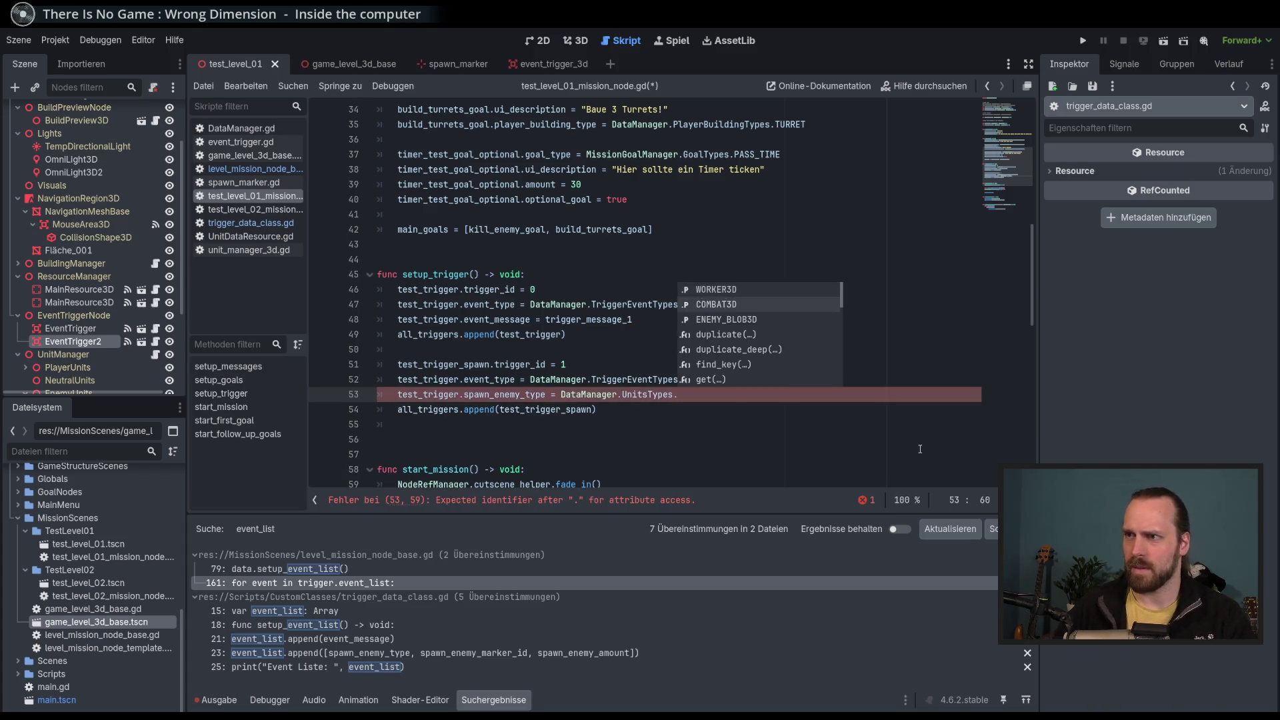
pyautogui.press('Return')
# Step: Add a test_trigger.spawn_enemy_marker_id = 0 line
pyautogui.press('Return')
pyautogui.write('test')
pyautogui.press('Return')
pyautogui.write('.spaw')
pyautogui.press('Down')
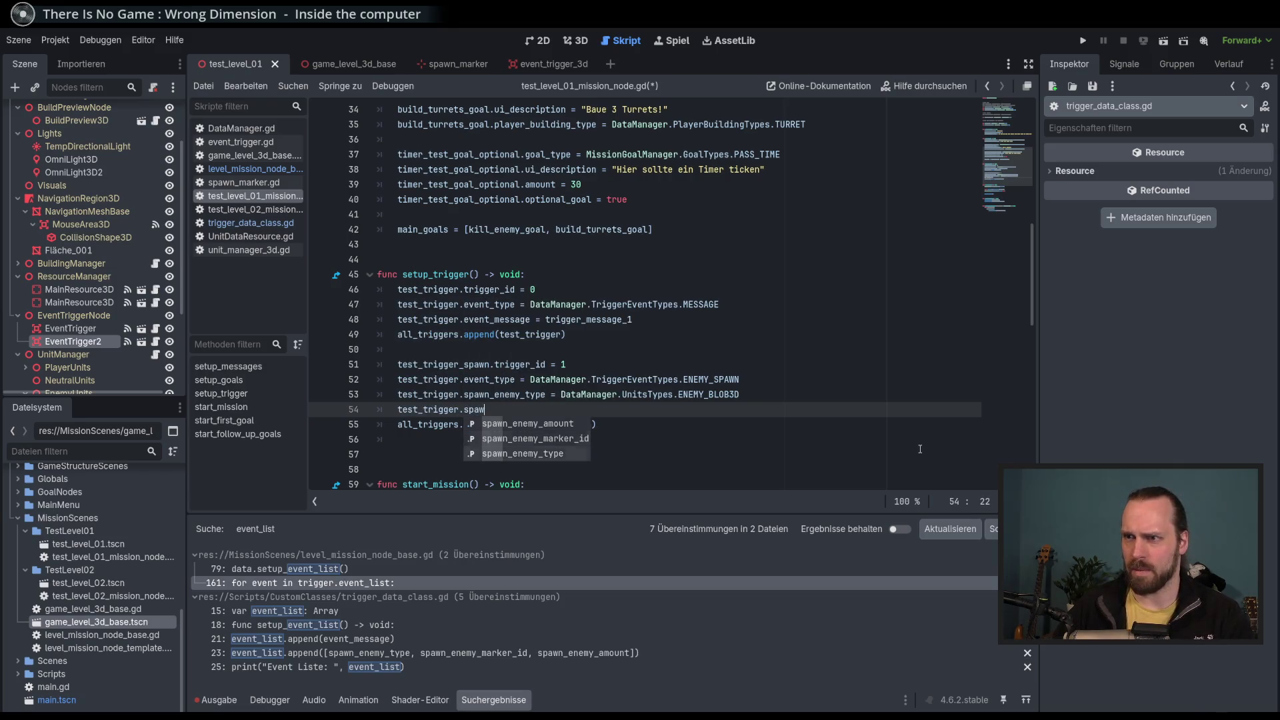
pyautogui.press('Return')
pyautogui.write('= ')
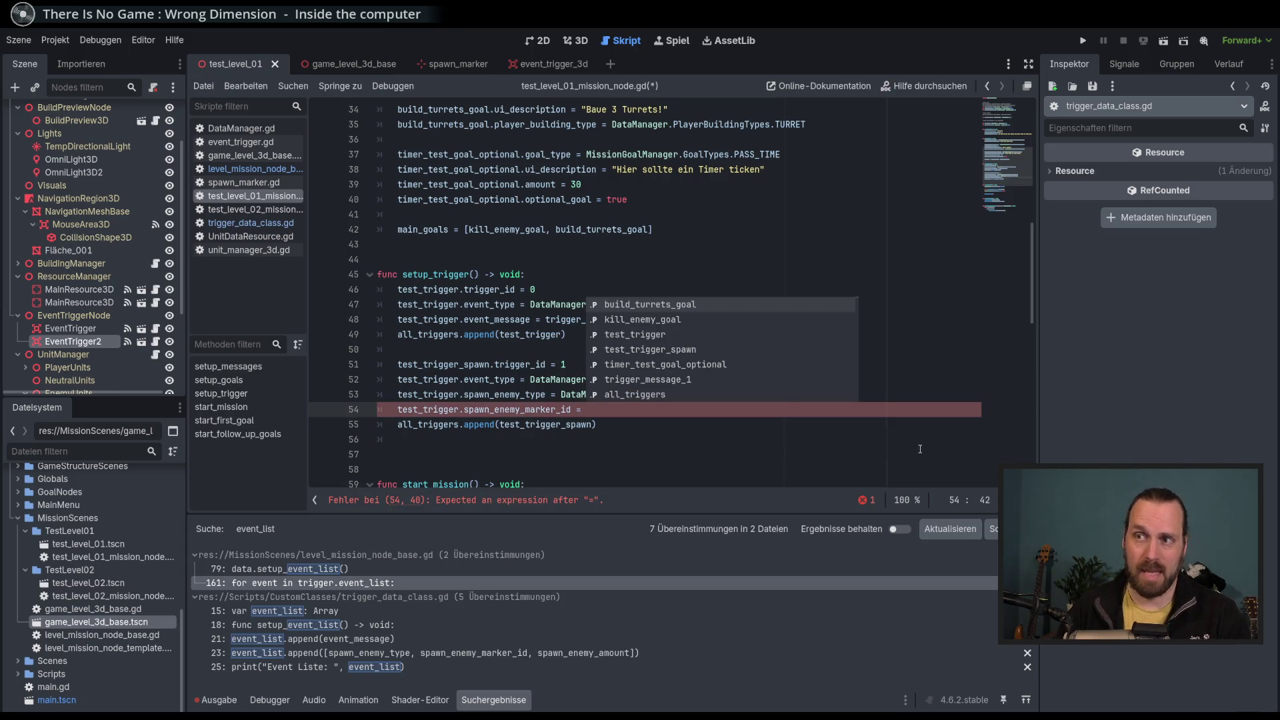
pyautogui.write('0')
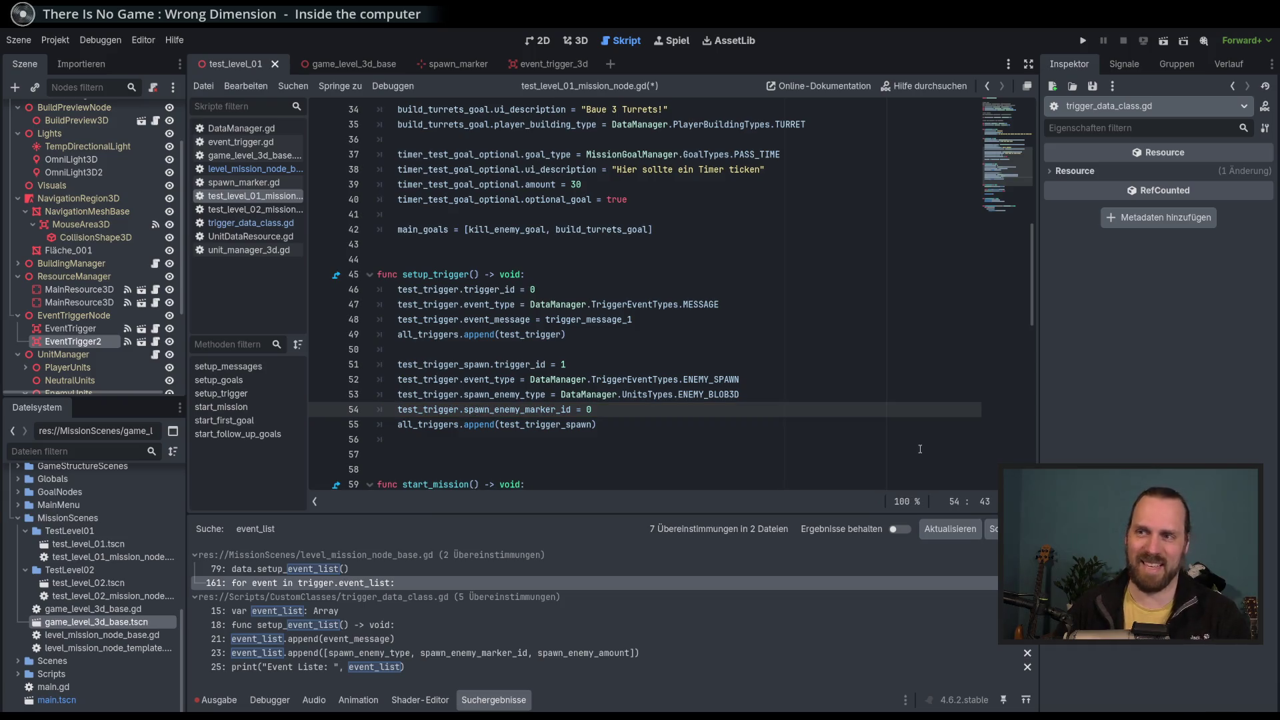
pyautogui.press('Return')
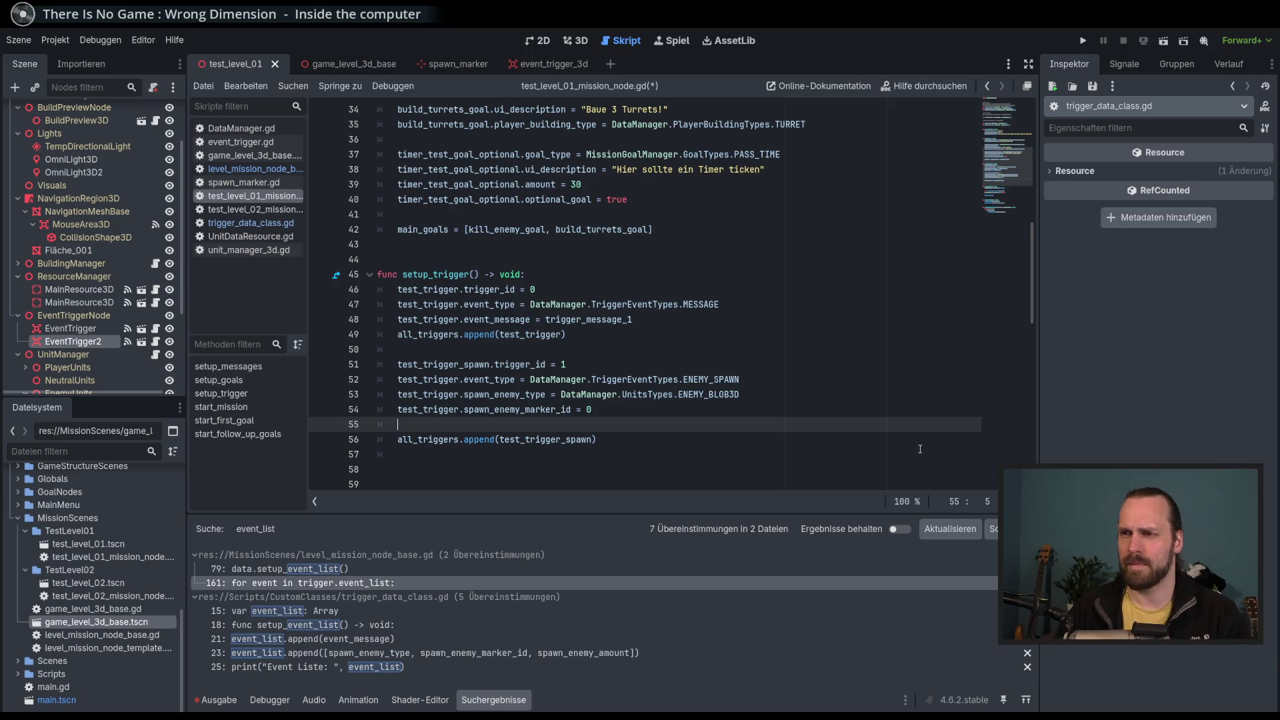
# Step: Add test_trigger.spawn_enemy_amount = 1 and save the mission script
pyautogui.write('test')
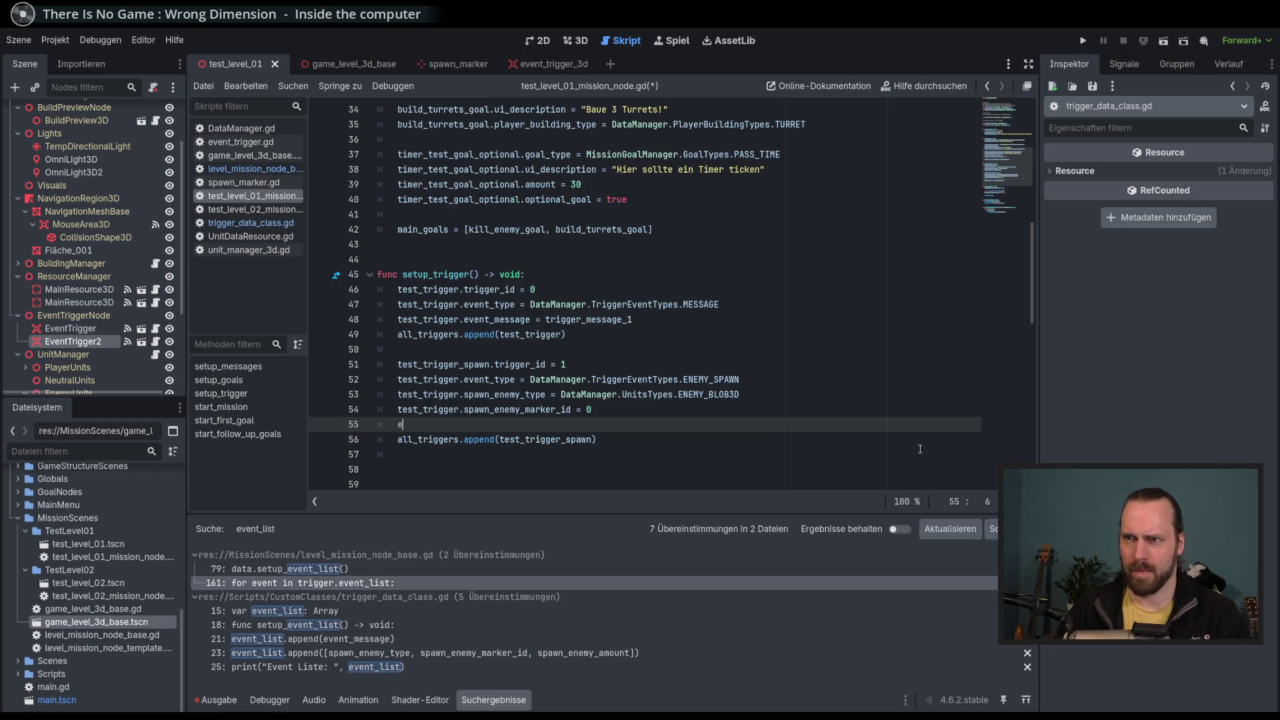
pyautogui.press('Return')
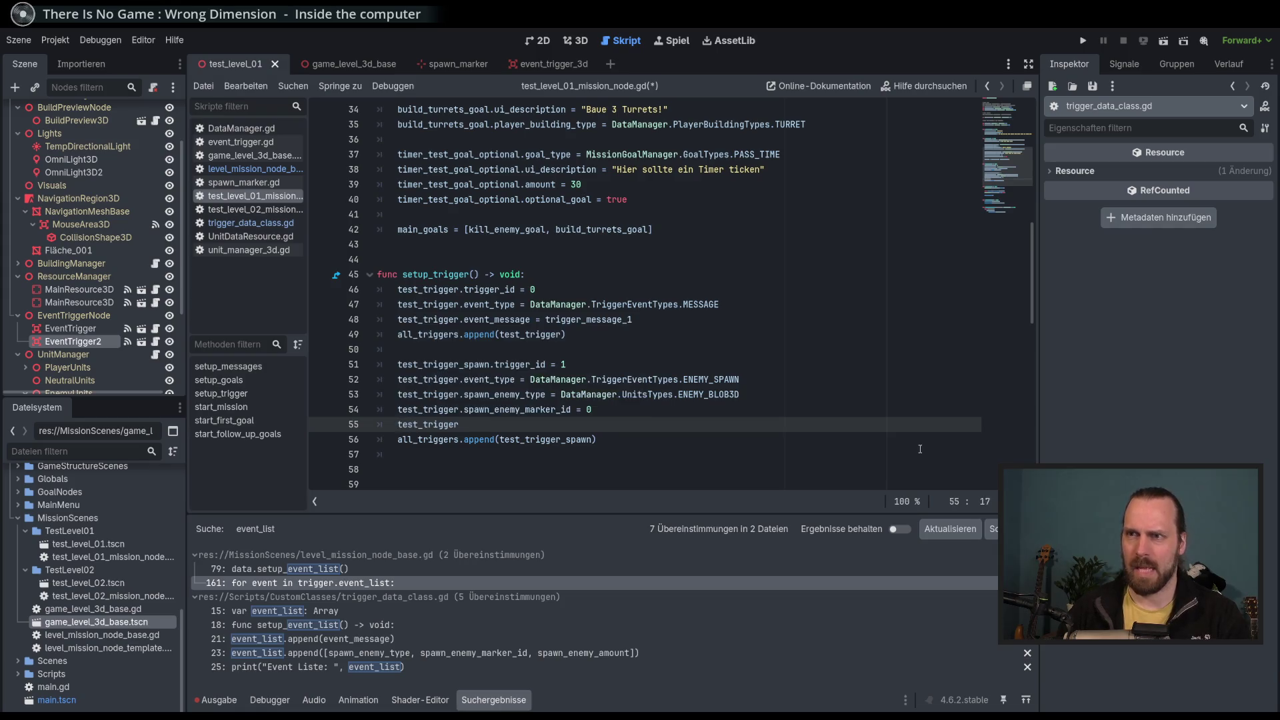
pyautogui.write('.')
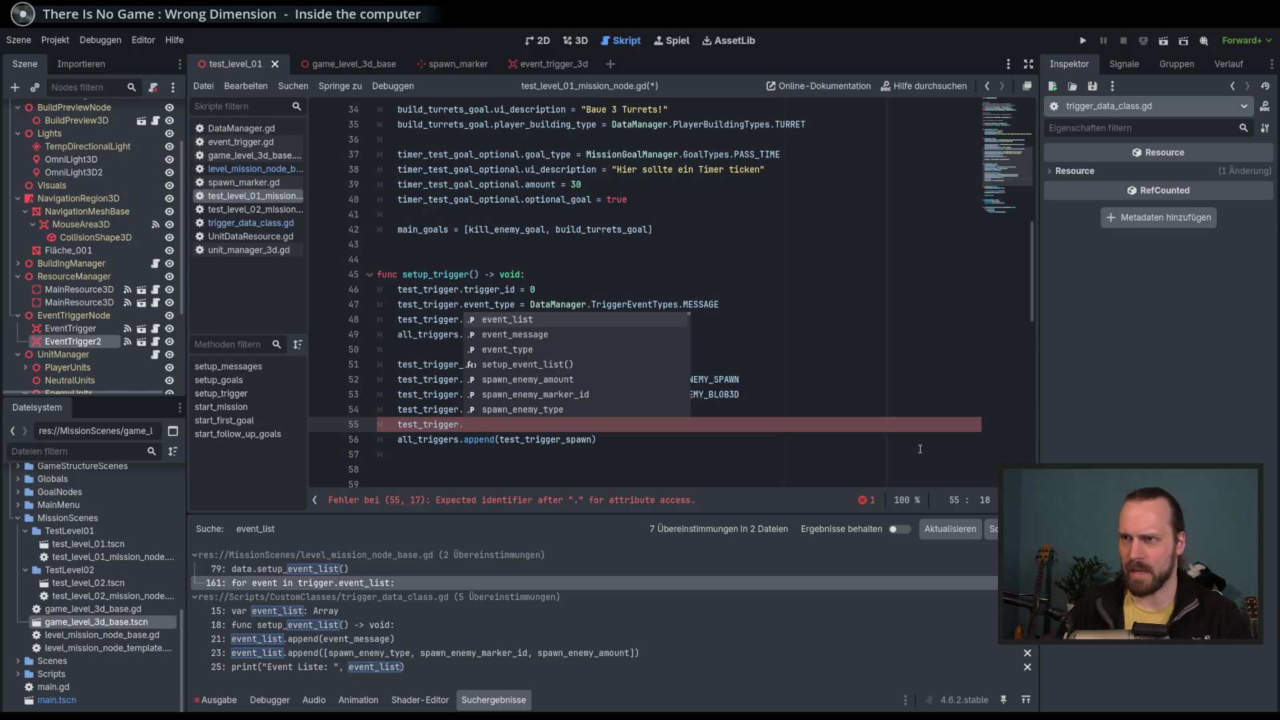
pyautogui.write('spaw')
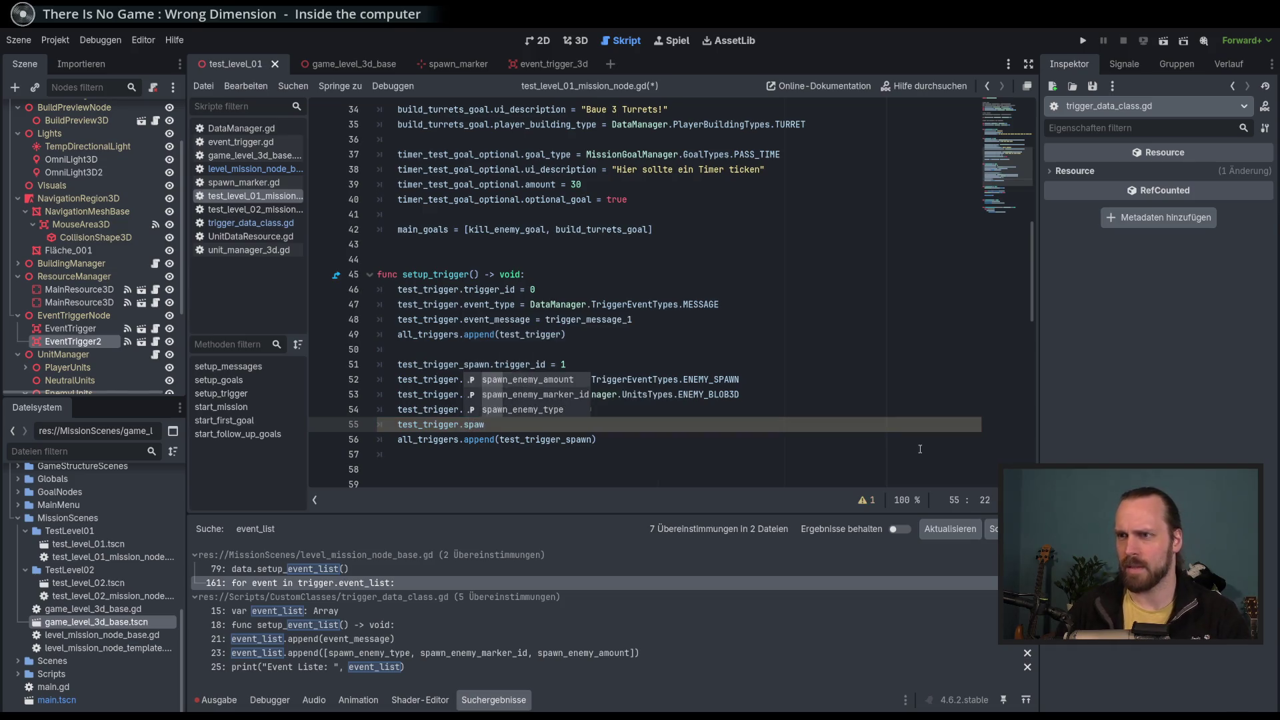
pyautogui.press('Return')
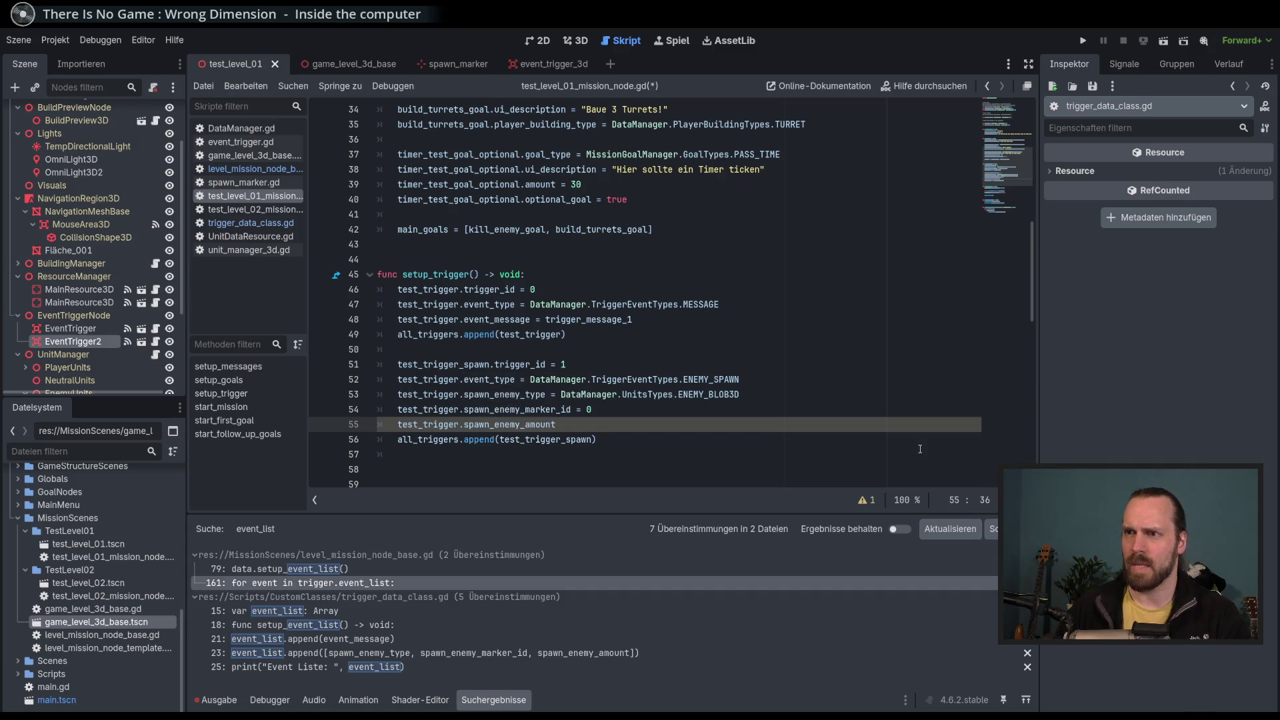
pyautogui.write('1')
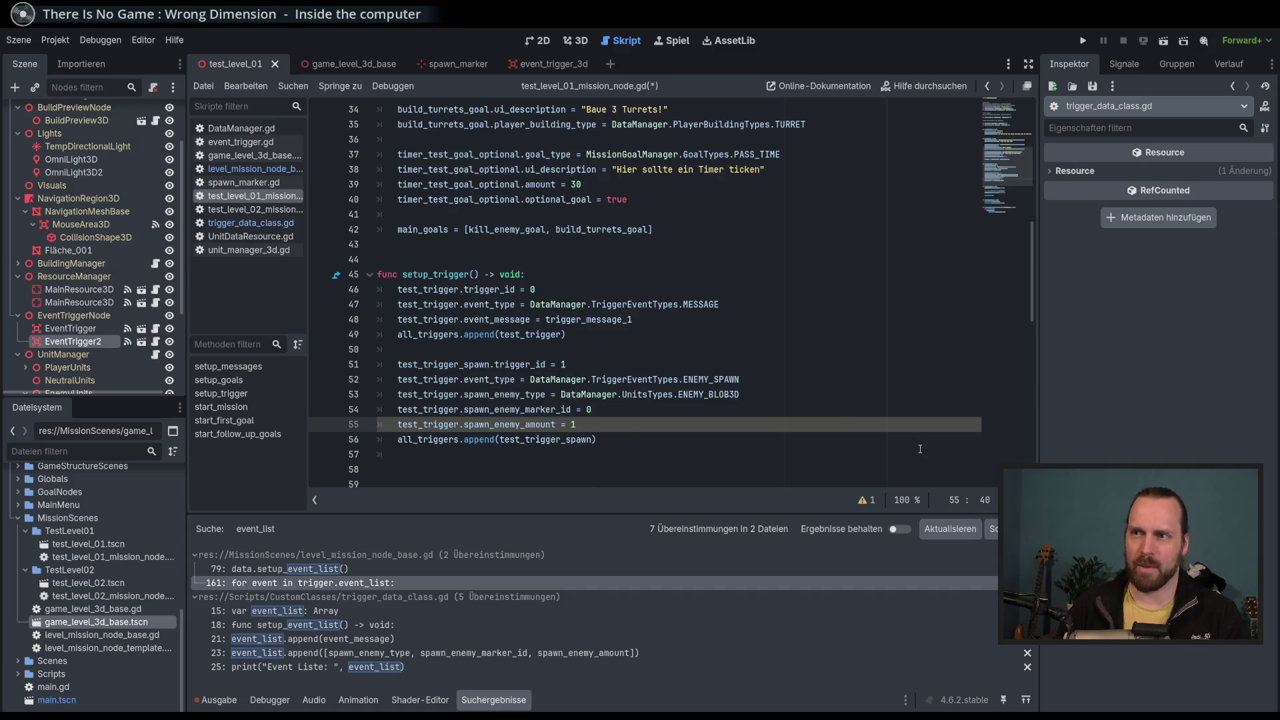
pyautogui.hotkey('ctrl', 's')
pyautogui.scroll(-3, 802, 396)
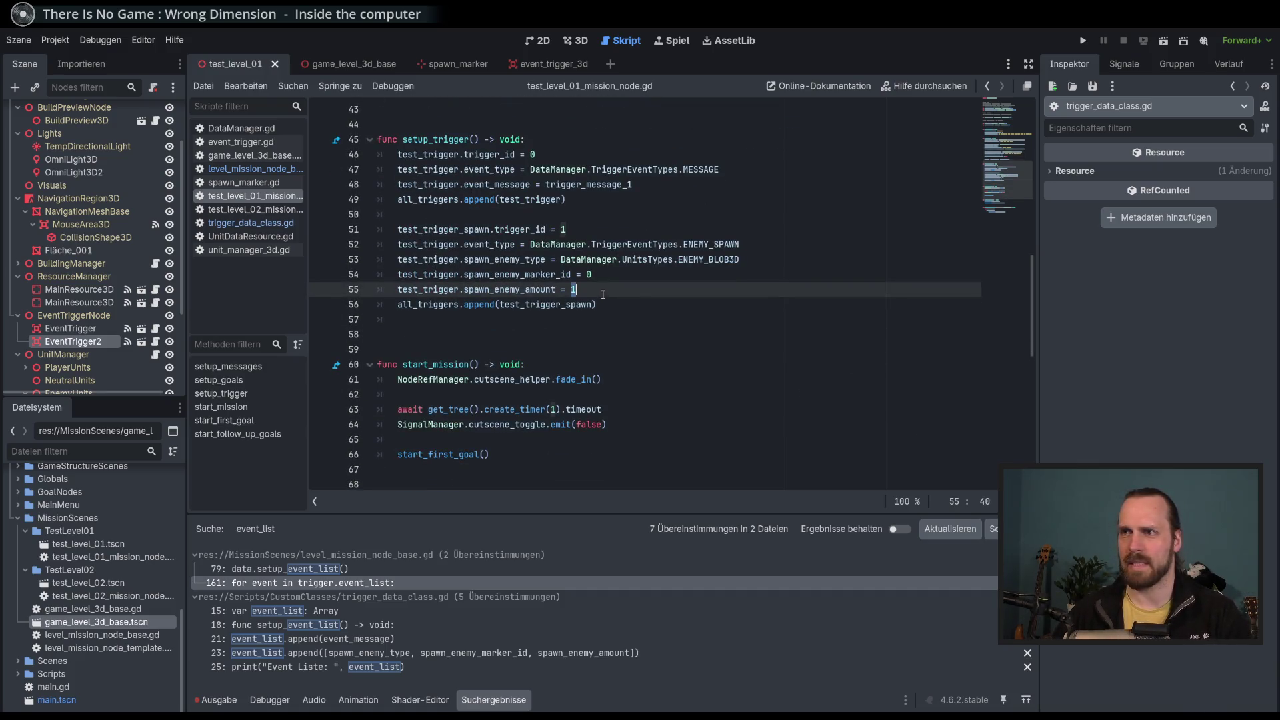
pyautogui.click(575, 41)
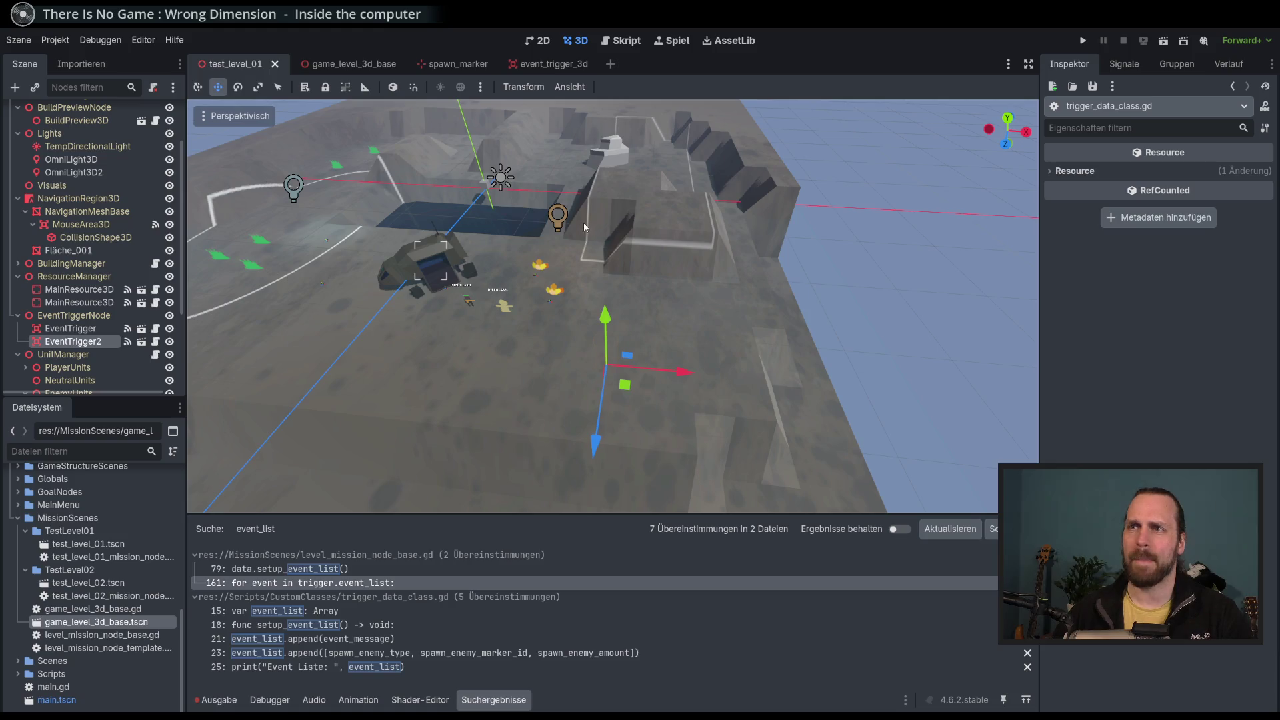
# Step: Inspect EventTrigger2's properties and glance back at the mission script
pyautogui.click(87, 343)
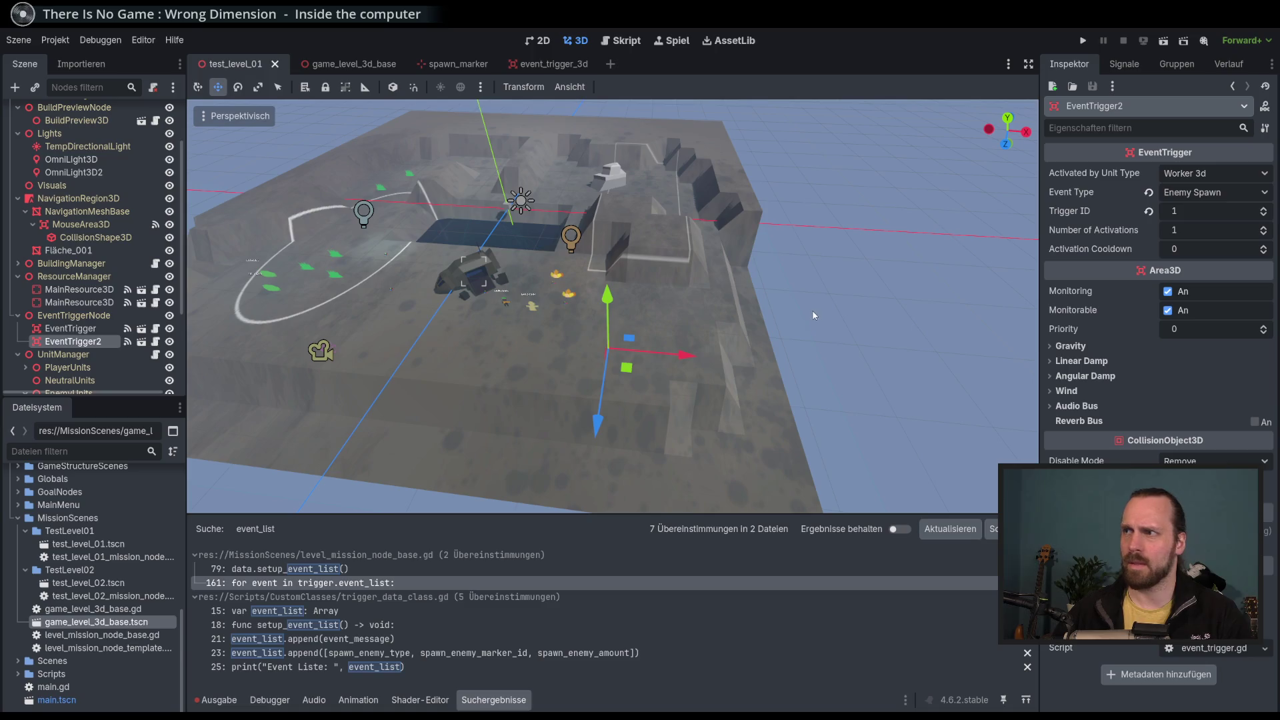
pyautogui.moveTo(1076, 213)
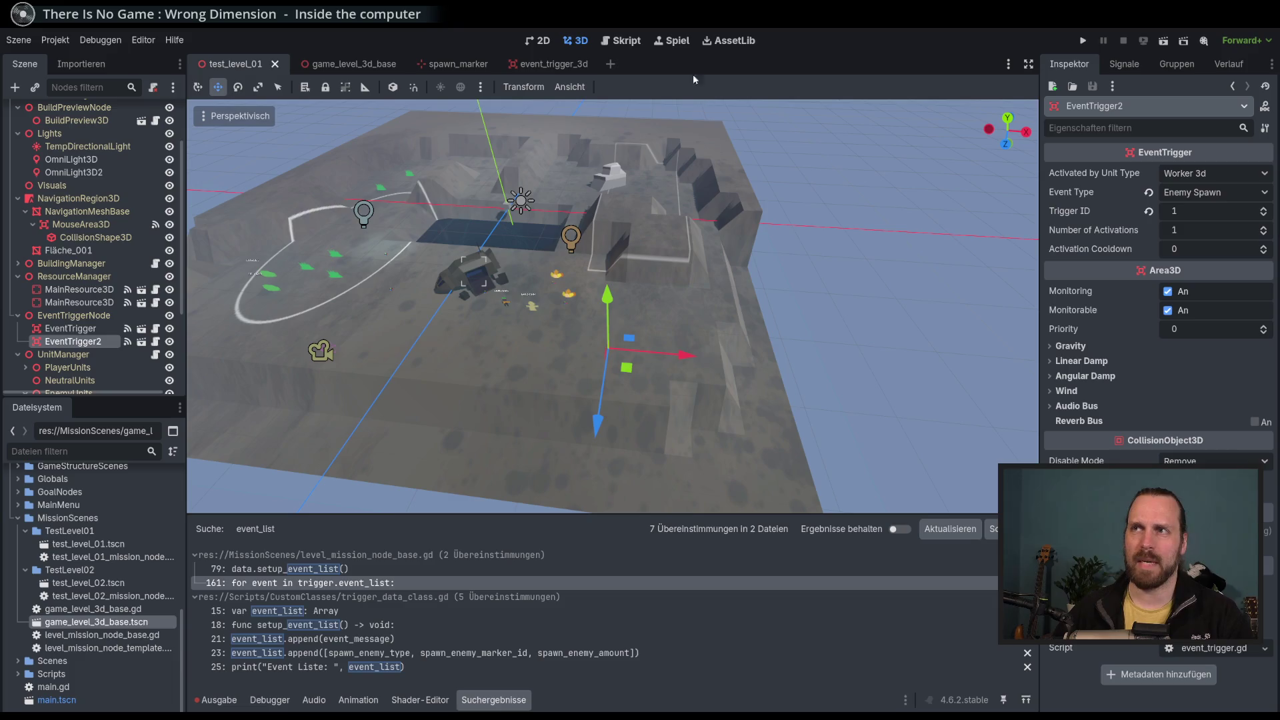
pyautogui.click(635, 43)
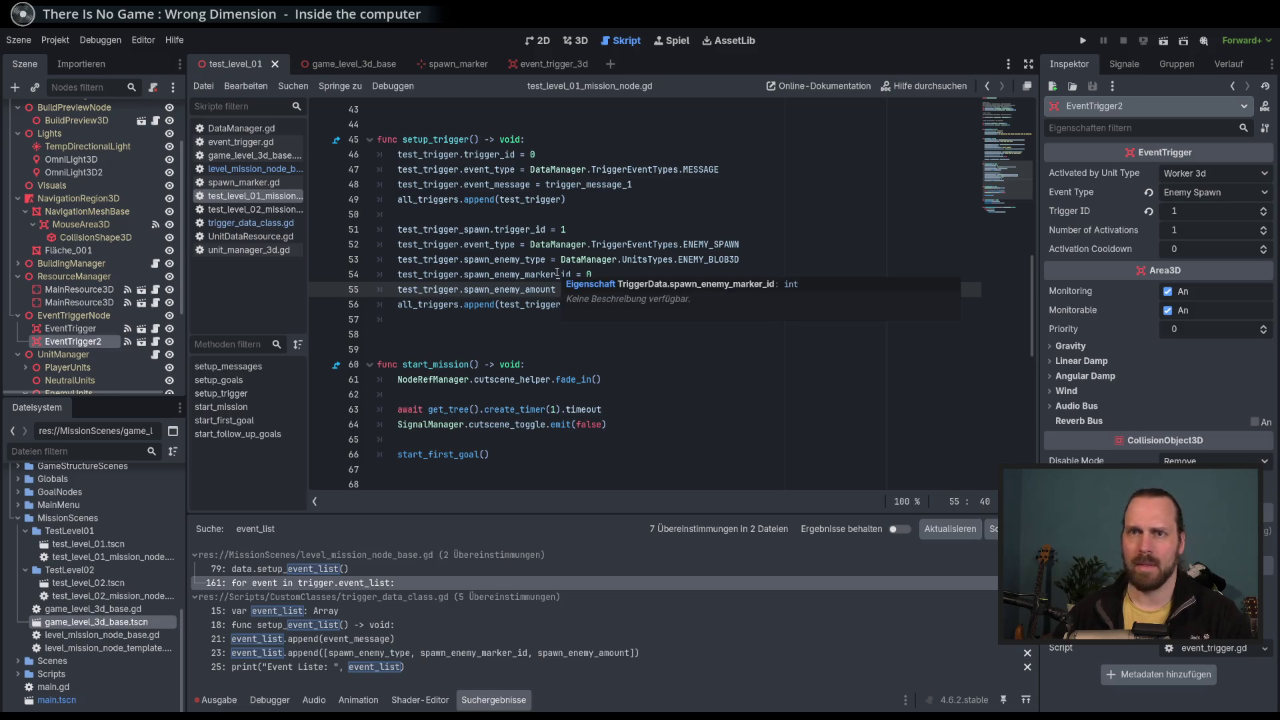
pyautogui.scroll(-2, 96, 292)
pyautogui.scroll(-5, 95, 288)
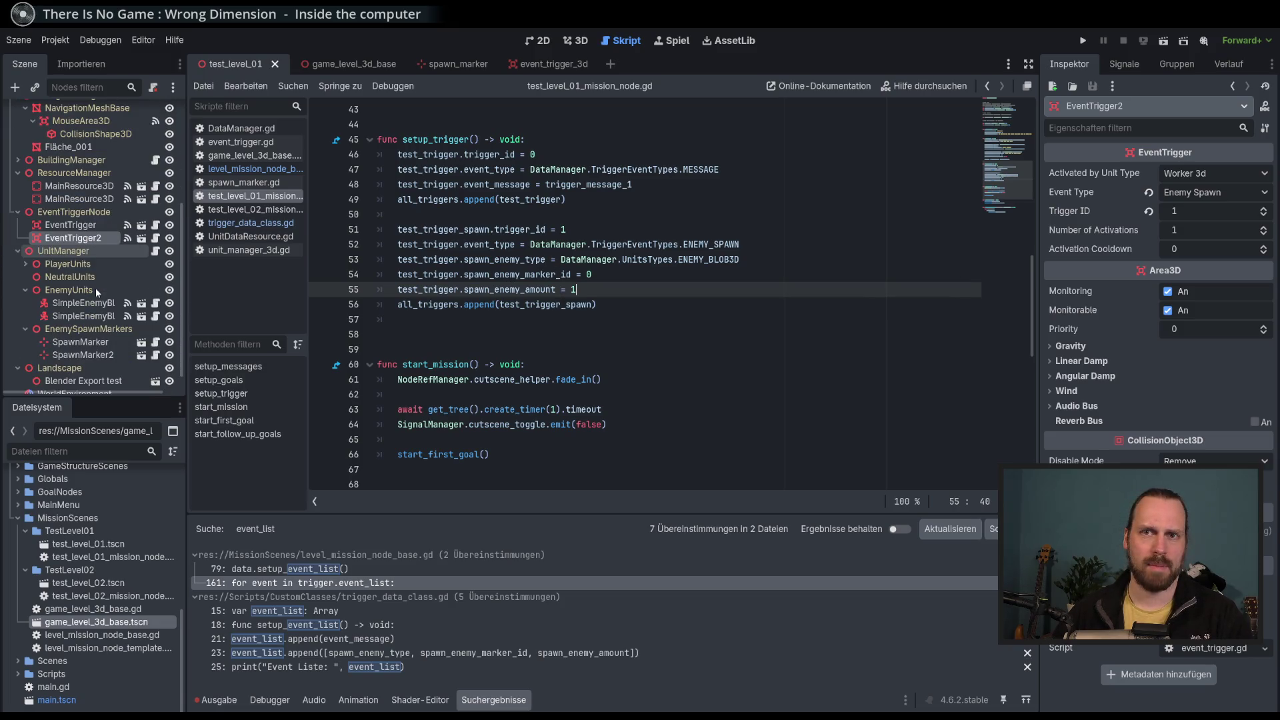
# Step: Change SpawnMarker2's spawn marker ID from 2 to 1 and save the level scene
pyautogui.click(575, 42)
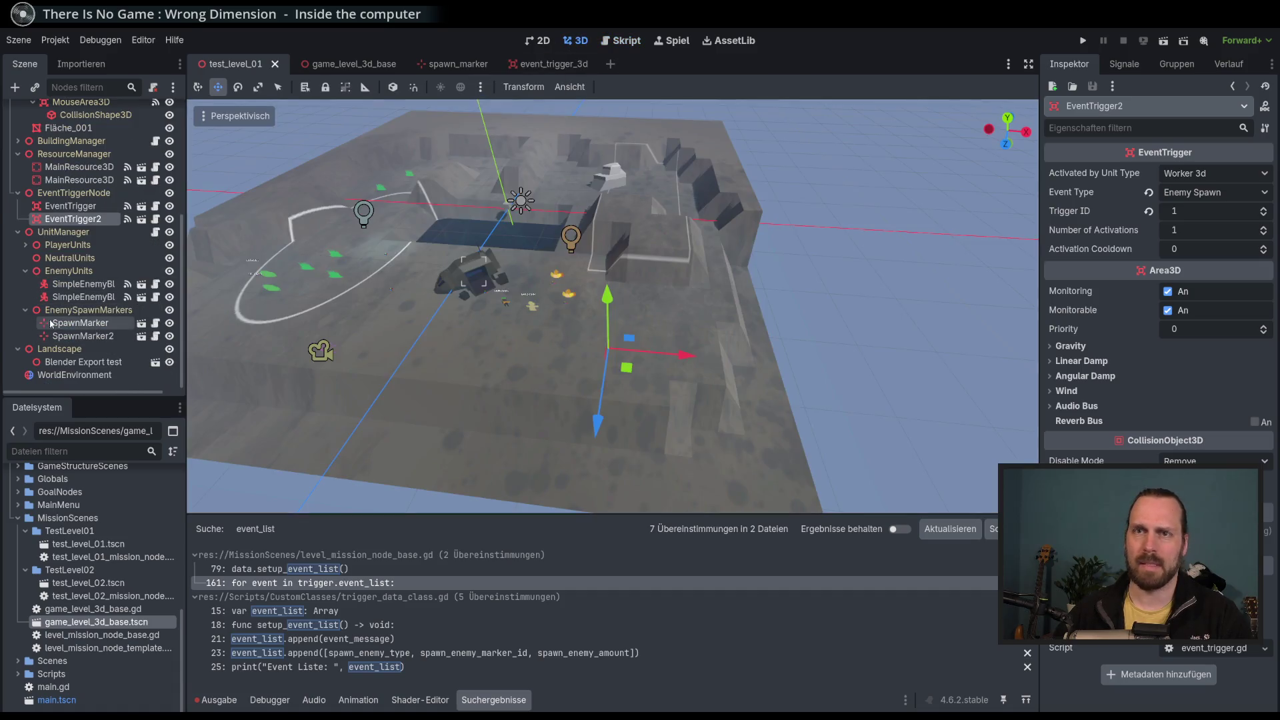
pyautogui.click(93, 324)
pyautogui.click(99, 336)
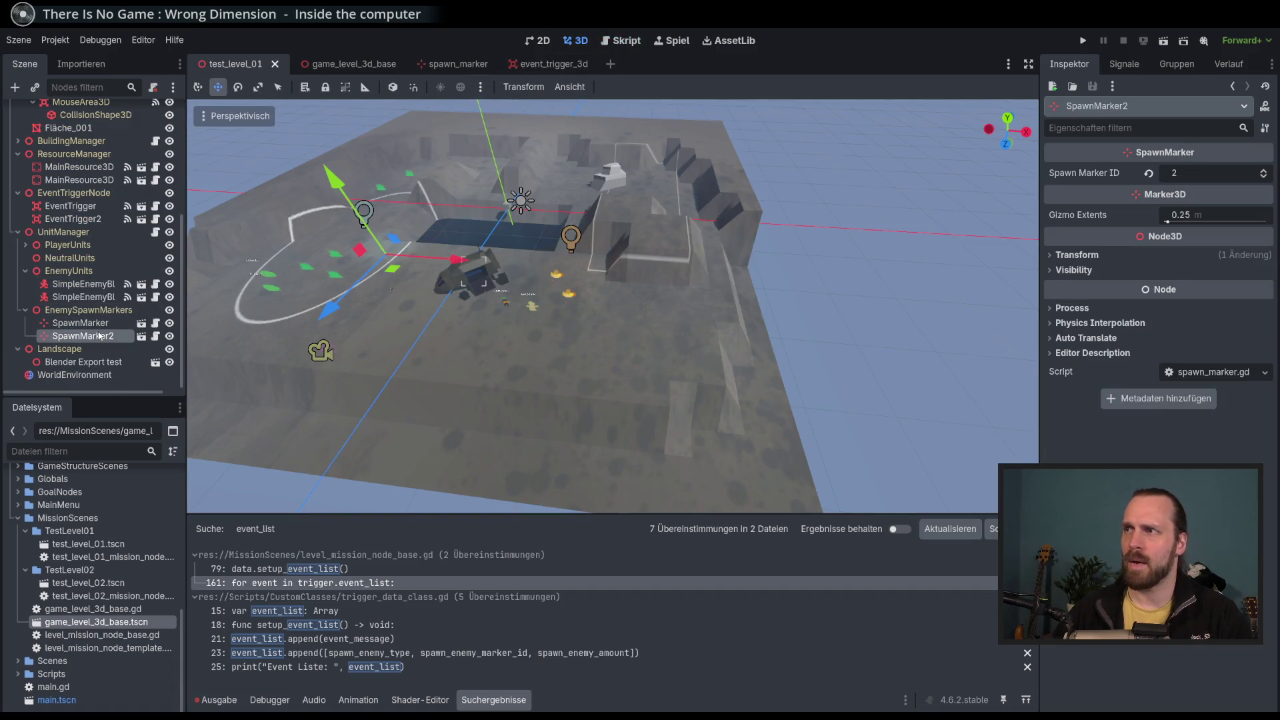
pyautogui.click(1262, 176)
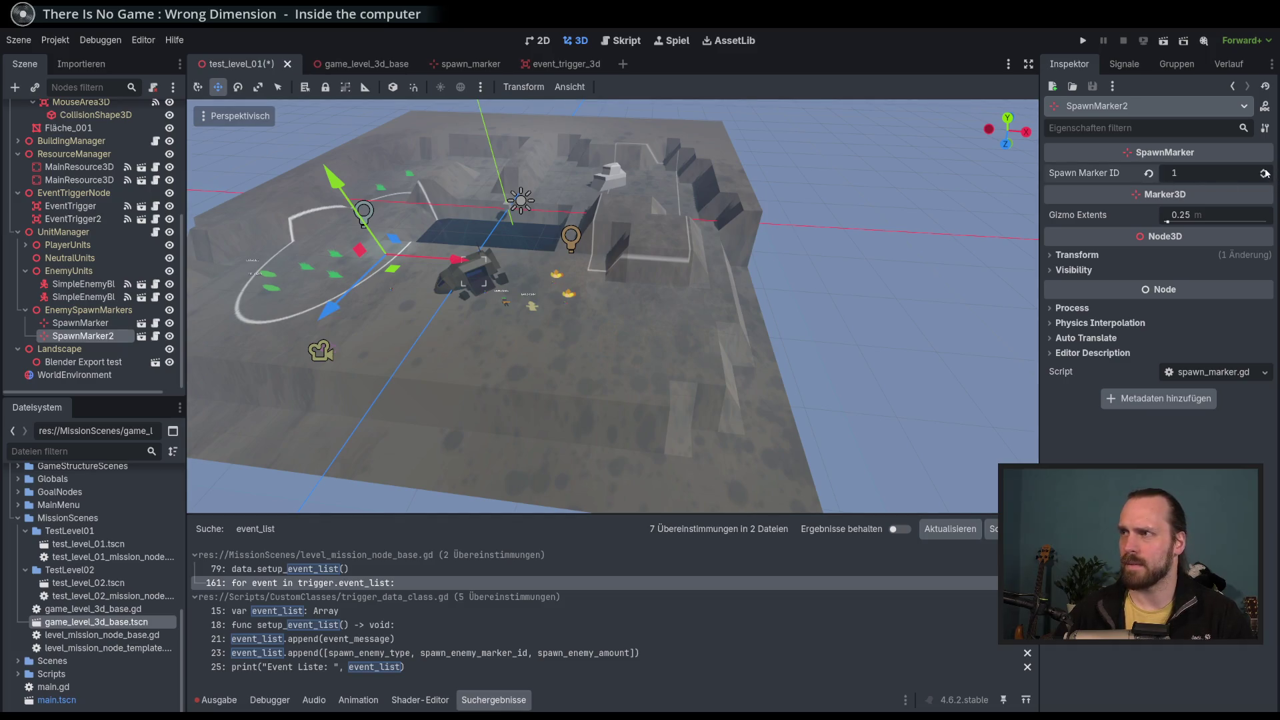
pyautogui.hotkey('ctrl', 's')
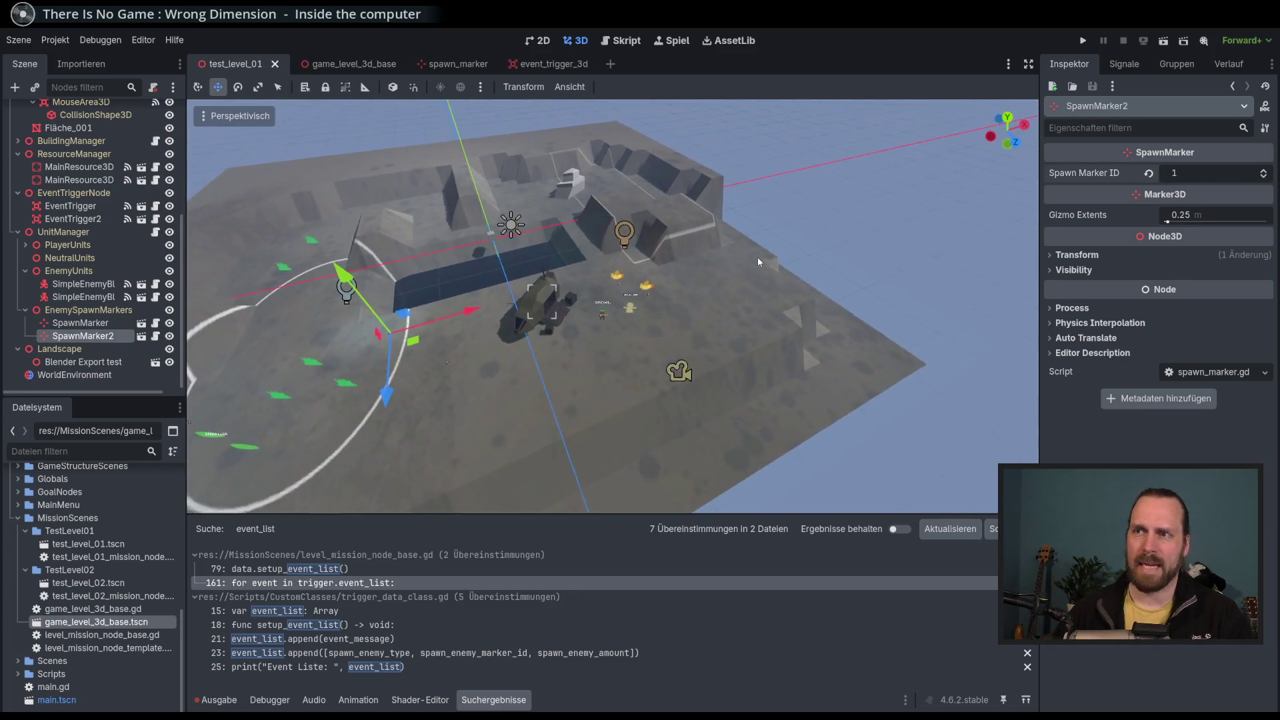
# Step: Compare both spawn markers and move SpawnMarker2 to the right side of the level
pyautogui.click(107, 323)
pyautogui.click(100, 336)
pyautogui.click(97, 324)
pyautogui.click(94, 334)
pyautogui.click(94, 323)
pyautogui.click(94, 336)
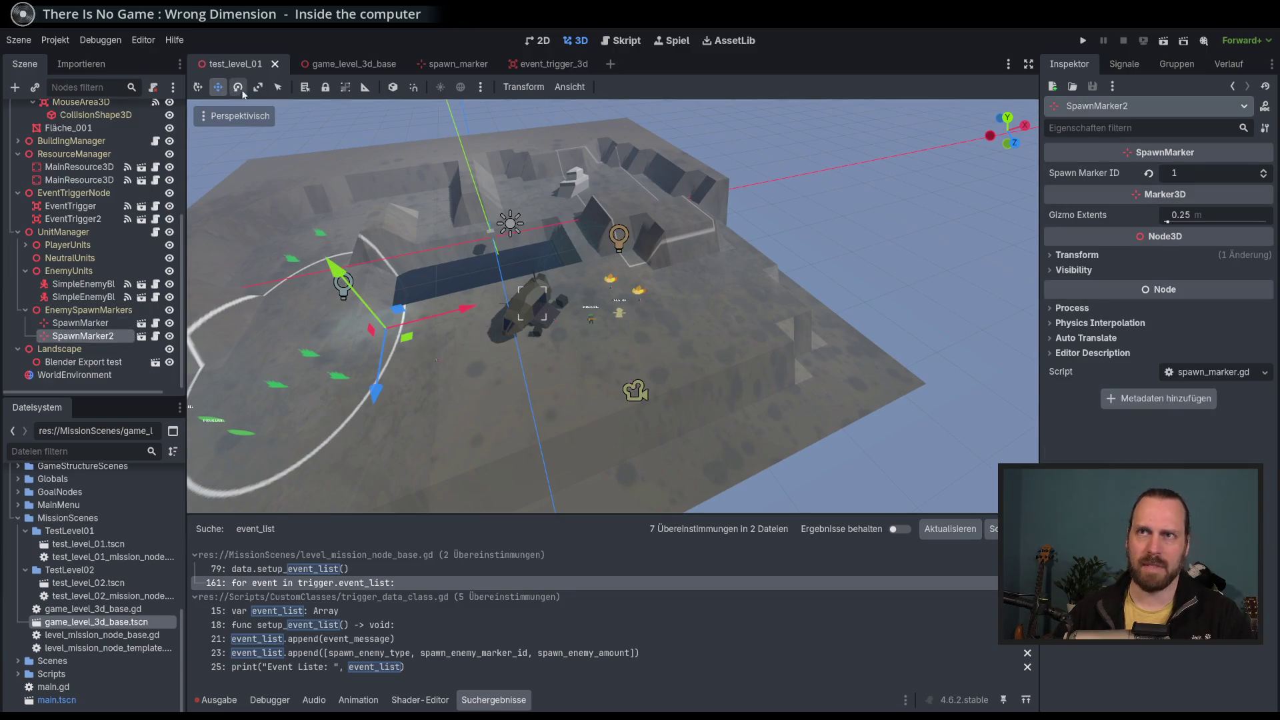
pyautogui.moveTo(406, 335); pyautogui.dragTo(744, 325)
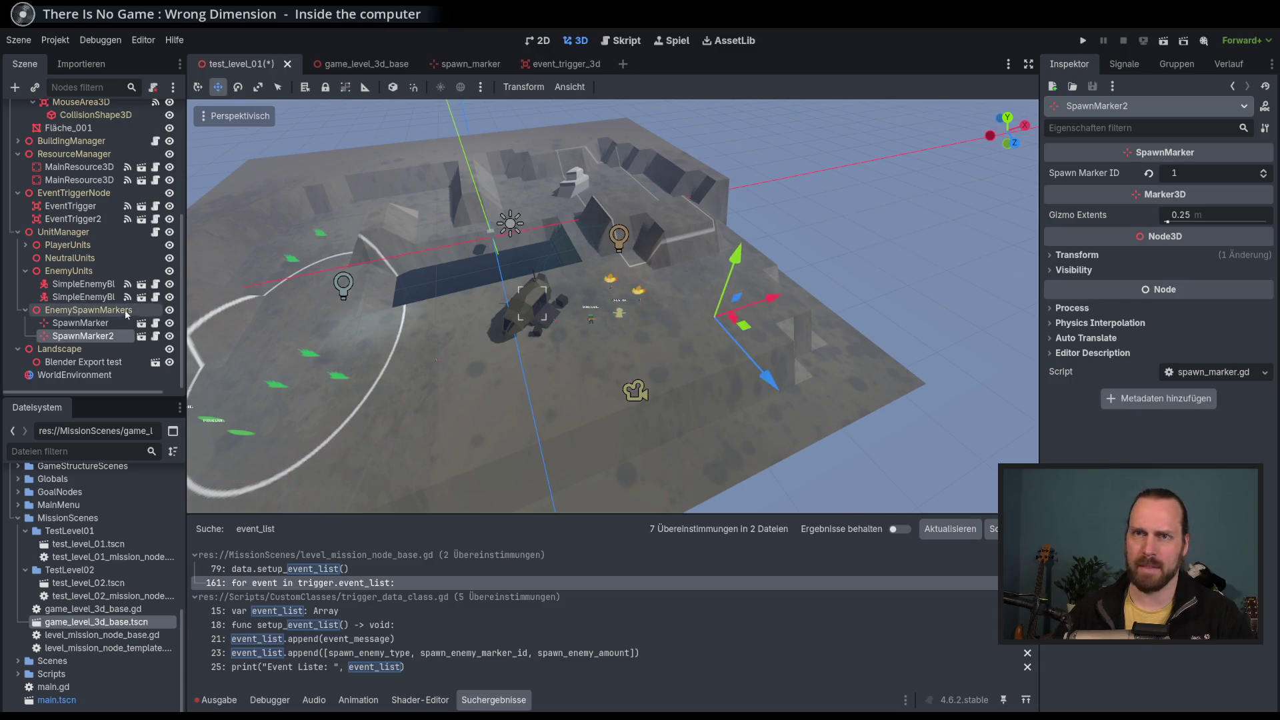
# Step: Review EventTrigger2, the second enemy blob and SpawnMarker2 in the Scene tree
pyautogui.click(87, 220)
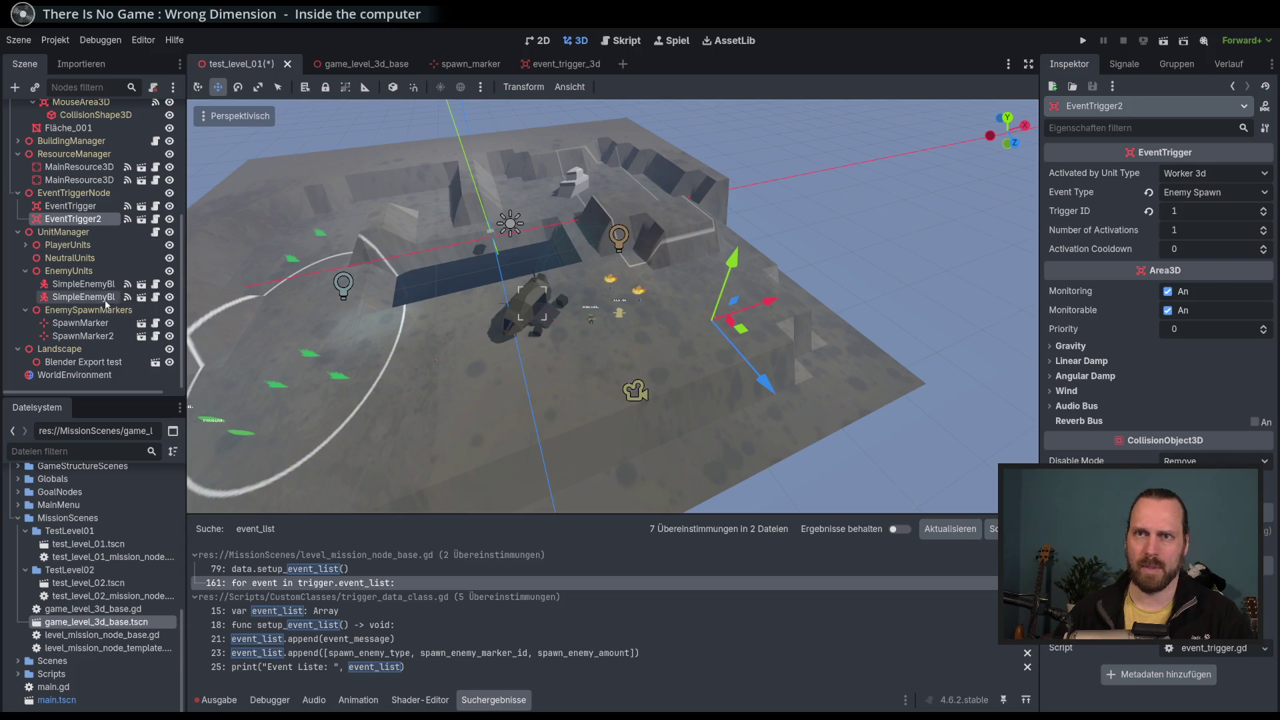
pyautogui.click(83, 296)
pyautogui.click(109, 334)
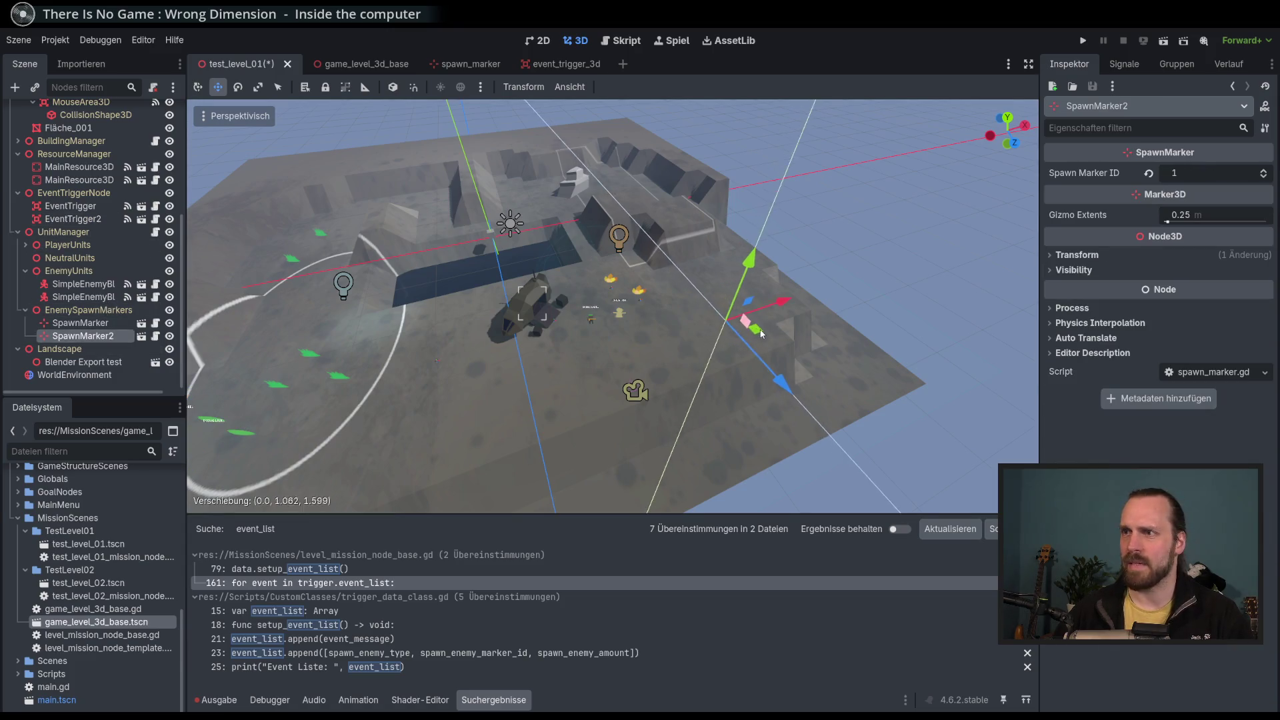
pyautogui.scroll(3, 754, 344)
pyautogui.scroll(-3, 773, 329)
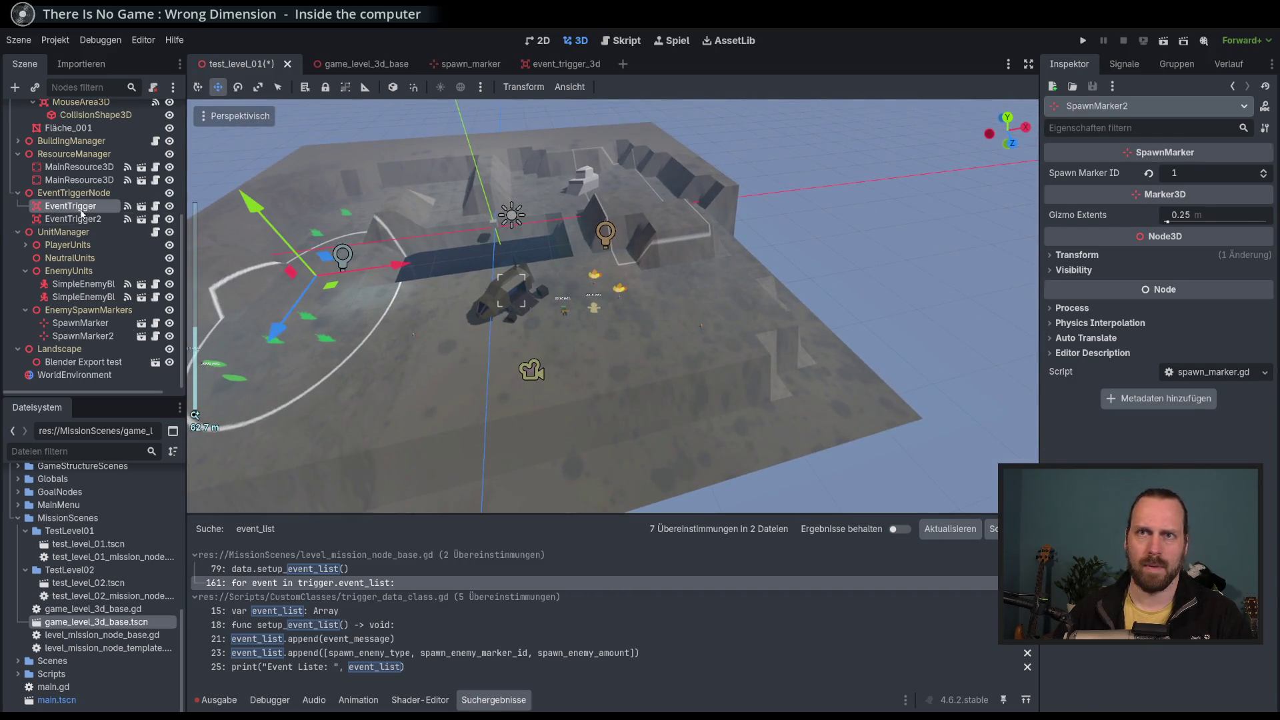
# Step: Recheck UnitManager, EventTrigger2 and SpawnMarker2's marker ID, then save the test level scene
pyautogui.click(67, 231)
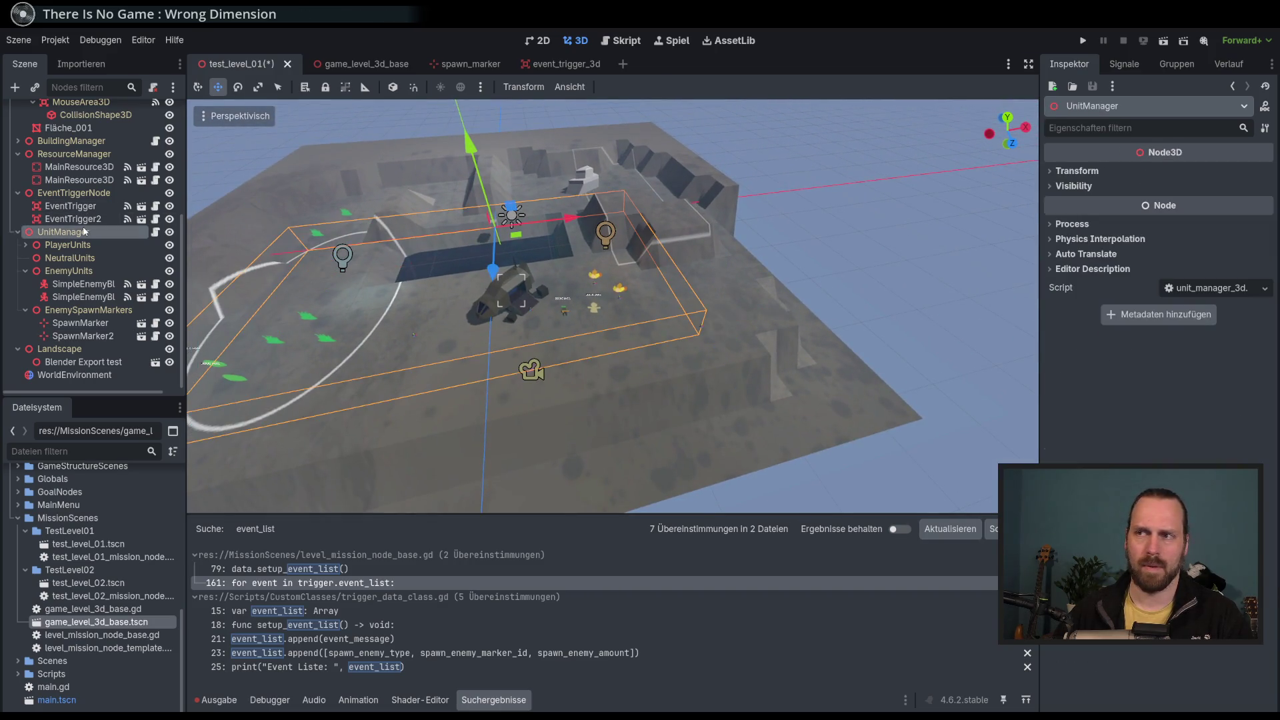
pyautogui.click(85, 218)
pyautogui.click(90, 325)
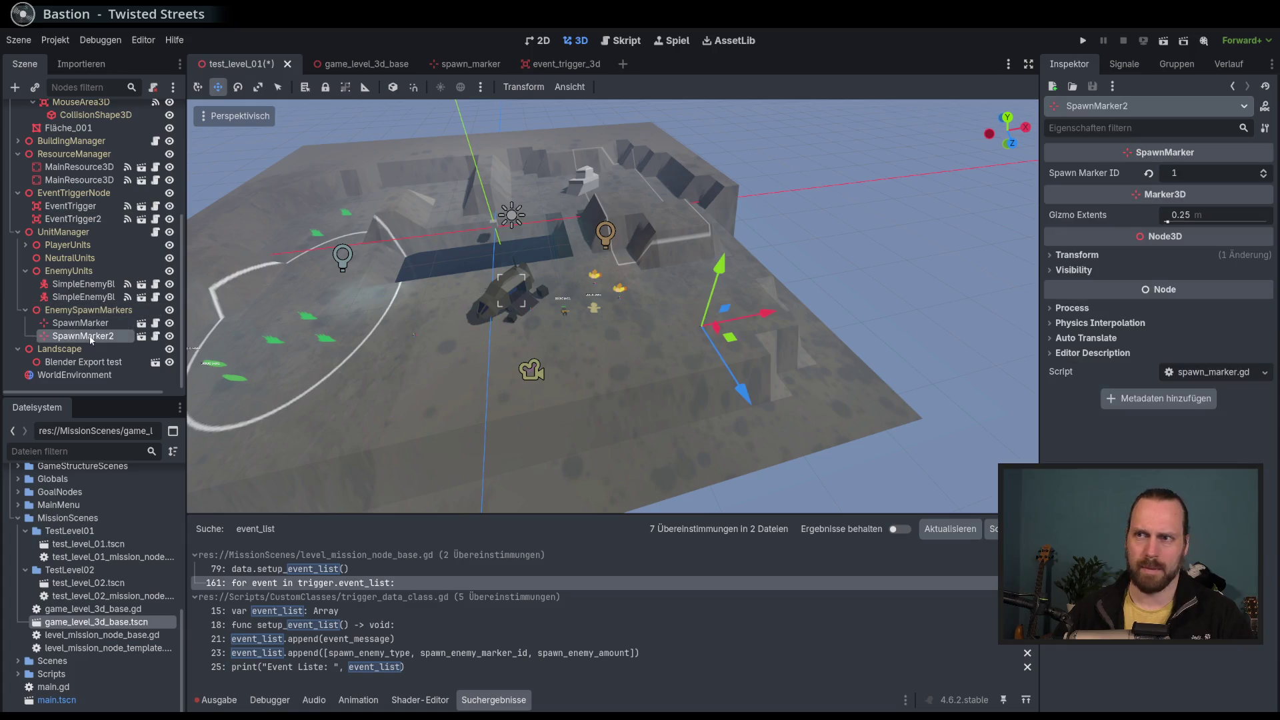
pyautogui.click(90, 337)
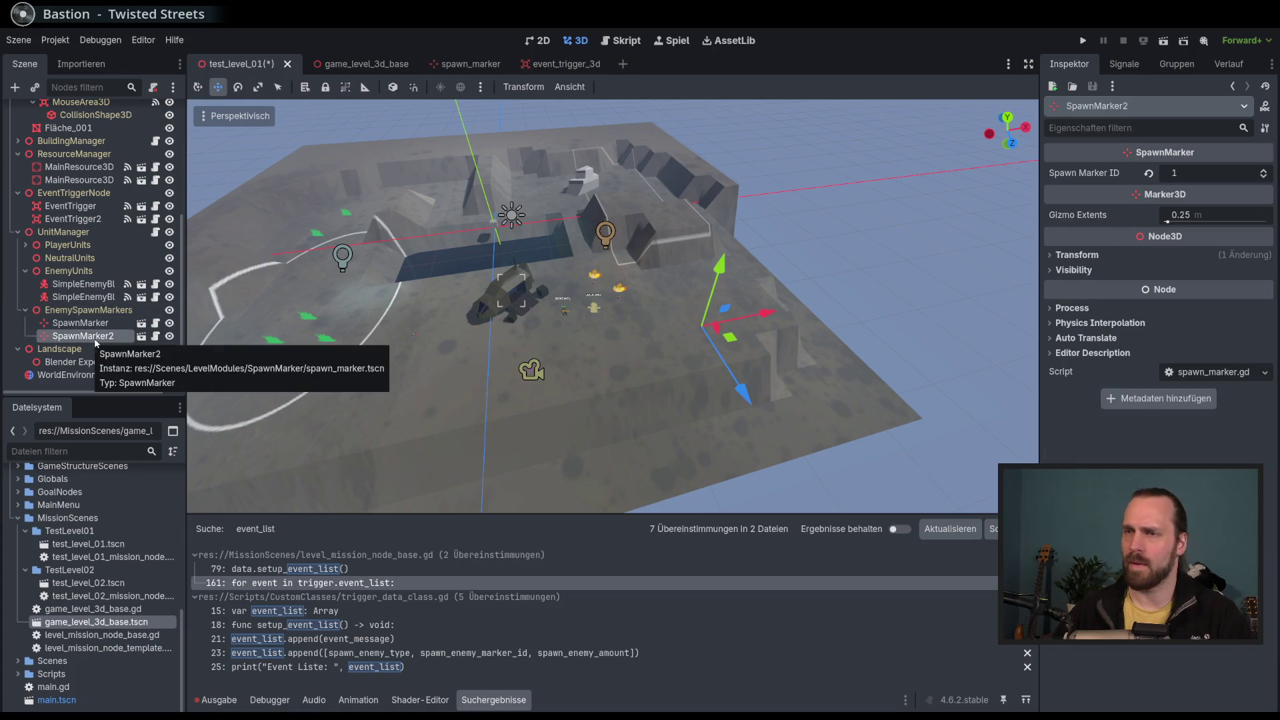
pyautogui.hotkey('ctrl', 's')
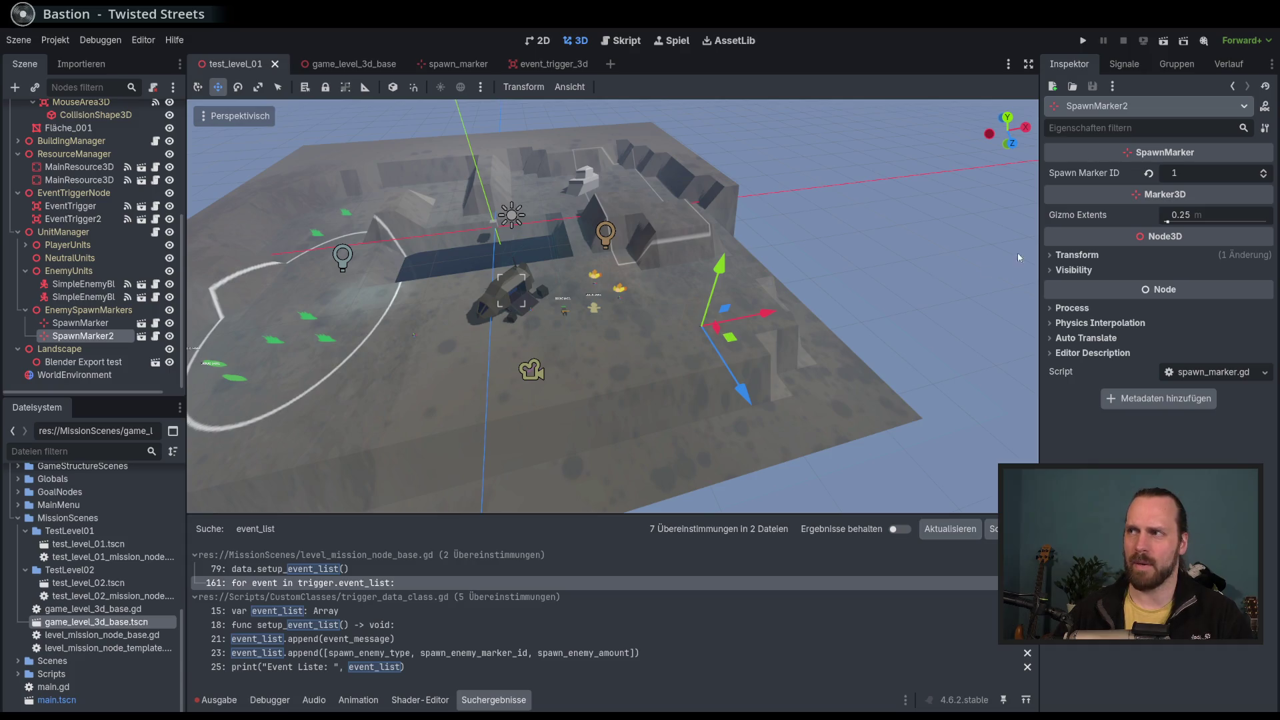
pyautogui.click(72, 219)
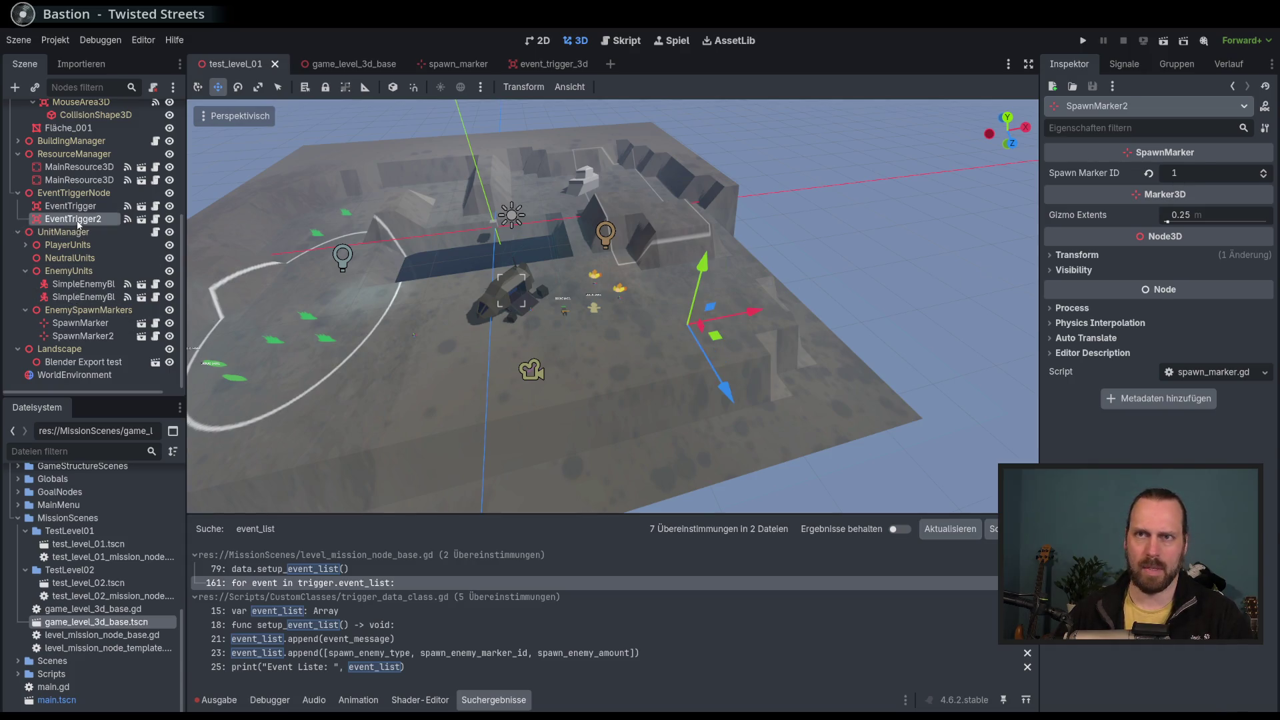
pyautogui.click(83, 335)
pyautogui.click(624, 43)
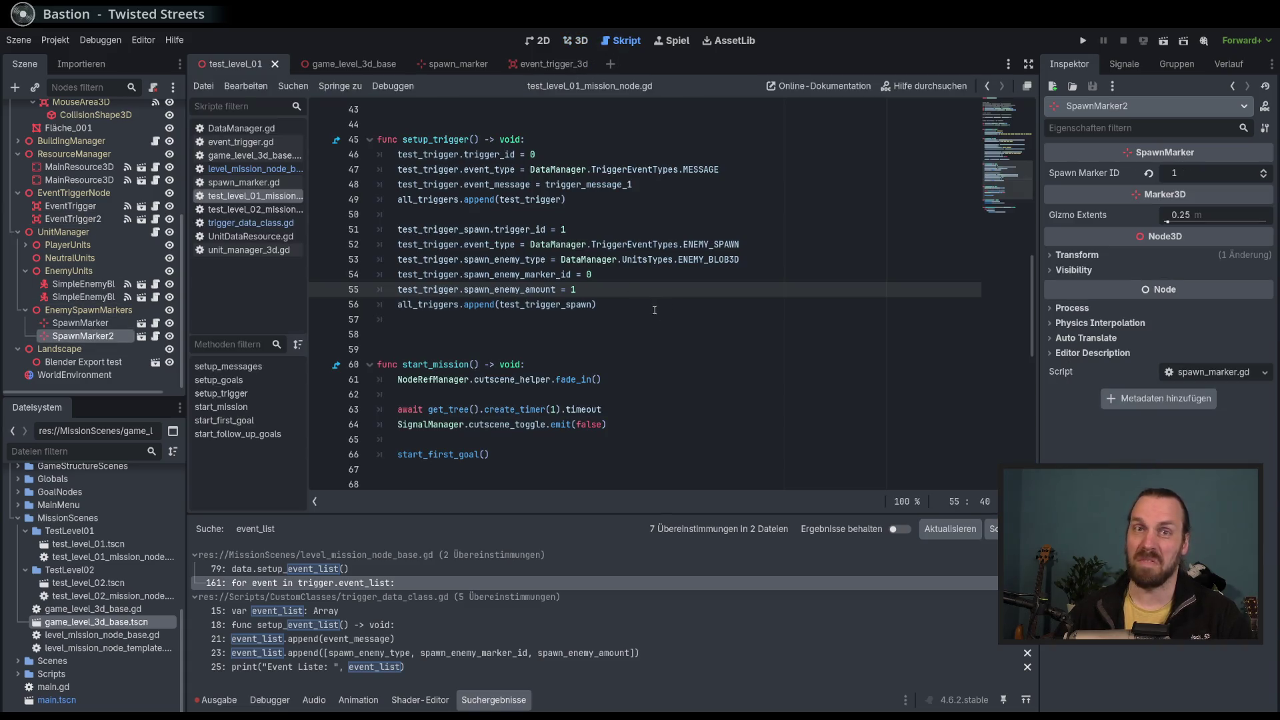
# Step: Delete the empty line after the all_triggers.append line in setup_trigger
pyautogui.scroll(1, 660, 318)
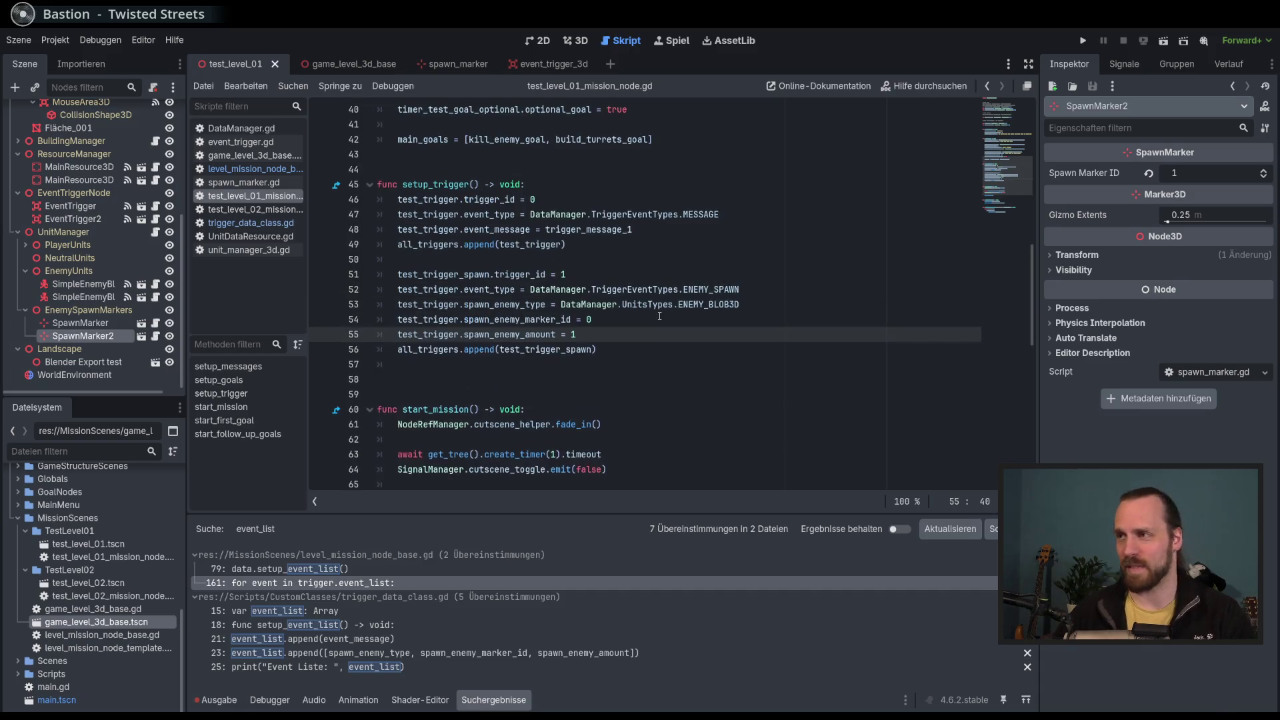
pyautogui.click(656, 325)
pyautogui.press('Down')
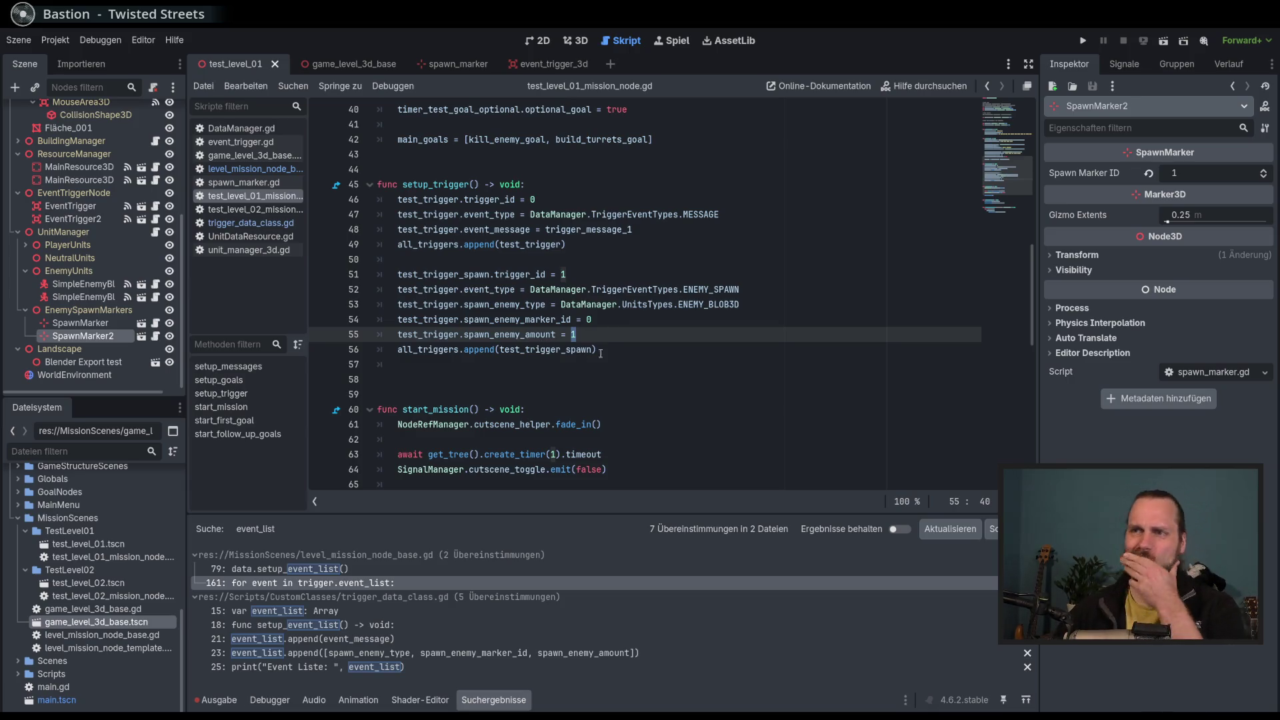
pyautogui.click(640, 372)
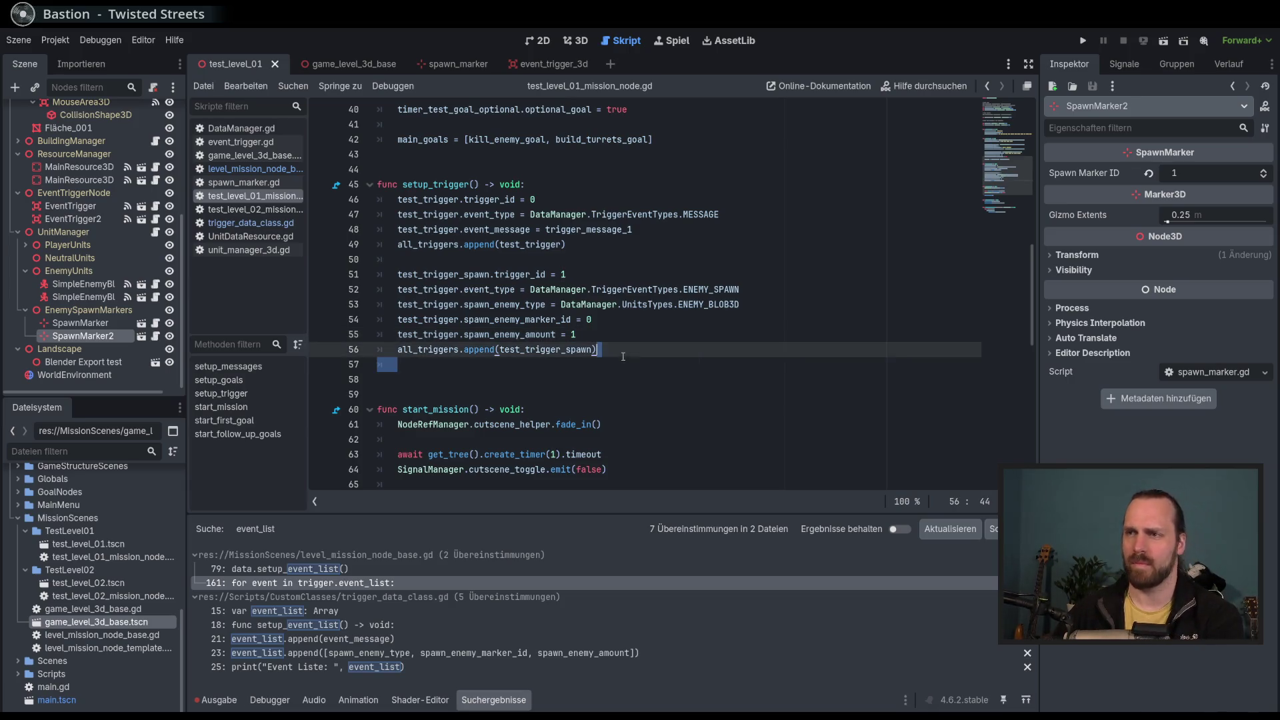
pyautogui.press('BackSpace')
pyautogui.press('BackSpace')
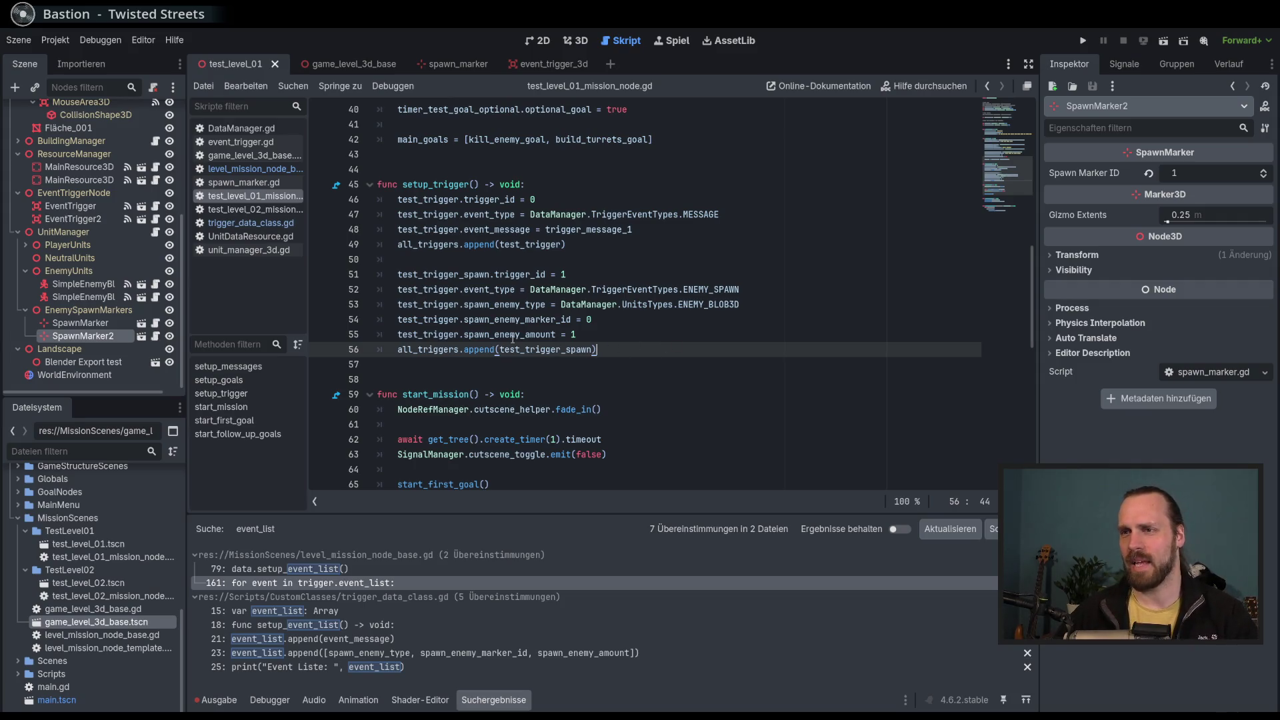
# Step: Look over the all_triggers code, then jump to line 161 of level_mission_node_base.gd
pyautogui.doubleClick(434, 350)
pyautogui.scroll(-6, 656, 351)
pyautogui.scroll(6, 656, 351)
pyautogui.scroll(-6, 656, 351)
pyautogui.scroll(10, 656, 351)
pyautogui.scroll(-5, 466, 255)
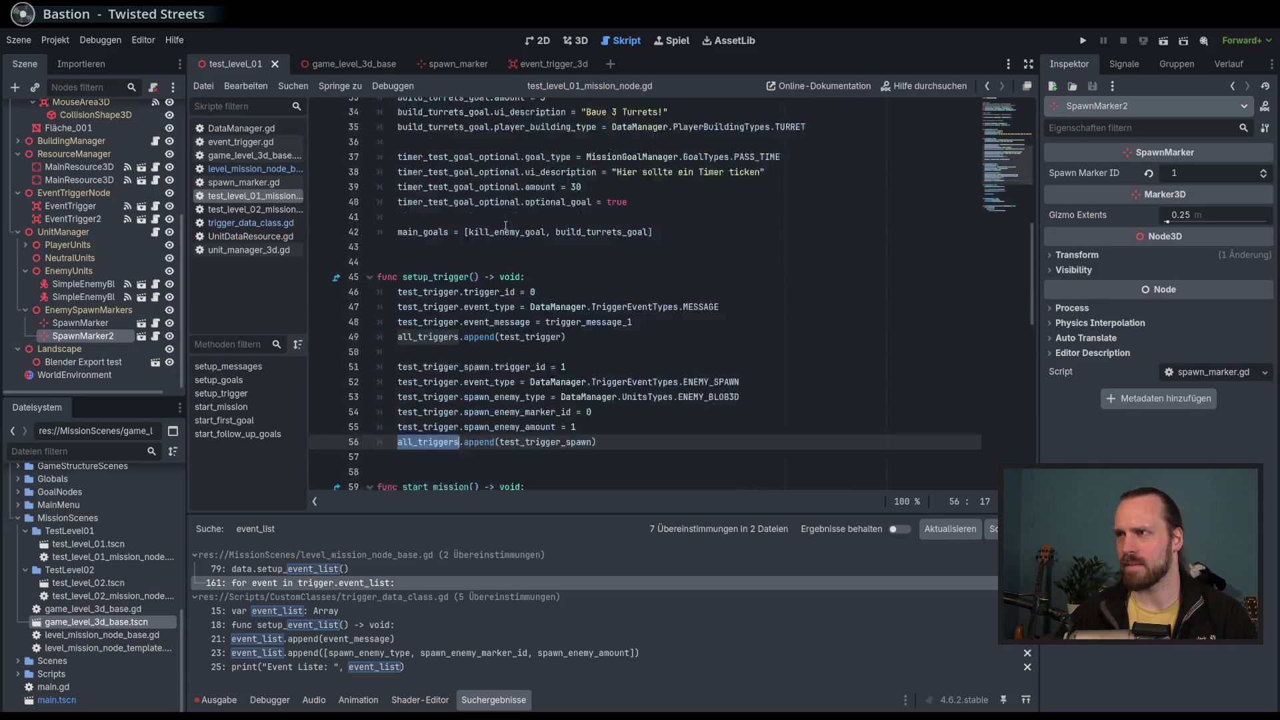
pyautogui.scroll(-5, 465, 255)
pyautogui.click(620, 334)
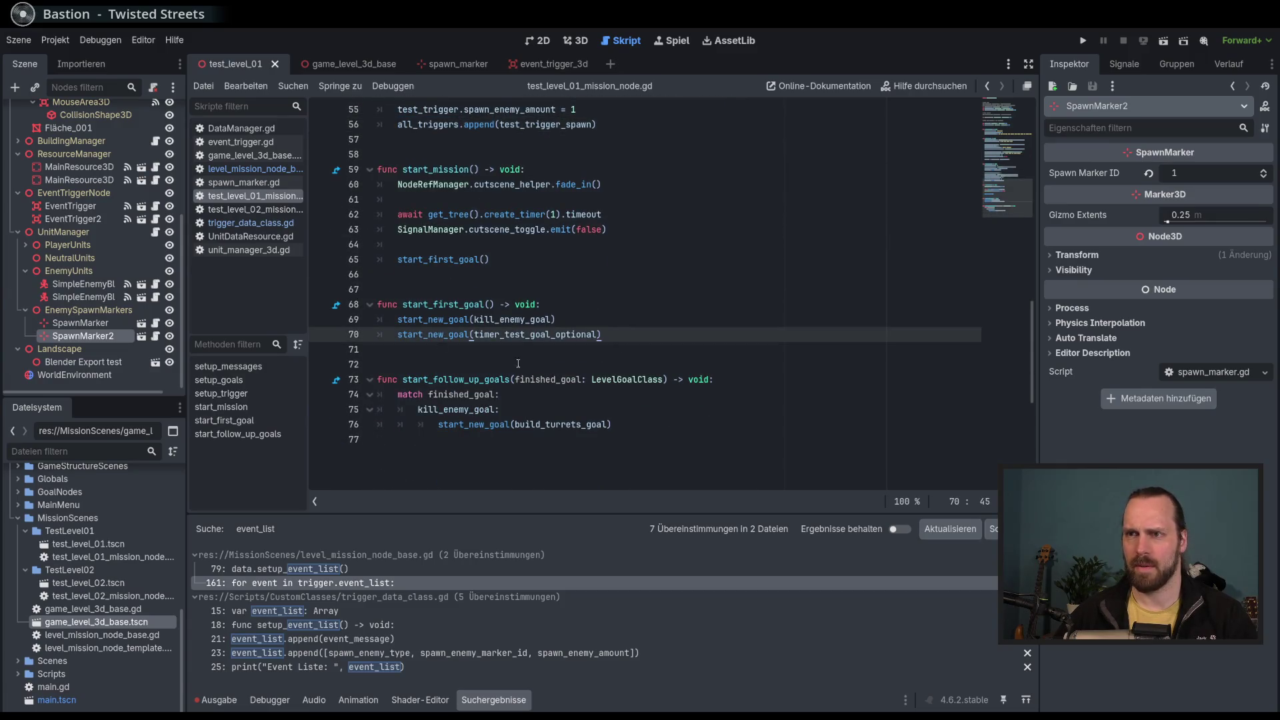
pyautogui.scroll(8, 512, 363)
pyautogui.scroll(-4, 511, 363)
pyautogui.moveTo(449, 214); pyautogui.dragTo(487, 349)
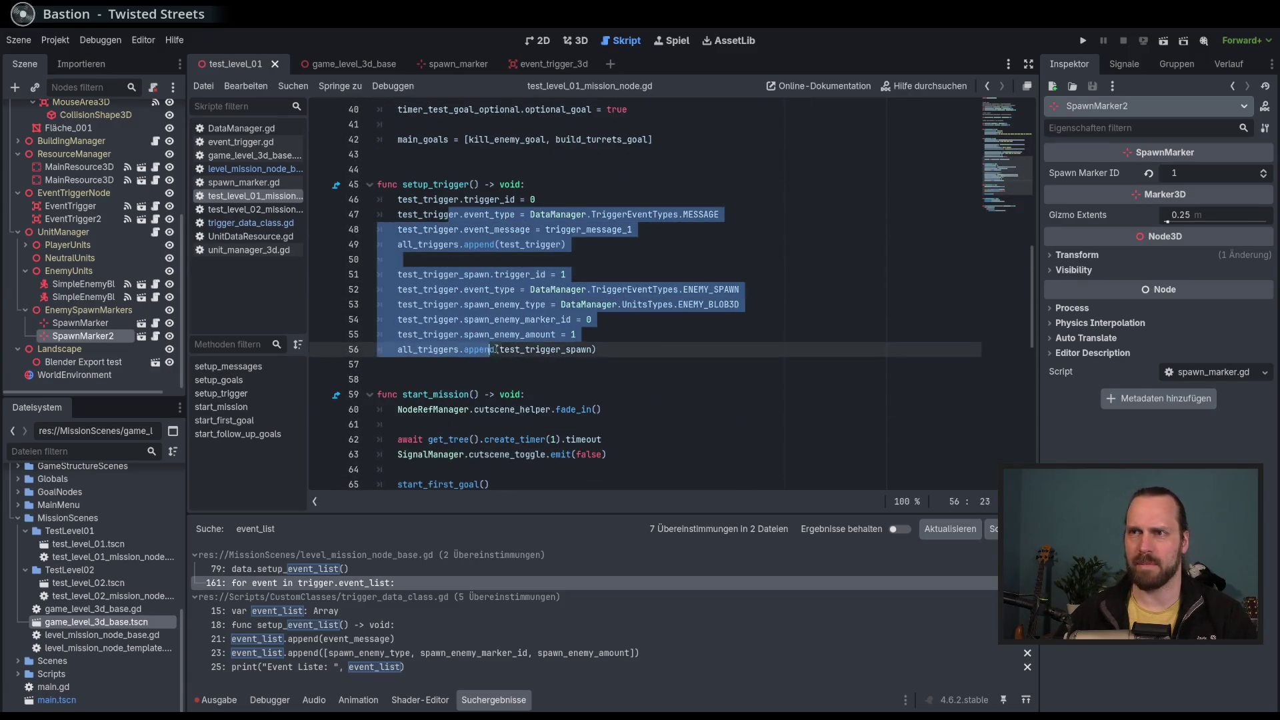
pyautogui.click(253, 169)
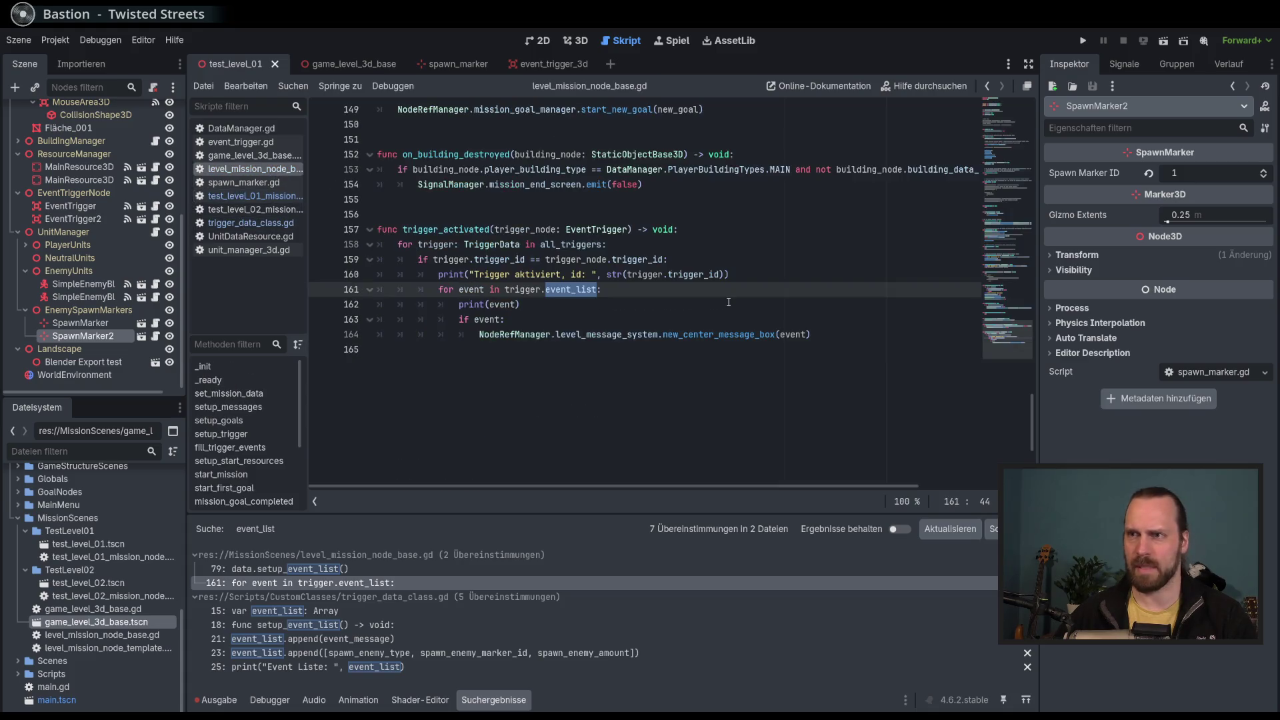
# Step: Switch to the event_trigger_3d scene to view event_trigger.gd
pyautogui.click(721, 292)
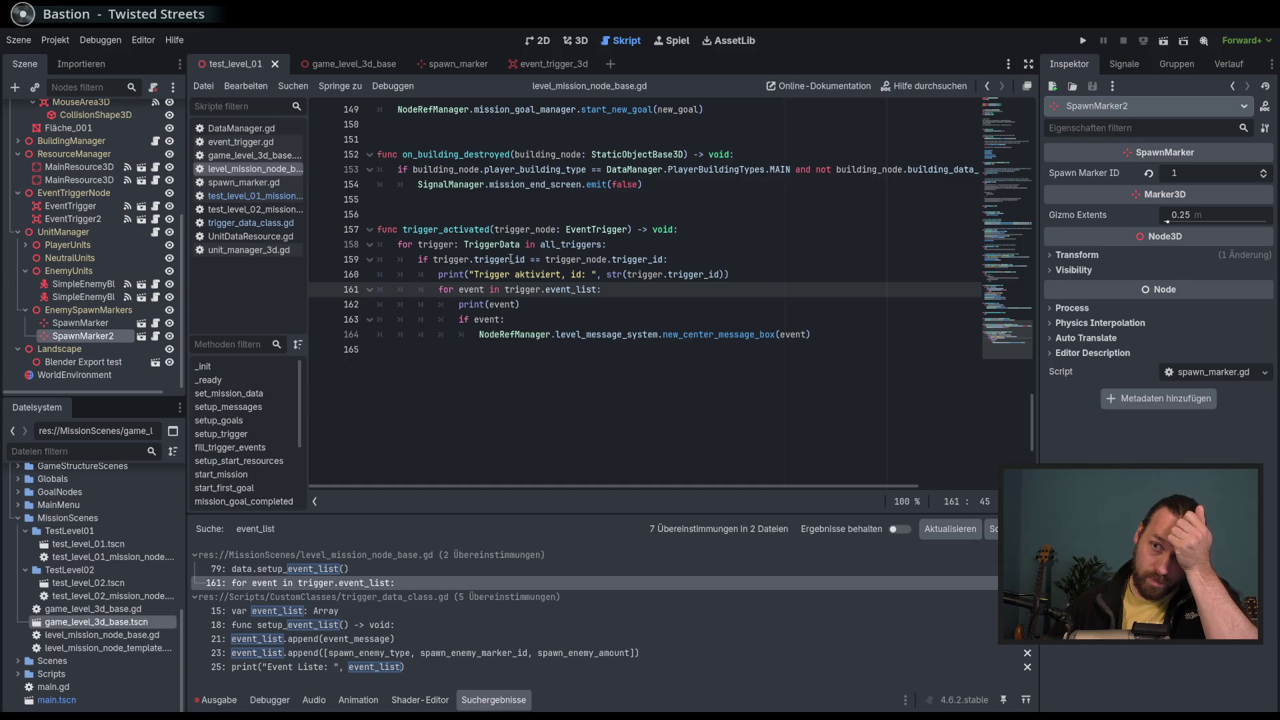
pyautogui.moveTo(517, 259)
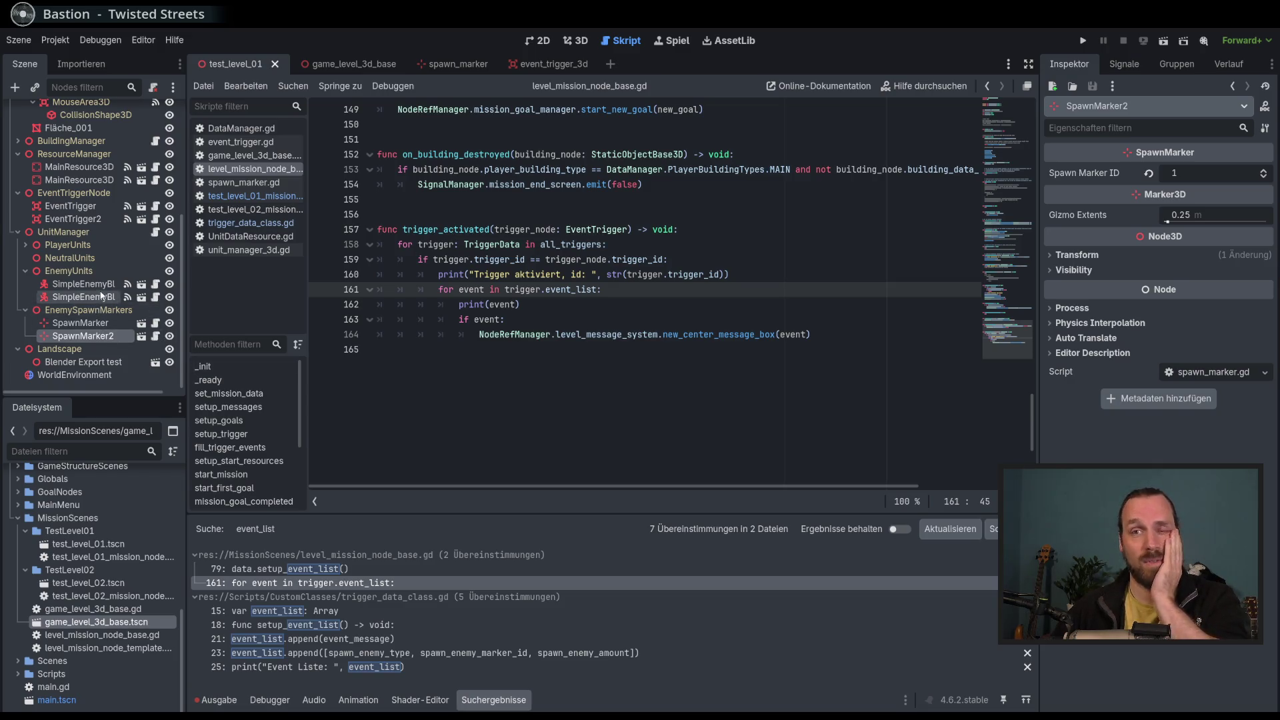
pyautogui.click(142, 220)
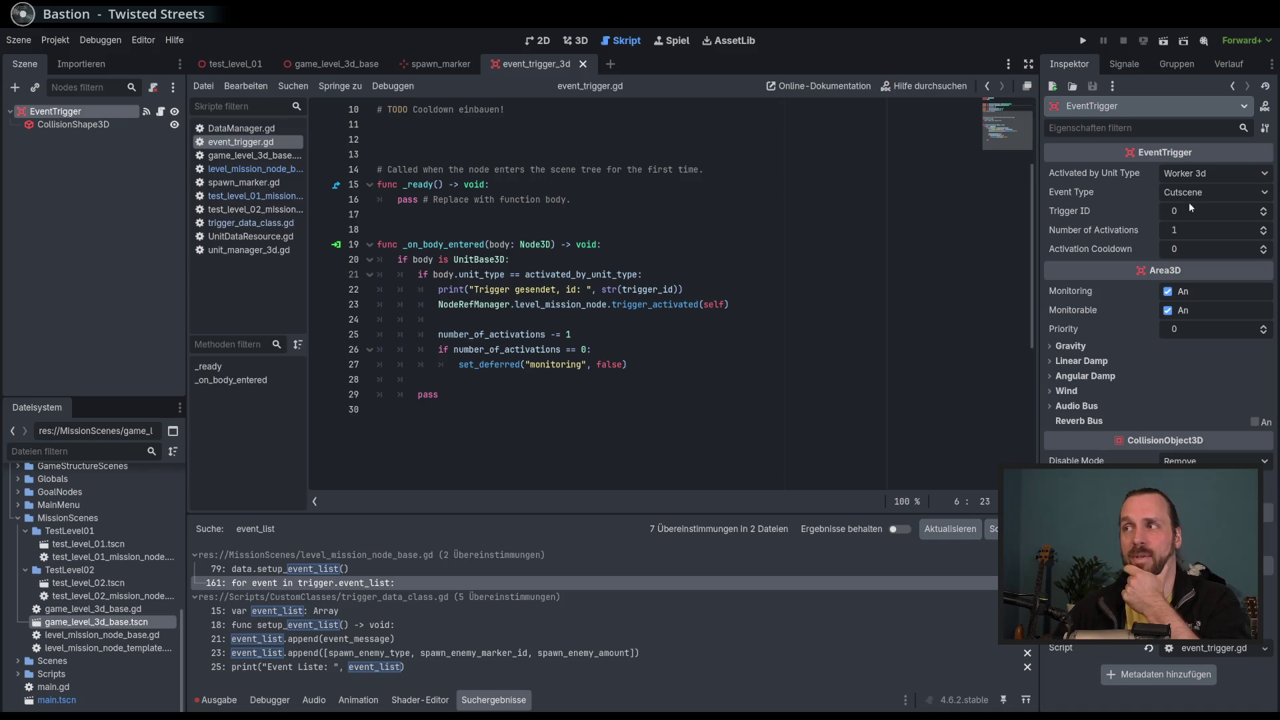
# Step: Follow the trigger_activated call on line 23 to its definition at line 157
pyautogui.doubleClick(453, 246)
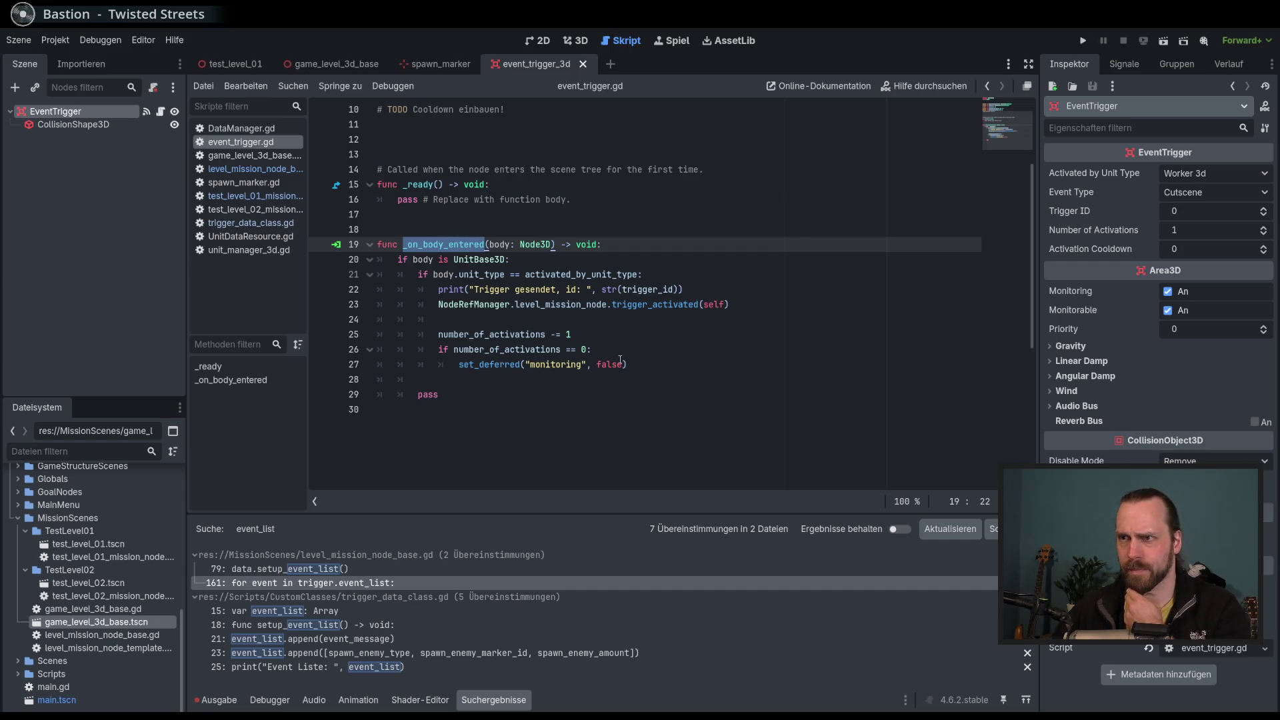
pyautogui.doubleClick(651, 304)
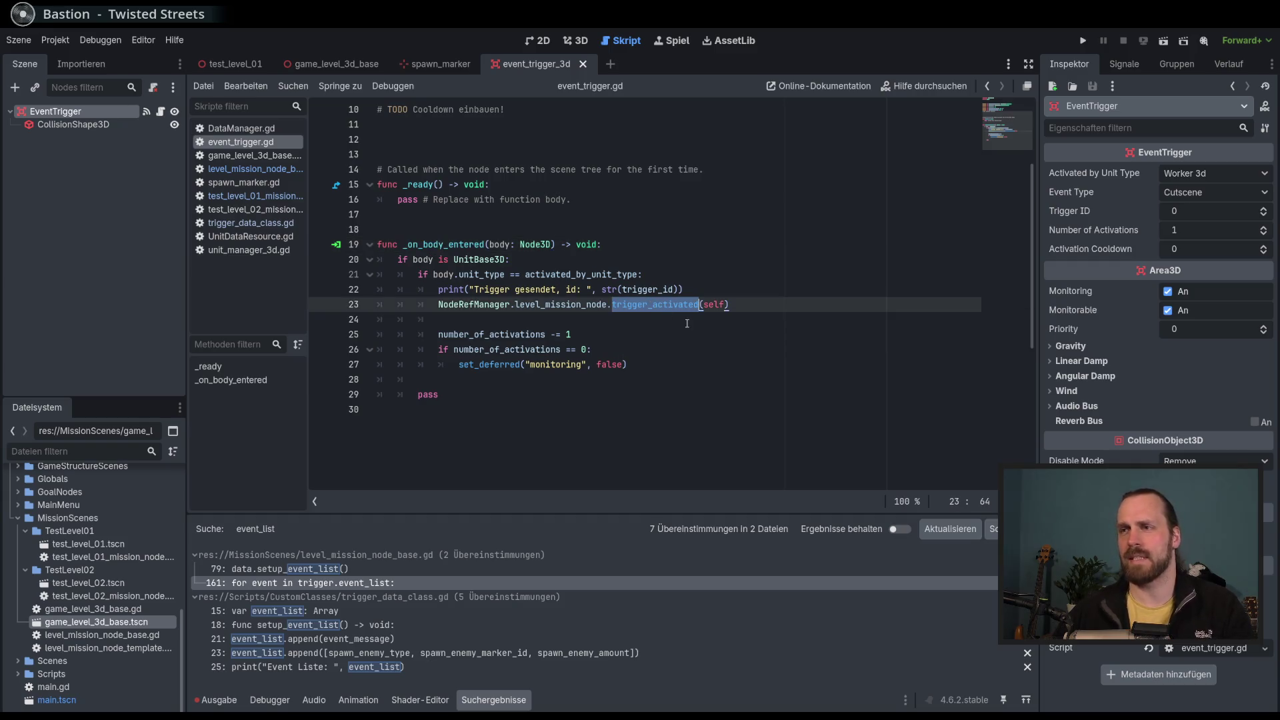
pyautogui.moveTo(663, 313)
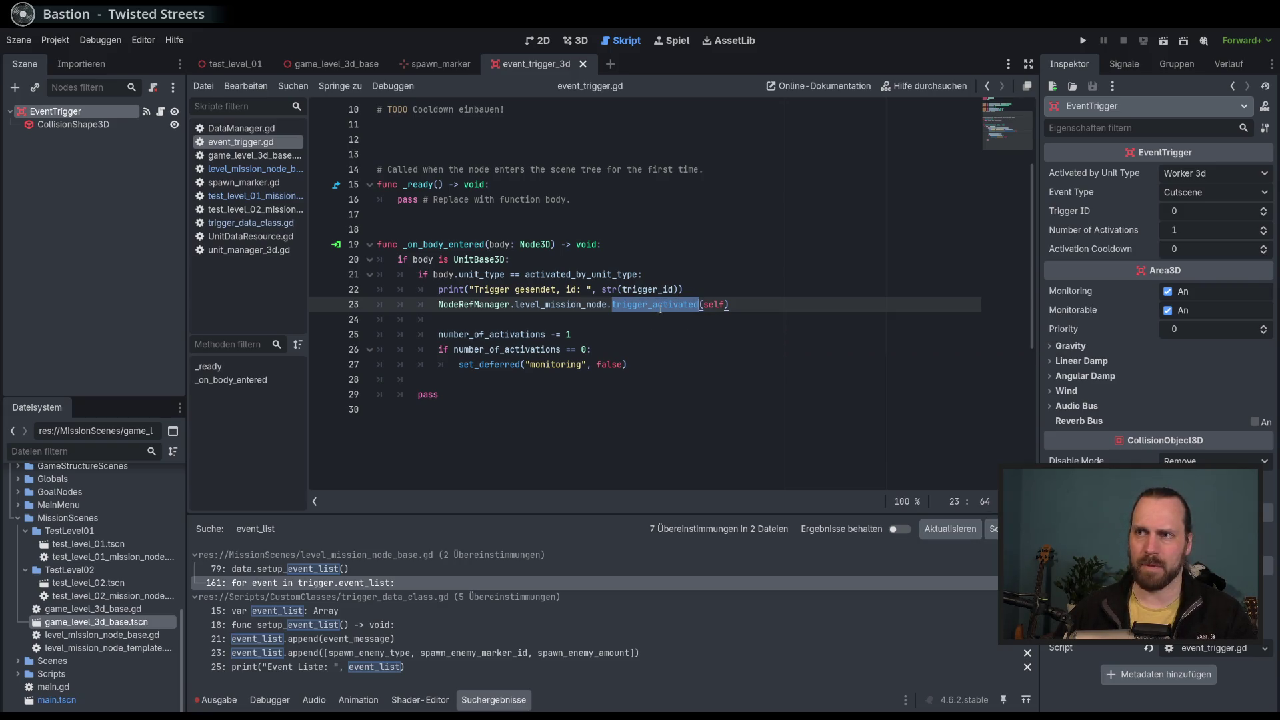
pyautogui.keyDown('ctrl'); pyautogui.click(659, 308); pyautogui.keyUp('ctrl')
pyautogui.doubleClick(447, 289)
pyautogui.doubleClick(524, 290)
pyautogui.doubleClick(597, 289)
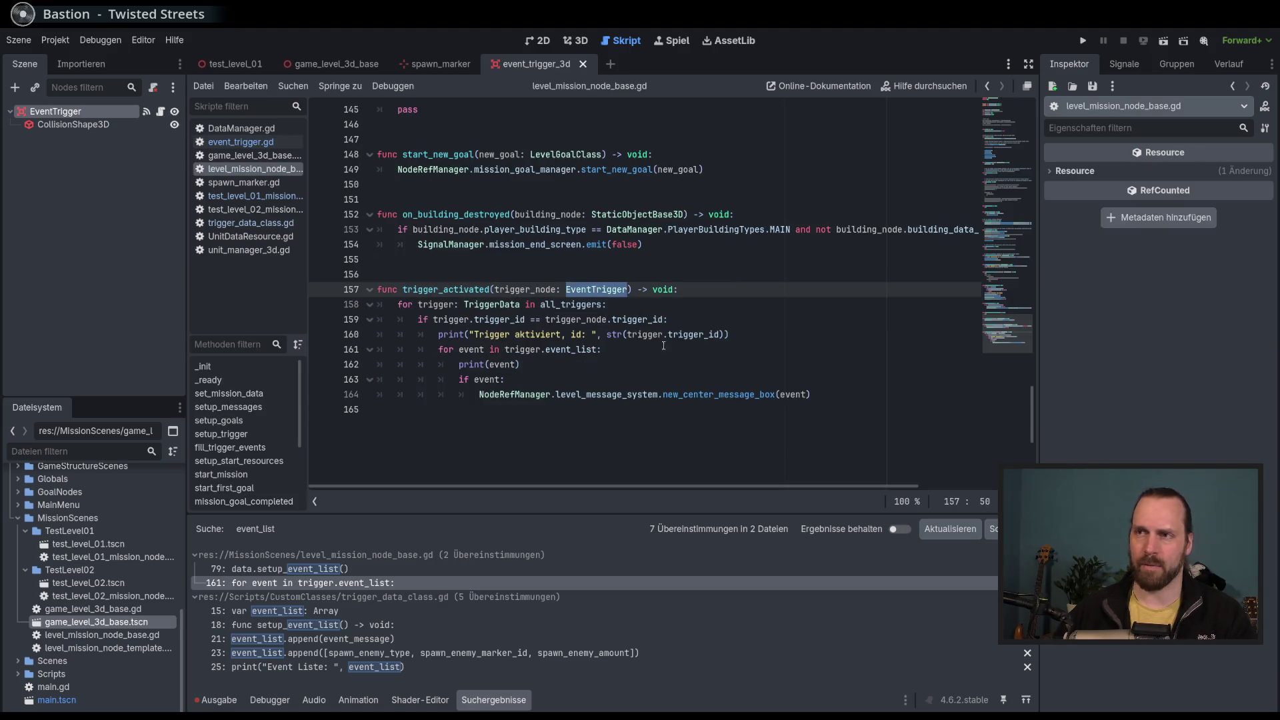
pyautogui.doubleClick(536, 289)
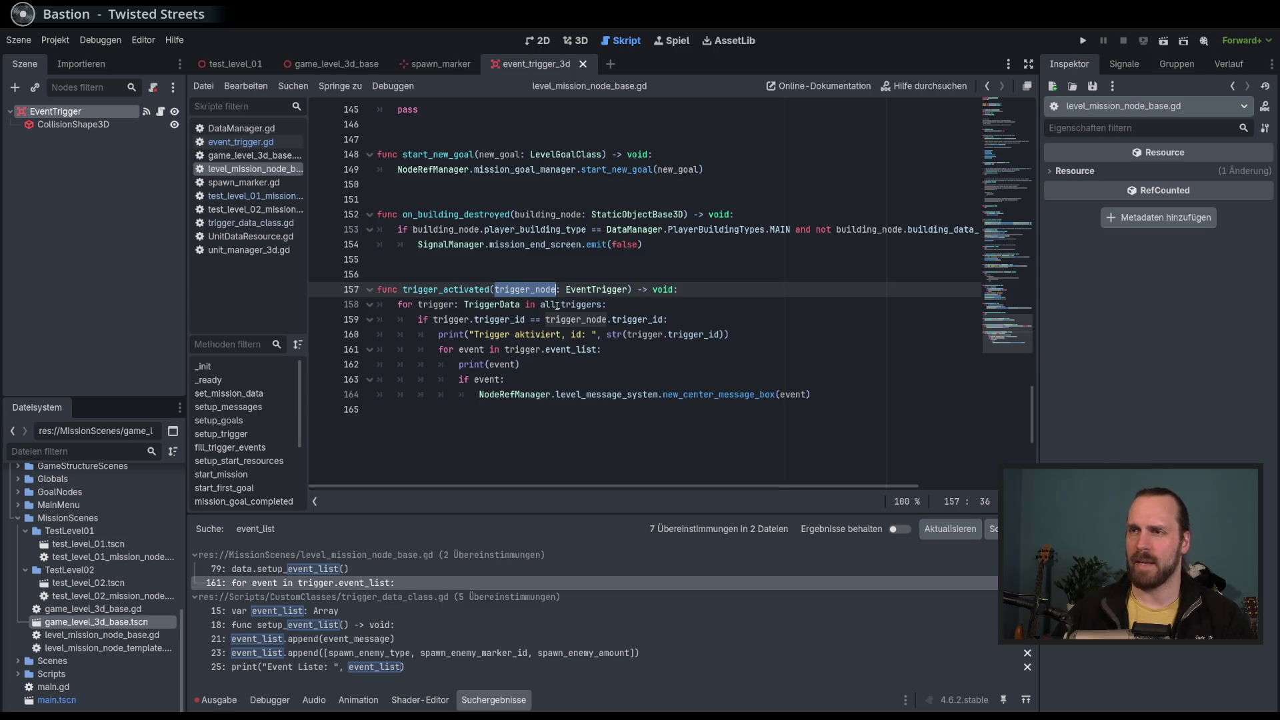
pyautogui.doubleClick(570, 305)
pyautogui.moveTo(596, 318)
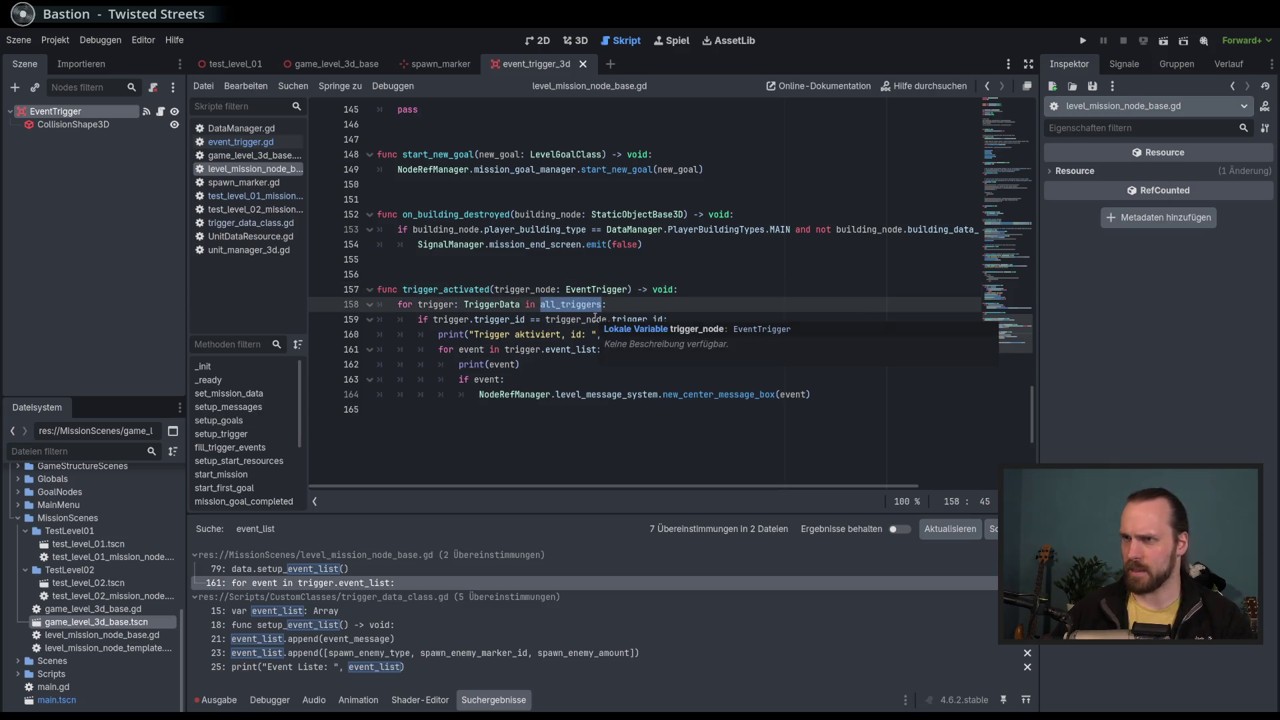
pyautogui.doubleClick(436, 304)
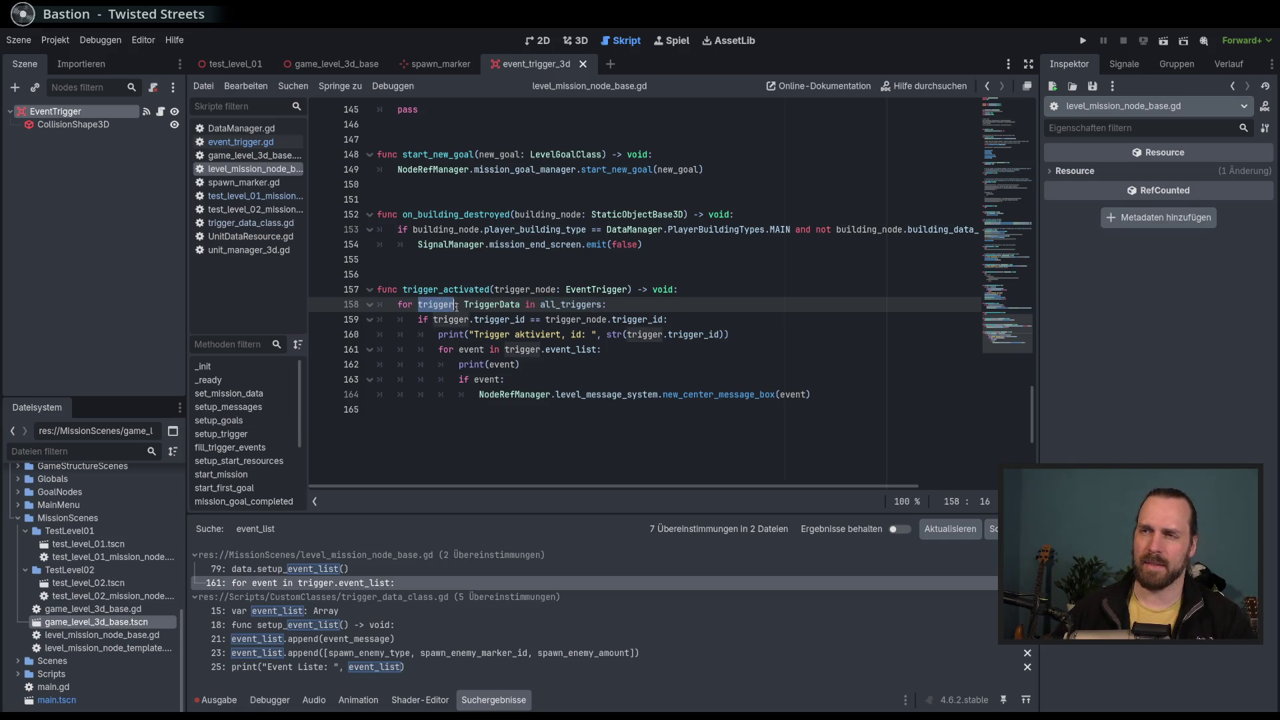
pyautogui.click(587, 304)
pyautogui.doubleClick(586, 304)
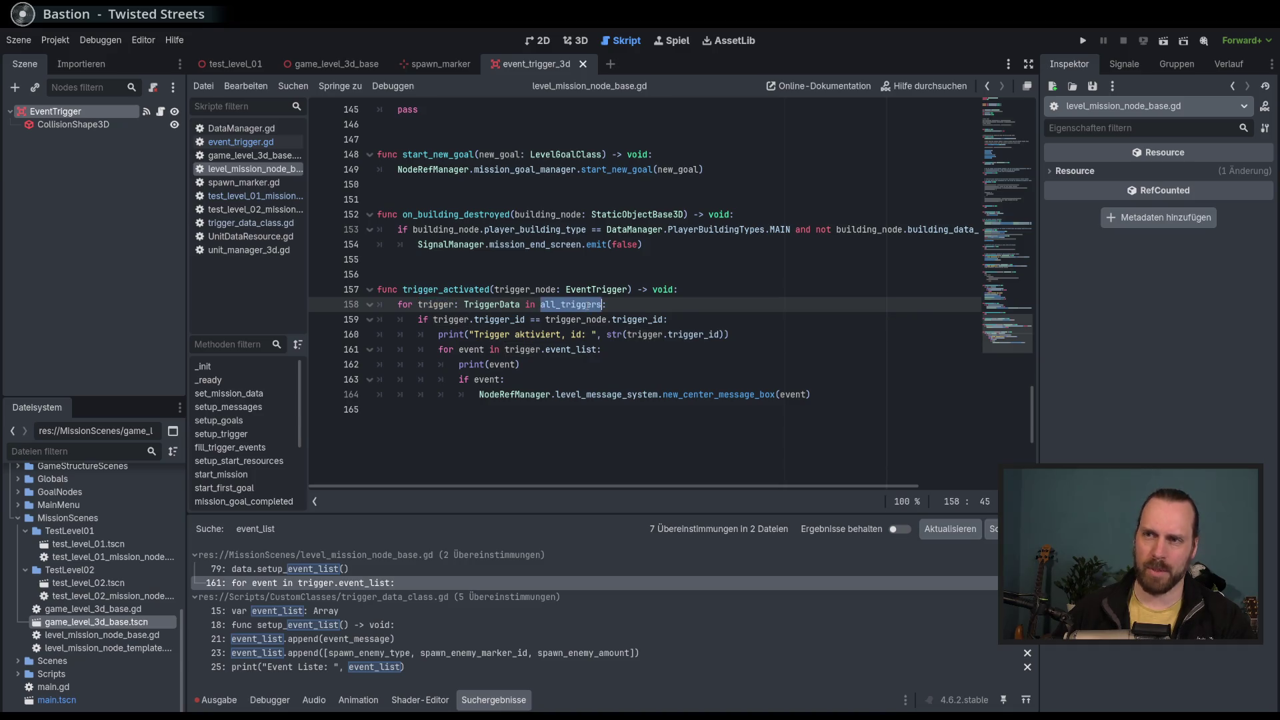
pyautogui.doubleClick(444, 305)
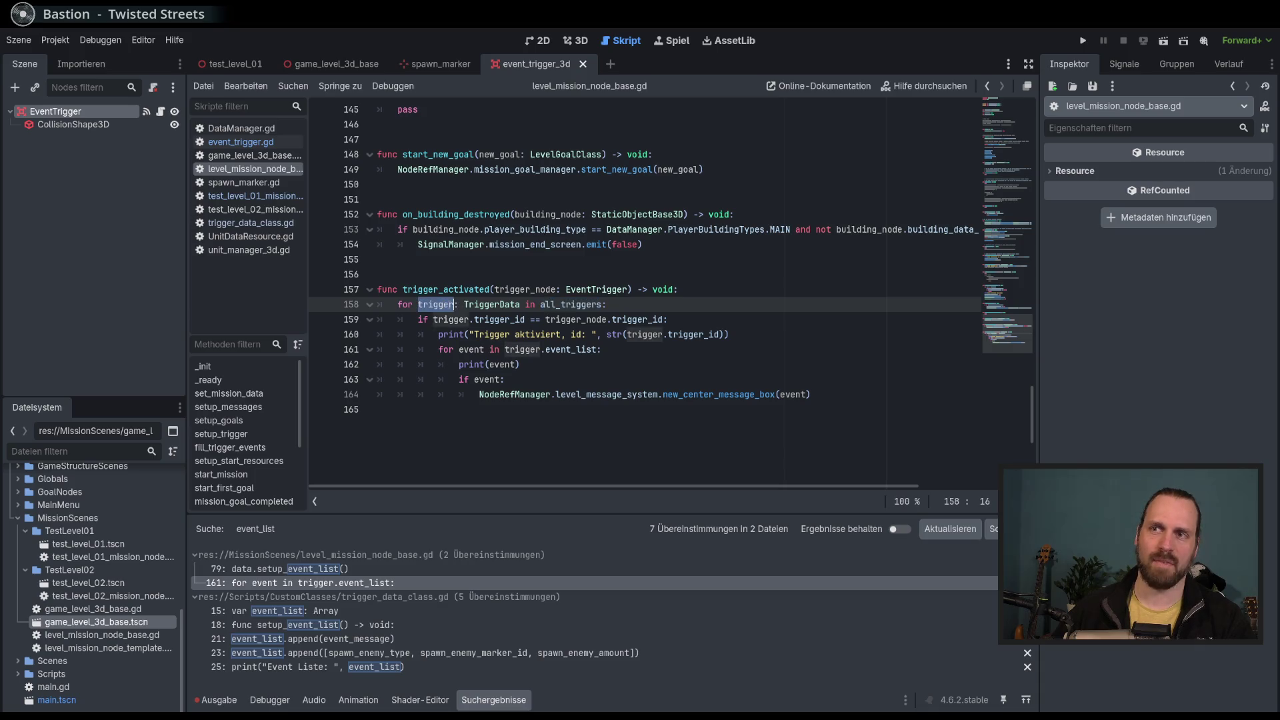
pyautogui.doubleClick(576, 305)
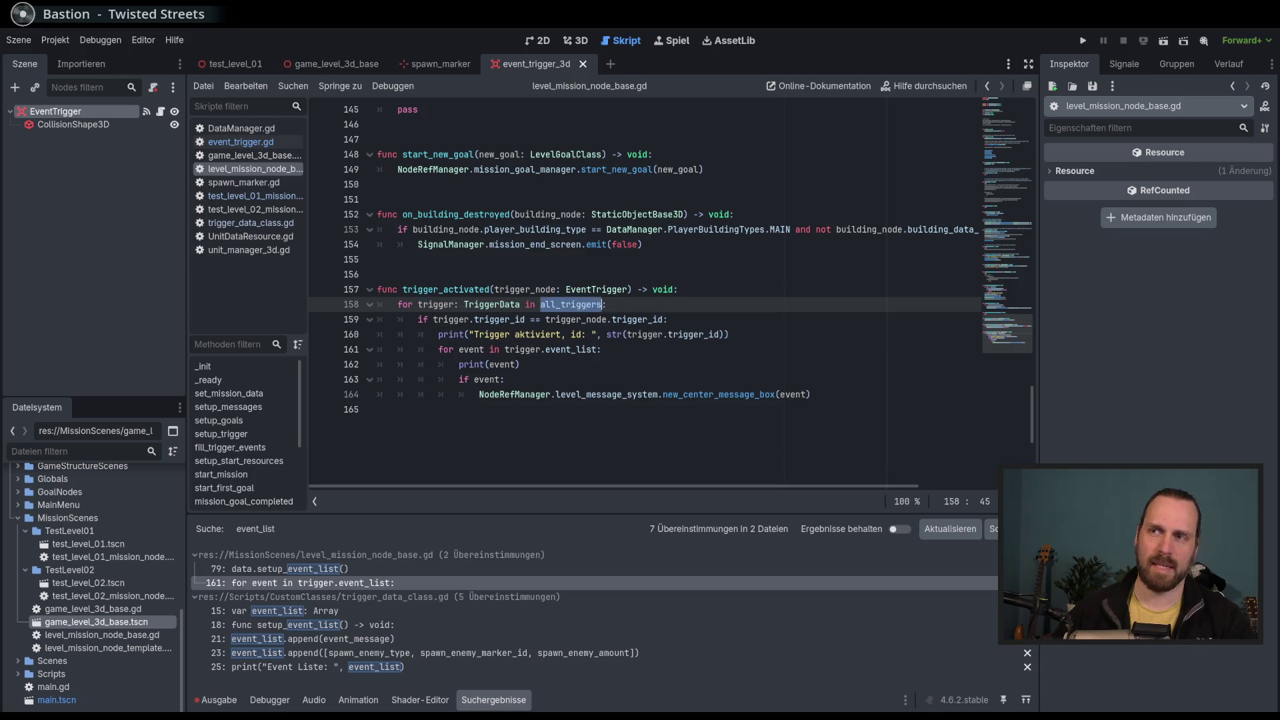
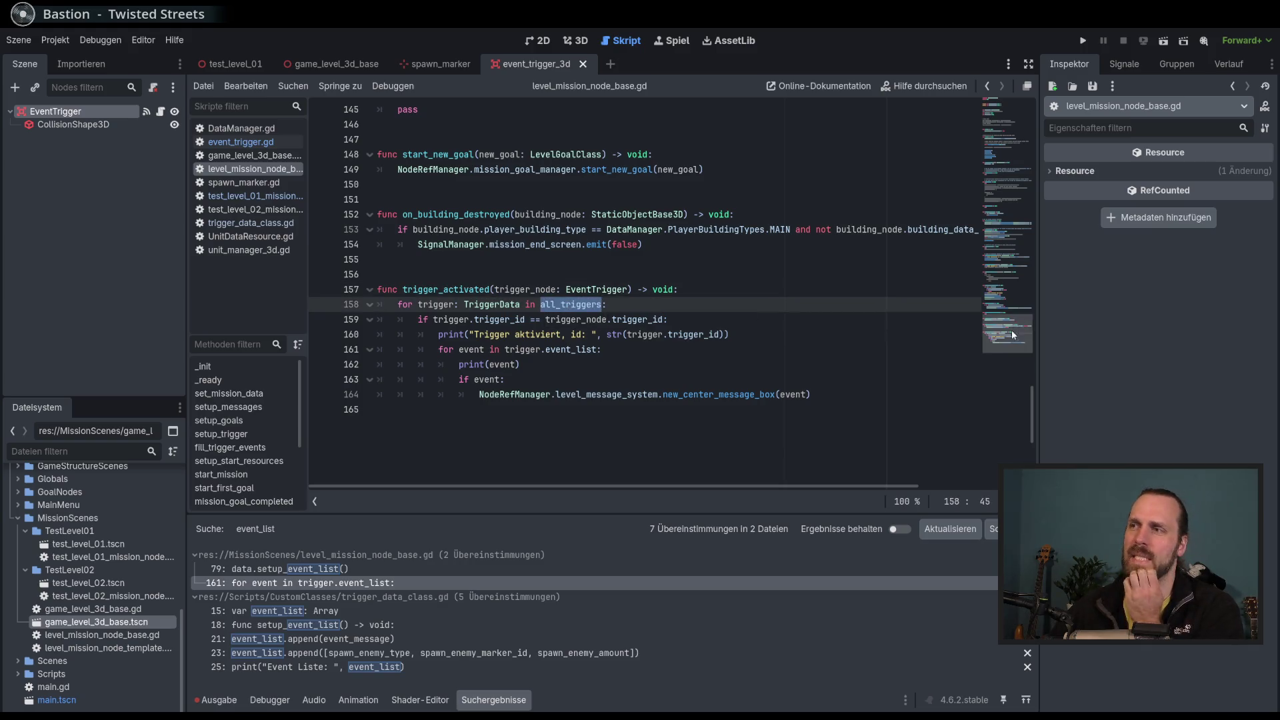
# Step: Review the trigger_activated loop over all_triggers and its trigger_node id comparison
pyautogui.moveTo(1011, 330); pyautogui.dragTo(1008, 106)
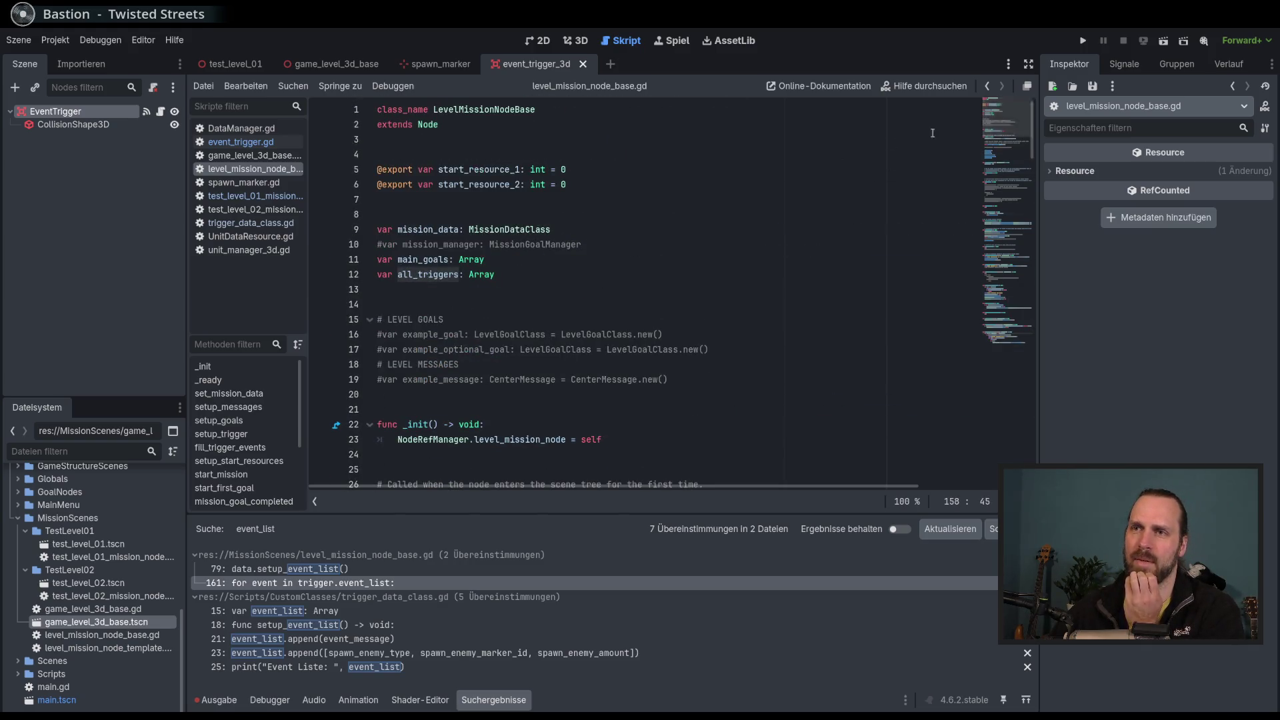
pyautogui.moveTo(1010, 161); pyautogui.dragTo(1022, 343)
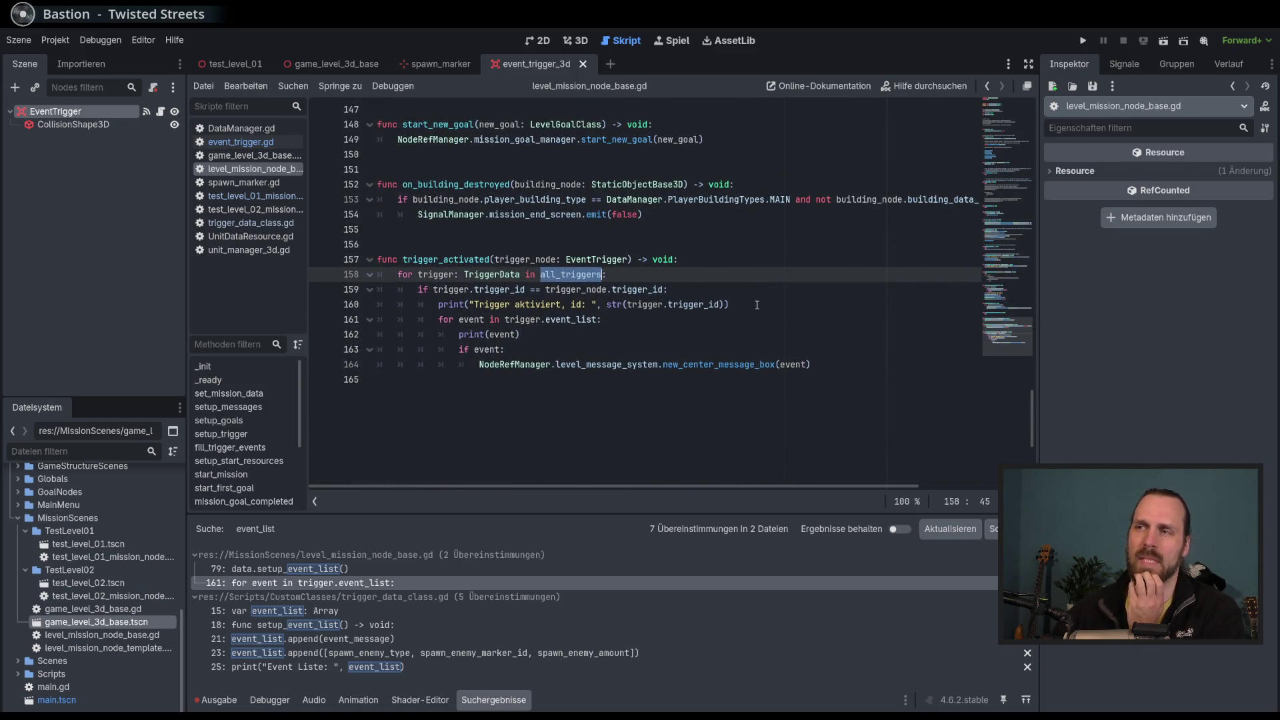
pyautogui.click(771, 320)
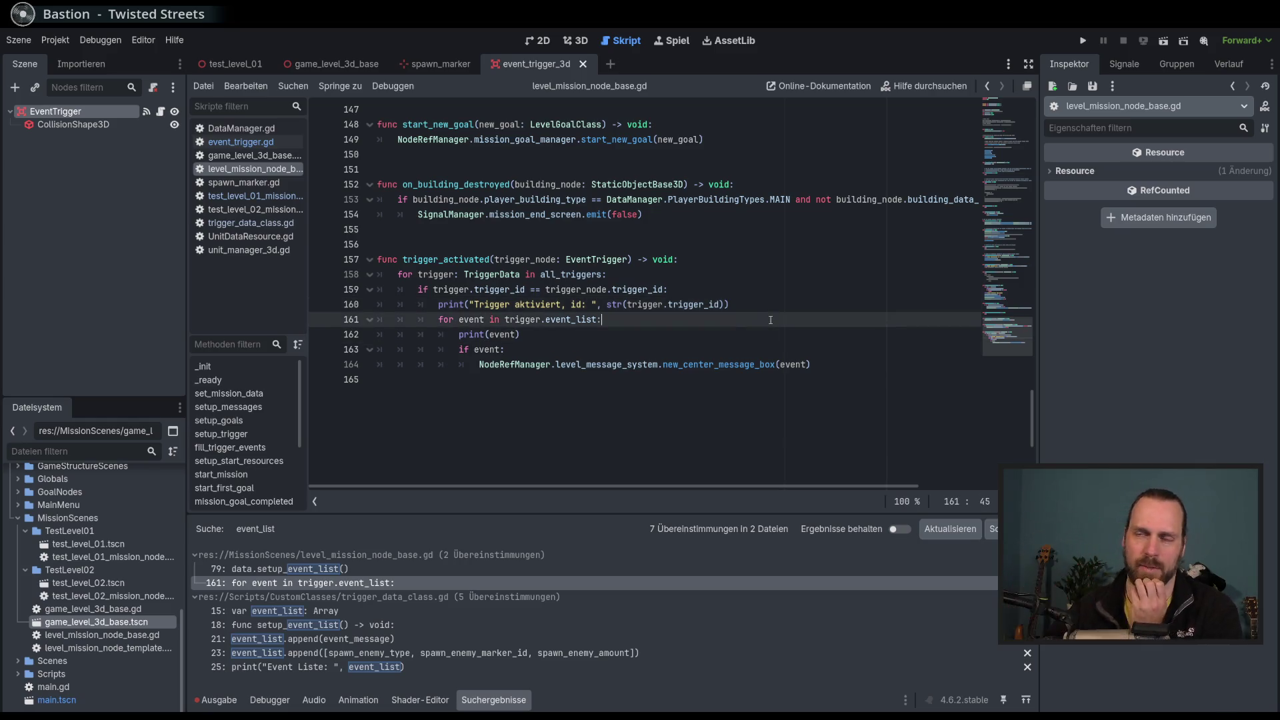
pyautogui.doubleClick(568, 275)
pyautogui.doubleClick(436, 275)
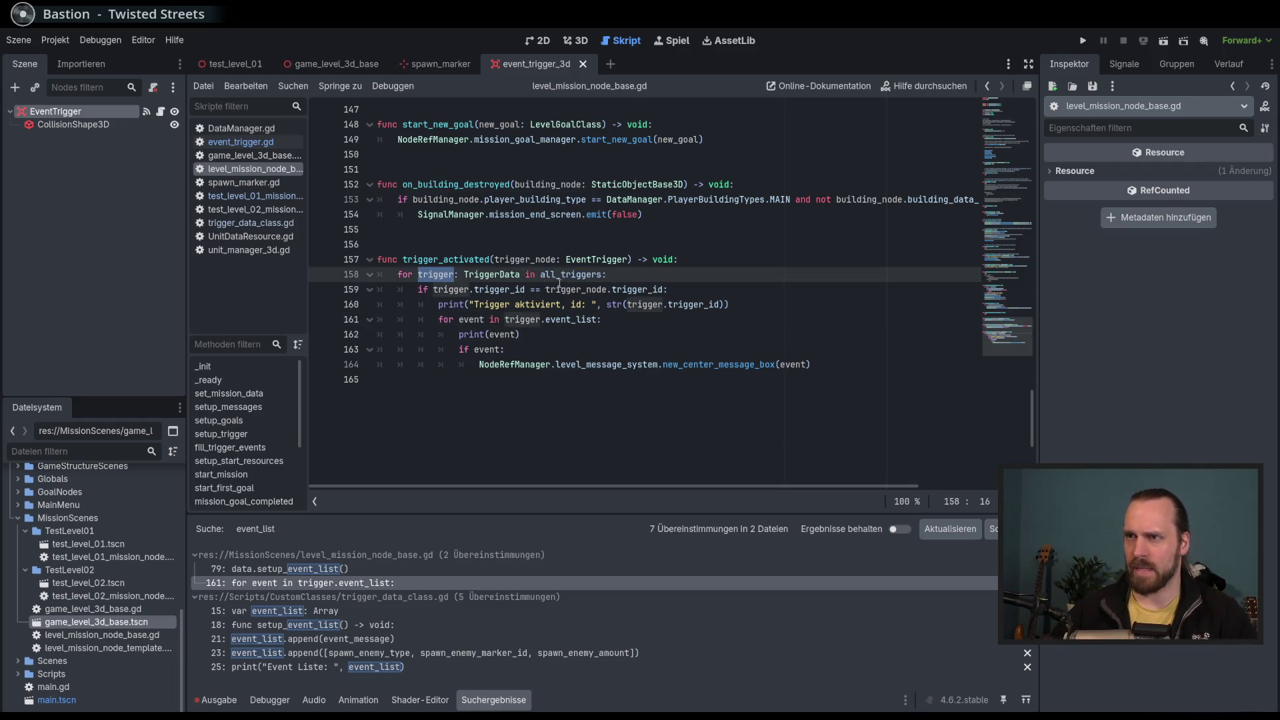
pyautogui.doubleClick(452, 290)
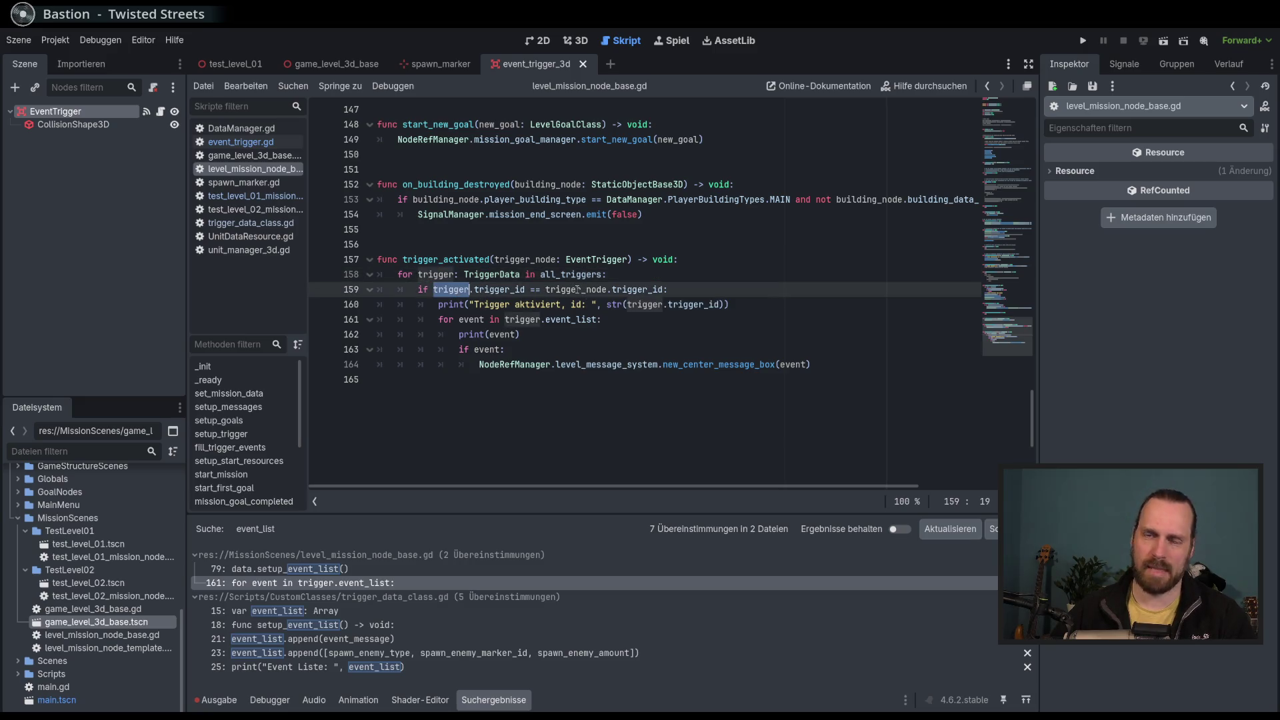
pyautogui.moveTo(577, 289)
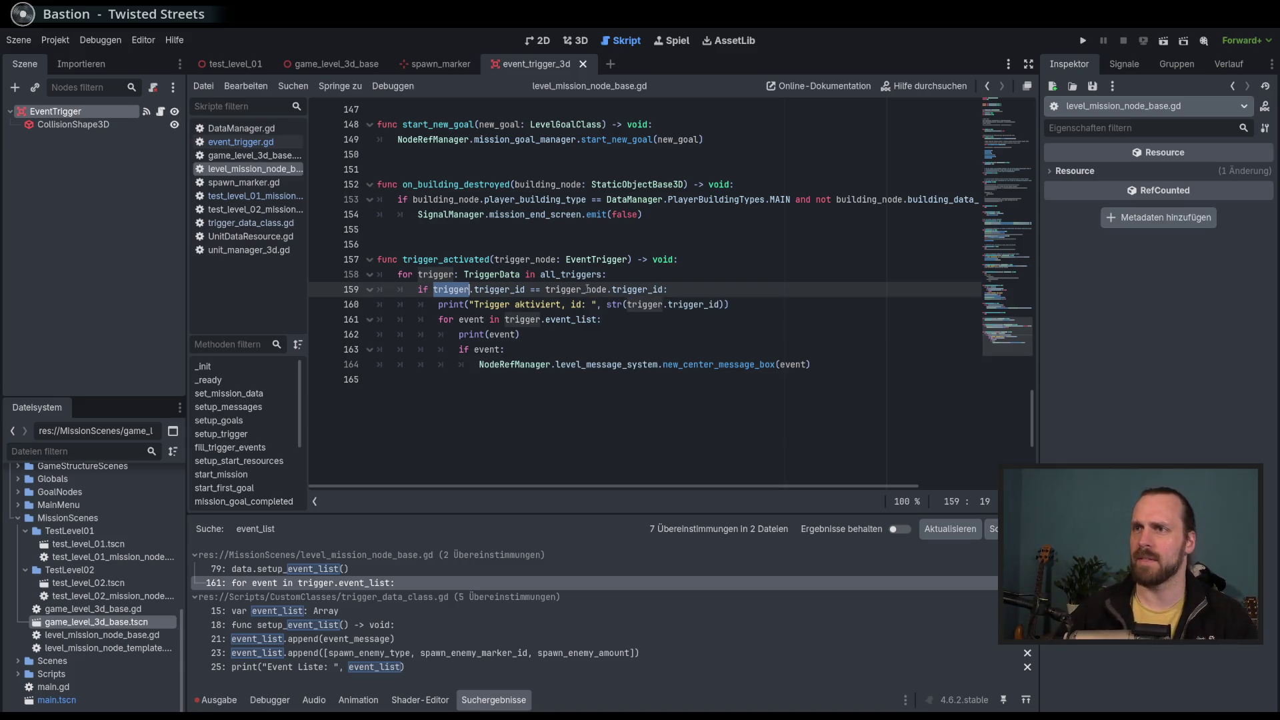
pyautogui.doubleClick(577, 289)
pyautogui.doubleClick(462, 290)
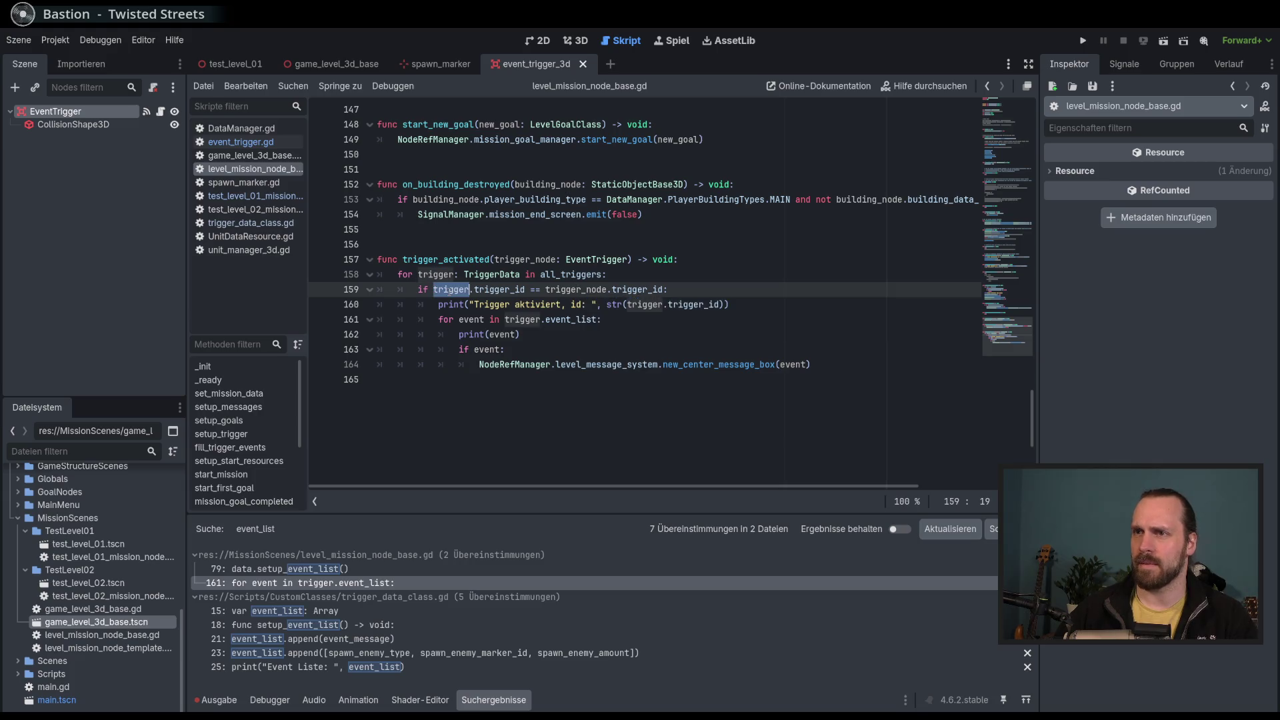
pyautogui.doubleClick(562, 275)
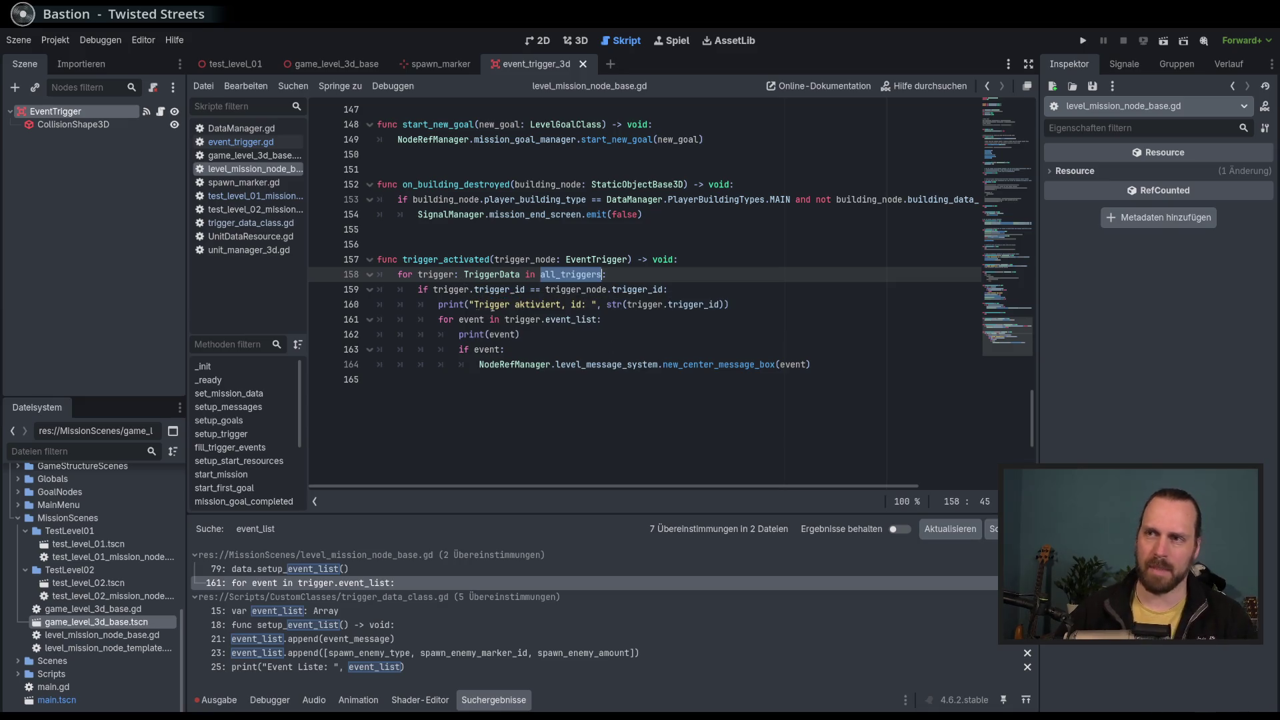
pyautogui.doubleClick(576, 289)
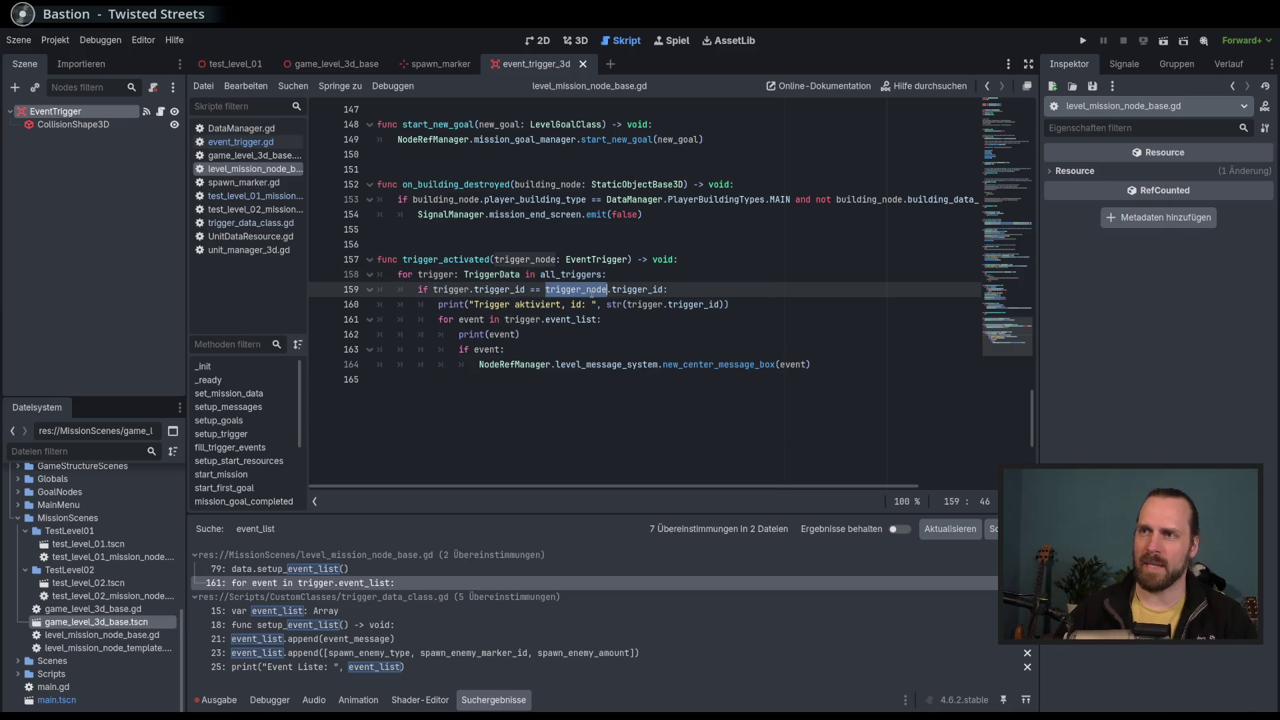
pyautogui.doubleClick(446, 290)
# Step: Comment out the if event check and center message call, then save and run the game with F5
pyautogui.click(581, 304)
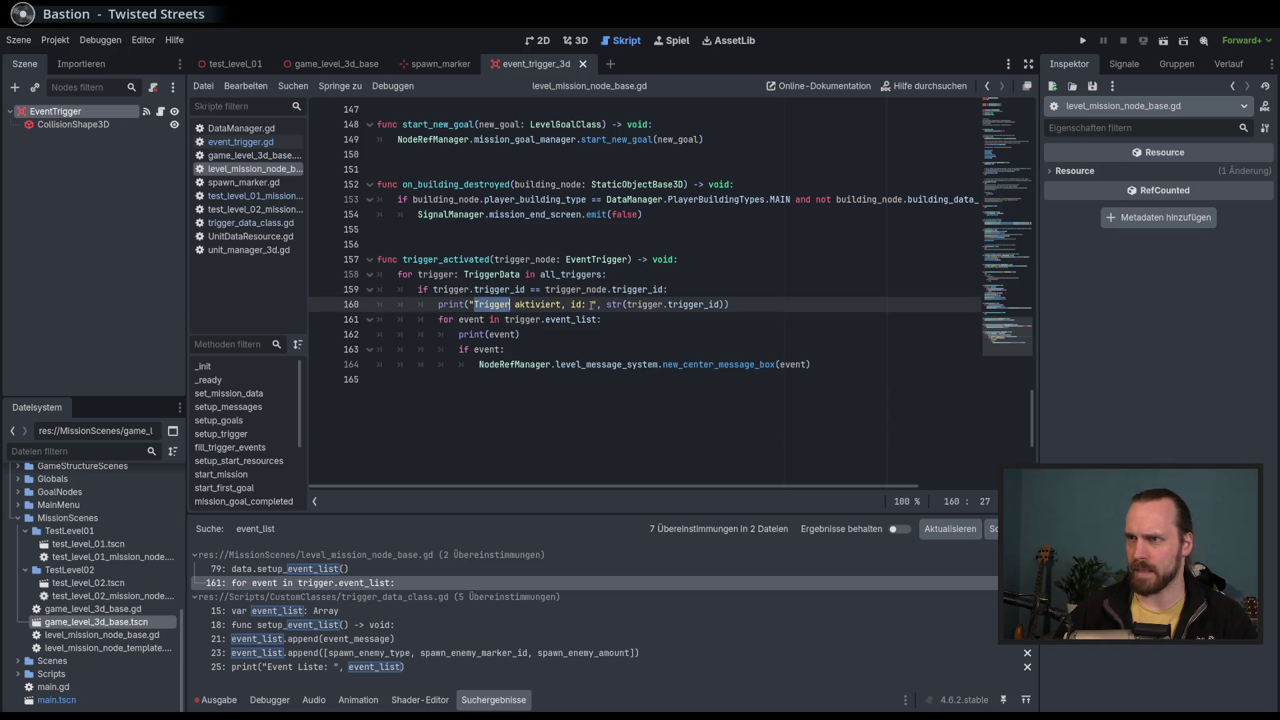
pyautogui.click(762, 305)
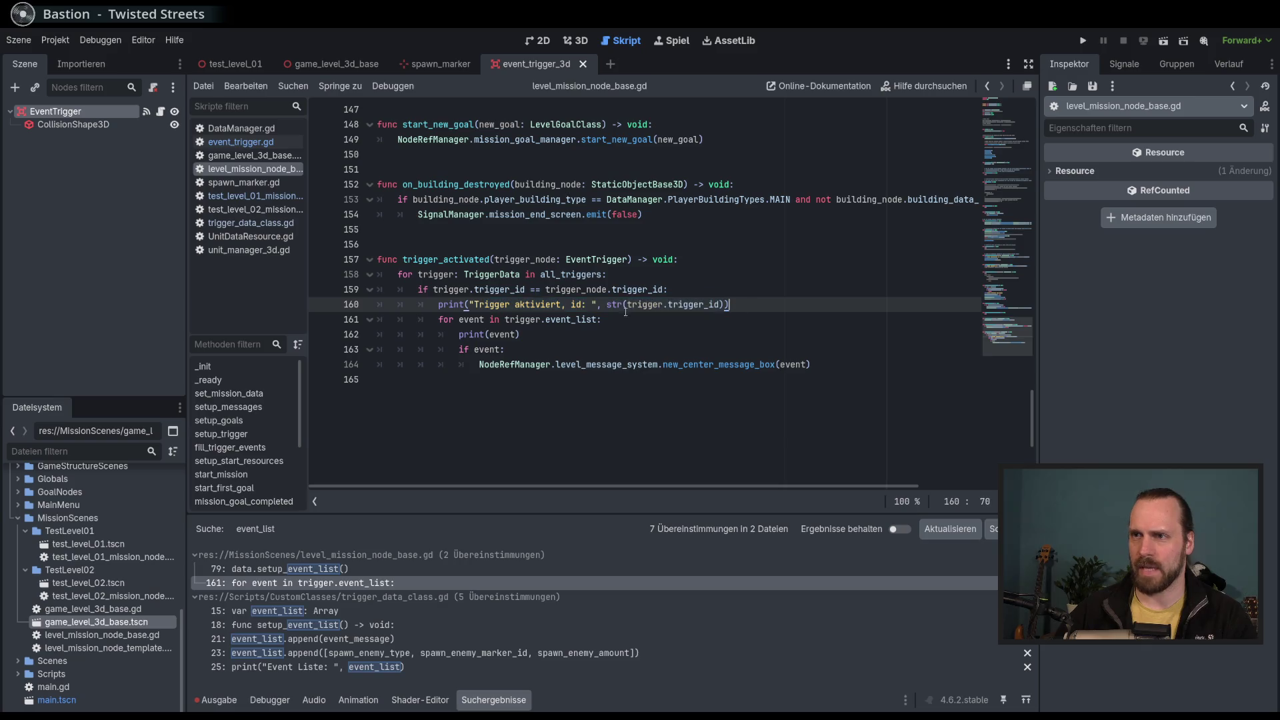
pyautogui.click(474, 320)
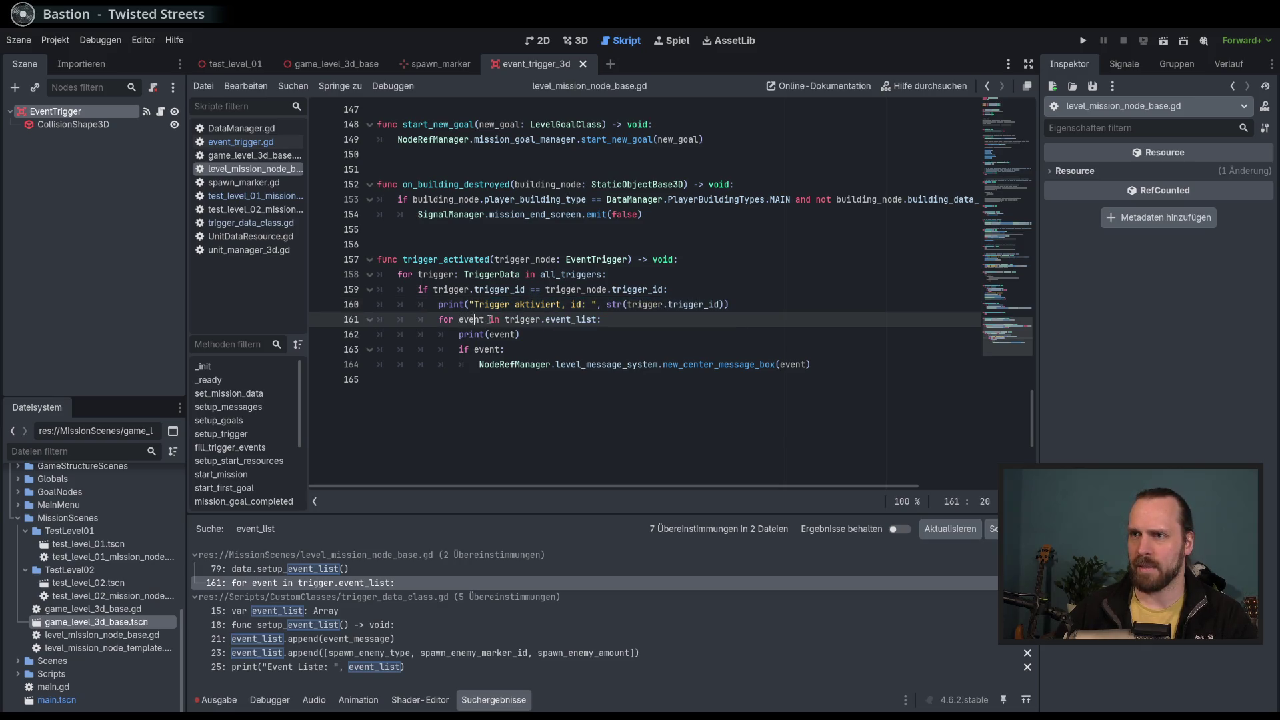
pyautogui.doubleClick(579, 320)
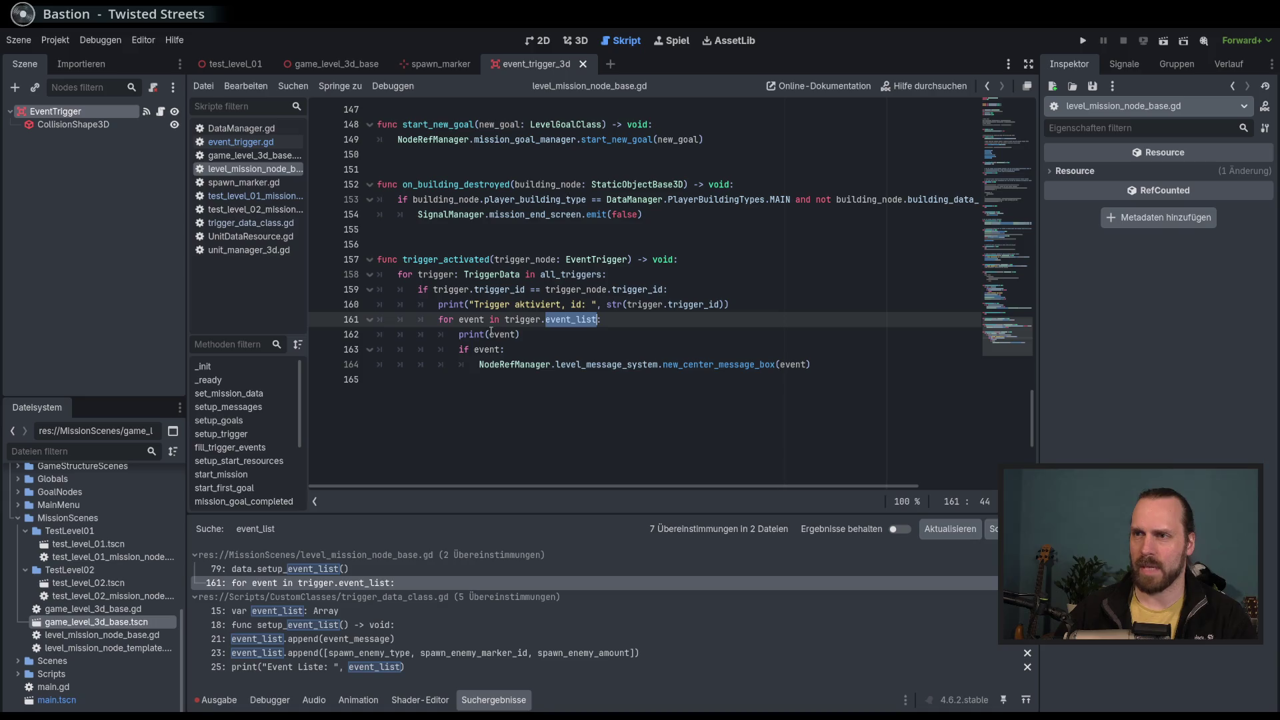
pyautogui.click(541, 365)
pyautogui.moveTo(490, 349); pyautogui.dragTo(495, 364)
pyautogui.press('Tab')
pyautogui.hotkey('shift', 'Tab')
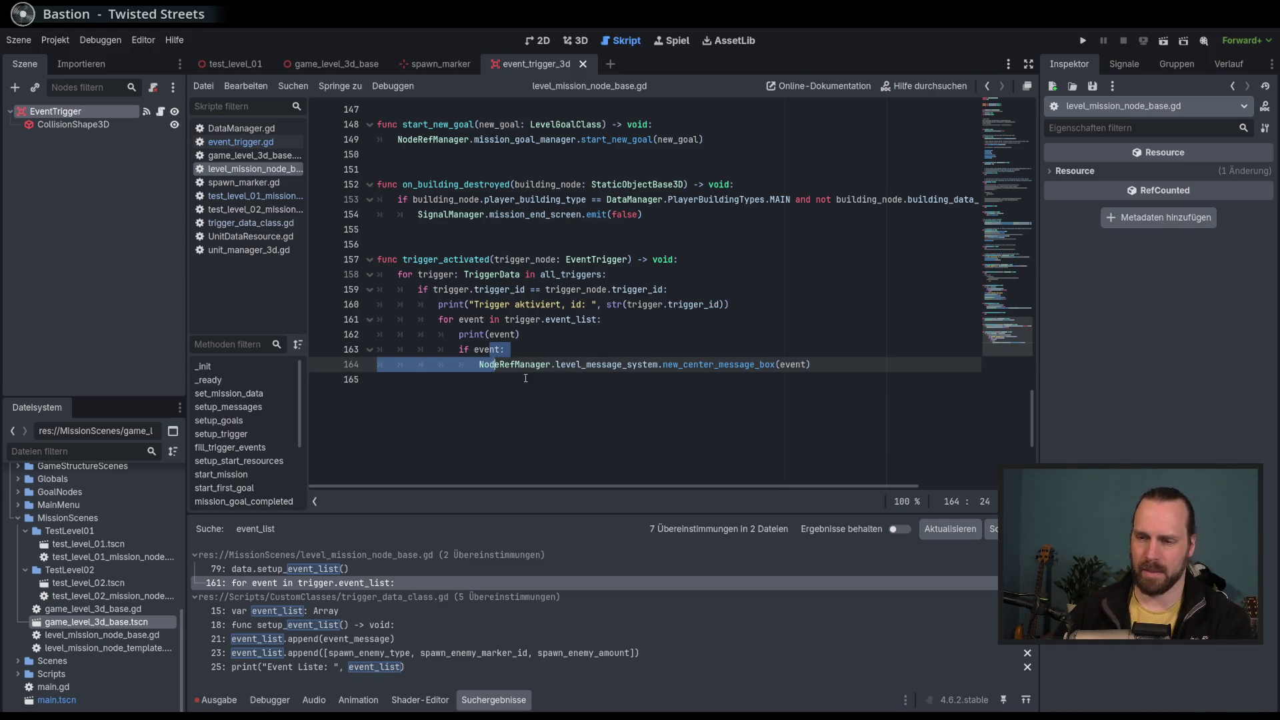
pyautogui.press('F5')
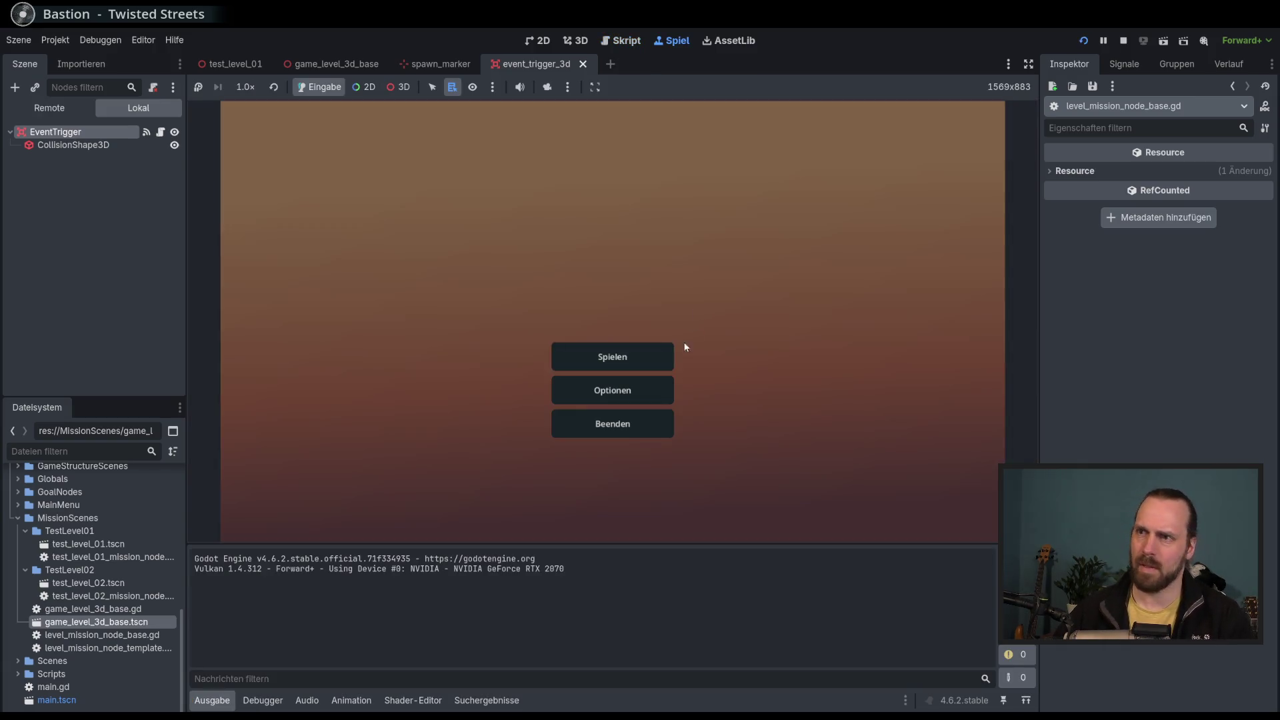
# Step: Play Test Mission 01 to check the Event Liste log, then stop the game with F8 and save
pyautogui.click(610, 357)
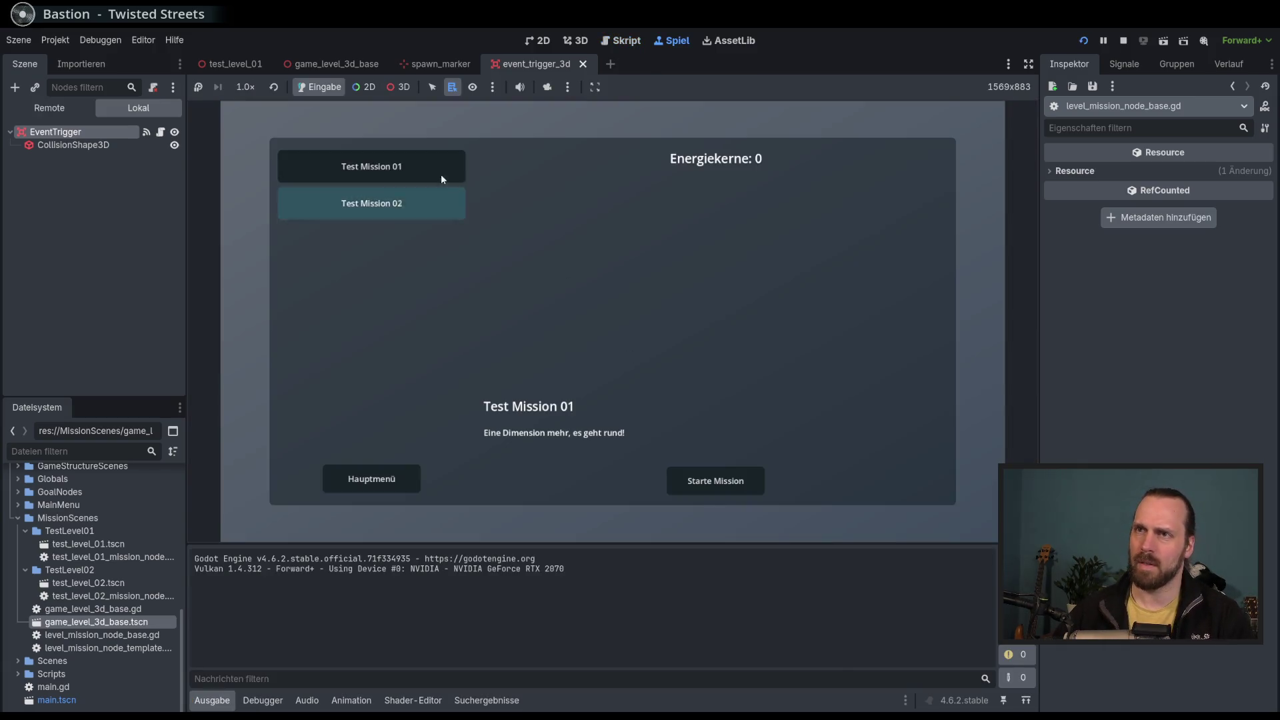
pyautogui.click(725, 478)
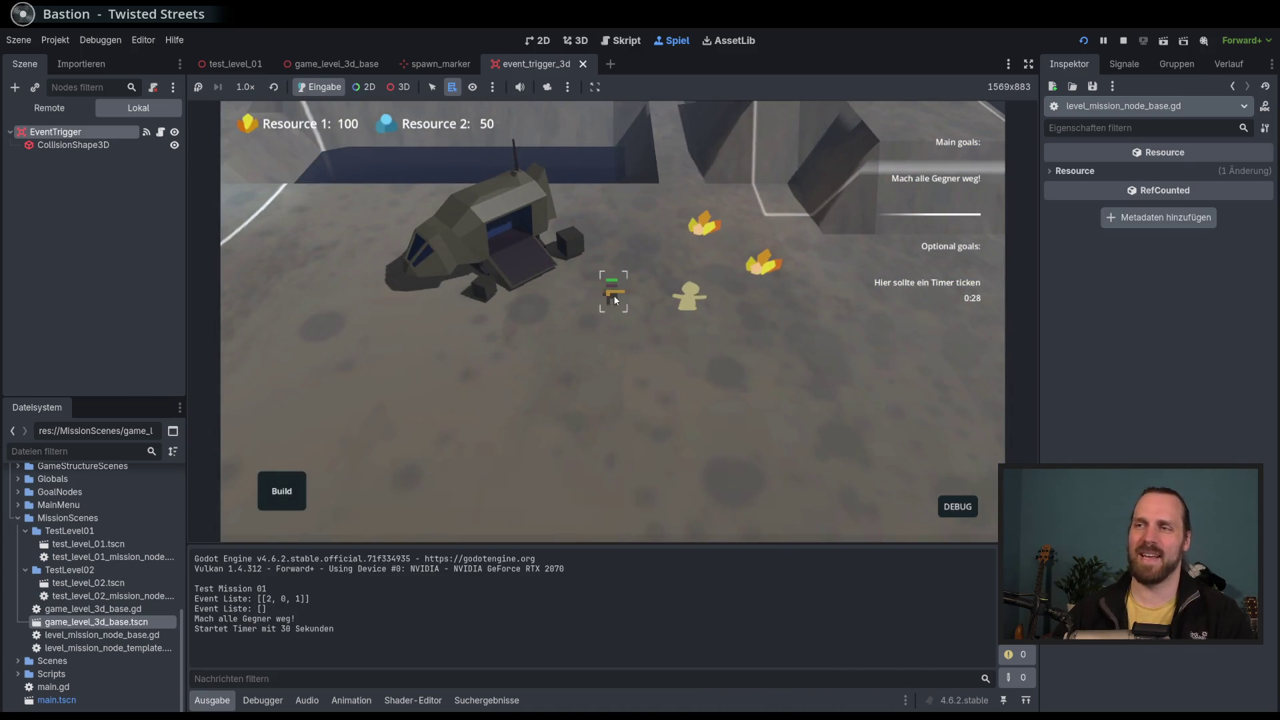
pyautogui.press('F8')
pyautogui.hotkey('ctrl', 's')
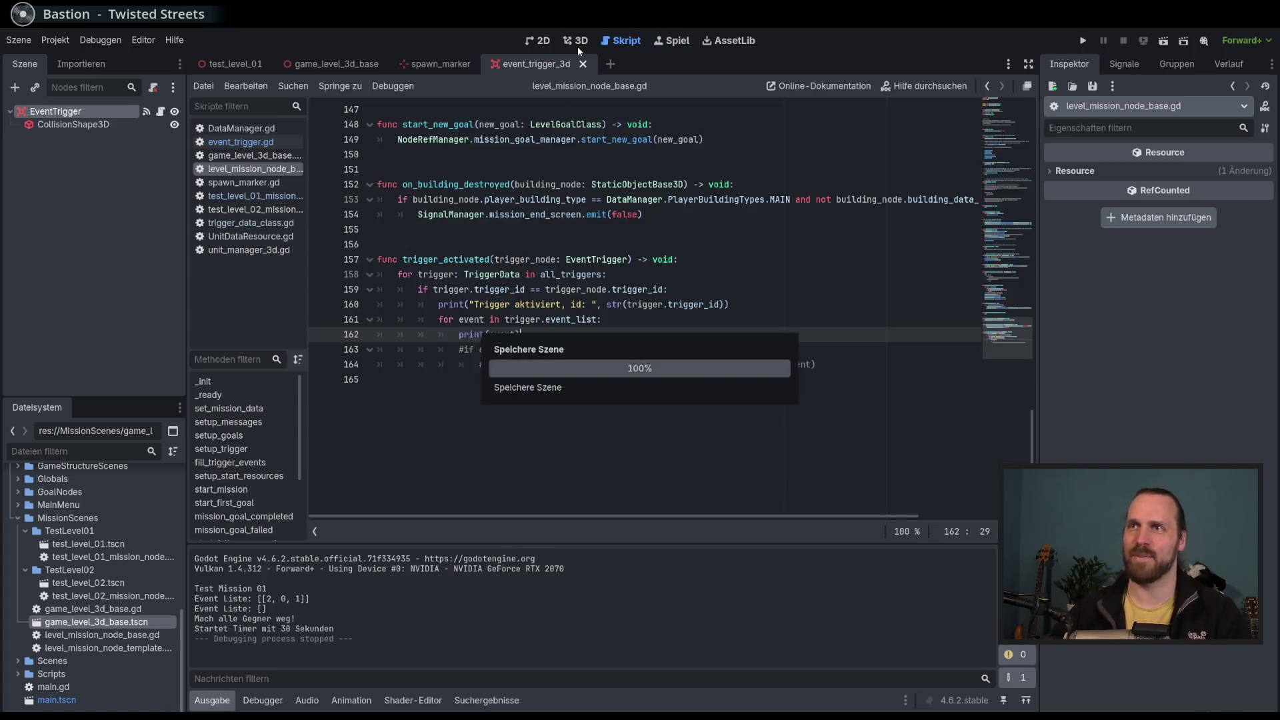
pyautogui.click(577, 42)
# Step: Add a MeshInstance3D child node to the EventTrigger root
pyautogui.scroll(2, 512, 237)
pyautogui.click(82, 125)
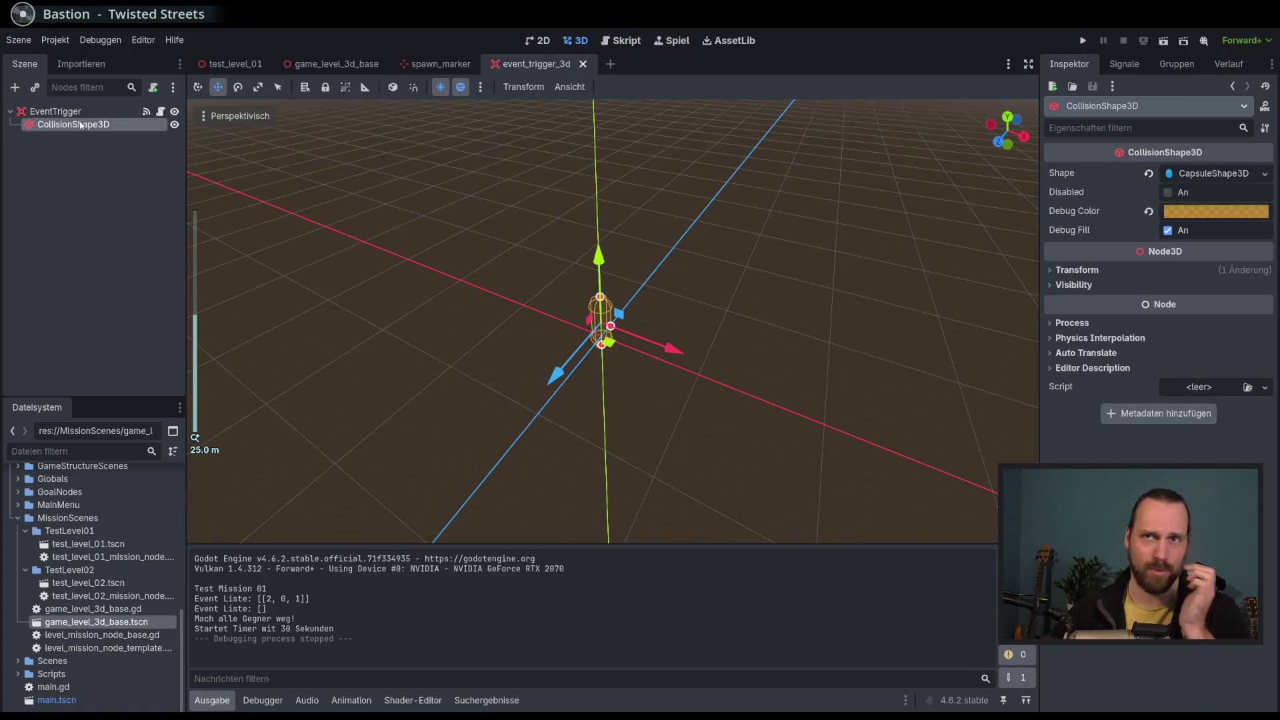
pyautogui.click(55, 111)
pyautogui.click(15, 87)
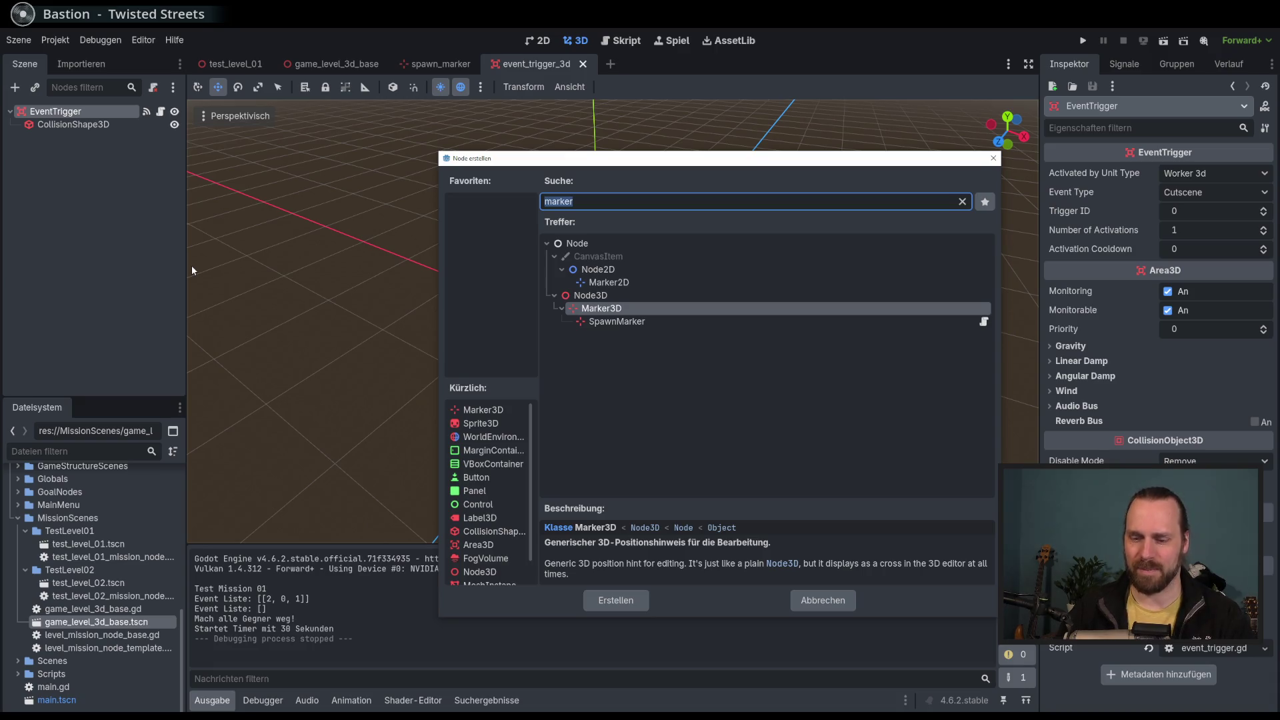
pyautogui.write('meshinst')
pyautogui.press('Return')
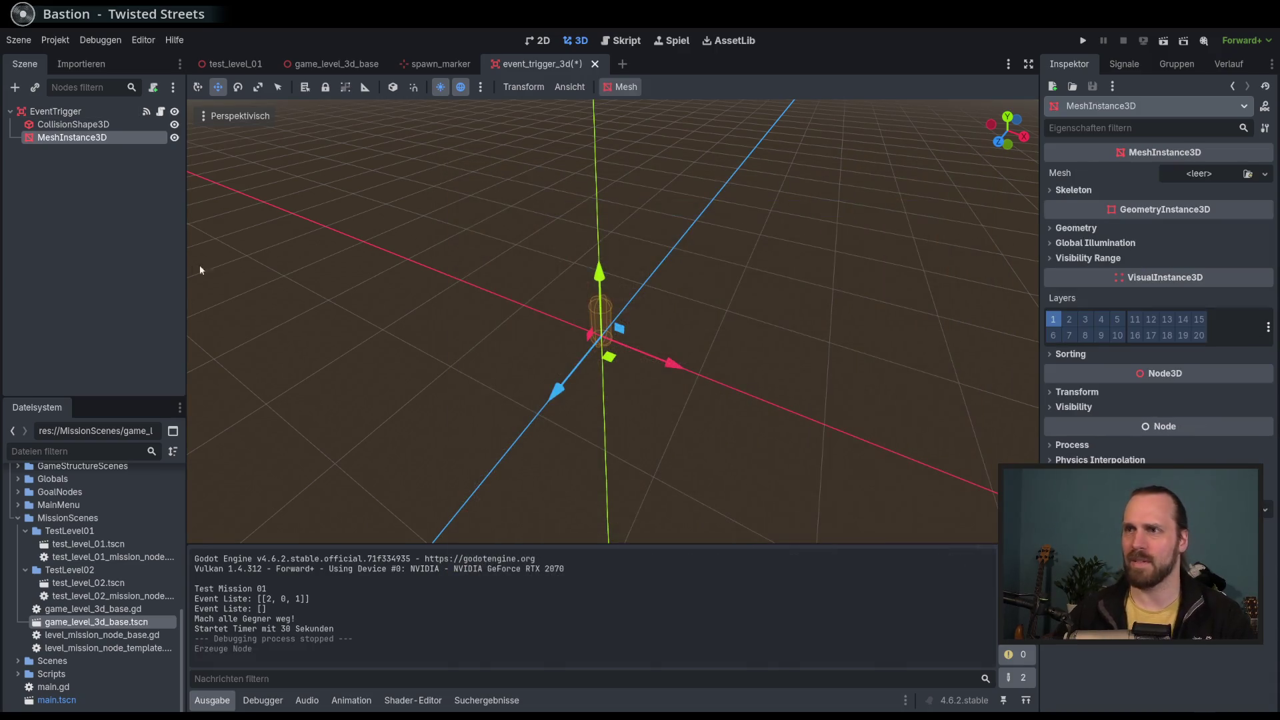
# Step: Give the mesh a TextMesh reading 'Trigger!' and save the scene
pyautogui.click(1264, 173)
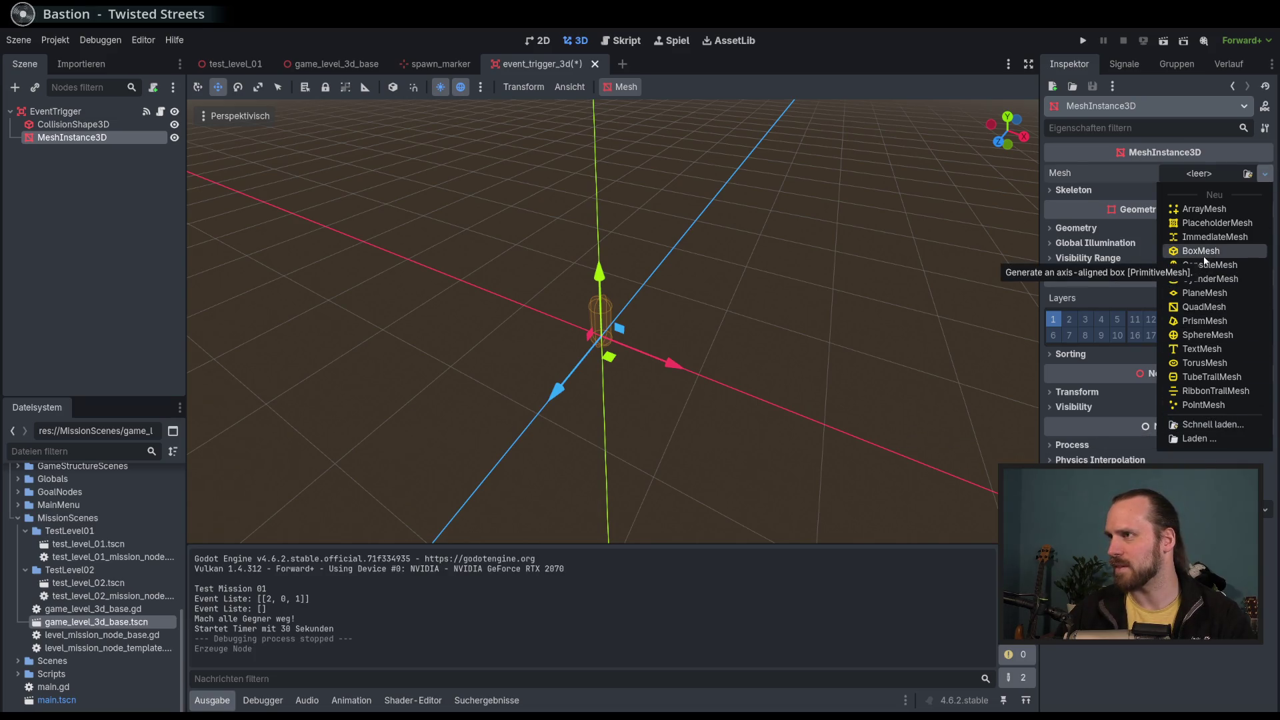
pyautogui.click(1205, 353)
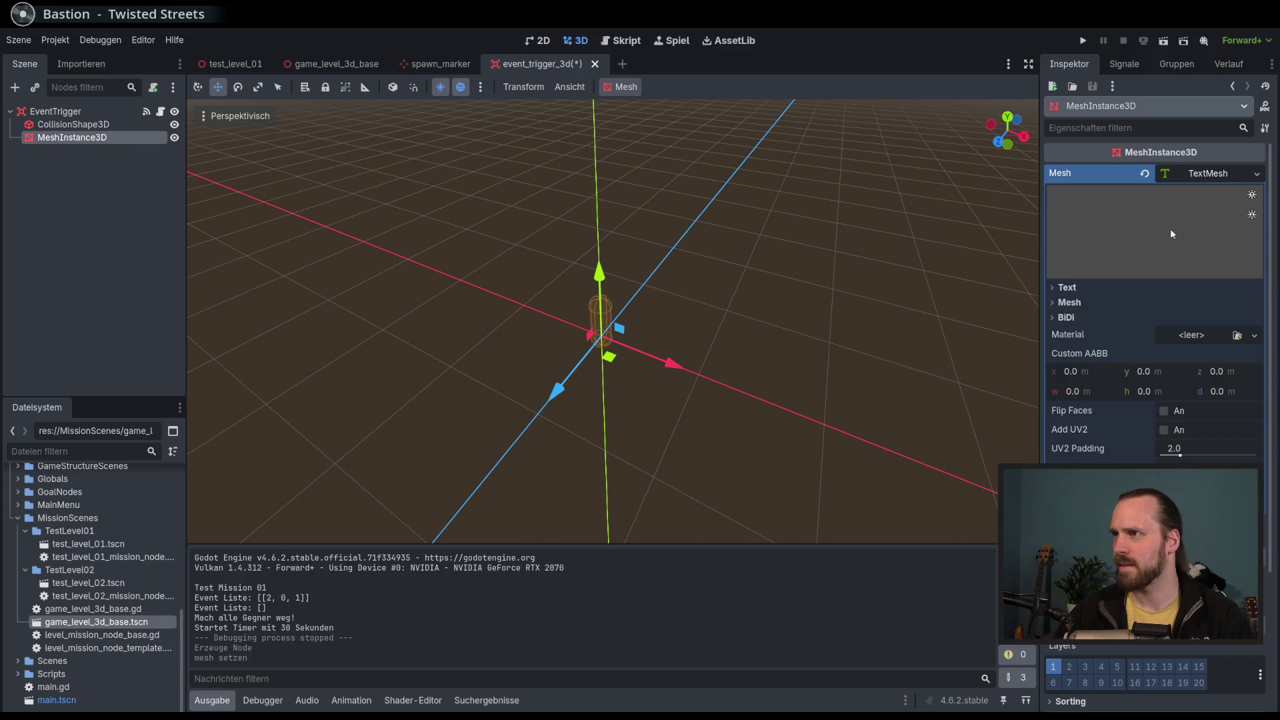
pyautogui.click(1114, 287)
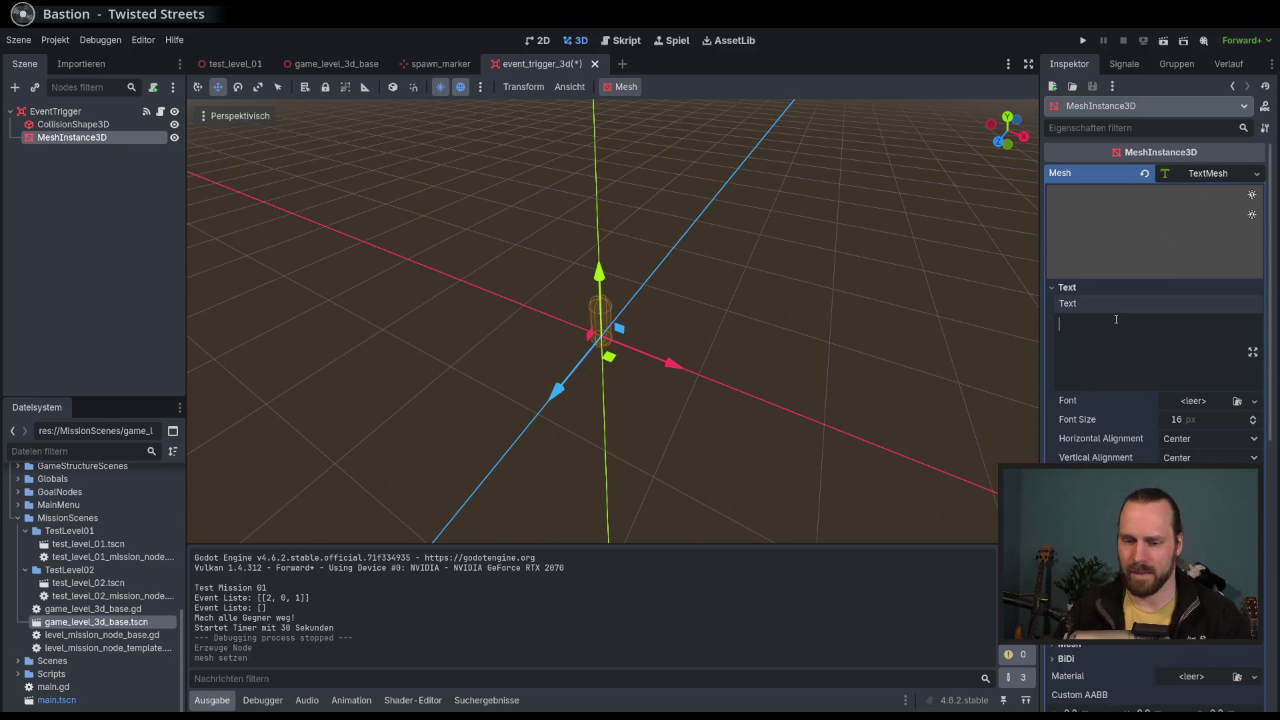
pyautogui.write('TRigger')
pyautogui.press('BackSpace')
pyautogui.press('BackSpace')
pyautogui.press('BackSpace')
pyautogui.write('rigger!')
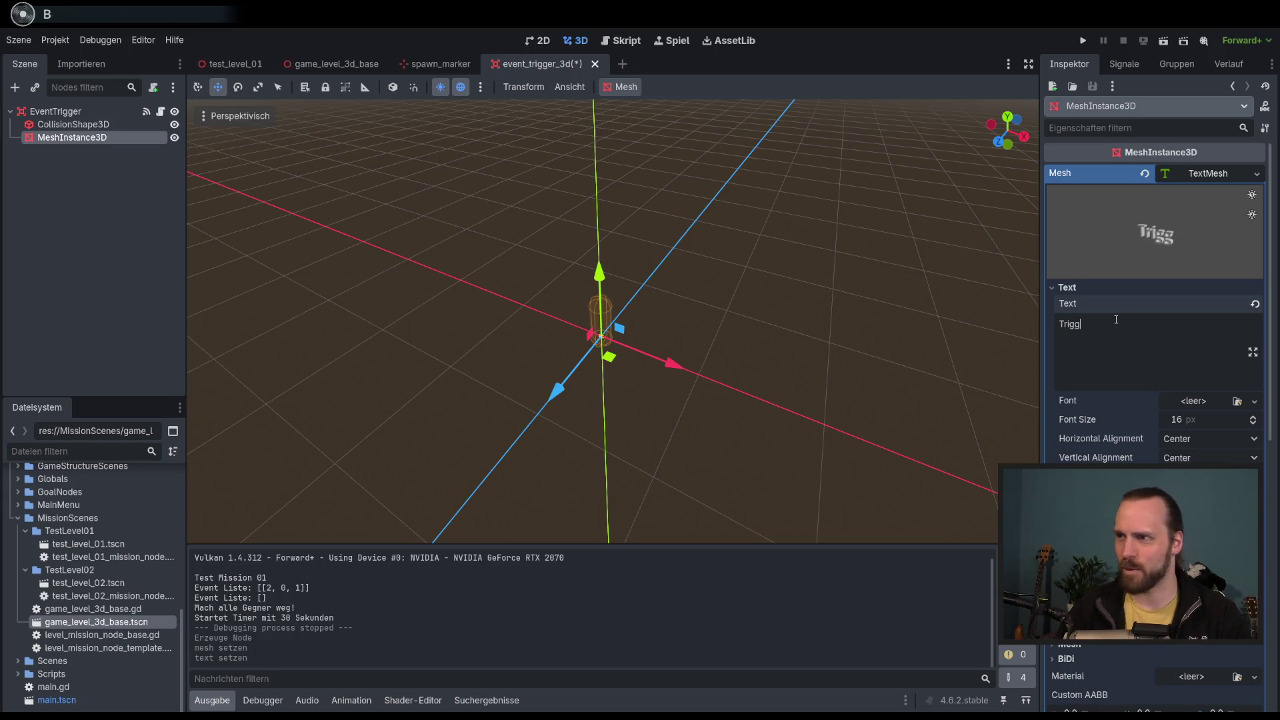
pyautogui.press('Return')
pyautogui.hotkey('ctrl', 's')
# Step: Delete the trailing line break from the 'Trigger!' text and show the new mesh types list
pyautogui.scroll(10, 552, 395)
pyautogui.scroll(-8, 552, 395)
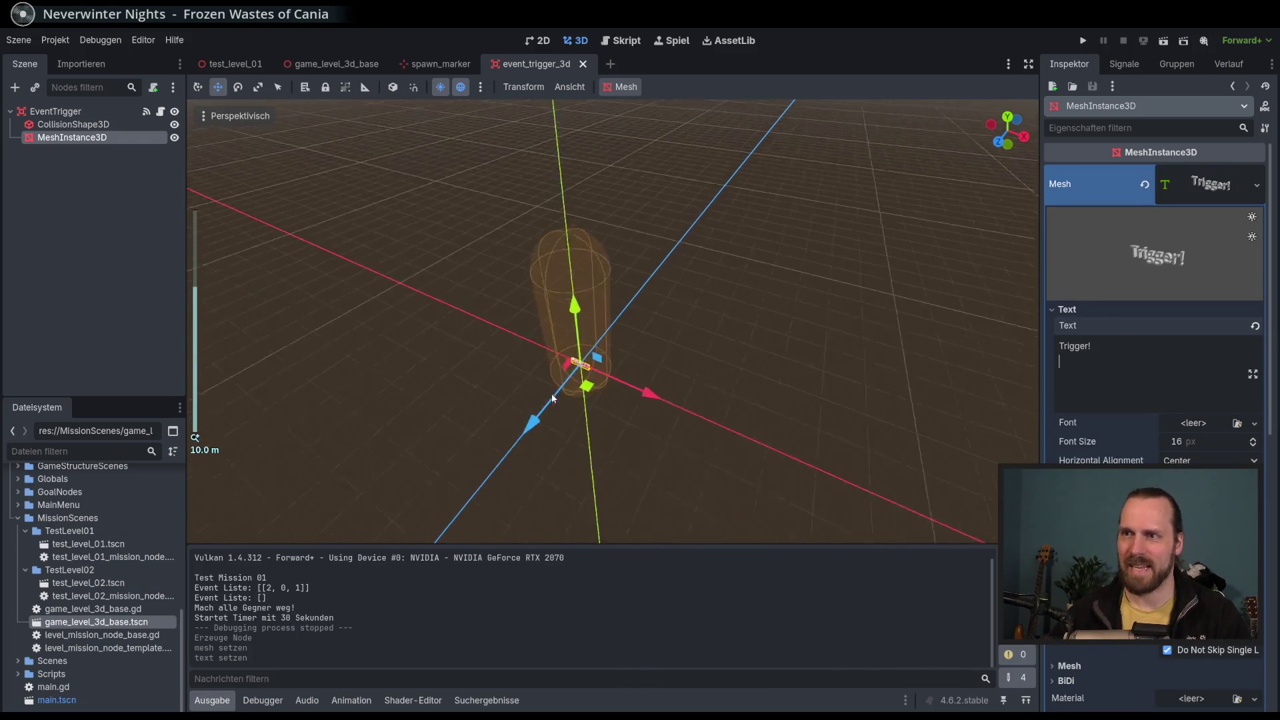
pyautogui.press('BackSpace')
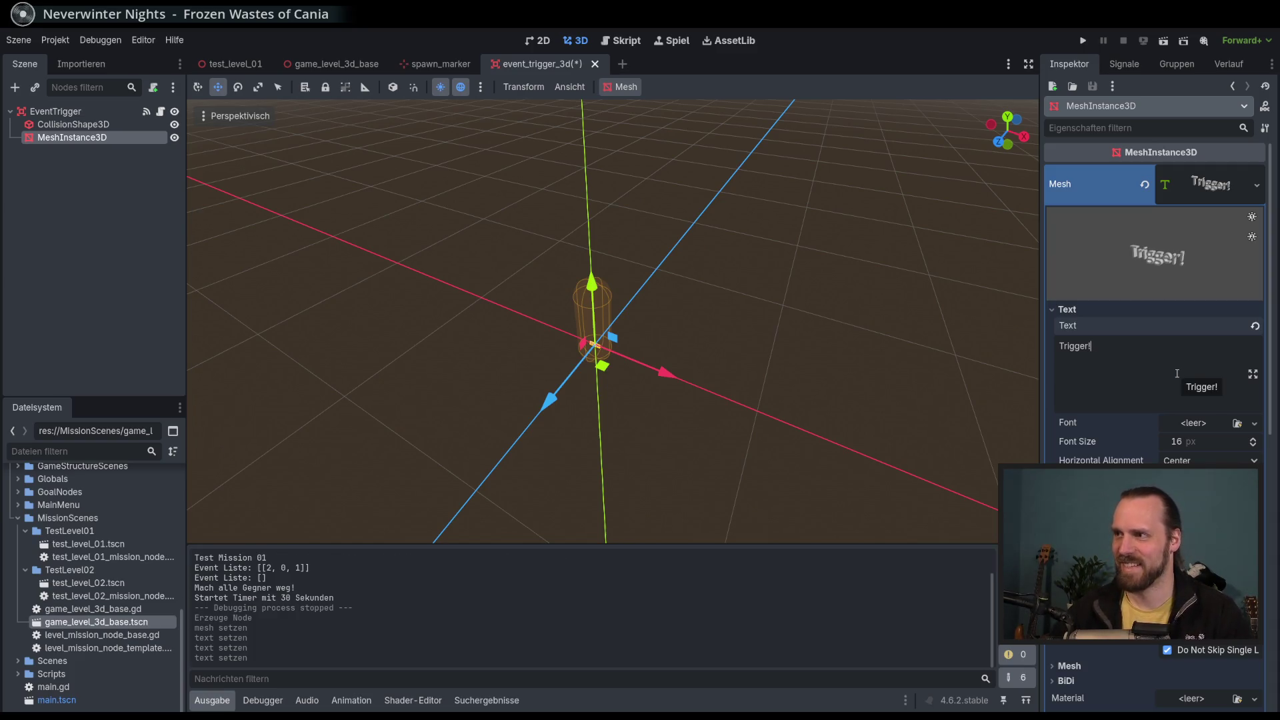
pyautogui.click(1256, 185)
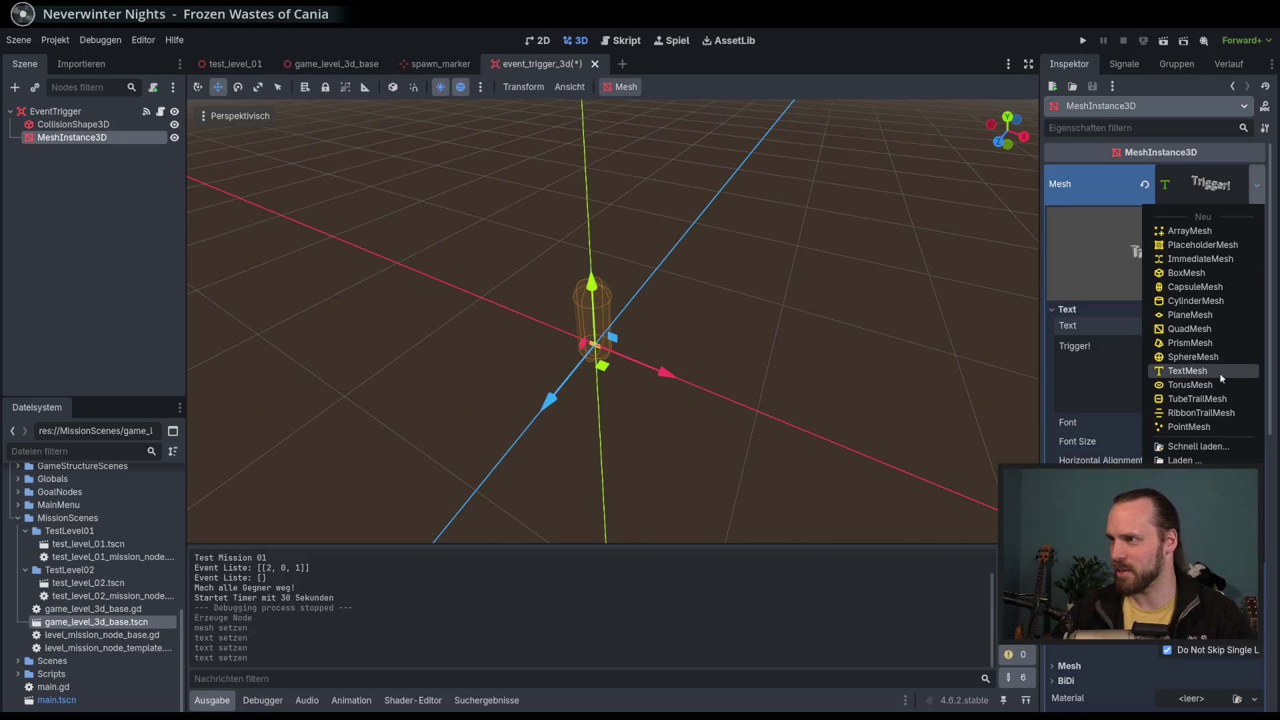
# Step: Replace the text with a BoxMesh sized into a tall thin pillar of 0.505×3.555×0.39
pyautogui.click(1186, 273)
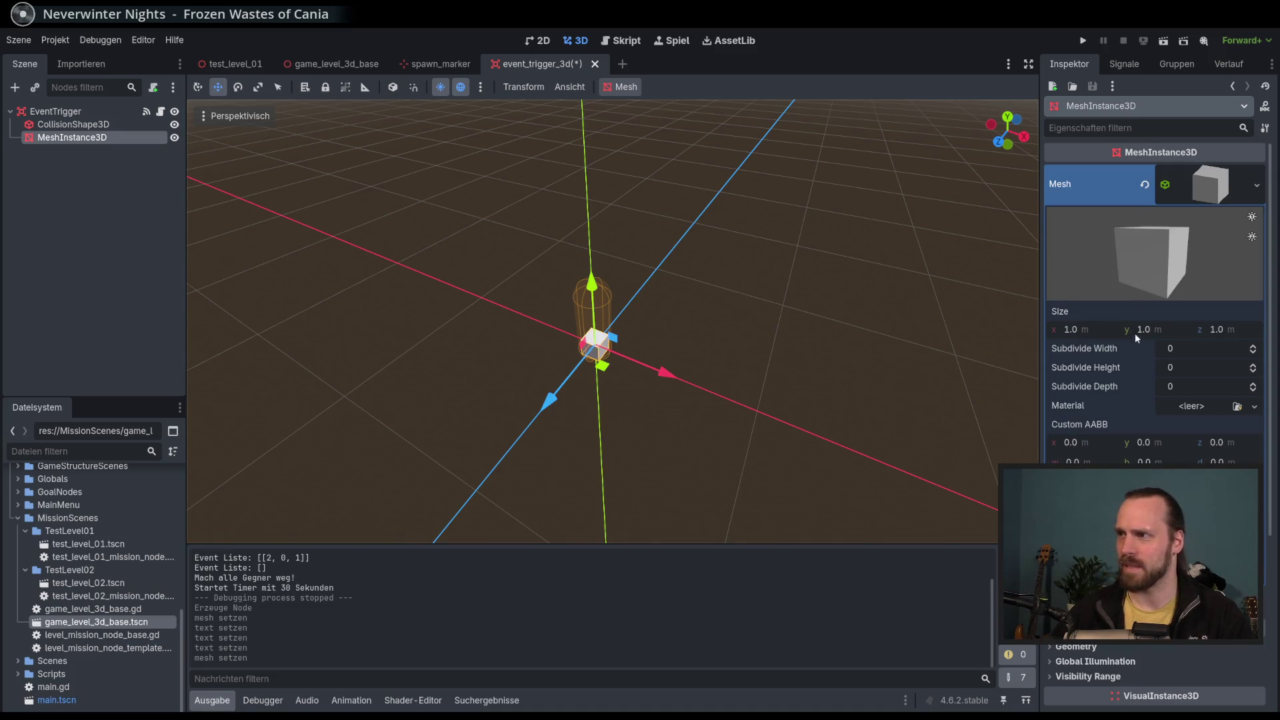
pyautogui.moveTo(1141, 329); pyautogui.dragTo(1193, 330)
pyautogui.moveTo(1094, 330); pyautogui.dragTo(1053, 329)
pyautogui.moveTo(1213, 329); pyautogui.dragTo(1173, 330)
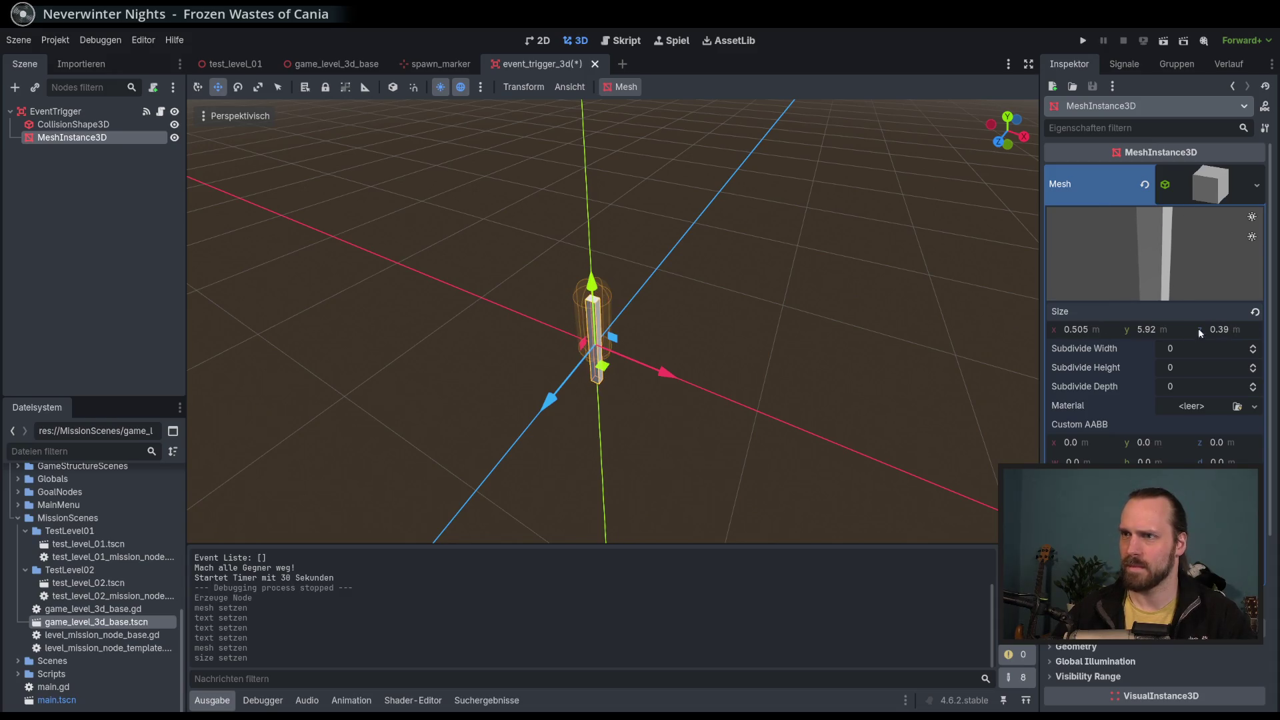
pyautogui.moveTo(592, 285); pyautogui.dragTo(593, 119)
pyautogui.moveTo(1161, 329); pyautogui.dragTo(1137, 330)
# Step: Duplicate the pillar mesh, move the copy below it, and undo a height change to the shared mesh
pyautogui.click(72, 125)
pyautogui.click(72, 138)
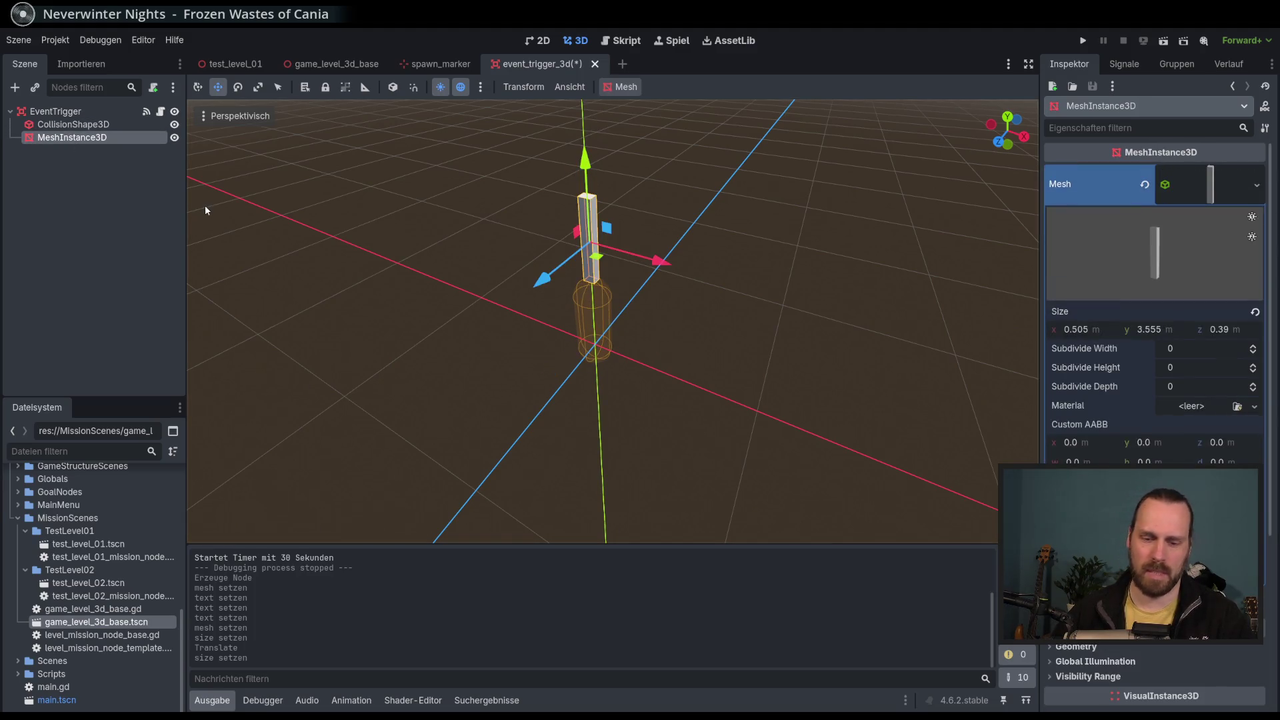
pyautogui.hotkey('ctrl', 'd')
pyautogui.moveTo(587, 175); pyautogui.dragTo(588, 210)
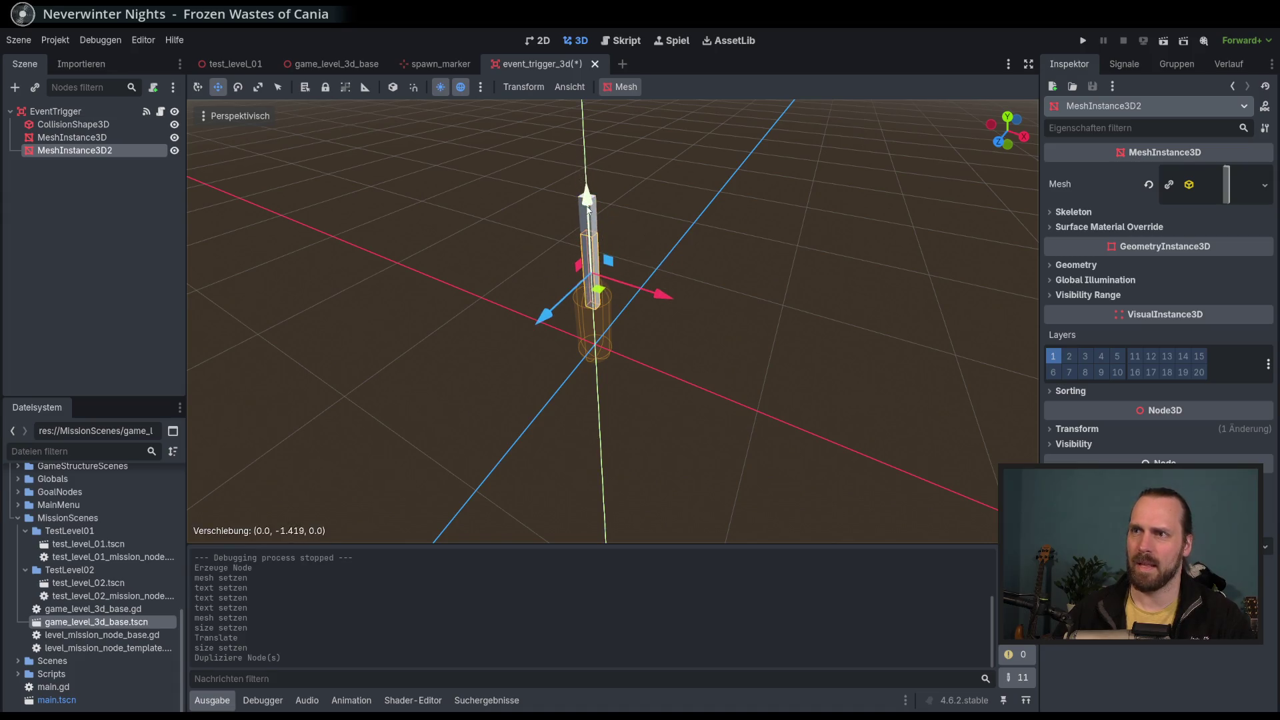
pyautogui.click(1201, 194)
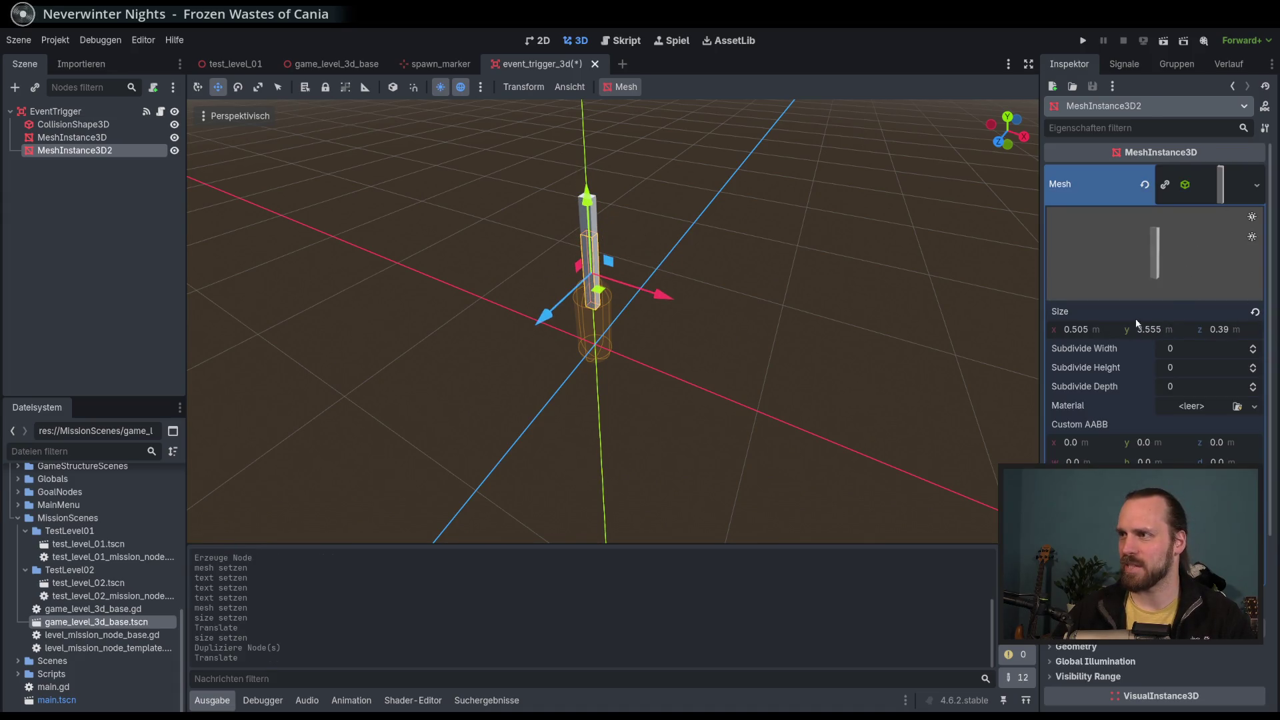
pyautogui.click(1164, 329)
pyautogui.write('1.185')
pyautogui.press('Return')
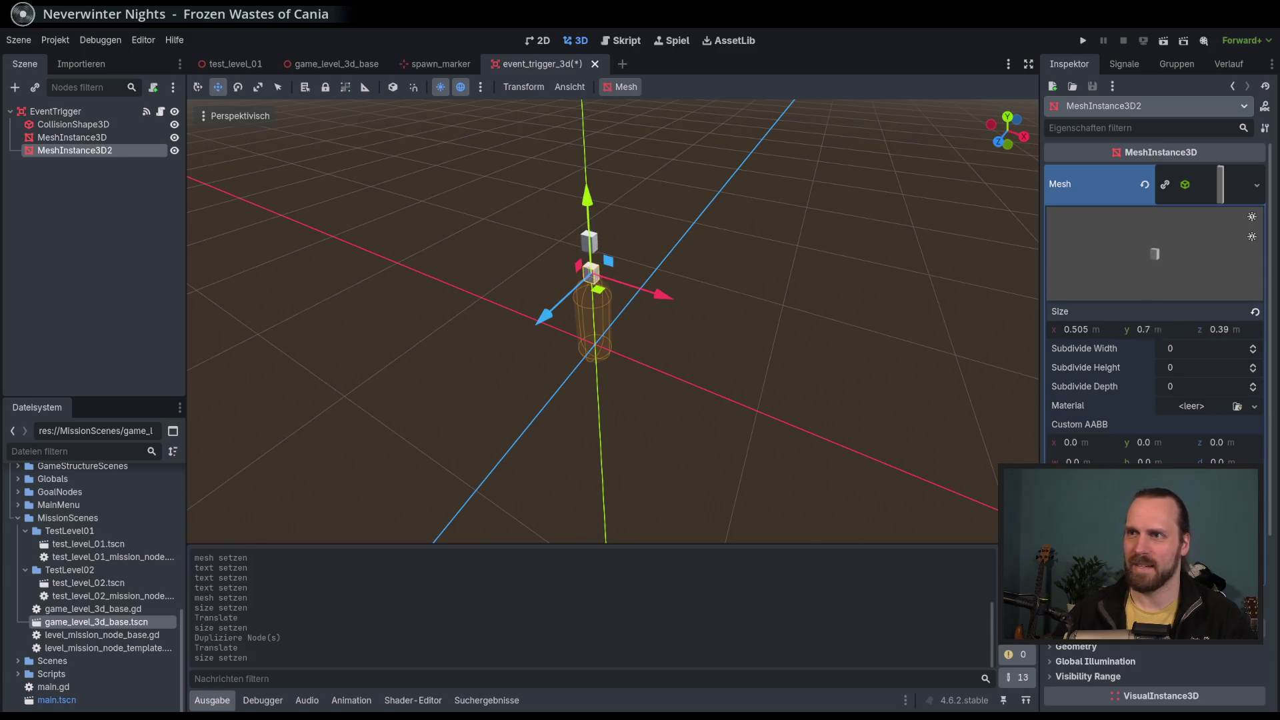
pyautogui.hotkey('ctrl', 'z')
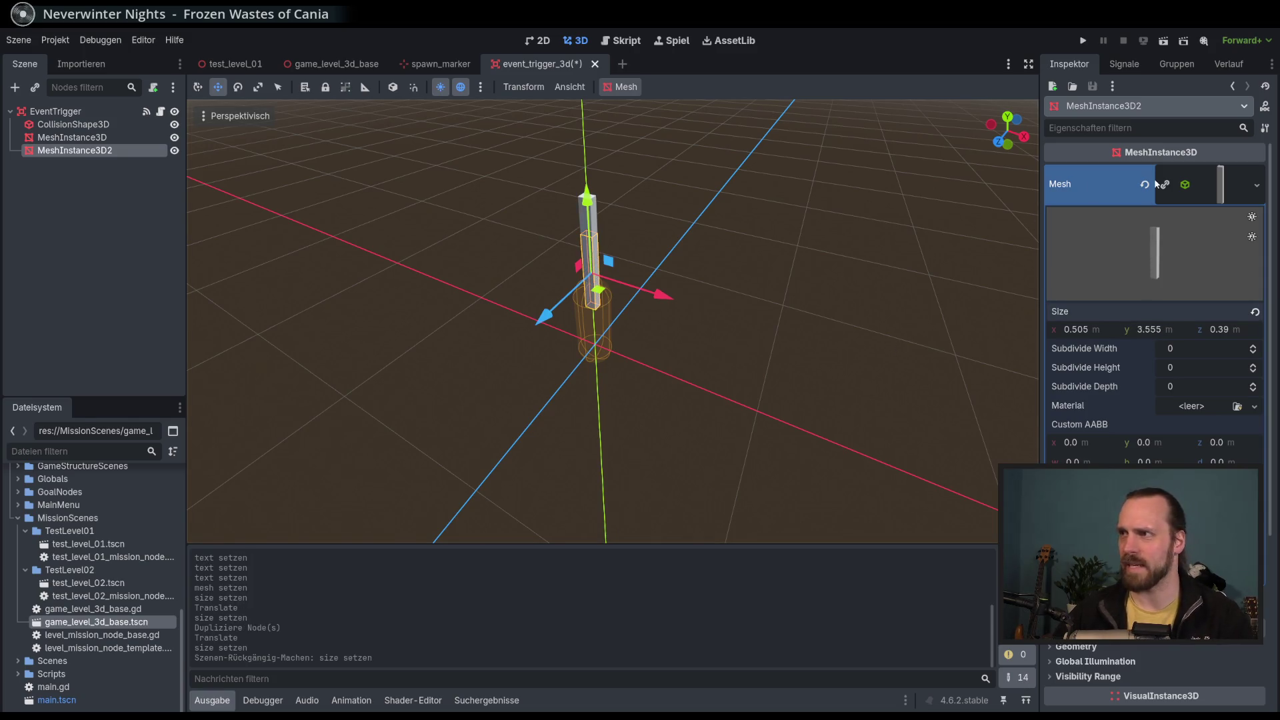
# Step: Make the copy's BoxMesh unique and shrink it into a 0.67 × 0.345 × 0.665 m block under the pillar
pyautogui.click(1164, 187)
pyautogui.moveTo(1188, 337); pyautogui.dragTo(1134, 337)
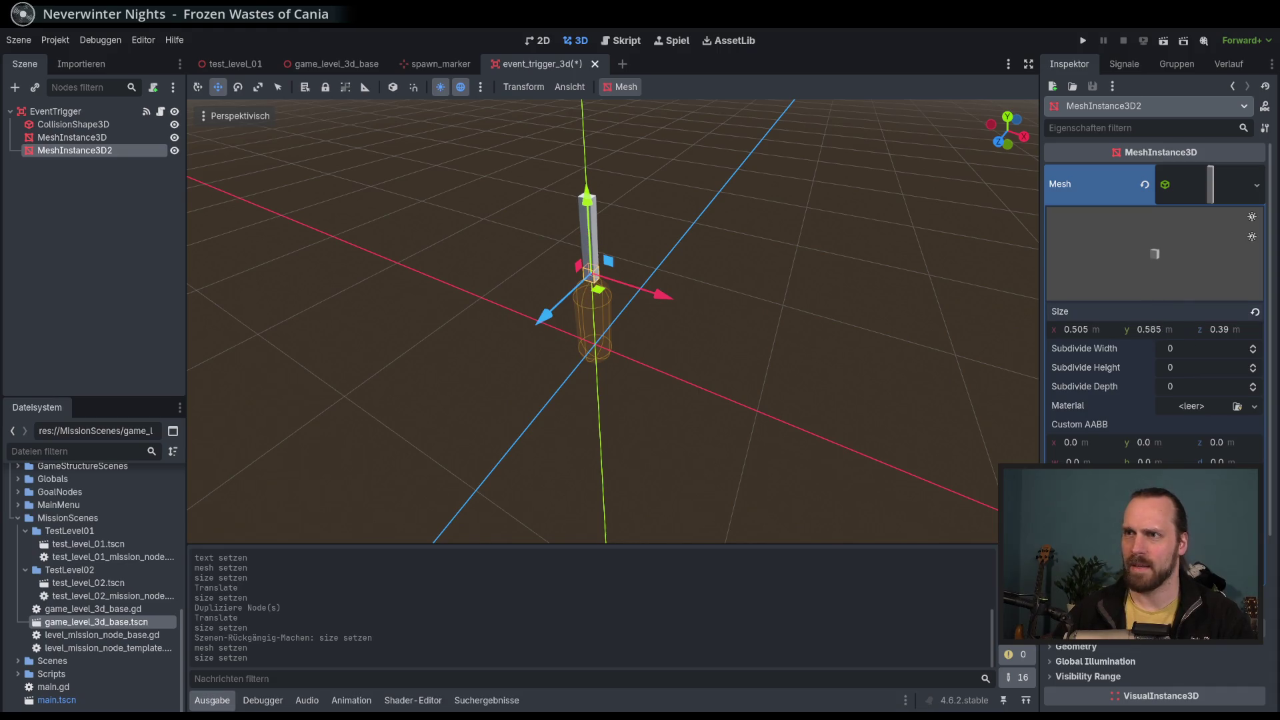
pyautogui.moveTo(588, 198)
pyautogui.mouseDown()
pyautogui.moveTo(588, 242)
pyautogui.moveTo(588, 220)
pyautogui.mouseUp()
pyautogui.click(587, 227)
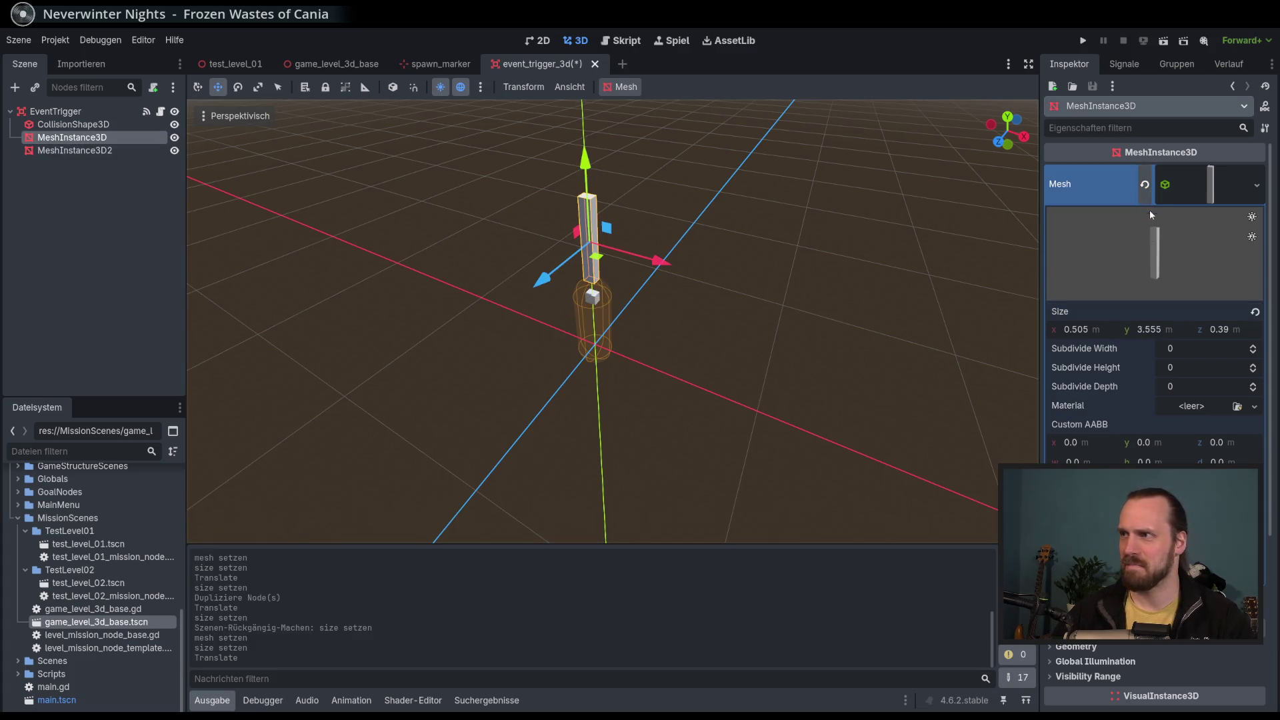
pyautogui.moveTo(1148, 329)
pyautogui.mouseDown()
pyautogui.moveTo(1160, 328)
pyautogui.moveTo(1100, 329)
pyautogui.mouseUp()
pyautogui.click(126, 150)
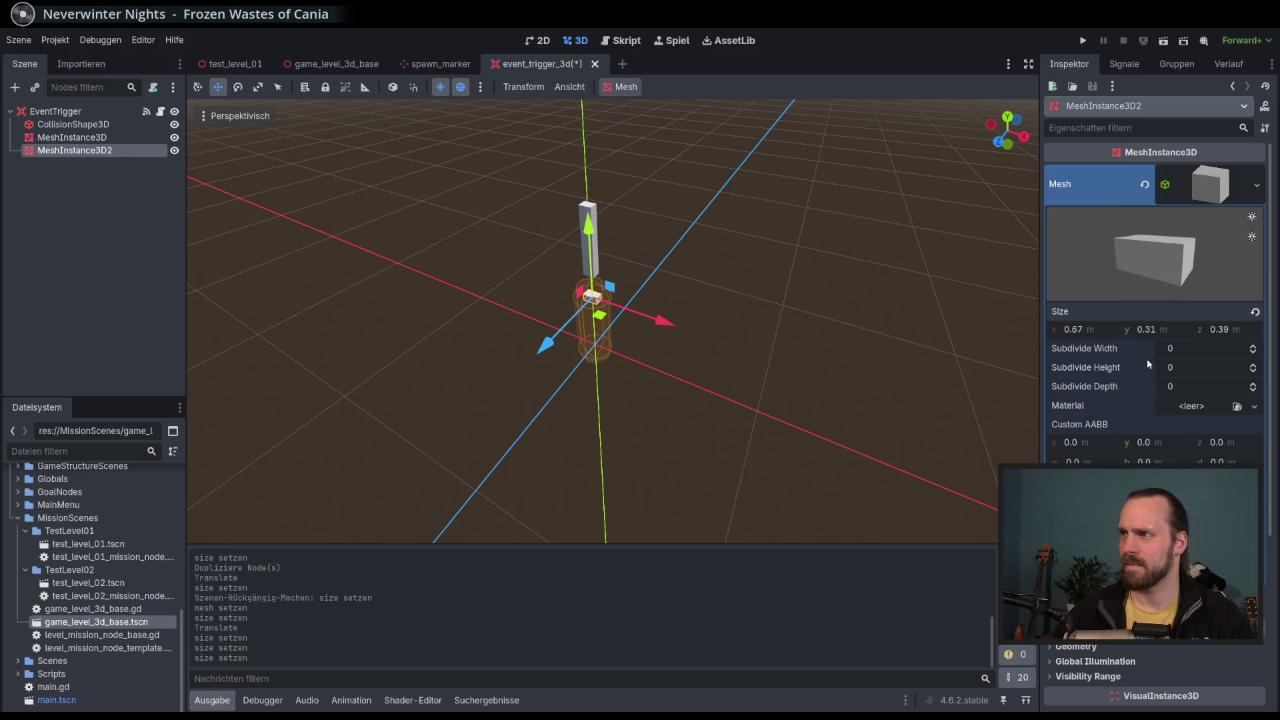
pyautogui.moveTo(1222, 332); pyautogui.dragTo(1254, 333)
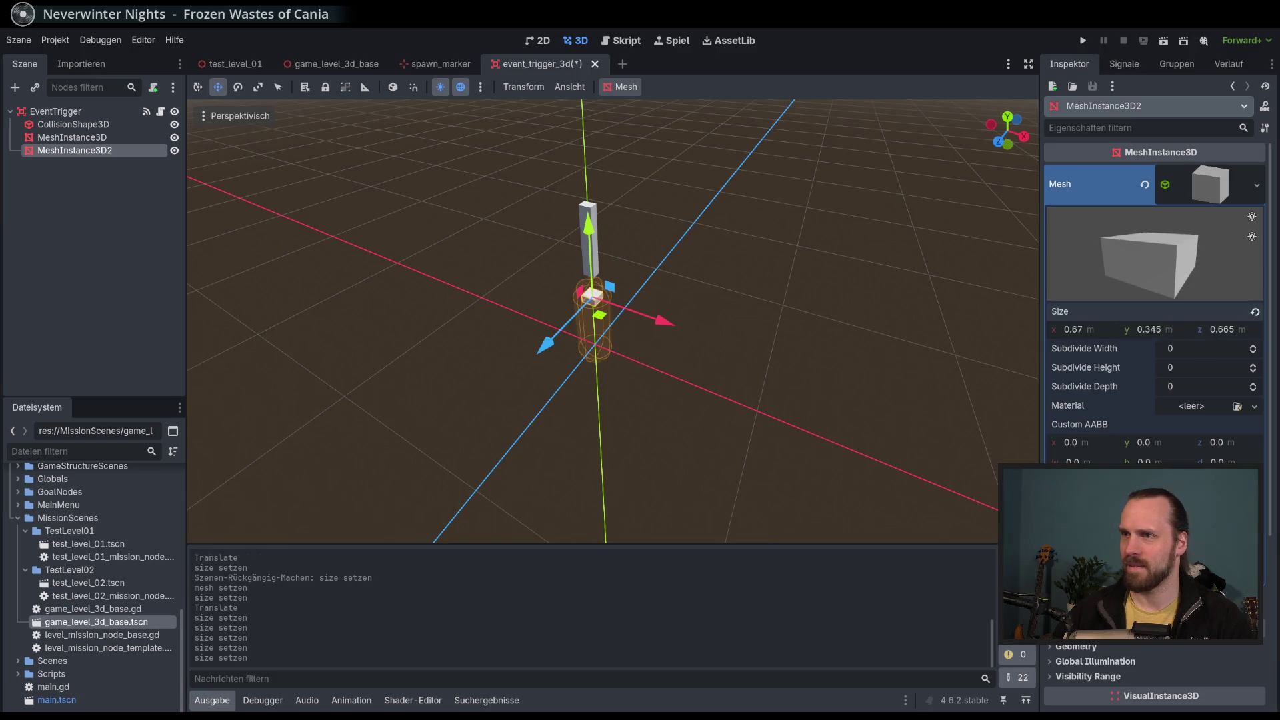
# Step: Check the trigger from above, save the scene, and select both mesh nodes
pyautogui.click(764, 385)
pyautogui.moveTo(764, 385)
pyautogui.mouseDown()
pyautogui.moveTo(839, 337)
pyautogui.moveTo(792, 387)
pyautogui.mouseUp()
pyautogui.scroll(3, 355, 219)
pyautogui.moveTo(355, 218); pyautogui.dragTo(582, 310)
pyautogui.scroll(5, 580, 314)
pyautogui.scroll(-5, 581, 314)
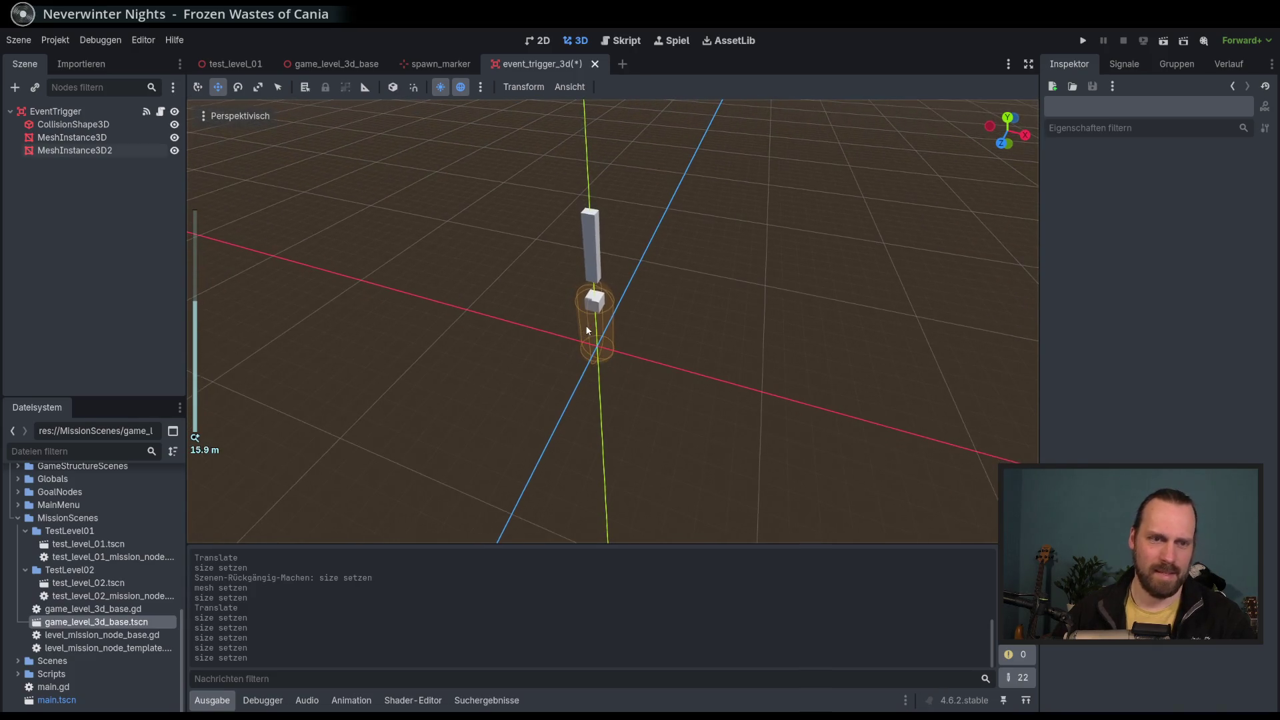
pyautogui.hotkey('ctrl', 's')
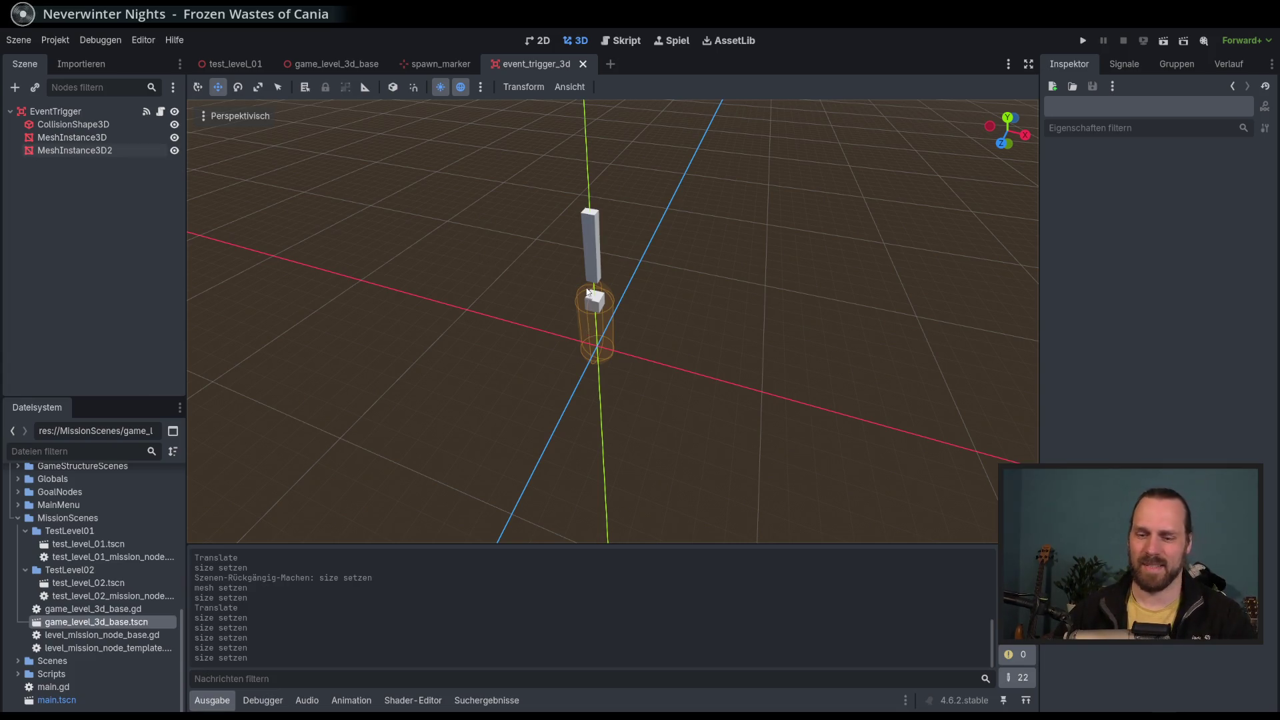
pyautogui.click(72, 137)
pyautogui.keyDown('shift'); pyautogui.click(75, 150); pyautogui.keyUp('shift')
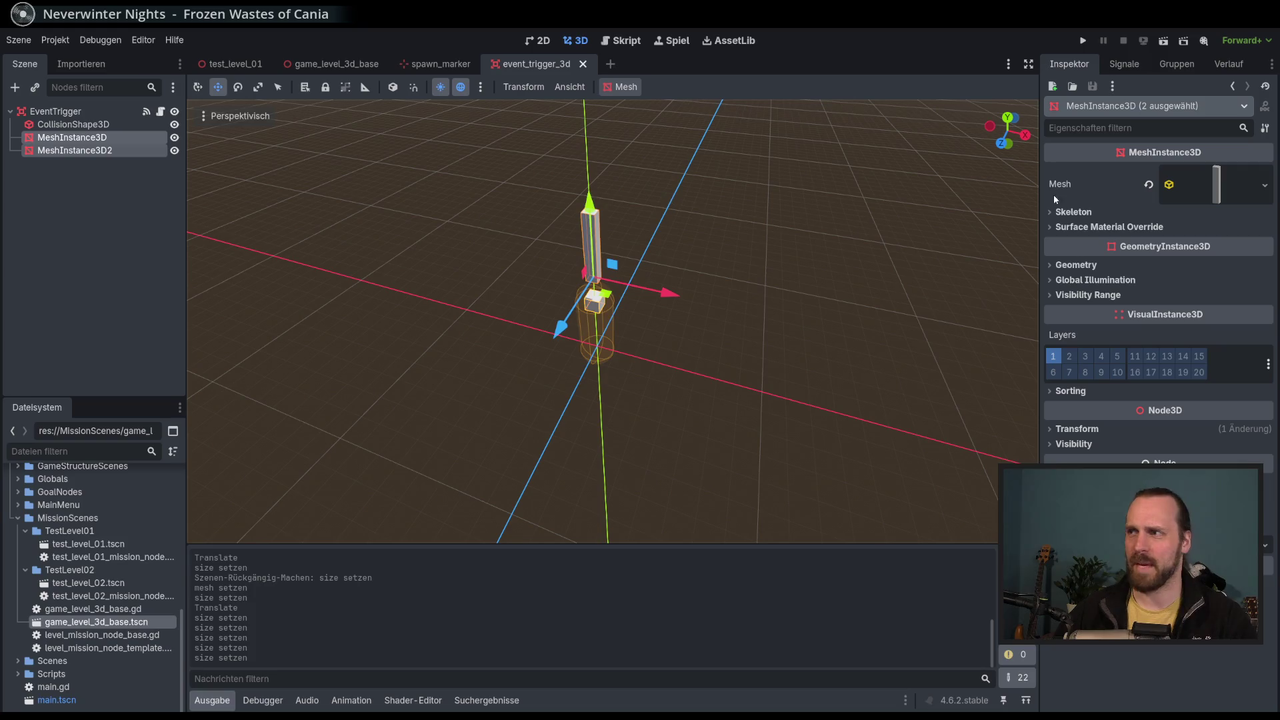
# Step: Give both meshes a new StandardMaterial3D as their Geometry material override
pyautogui.click(1085, 270)
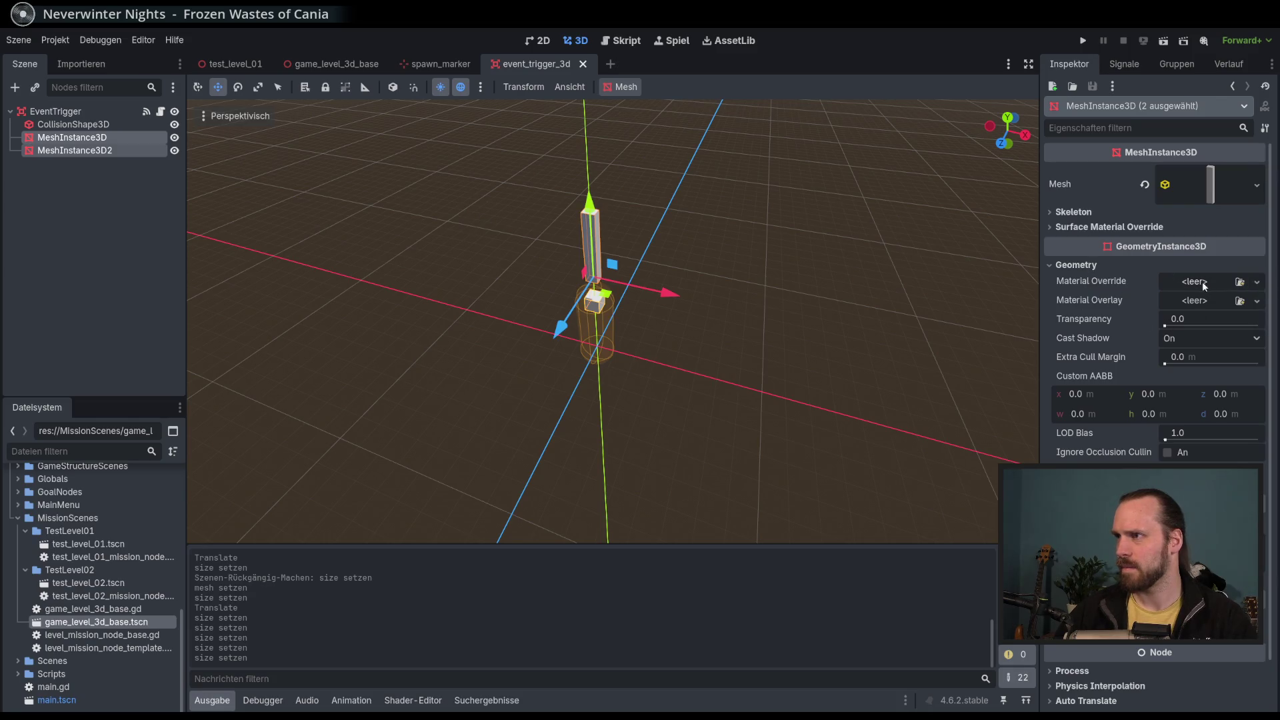
pyautogui.click(1102, 266)
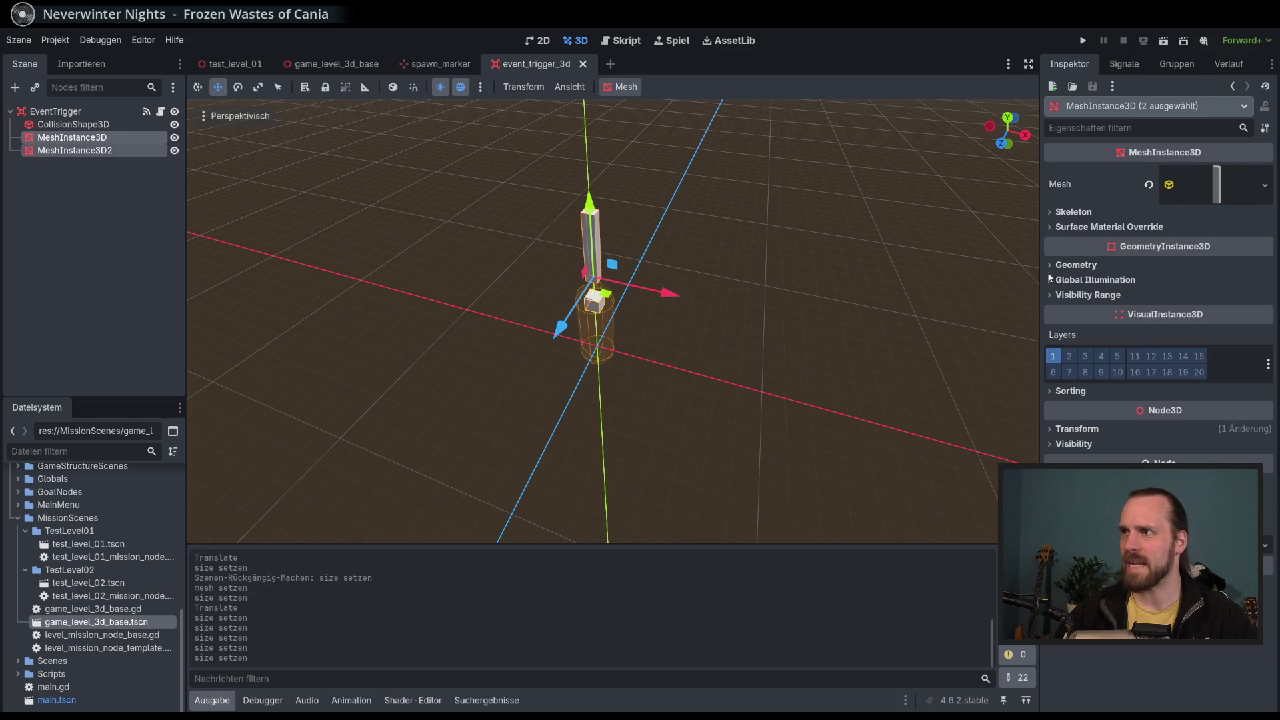
pyautogui.click(1104, 267)
pyautogui.click(1174, 280)
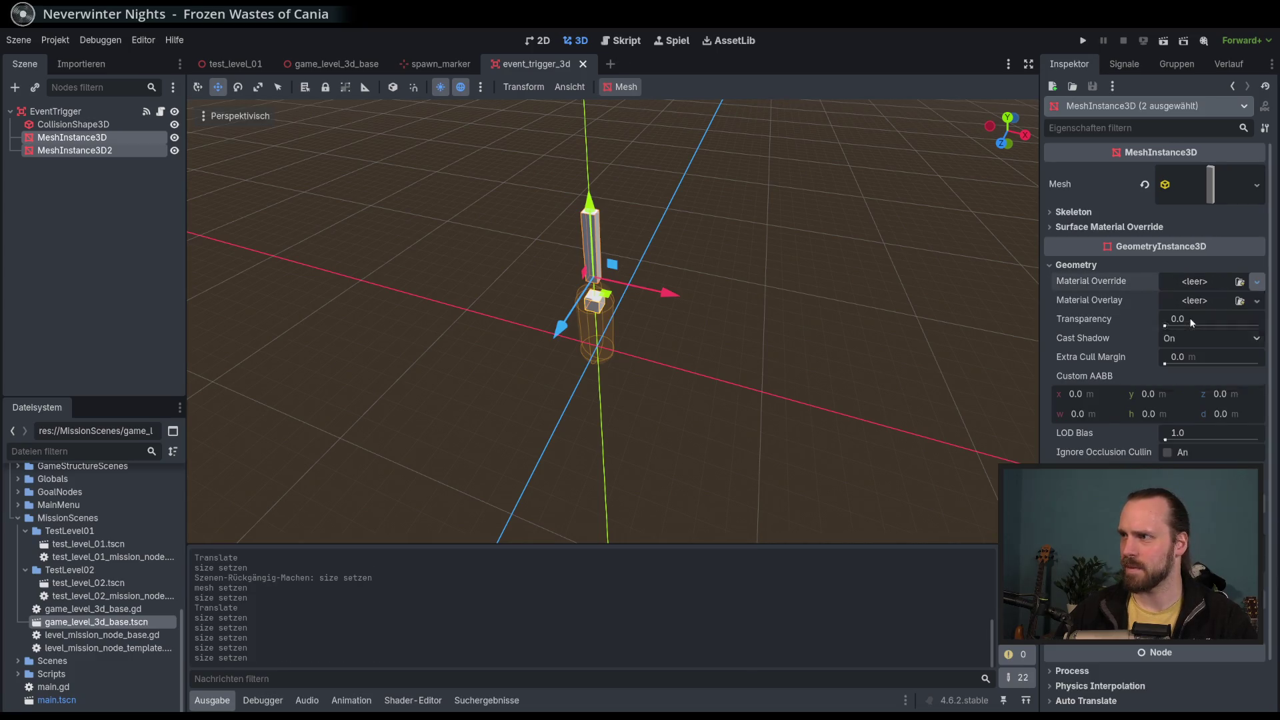
pyautogui.click(1192, 317)
pyautogui.click(1212, 298)
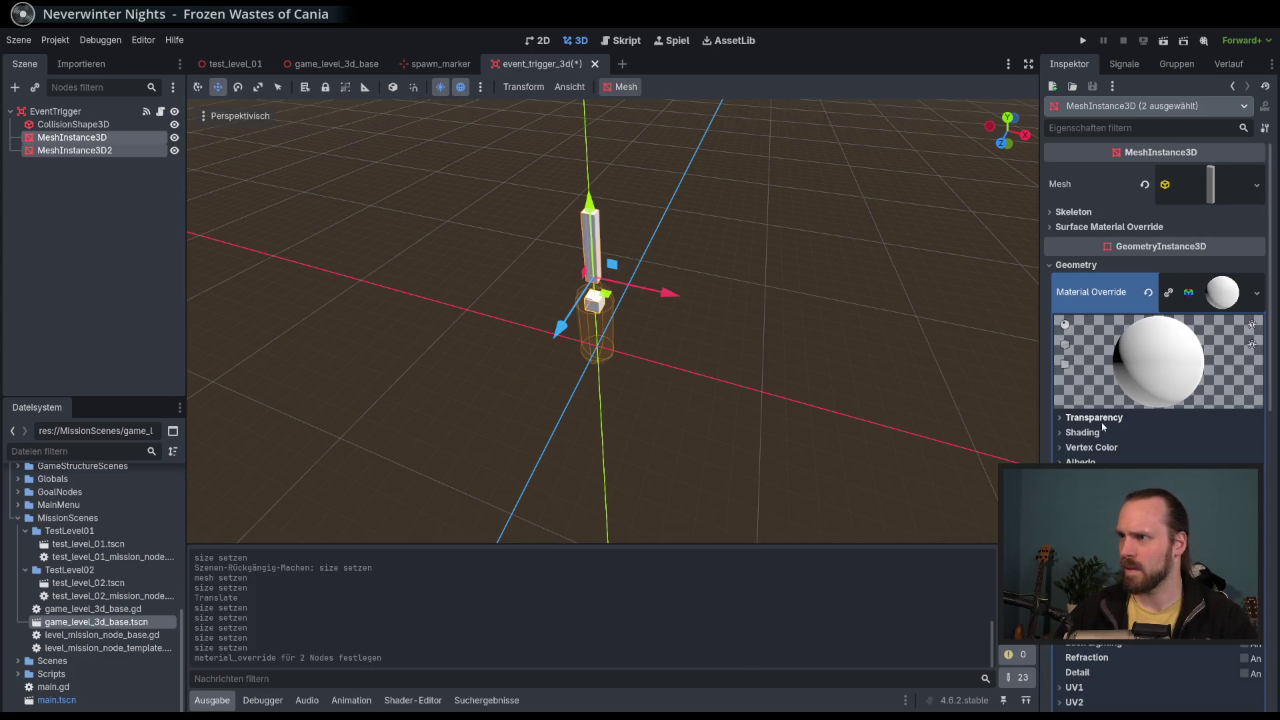
# Step: Set the material's albedo colour to yellow (e9ad00) and save the scene
pyautogui.click(1080, 478)
pyautogui.click(1194, 477)
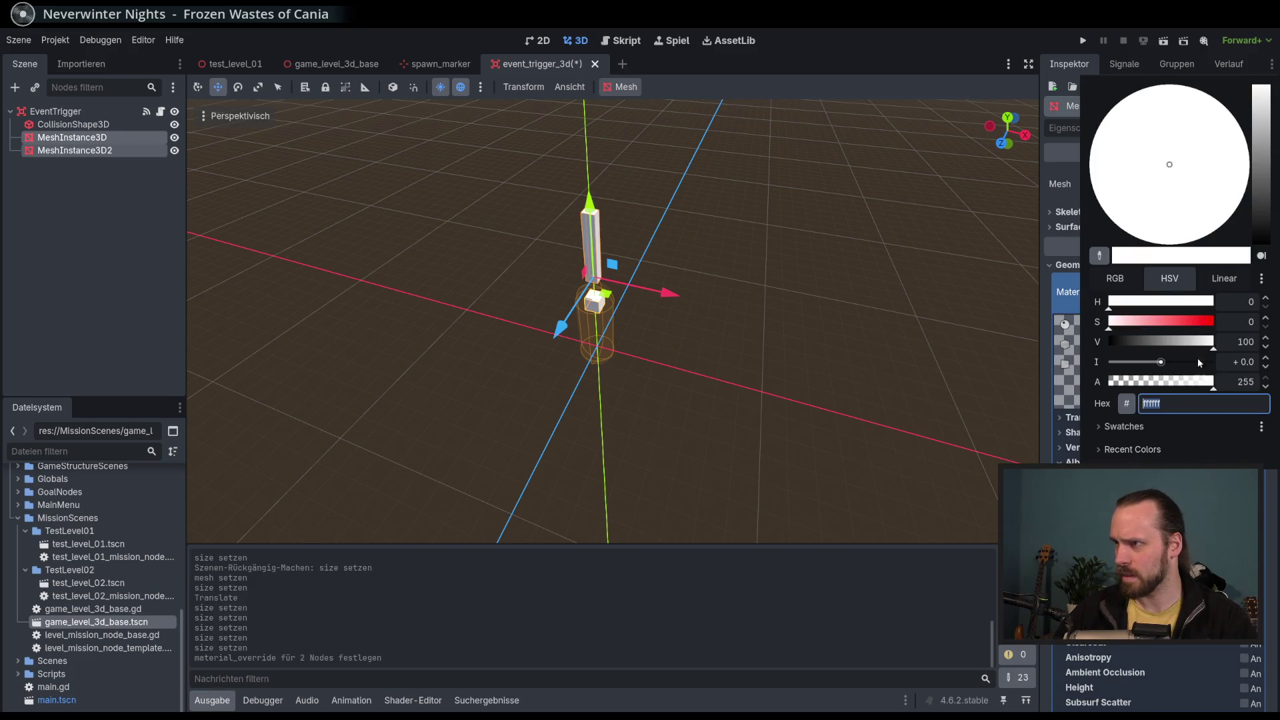
pyautogui.moveTo(1198, 198); pyautogui.dragTo(1198, 259)
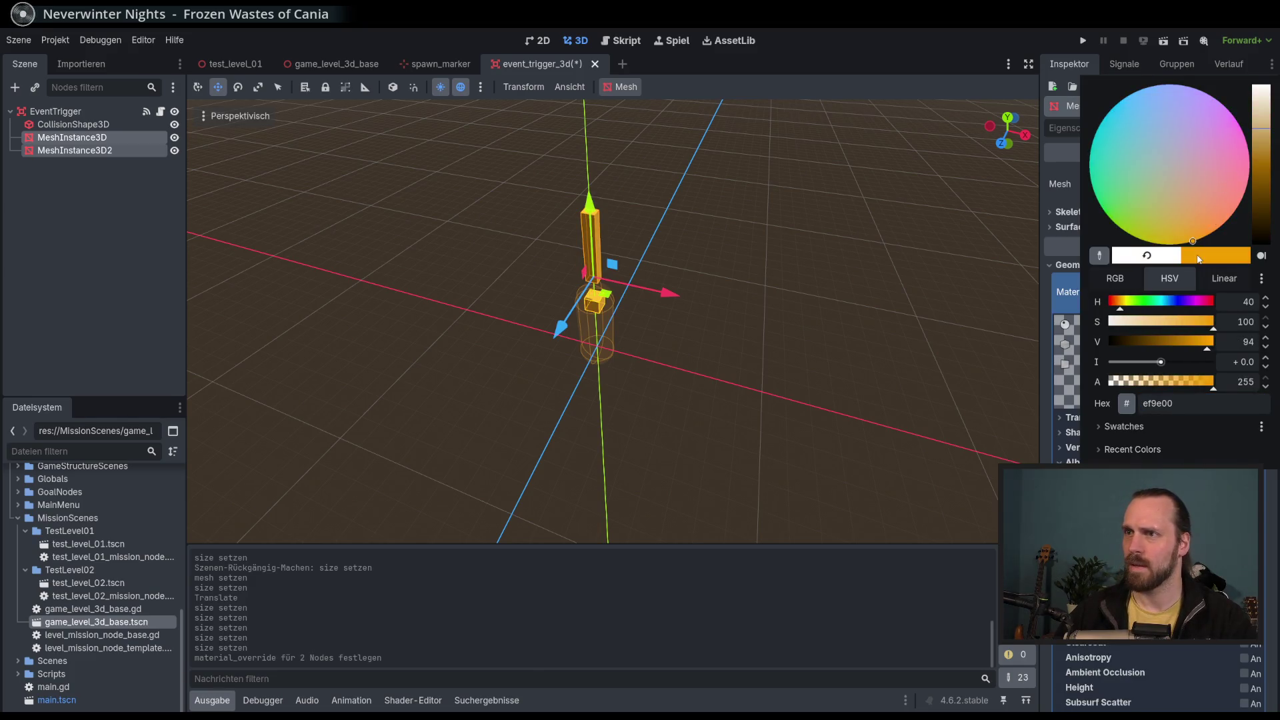
pyautogui.moveTo(1260, 134); pyautogui.dragTo(1259, 93)
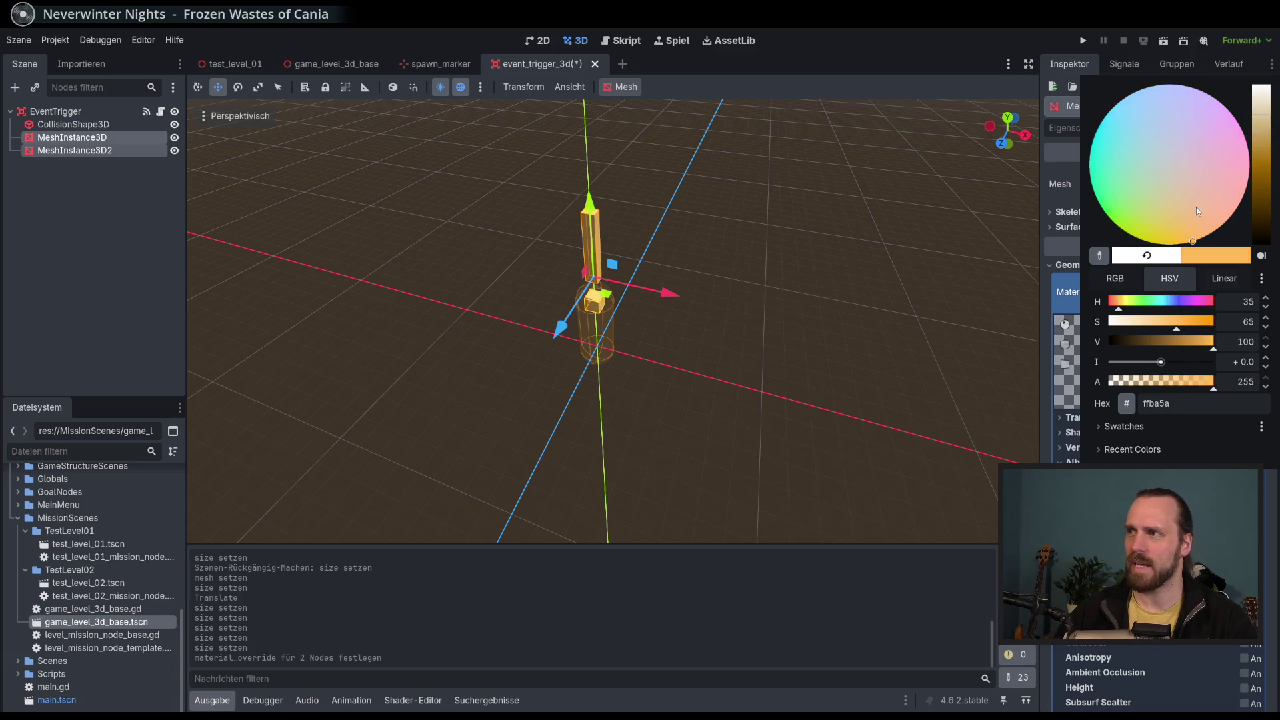
pyautogui.click(1260, 124)
pyautogui.click(1164, 244)
pyautogui.click(991, 50)
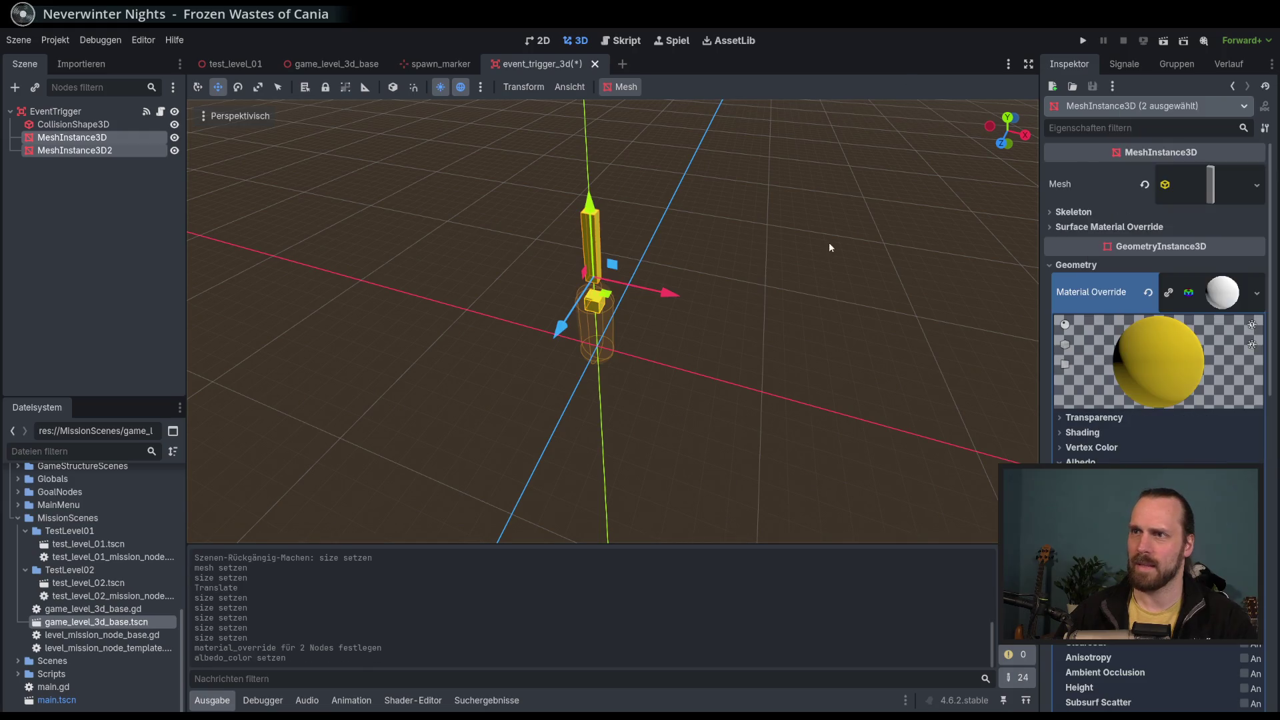
pyautogui.click(829, 242)
pyautogui.hotkey('ctrl', 's')
pyautogui.press('F5')
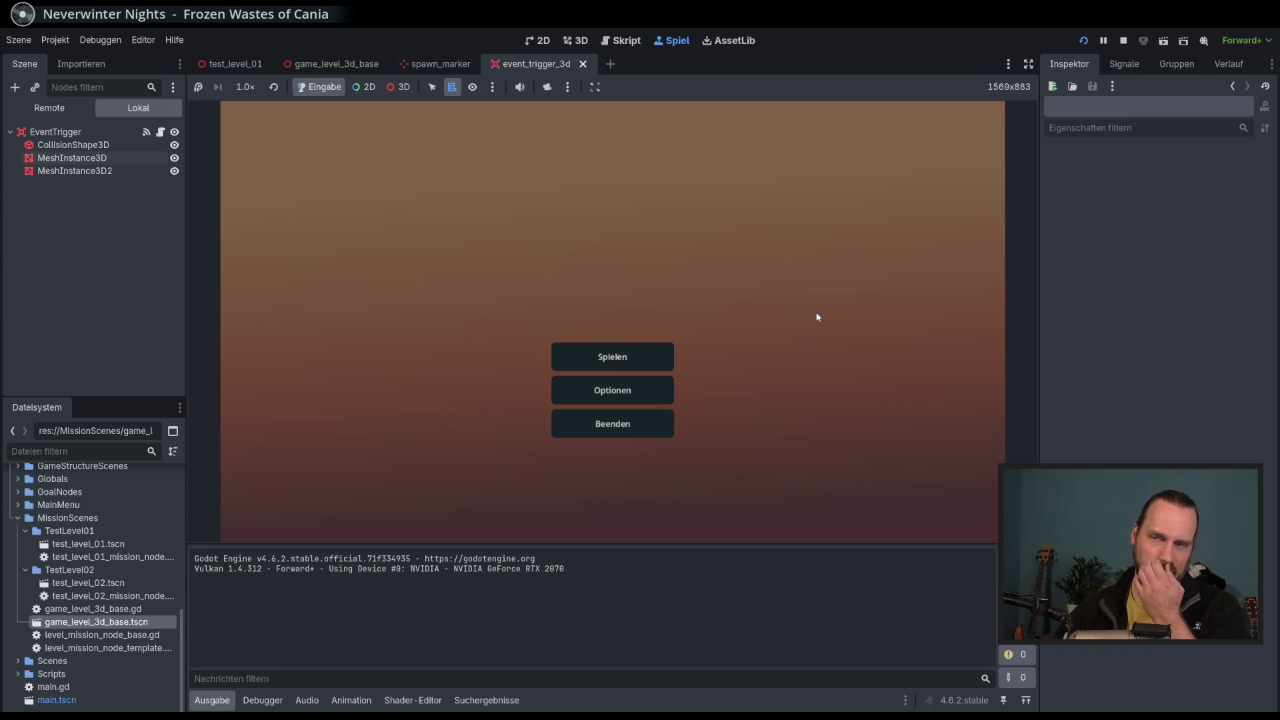
pyautogui.click(604, 356)
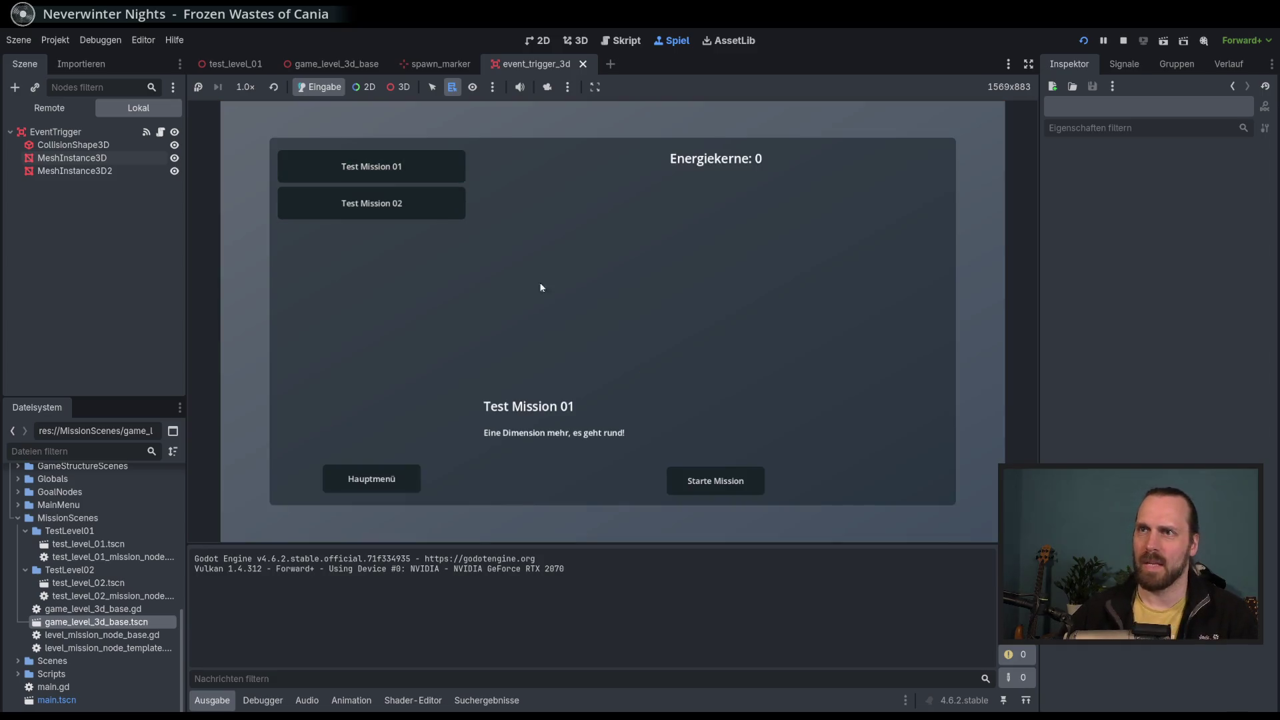
pyautogui.click(770, 491)
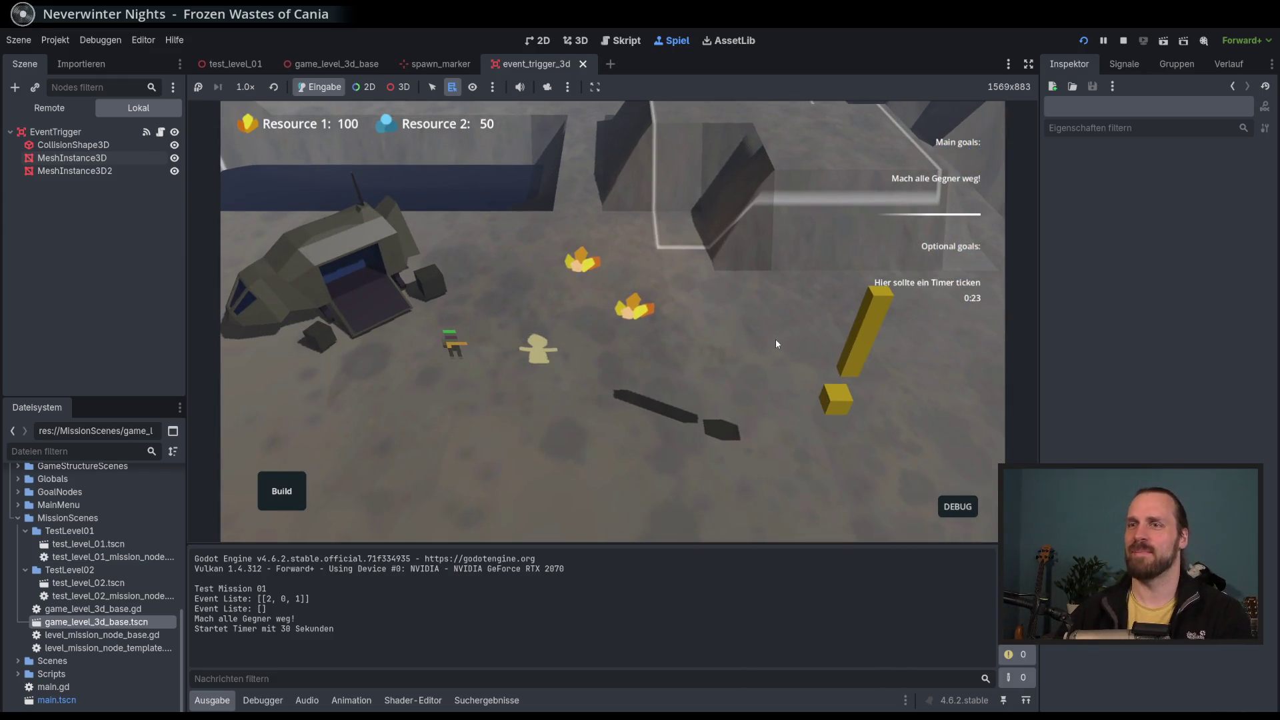
pyautogui.press('F8')
pyautogui.click(87, 137)
pyautogui.keyDown('shift'); pyautogui.click(91, 150); pyautogui.keyUp('shift')
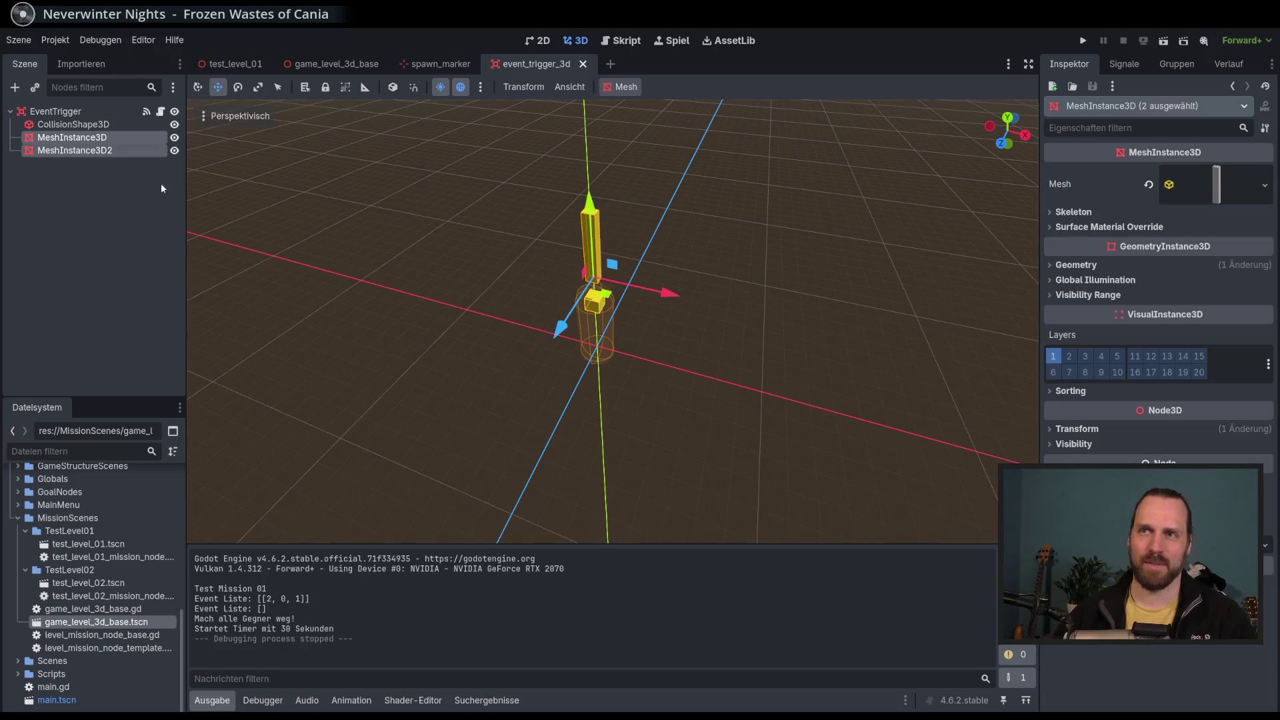
# Step: Move both trigger meshes down, then select only the pillar mesh
pyautogui.scroll(5, 543, 280)
pyautogui.moveTo(570, 160); pyautogui.dragTo(574, 240)
pyautogui.scroll(2, 587, 254)
pyautogui.press('r')
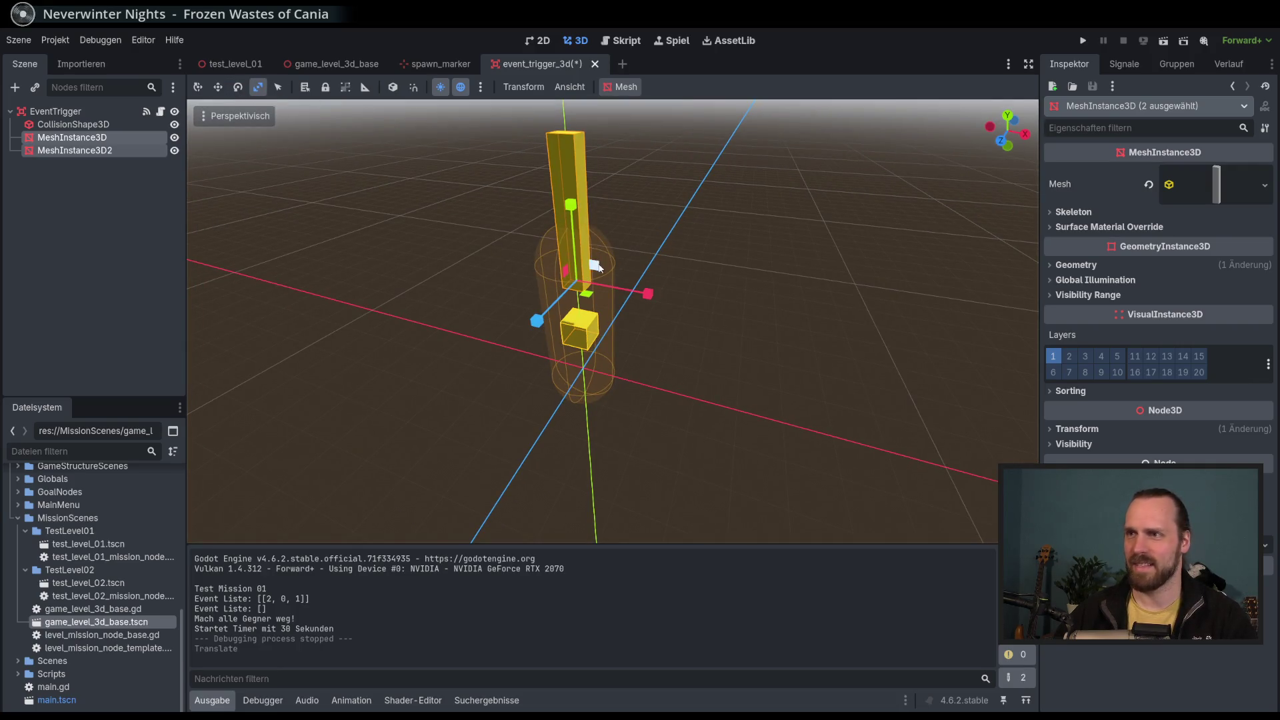
pyautogui.click(623, 289)
pyautogui.click(573, 266)
pyautogui.keyDown('shift'); pyautogui.click(579, 326); pyautogui.keyUp('shift')
pyautogui.moveTo(426, 279); pyautogui.dragTo(426, 280)
pyautogui.click(67, 150)
pyautogui.keyDown('shift'); pyautogui.click(67, 137); pyautogui.keyUp('shift')
pyautogui.press('q')
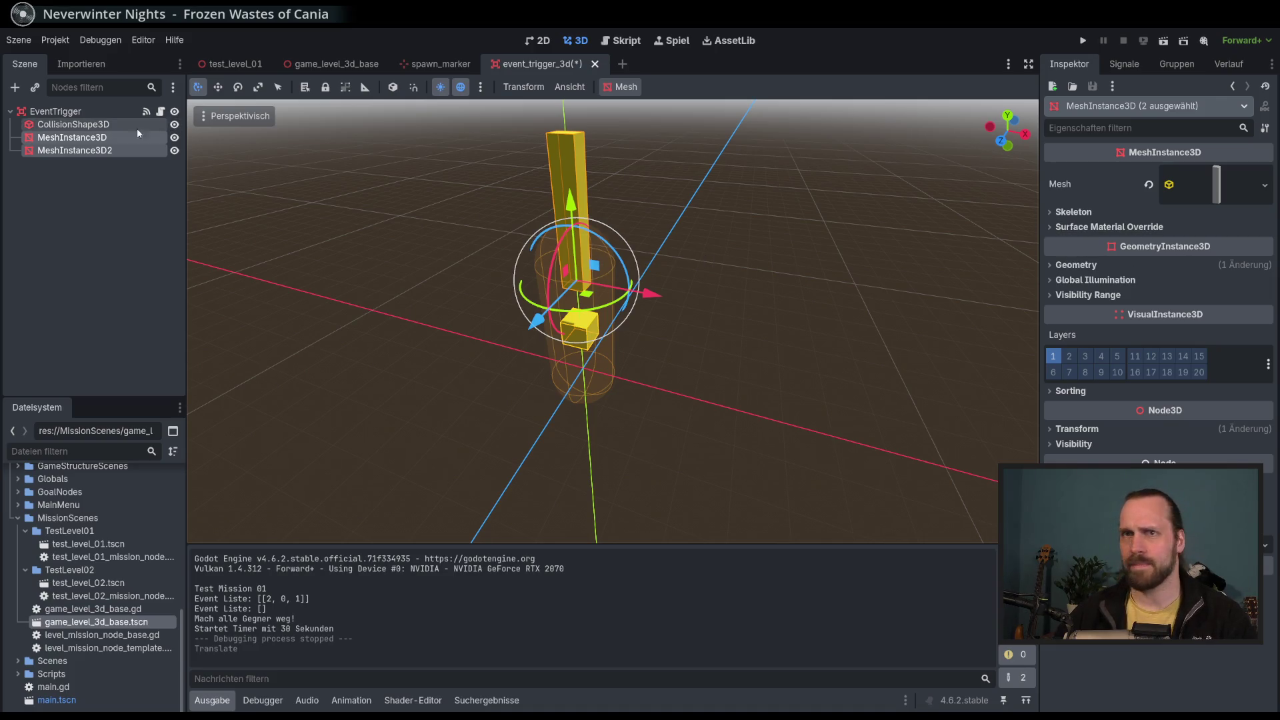
pyautogui.click(70, 138)
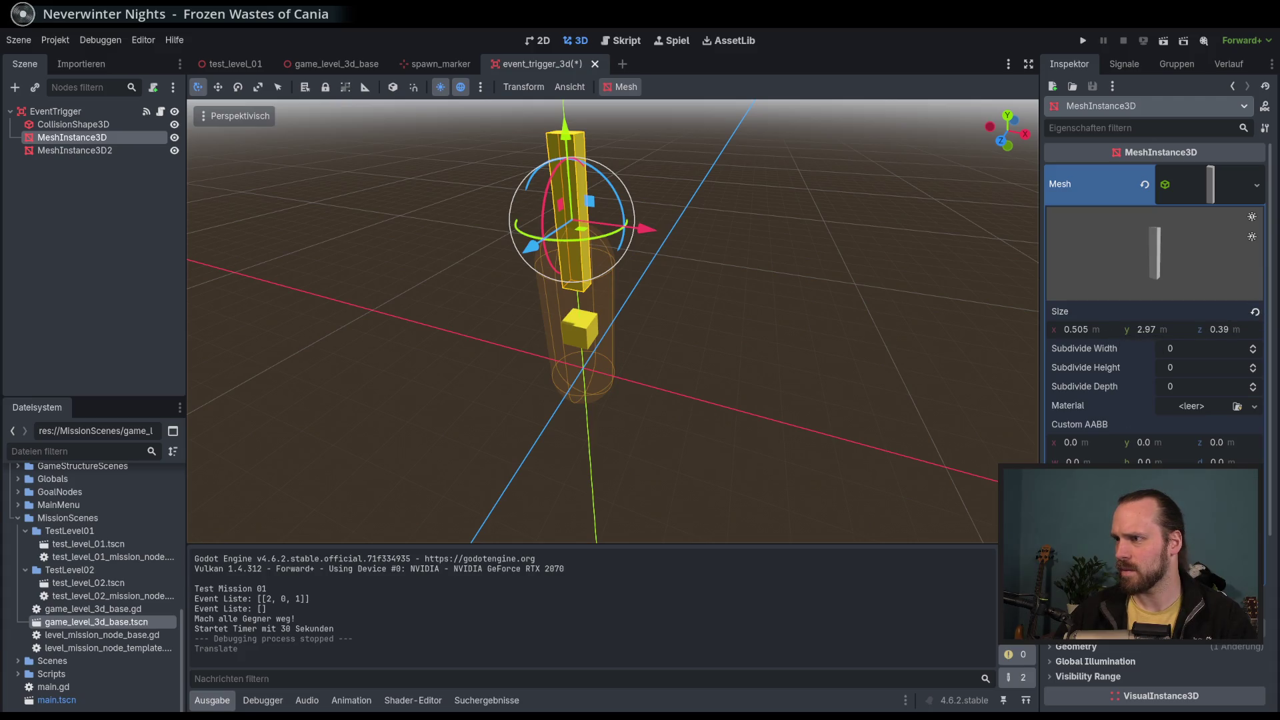
# Step: Thin the pillar to 0.19 × 1.32 × 0.145 m and lower it along Y
pyautogui.moveTo(1083, 333); pyautogui.dragTo(1056, 333)
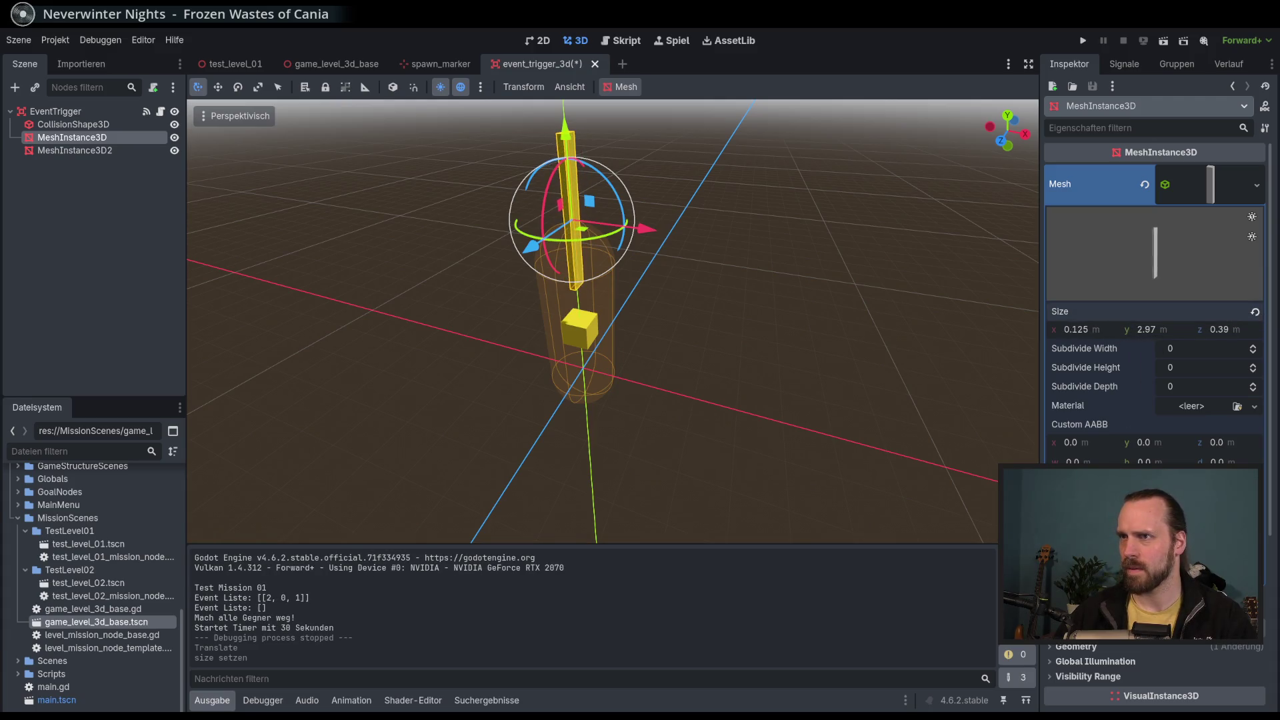
pyautogui.moveTo(1229, 333); pyautogui.dragTo(1200, 333)
pyautogui.moveTo(1106, 330)
pyautogui.mouseDown()
pyautogui.moveTo(1127, 329)
pyautogui.moveTo(1046, 329)
pyautogui.mouseUp()
pyautogui.moveTo(565, 129); pyautogui.dragTo(567, 196)
# Step: Shrink the small box to 0.295 × 0.255 × 0.25 m and save the event_trigger_3d scene
pyautogui.click(166, 151)
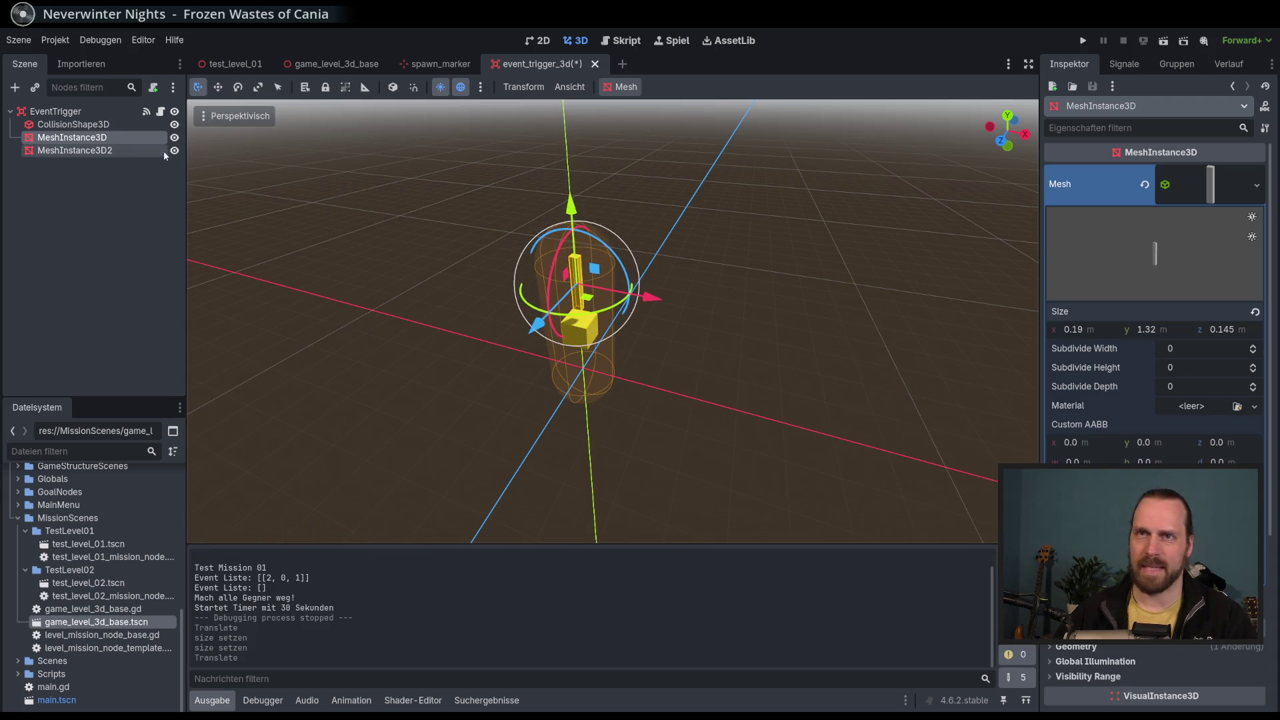
pyautogui.moveTo(1092, 329); pyautogui.dragTo(1056, 329)
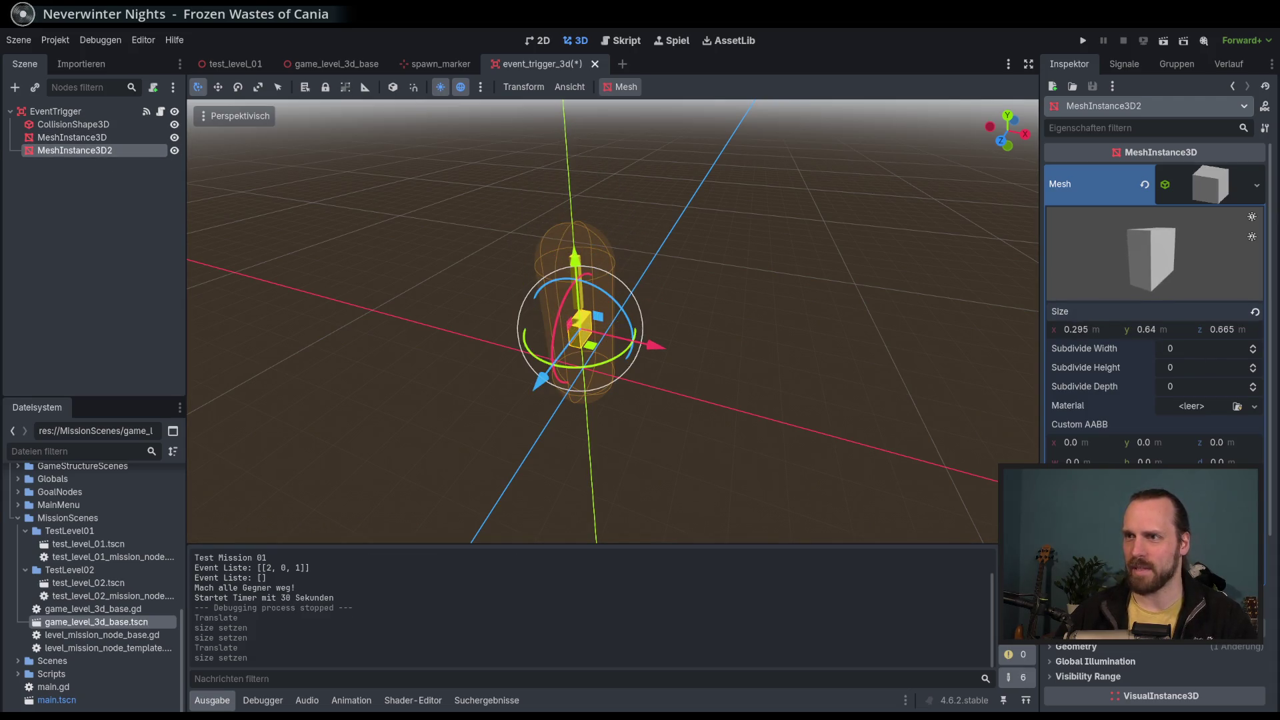
pyautogui.moveTo(1227, 330); pyautogui.dragTo(1153, 329)
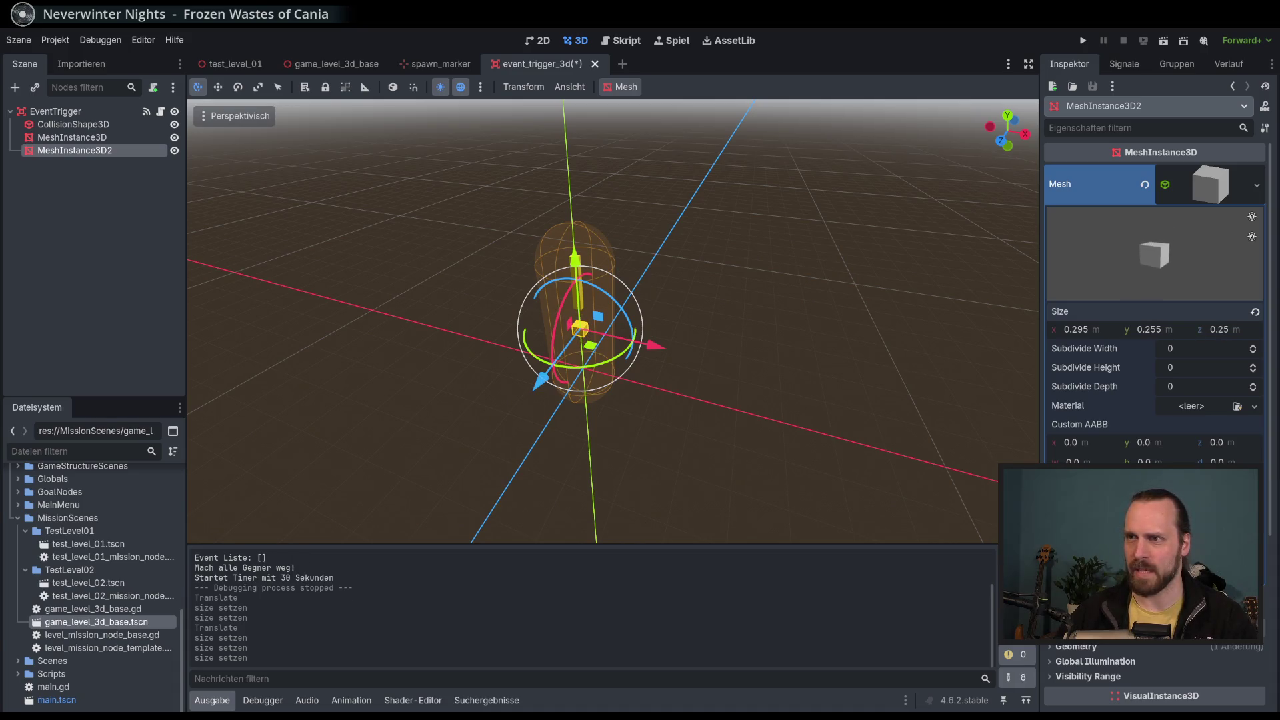
pyautogui.keyDown('shift'); pyautogui.click(91, 137); pyautogui.keyUp('shift')
pyautogui.hotkey('ctrl', 's')
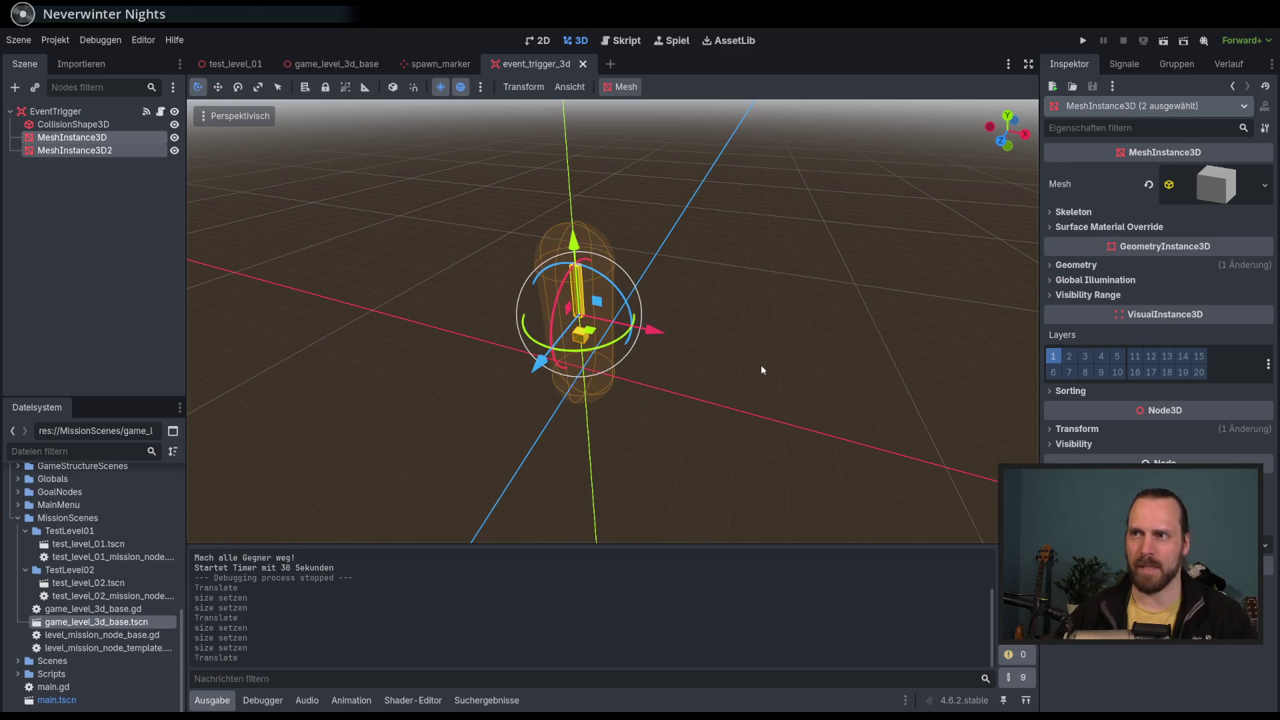
# Step: Run the project, open the mission selection via Spielen, and pick Test Mission 01
pyautogui.press('F5')
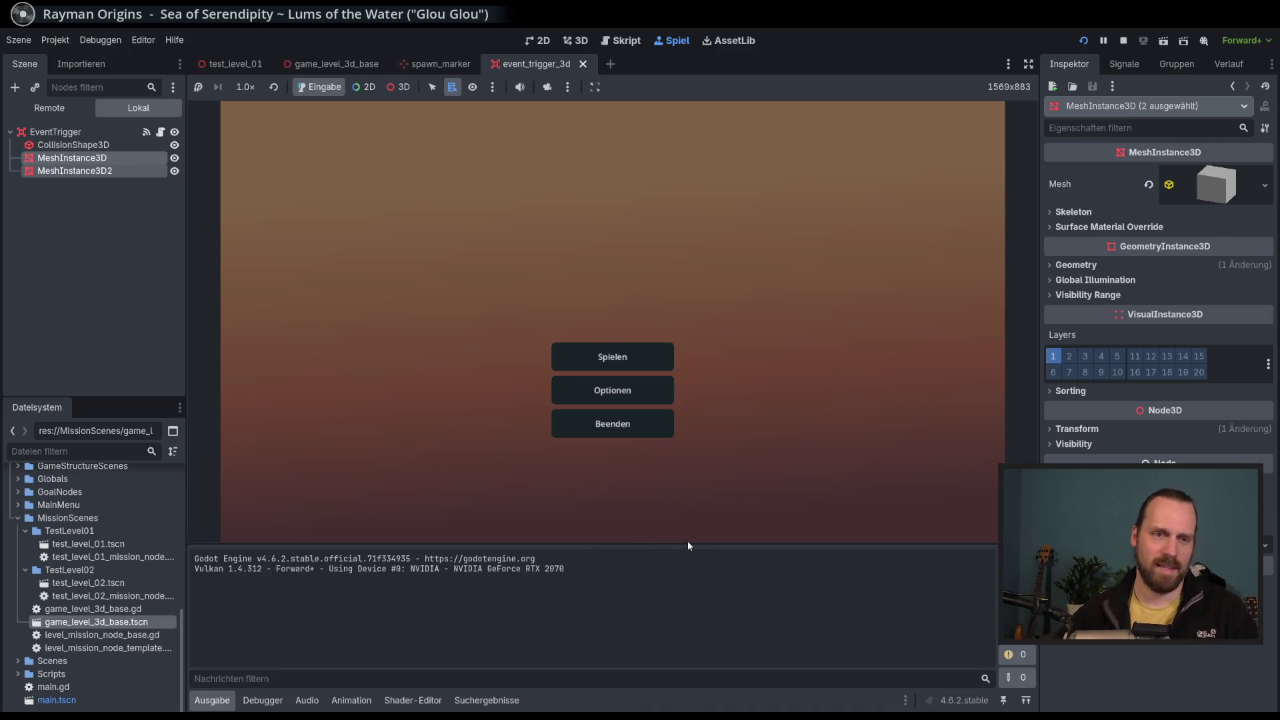
pyautogui.click(631, 359)
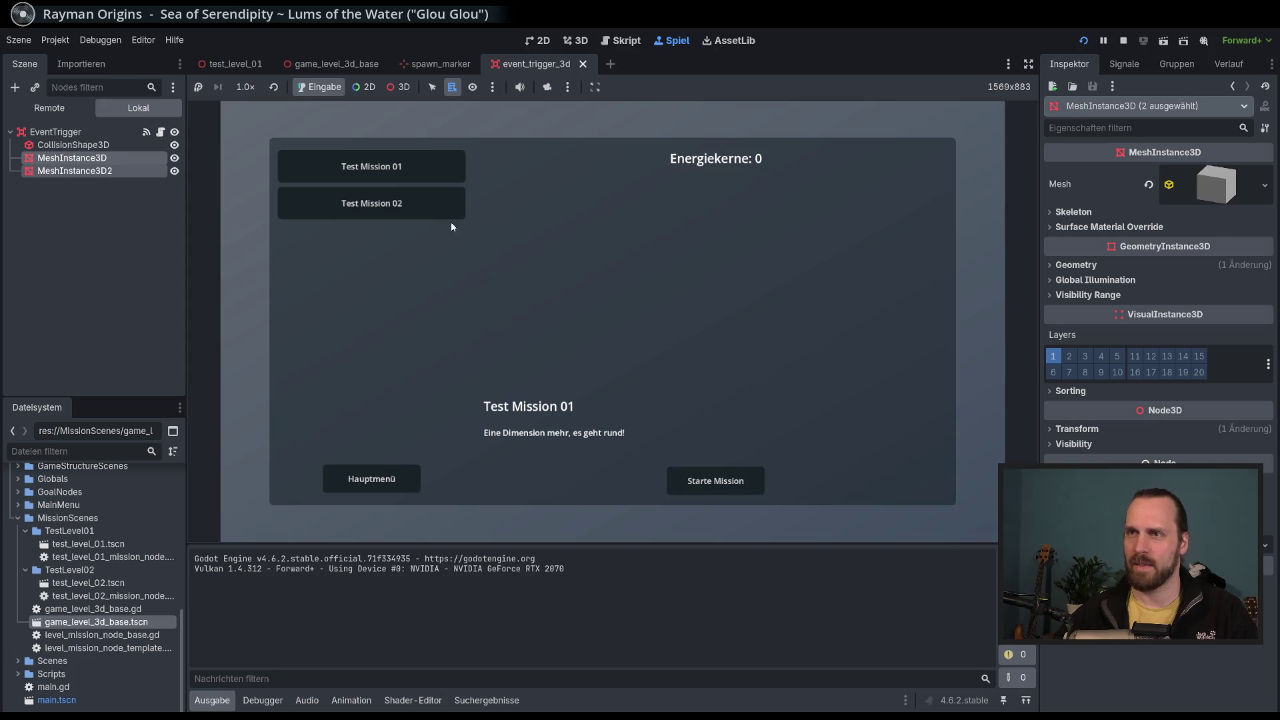
pyautogui.click(733, 487)
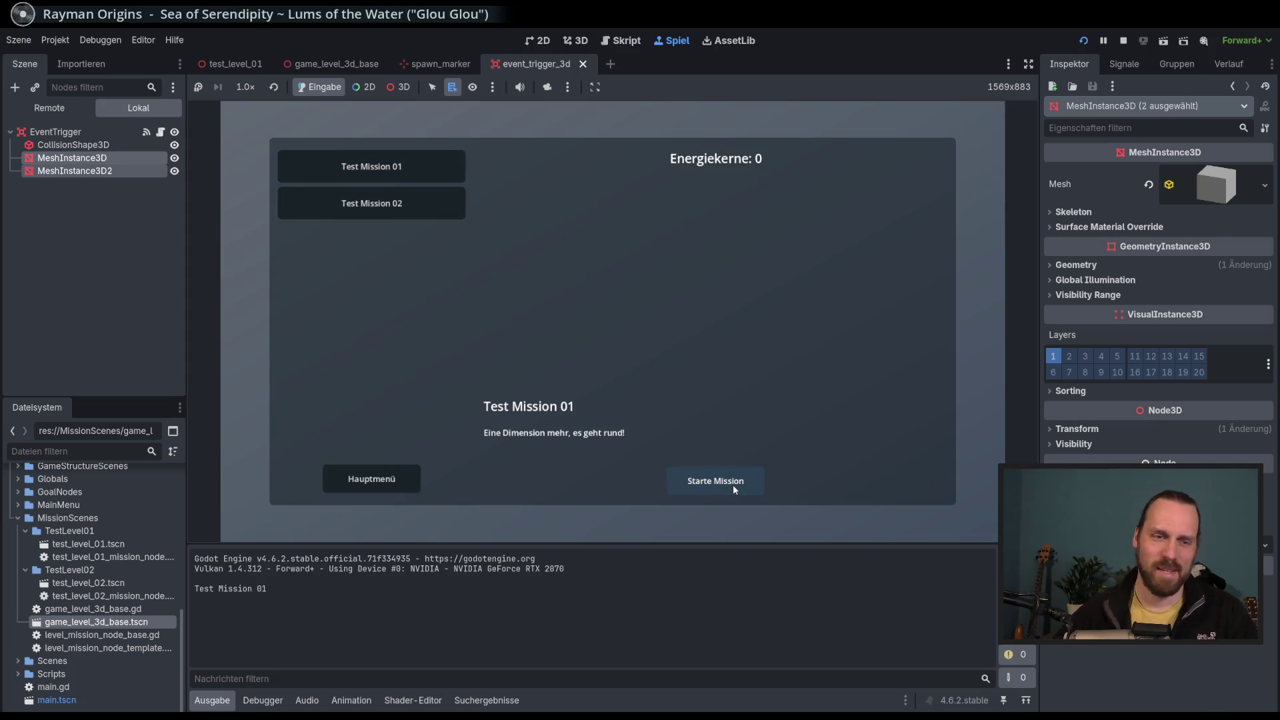
# Step: Start Test Mission 01, select the worker and send it walking to the right
pyautogui.click(734, 487)
pyautogui.moveTo(654, 346)
pyautogui.mouseDown()
pyautogui.moveTo(568, 334)
pyautogui.moveTo(850, 414)
pyautogui.moveTo(820, 419)
pyautogui.moveTo(600, 348)
pyautogui.mouseUp()
pyautogui.click(545, 297)
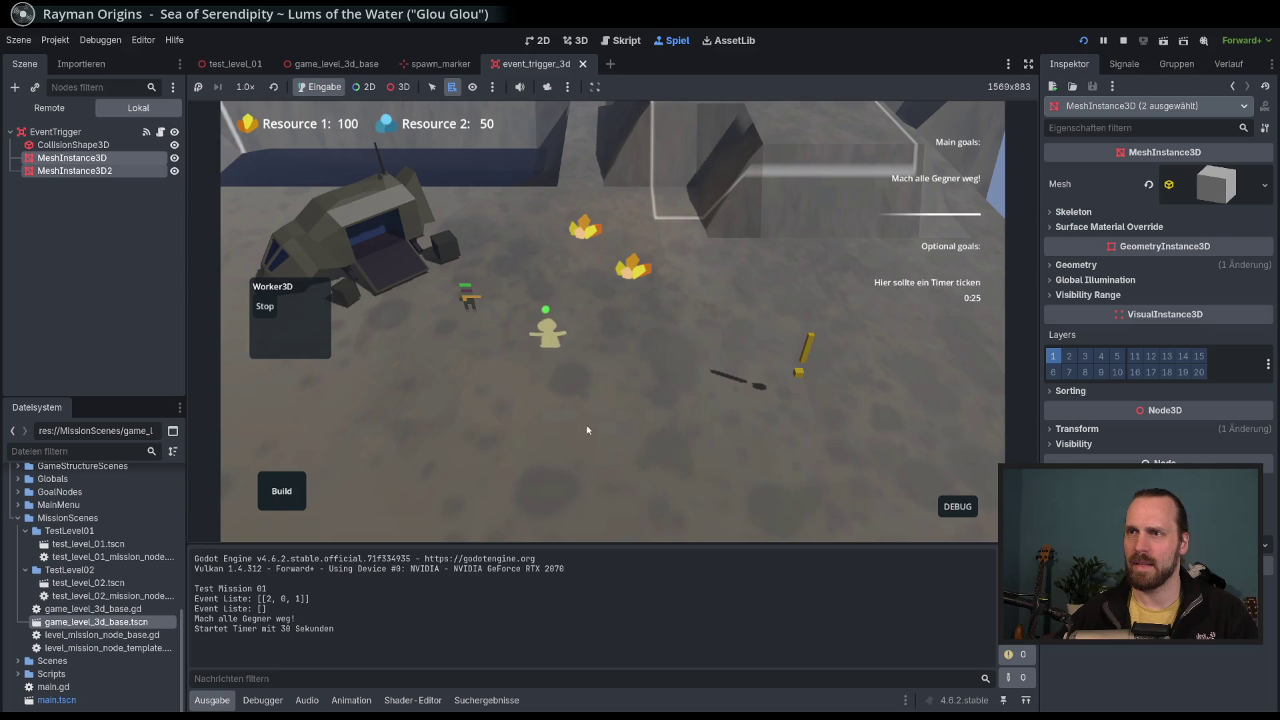
pyautogui.moveTo(564, 431); pyautogui.dragTo(653, 397)
pyautogui.rightClick(653, 397)
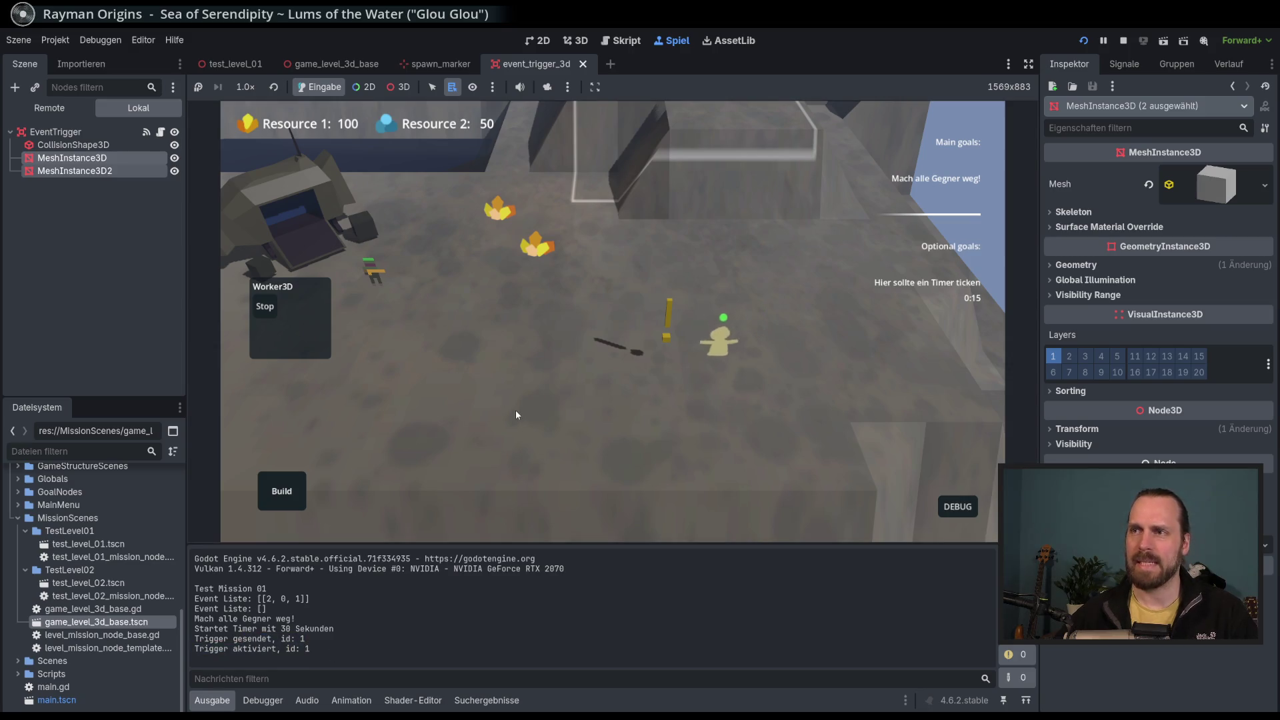
# Step: Rotate the game camera around the level and select the Laser Dude unit
pyautogui.press('e')
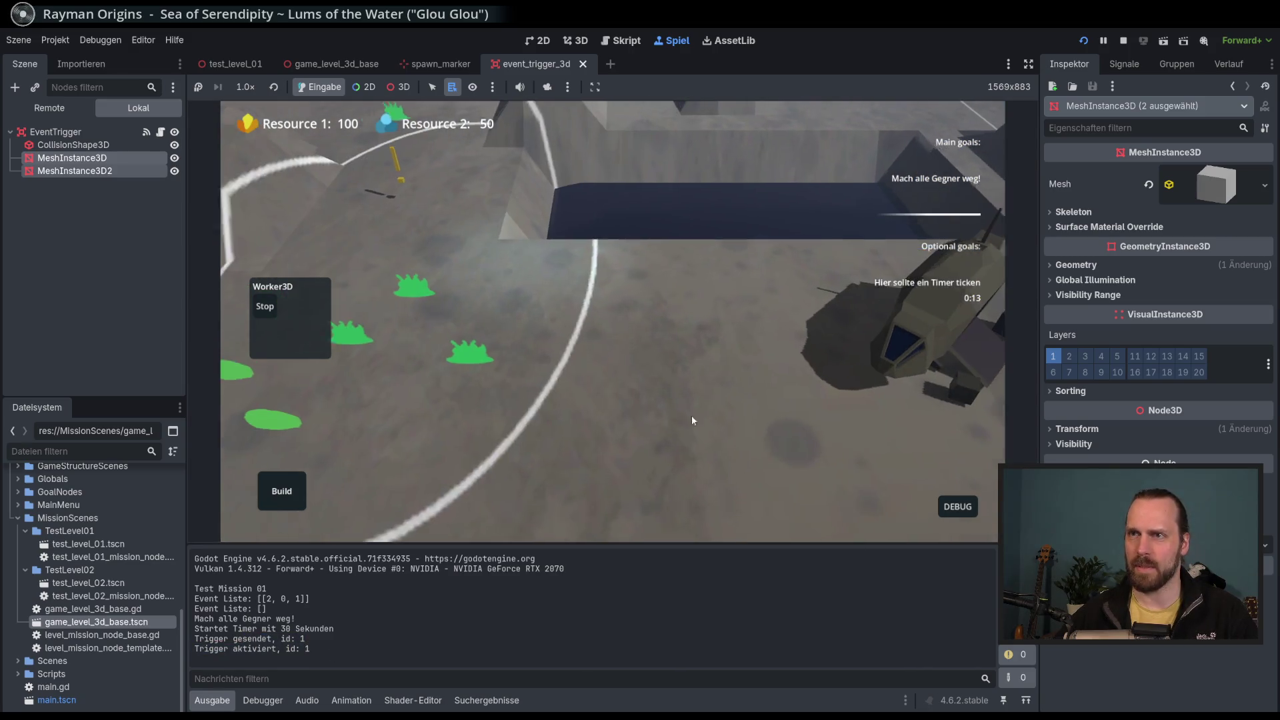
pyautogui.click(950, 428)
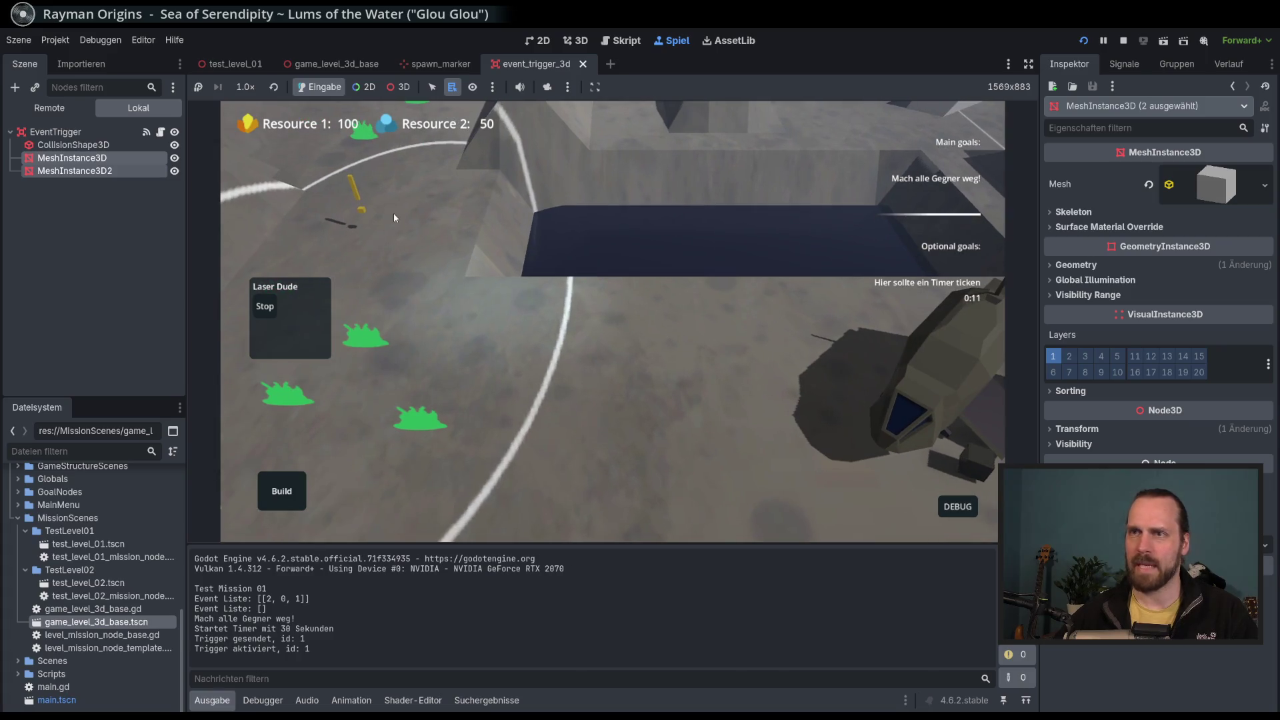
pyautogui.press('e')
pyautogui.click(750, 390)
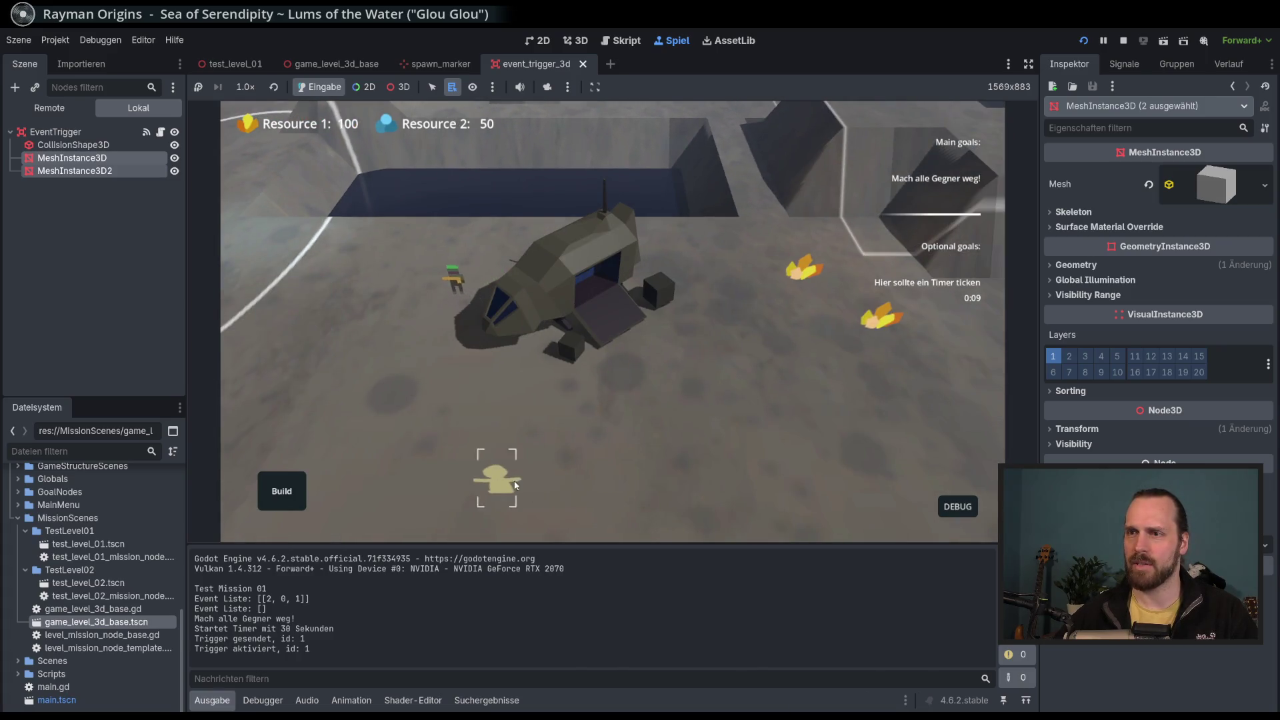
pyautogui.click(496, 474)
pyautogui.press('e')
pyautogui.click(762, 467)
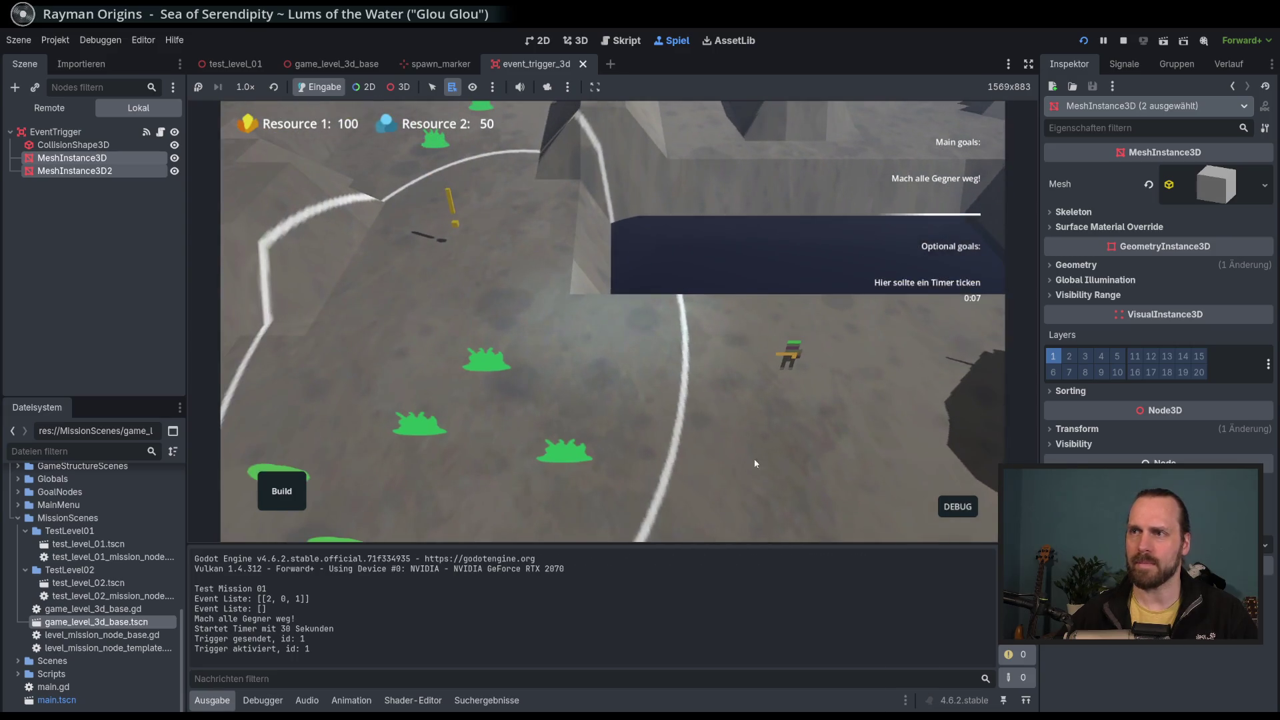
pyautogui.click(792, 353)
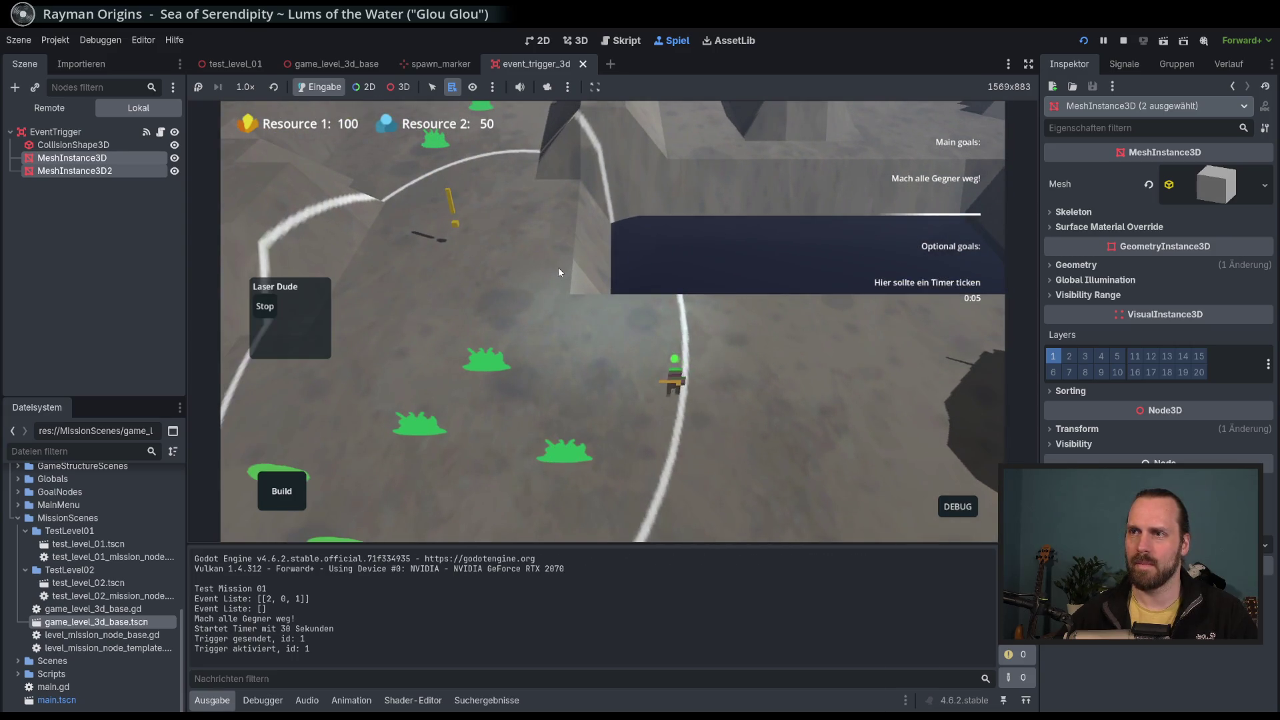
pyautogui.press('e')
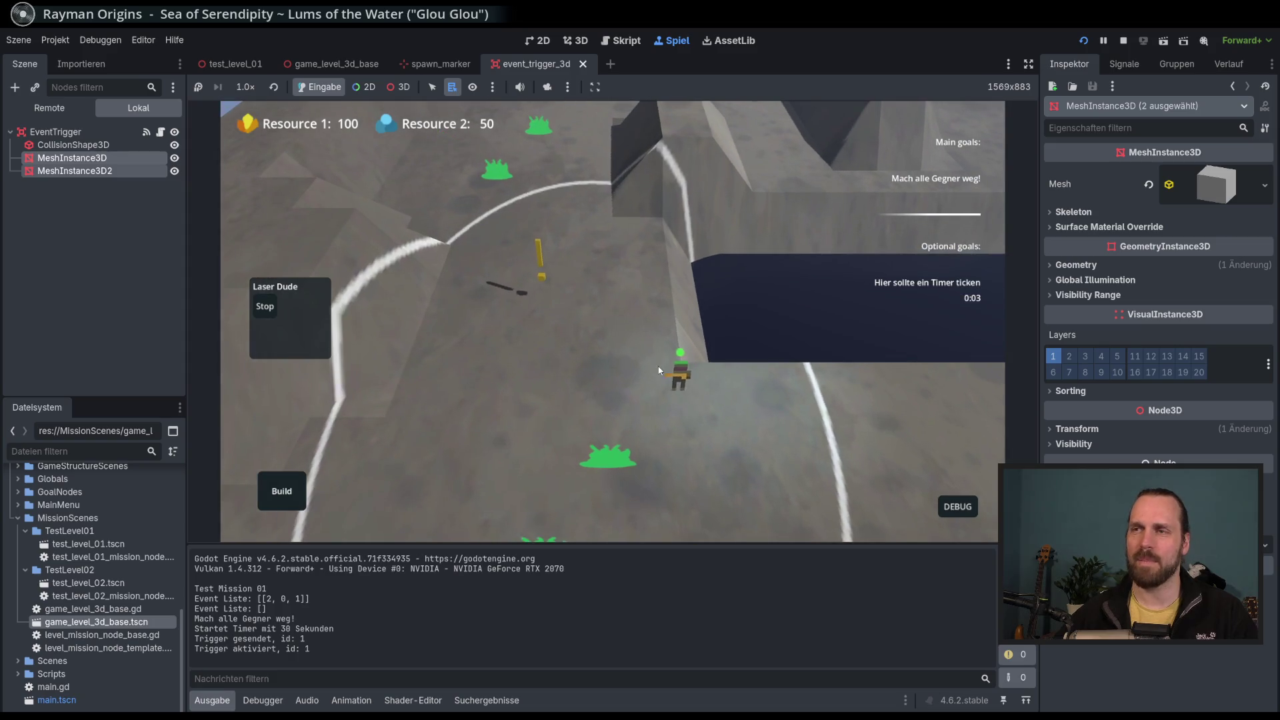
pyautogui.press('e')
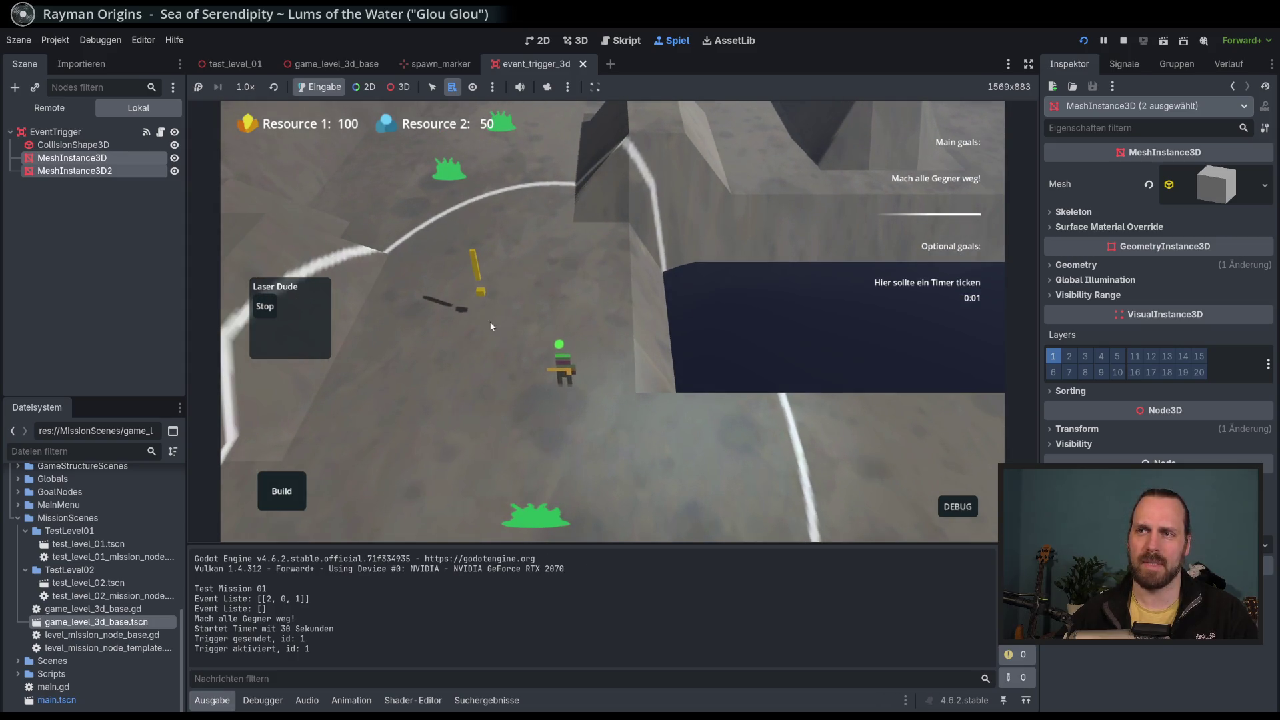
# Step: Walk the Laser Dude around to a spot beside the yellow trigger post
pyautogui.rightClick(524, 288)
pyautogui.rightClick(435, 305)
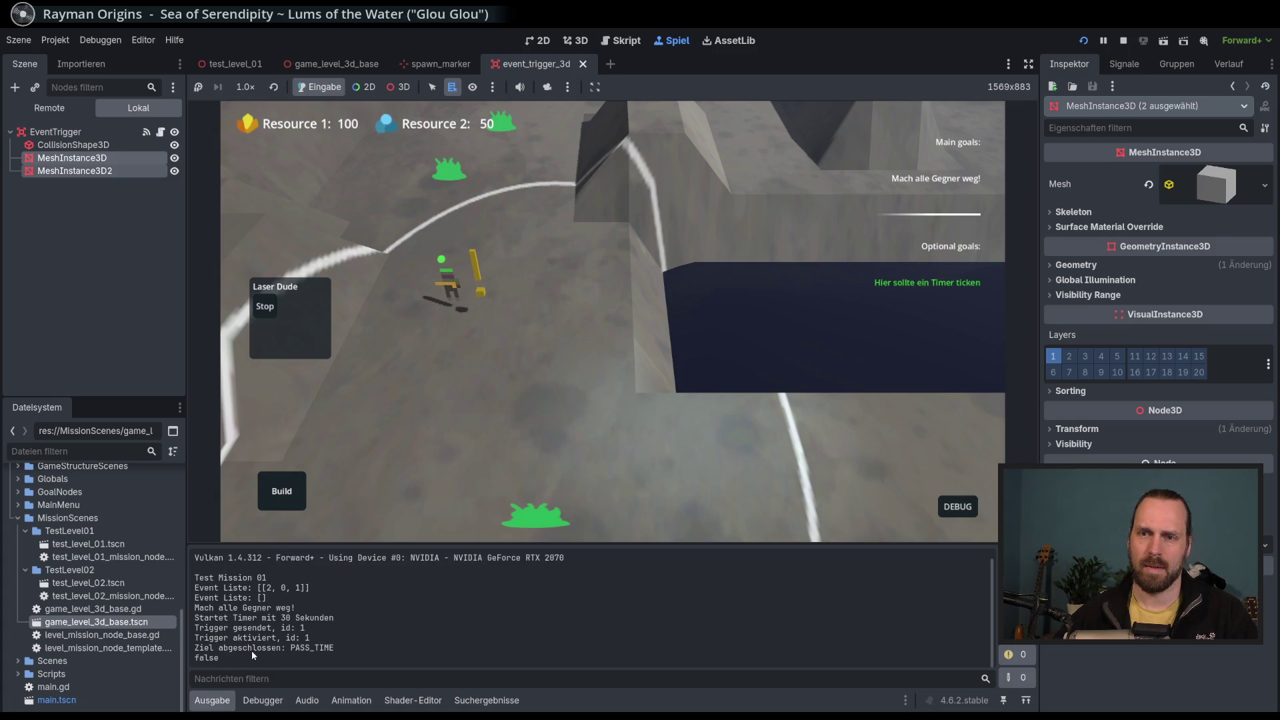
pyautogui.rightClick(418, 351)
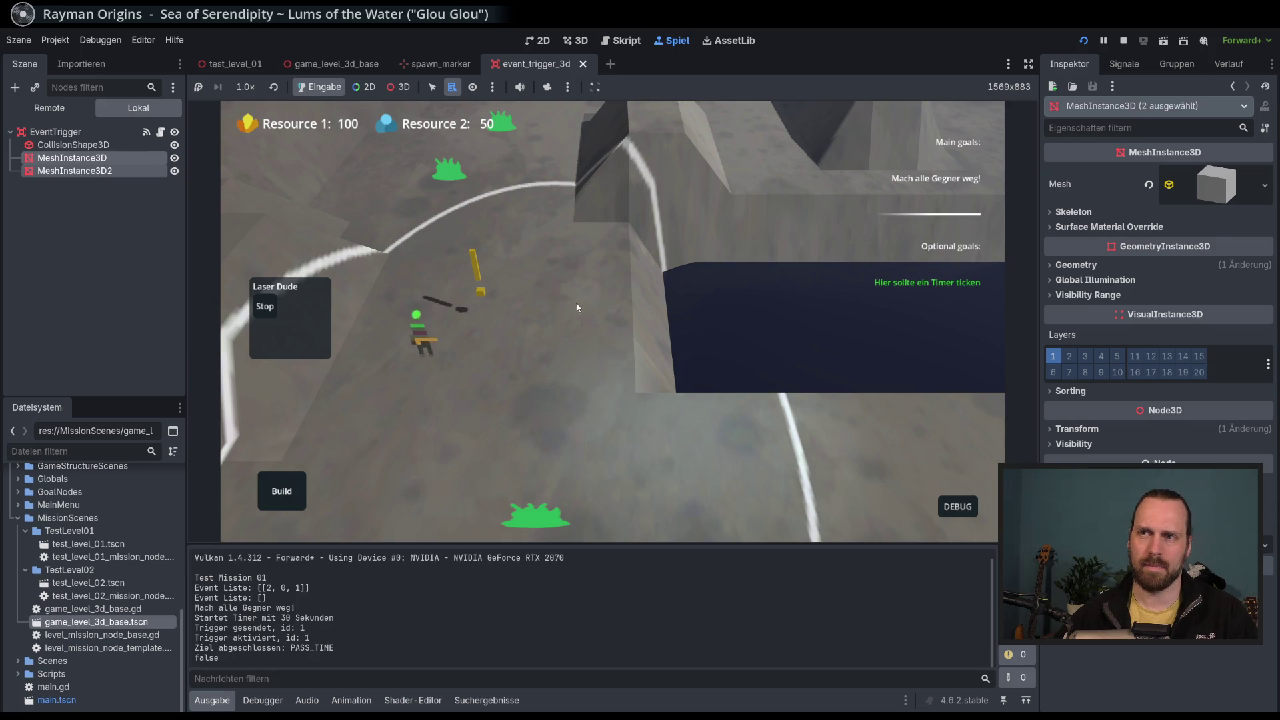
pyautogui.rightClick(497, 264)
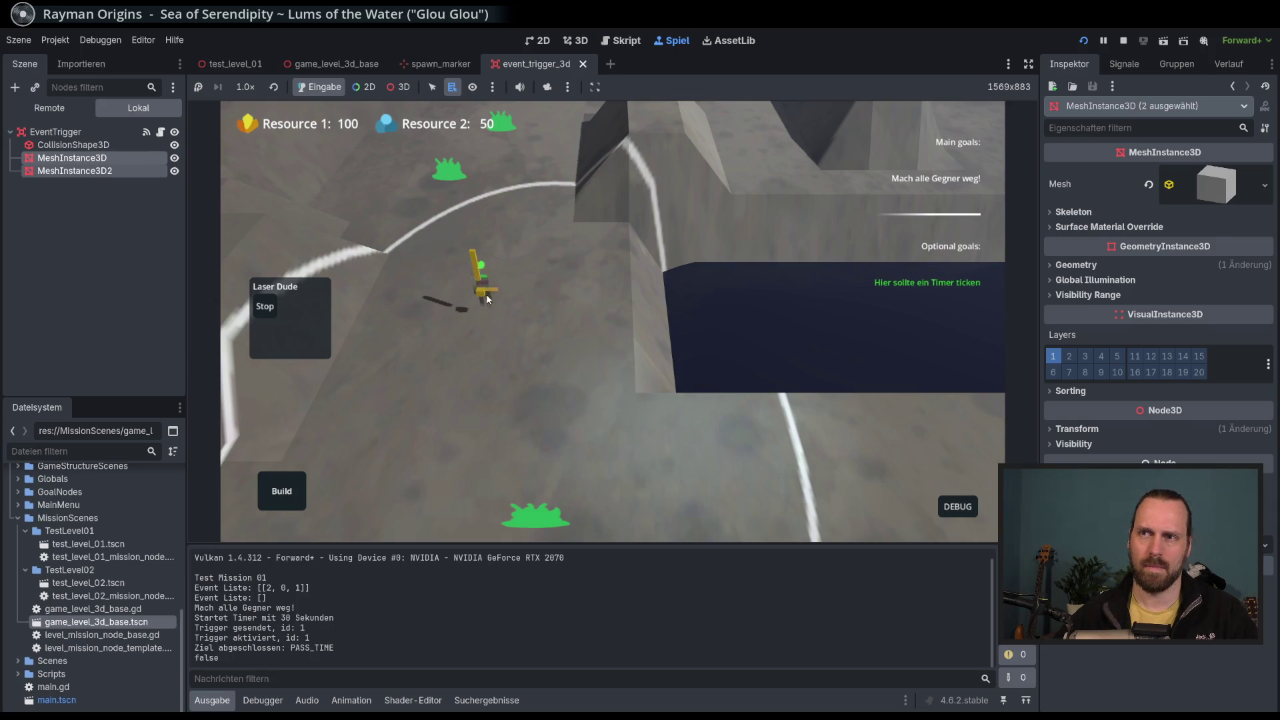
pyautogui.rightClick(602, 364)
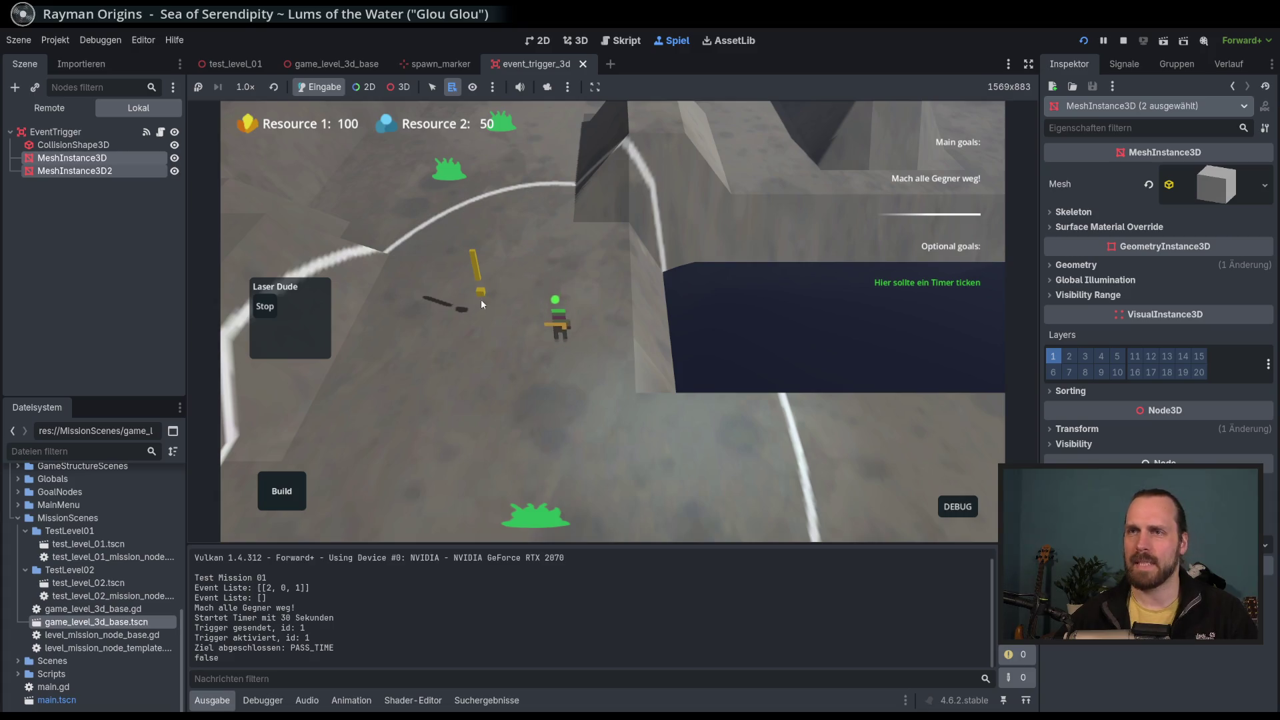
# Step: Walk the worker onto the trigger marker so the triggers fire, then stop the game
pyautogui.press('d')
pyautogui.press('s')
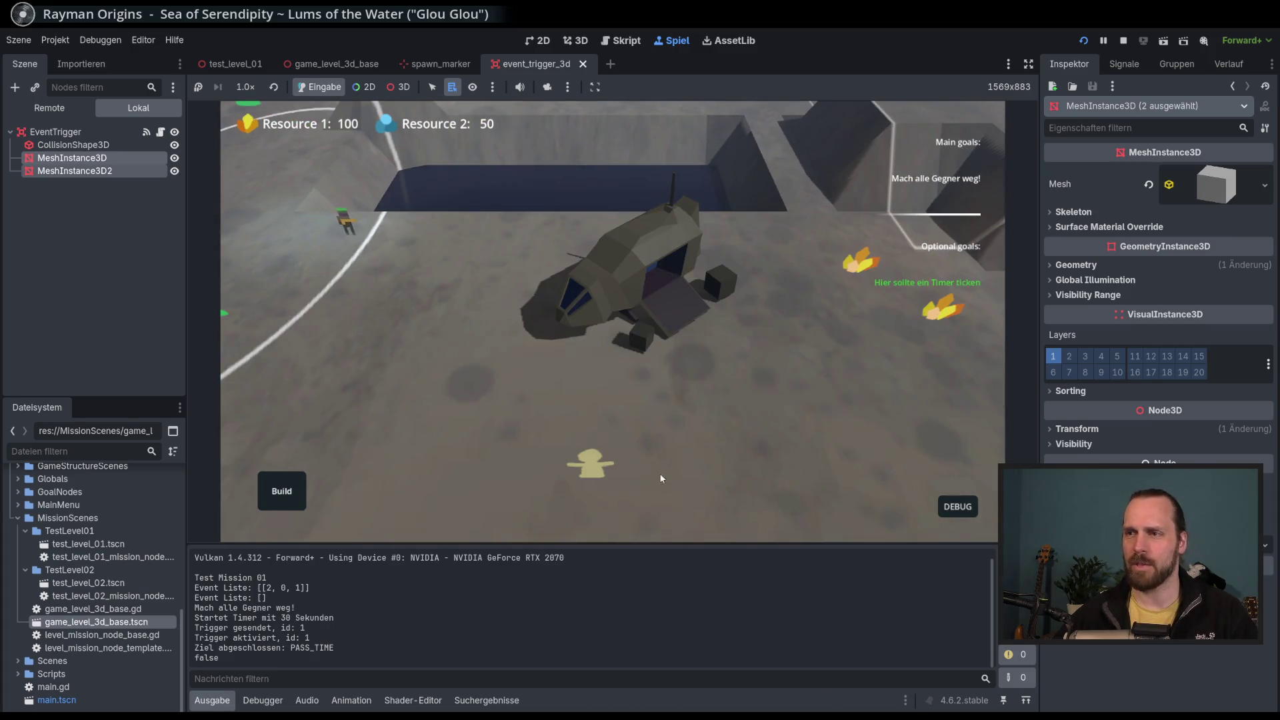
pyautogui.press('w')
pyautogui.press('a')
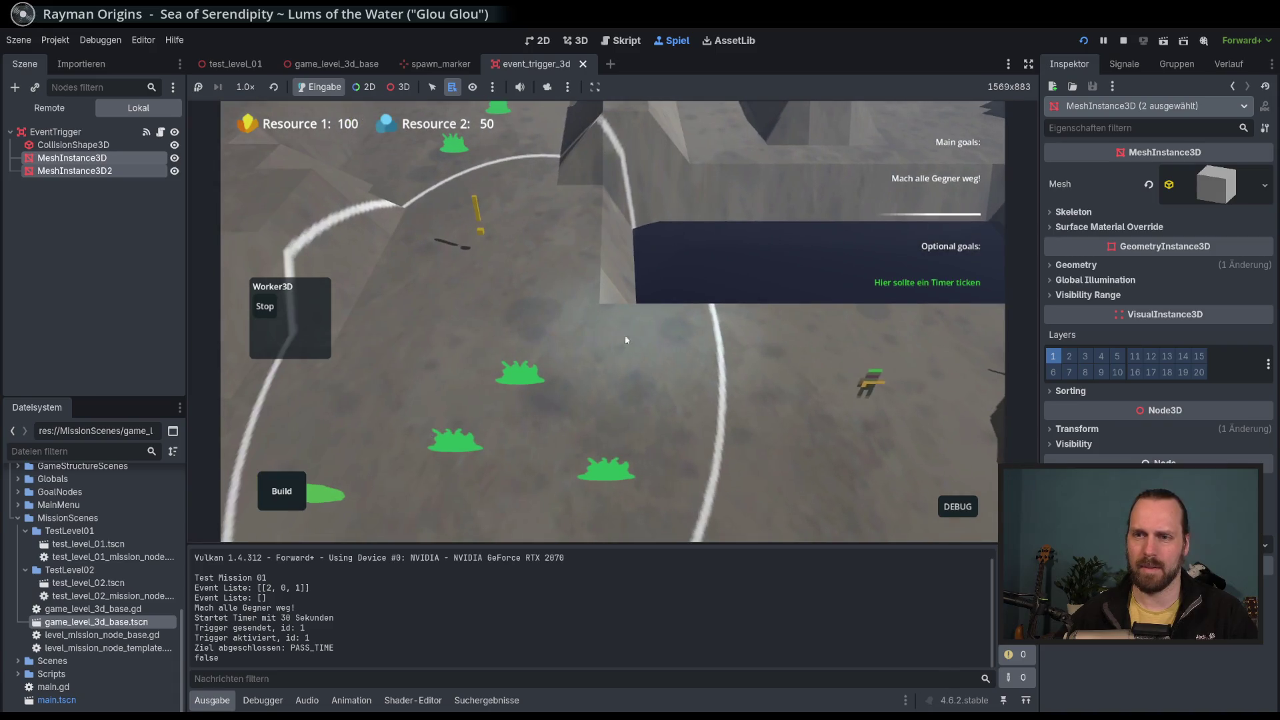
pyautogui.rightClick(639, 341)
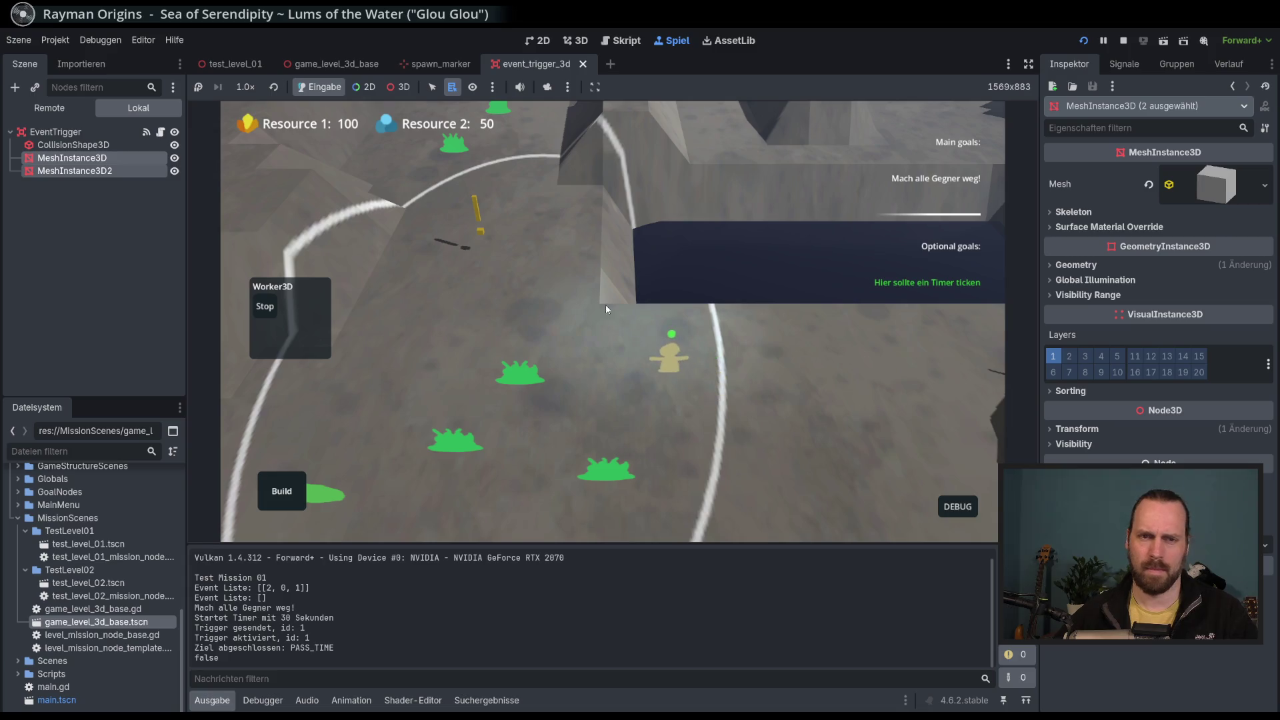
pyautogui.press('w')
pyautogui.press('a')
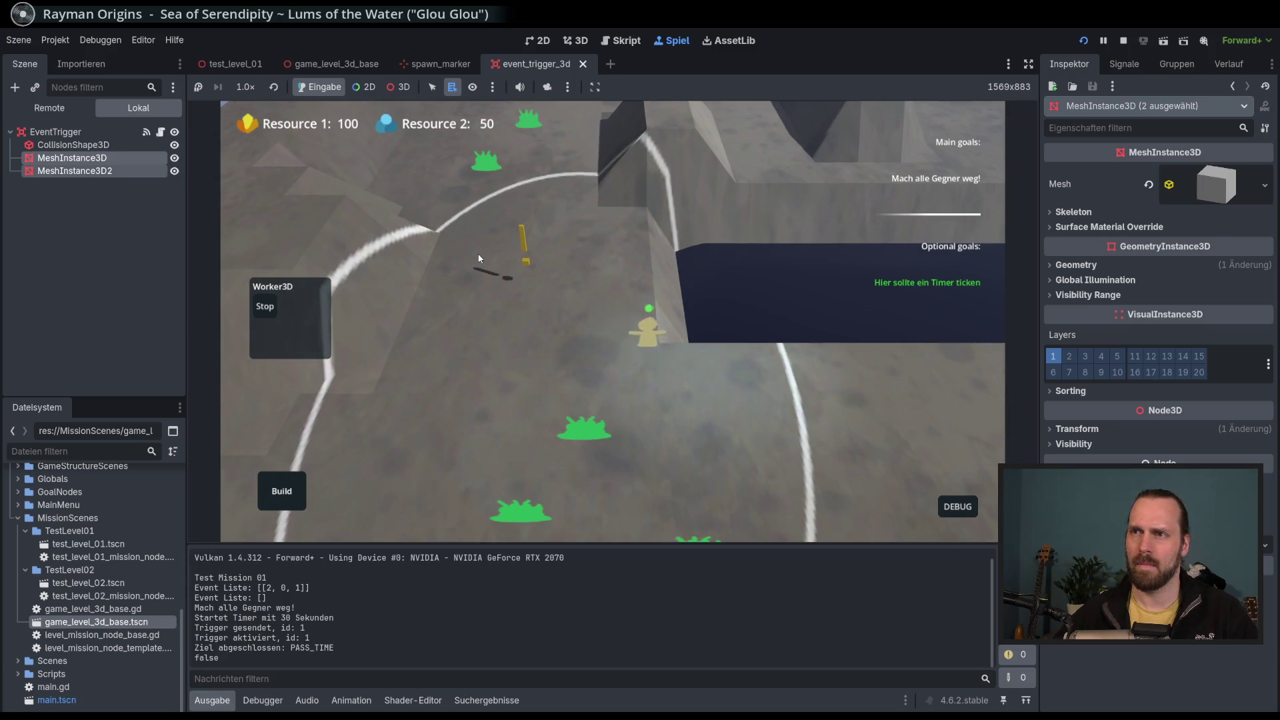
pyautogui.rightClick(494, 258)
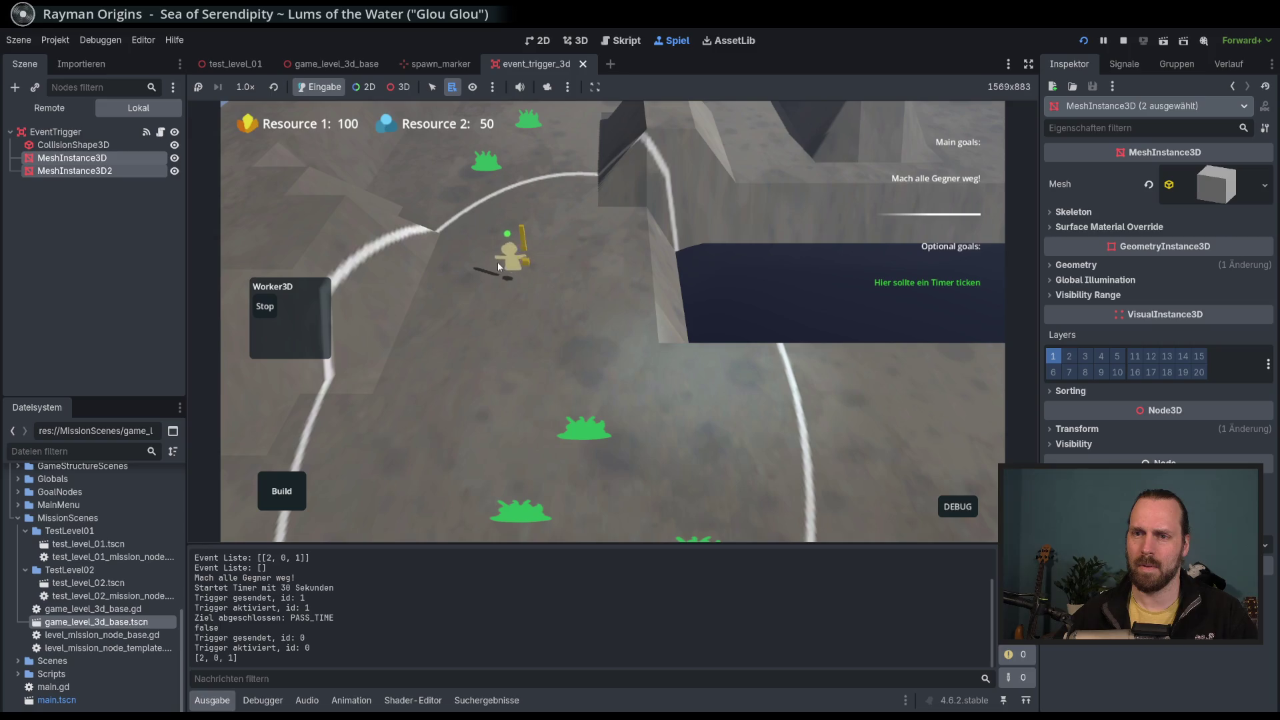
pyautogui.press('d')
pyautogui.rightClick(501, 292)
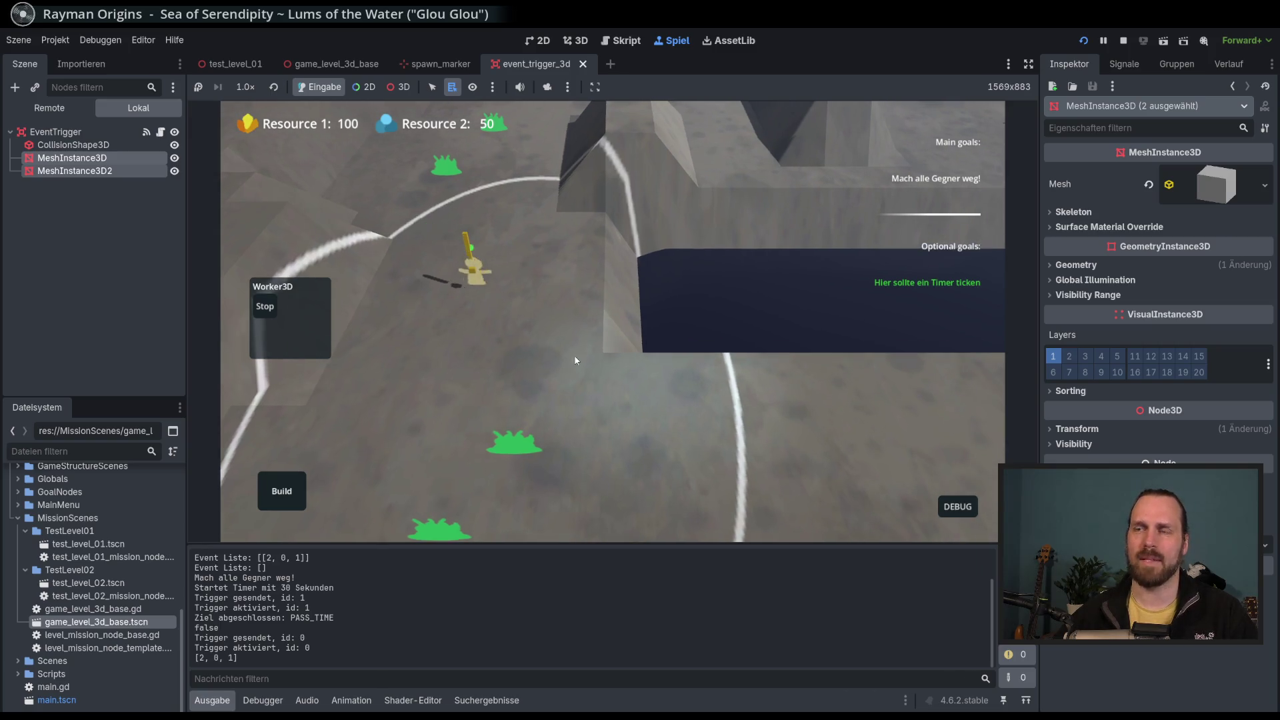
pyautogui.press('F8')
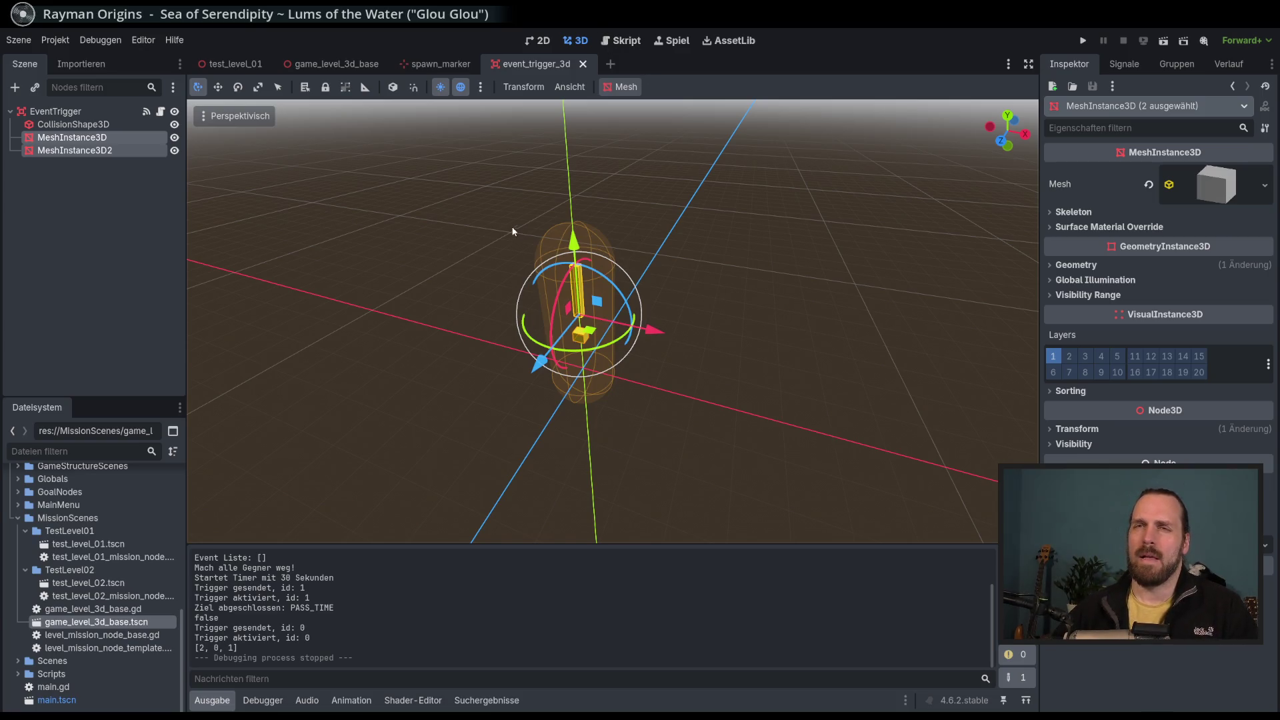
# Step: Open the test_level_01 scene and select SpawnMarker2 in the Scene tree
pyautogui.click(633, 44)
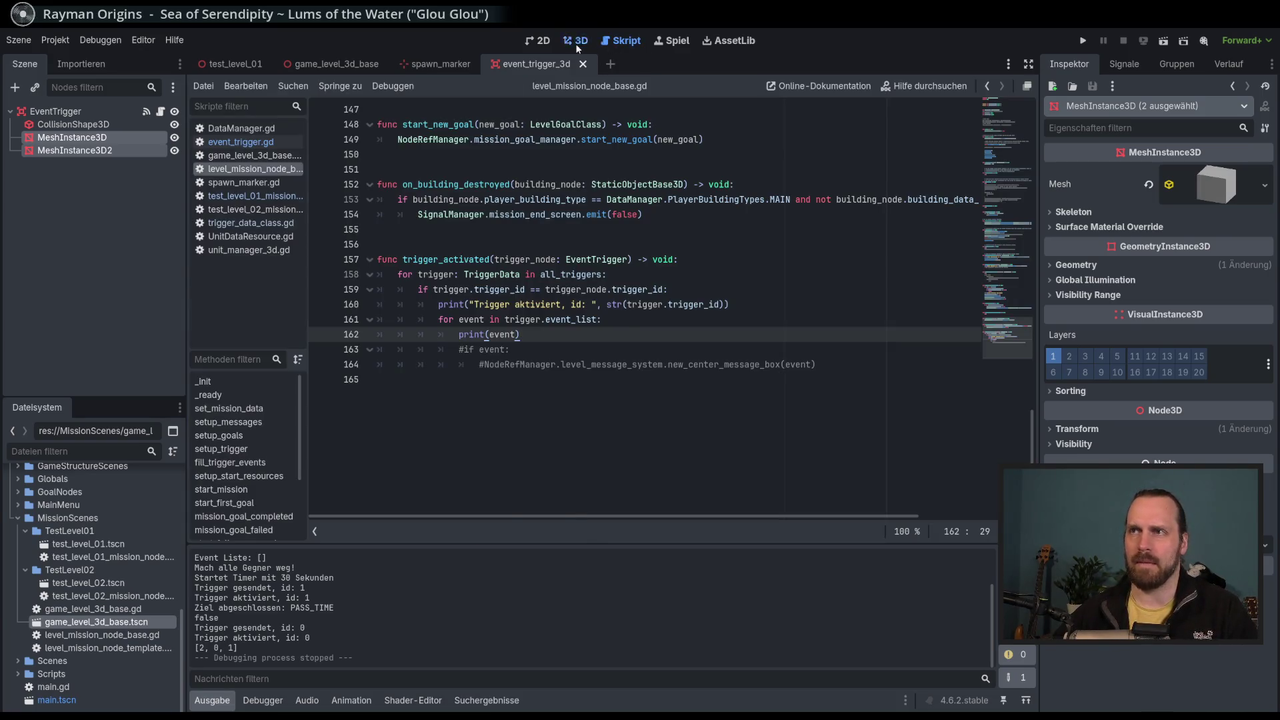
pyautogui.click(577, 42)
pyautogui.click(243, 70)
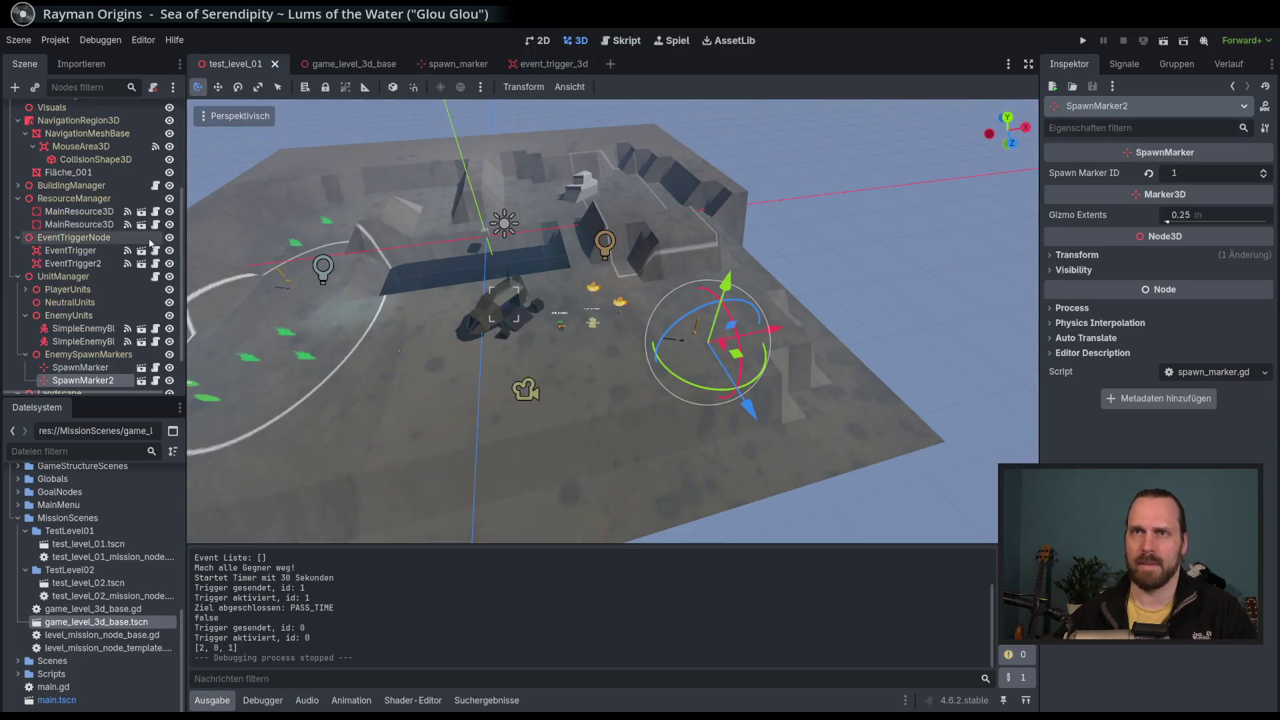
pyautogui.scroll(-2, 98, 314)
pyautogui.click(97, 327)
pyautogui.click(95, 338)
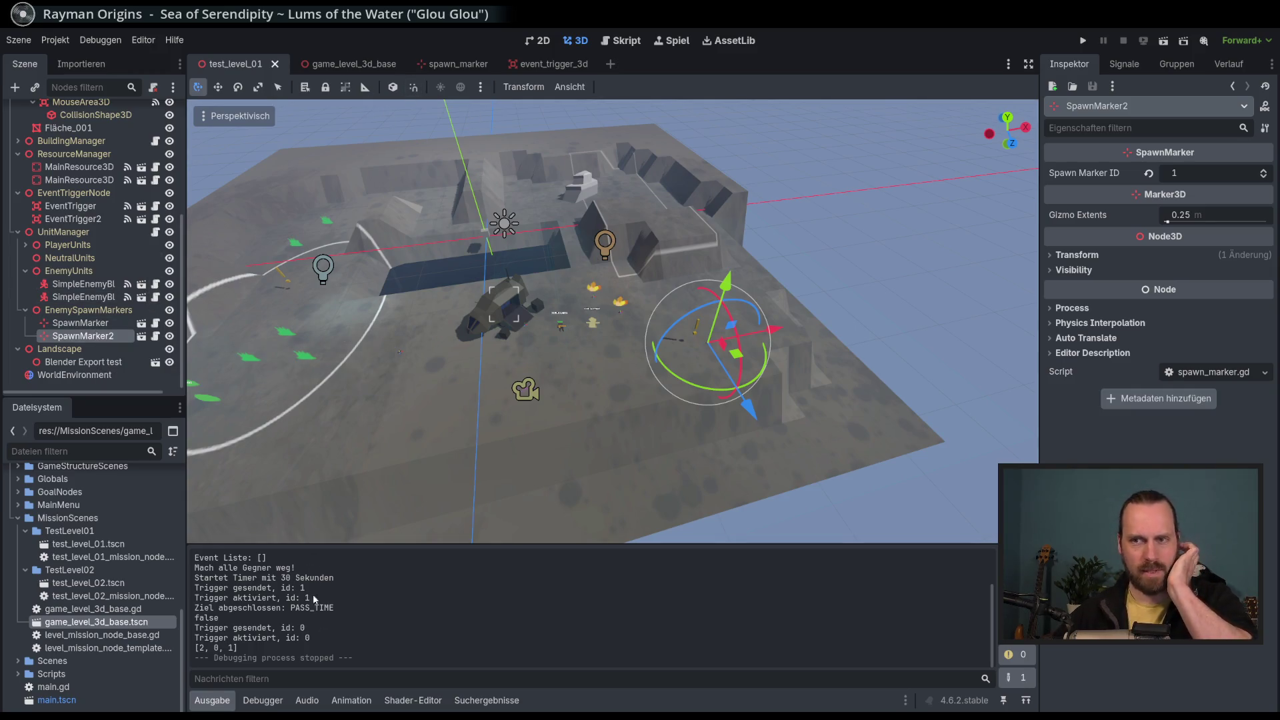
# Step: Inspect the '[2, 0, 1]' and 'Trigger aktiviert, id' lines in the Output panel
pyautogui.moveTo(242, 648); pyautogui.dragTo(193, 648)
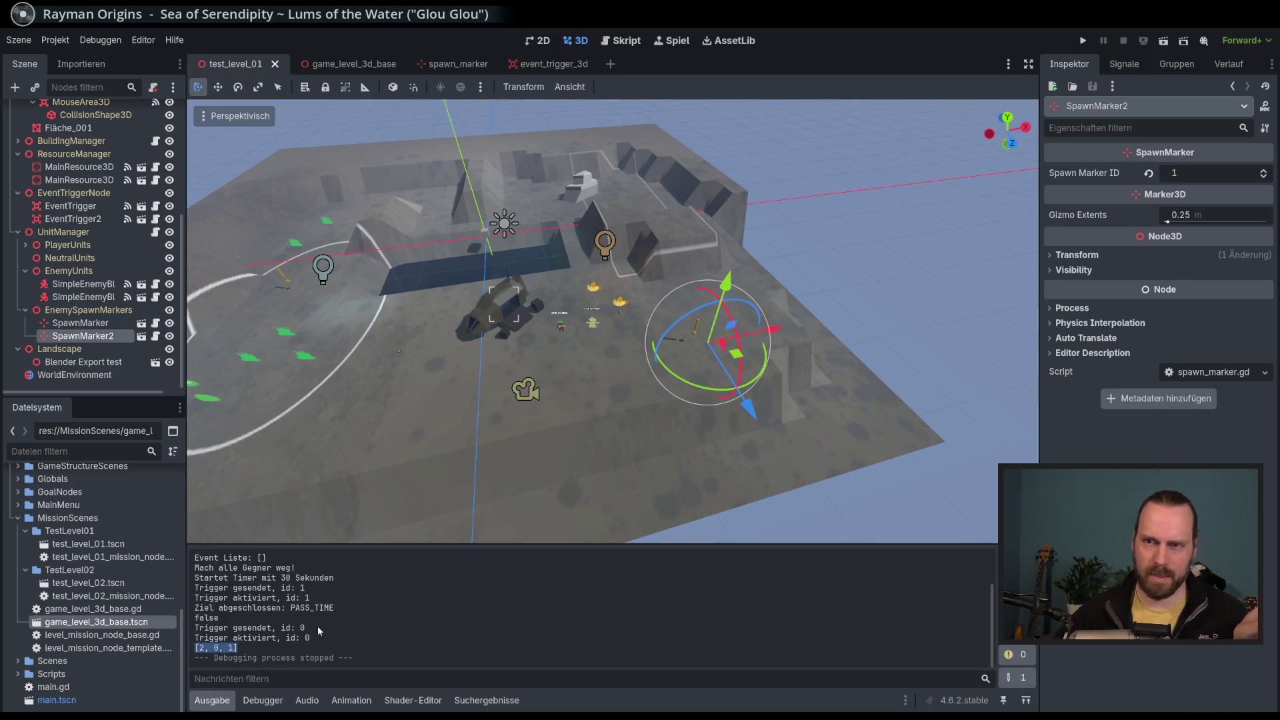
pyautogui.click(323, 599)
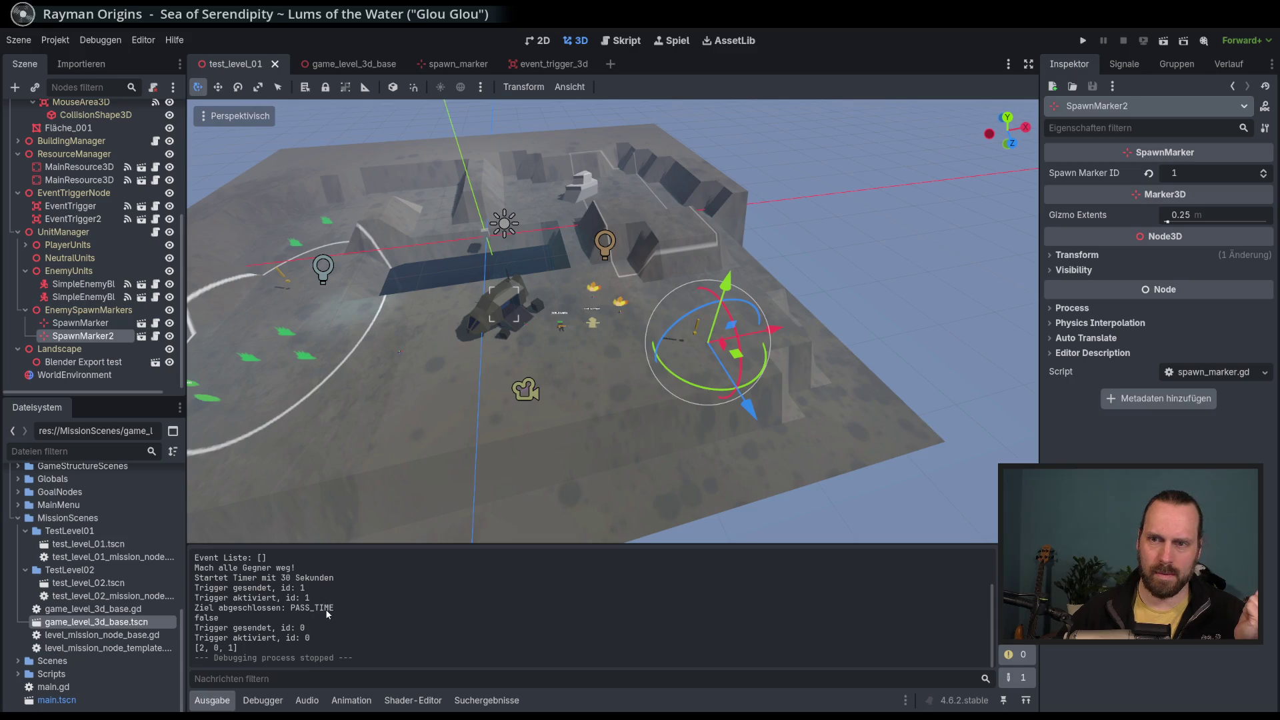
pyautogui.moveTo(239, 648); pyautogui.dragTo(198, 648)
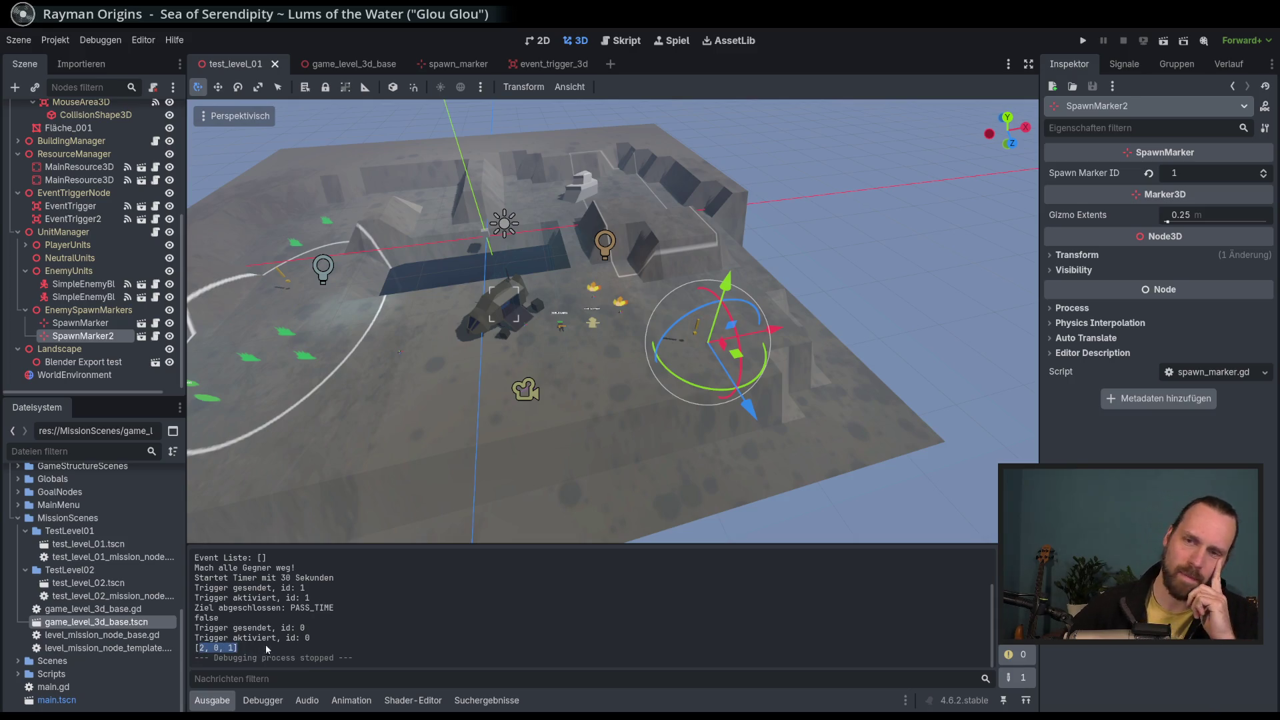
pyautogui.moveTo(338, 602); pyautogui.dragTo(308, 592)
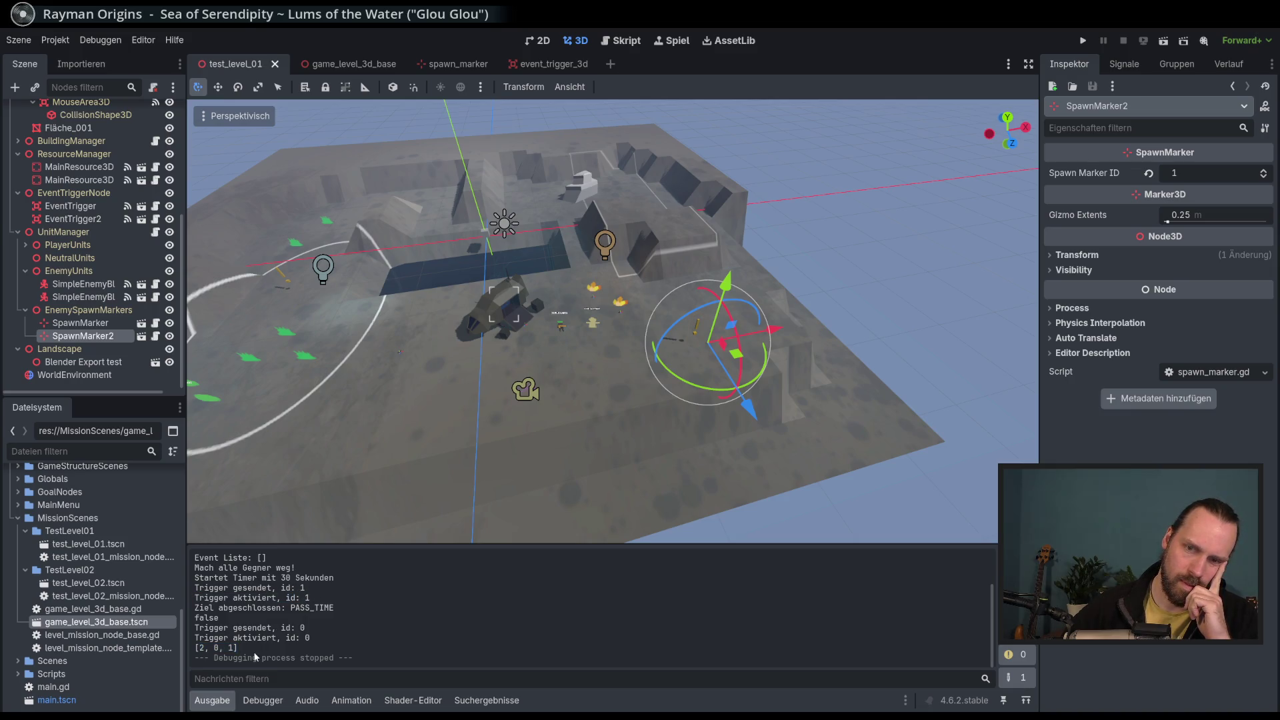
pyautogui.moveTo(249, 650); pyautogui.dragTo(207, 650)
pyautogui.click(276, 652)
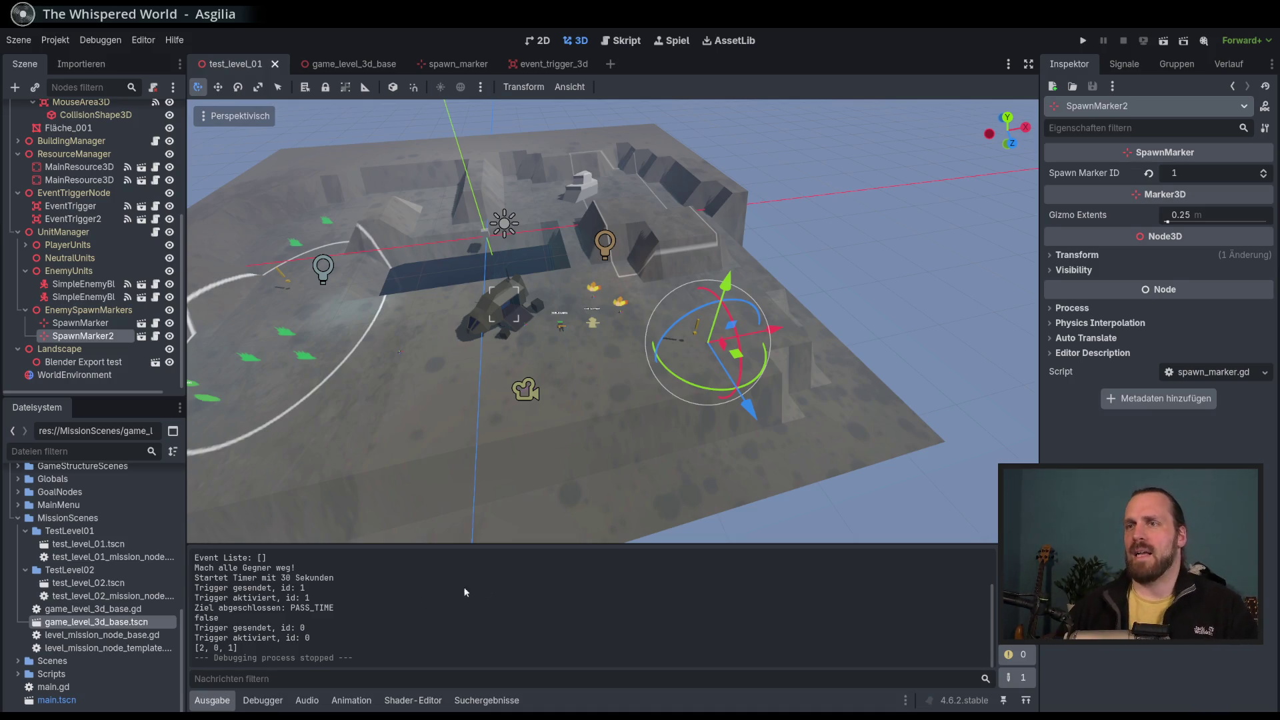
pyautogui.moveTo(606, 430); pyautogui.dragTo(525, 432)
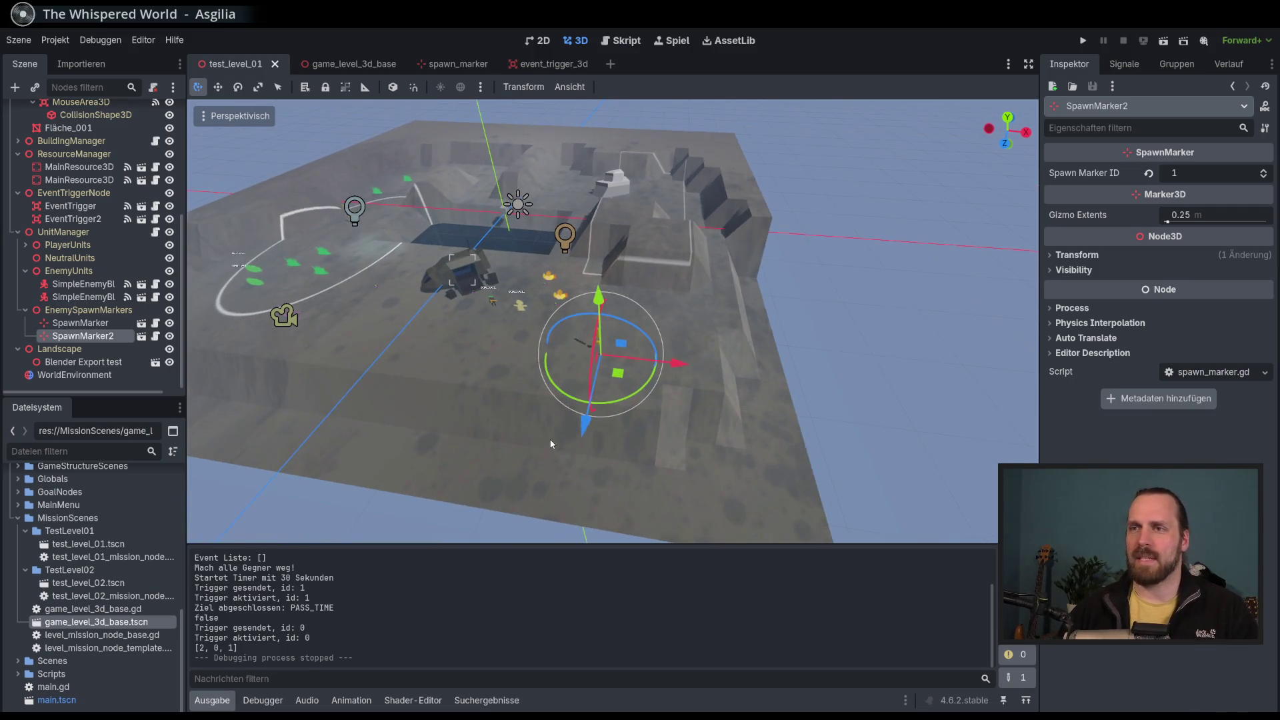
pyautogui.scroll(5, 550, 444)
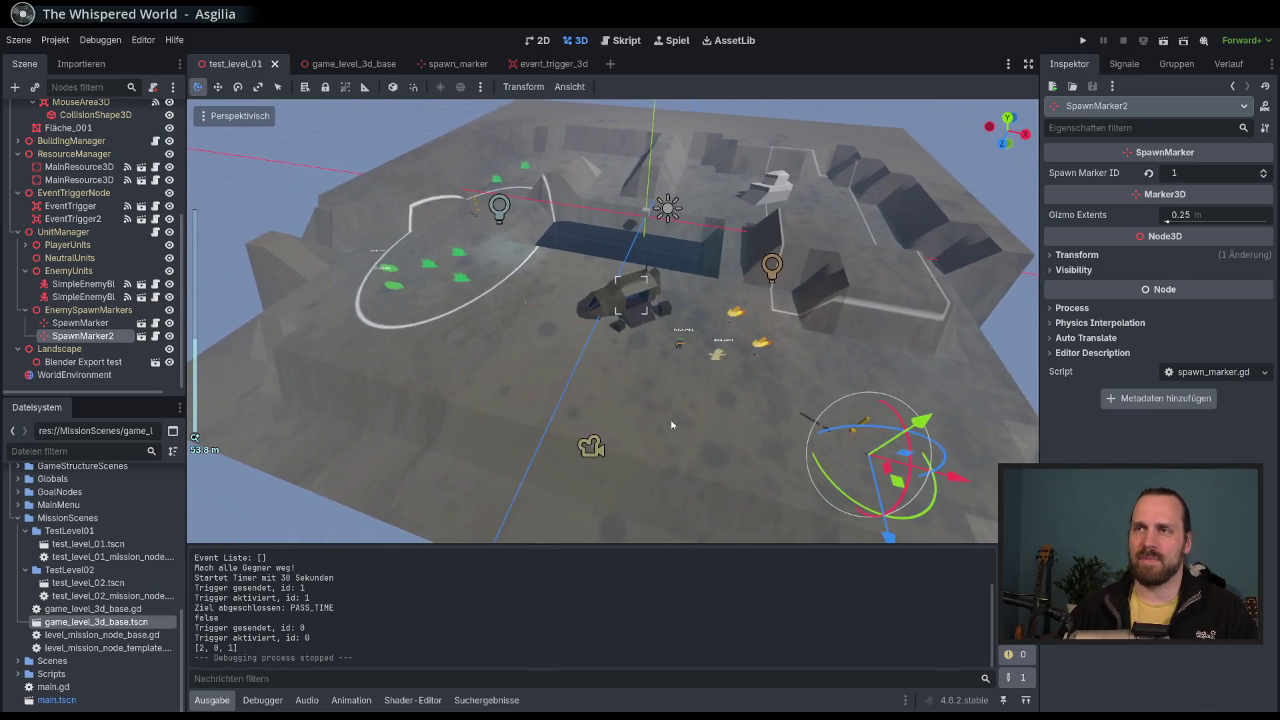
pyautogui.moveTo(671, 424); pyautogui.dragTo(610, 397)
pyautogui.scroll(-2, 615, 399)
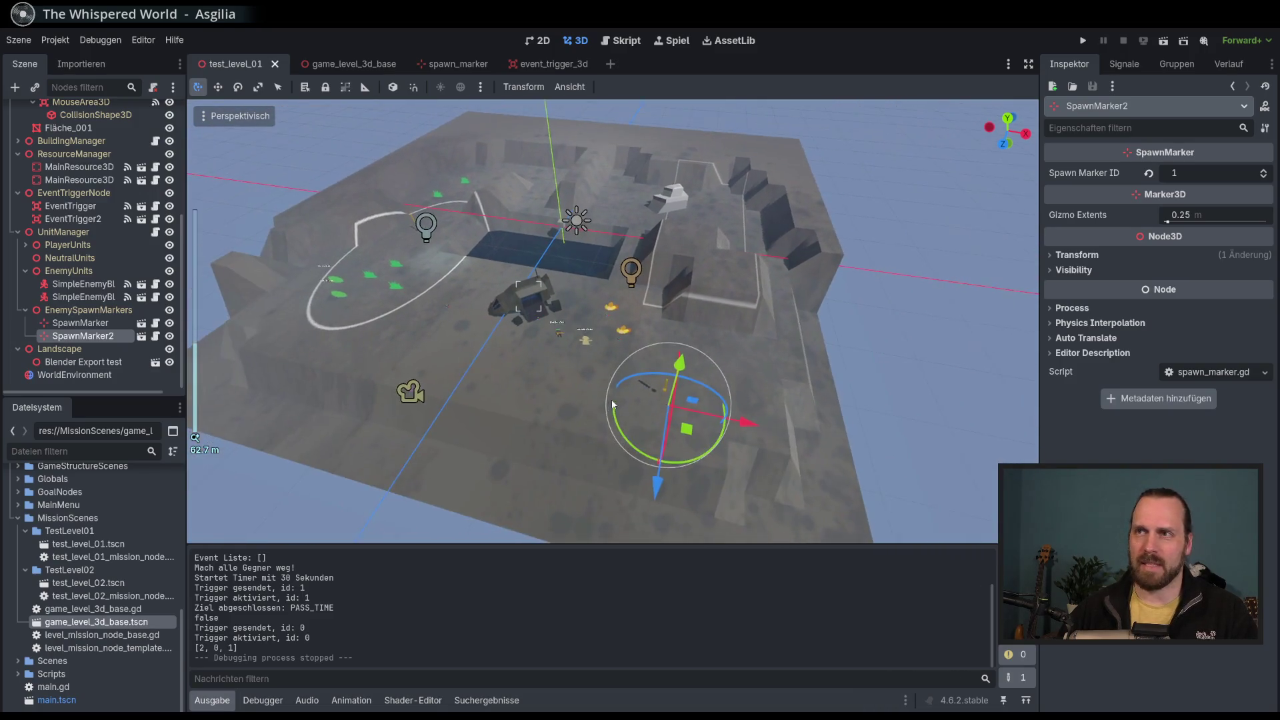
pyautogui.scroll(2, 613, 397)
pyautogui.moveTo(616, 392); pyautogui.dragTo(621, 377)
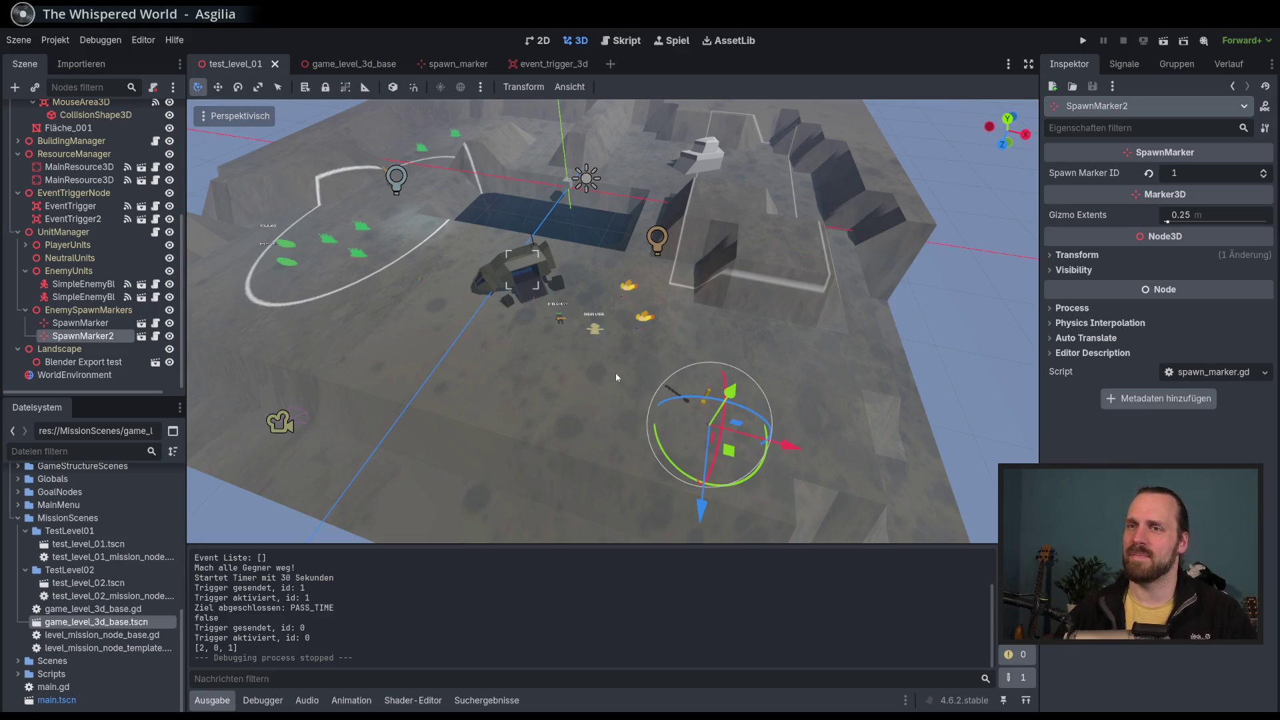
pyautogui.moveTo(622, 377); pyautogui.dragTo(748, 389)
pyautogui.scroll(3, 743, 389)
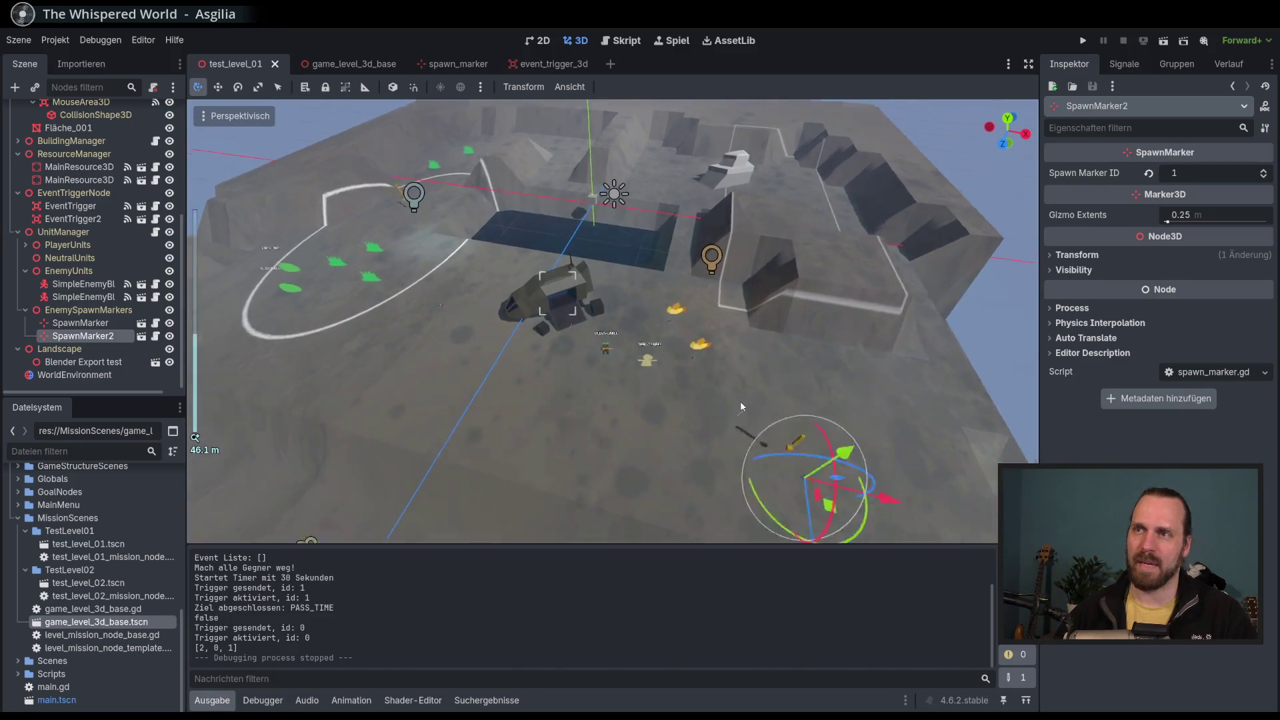
pyautogui.scroll(-4, 740, 406)
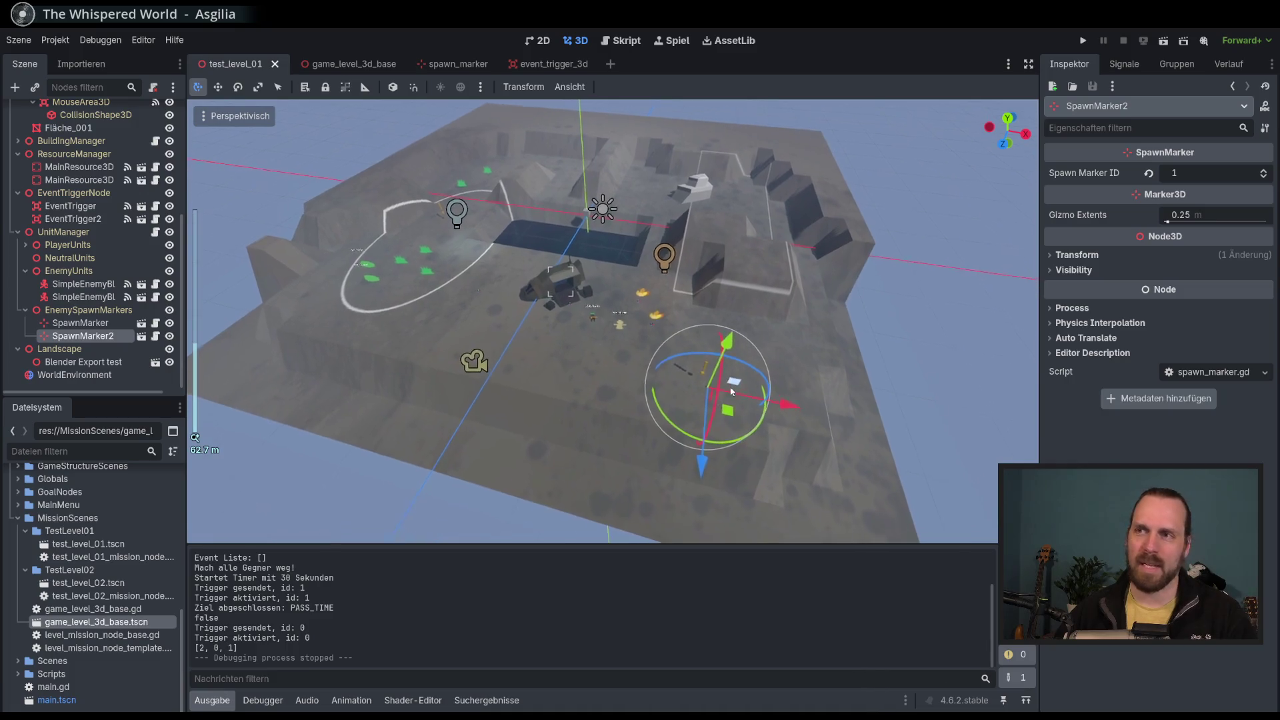
pyautogui.scroll(2, 731, 392)
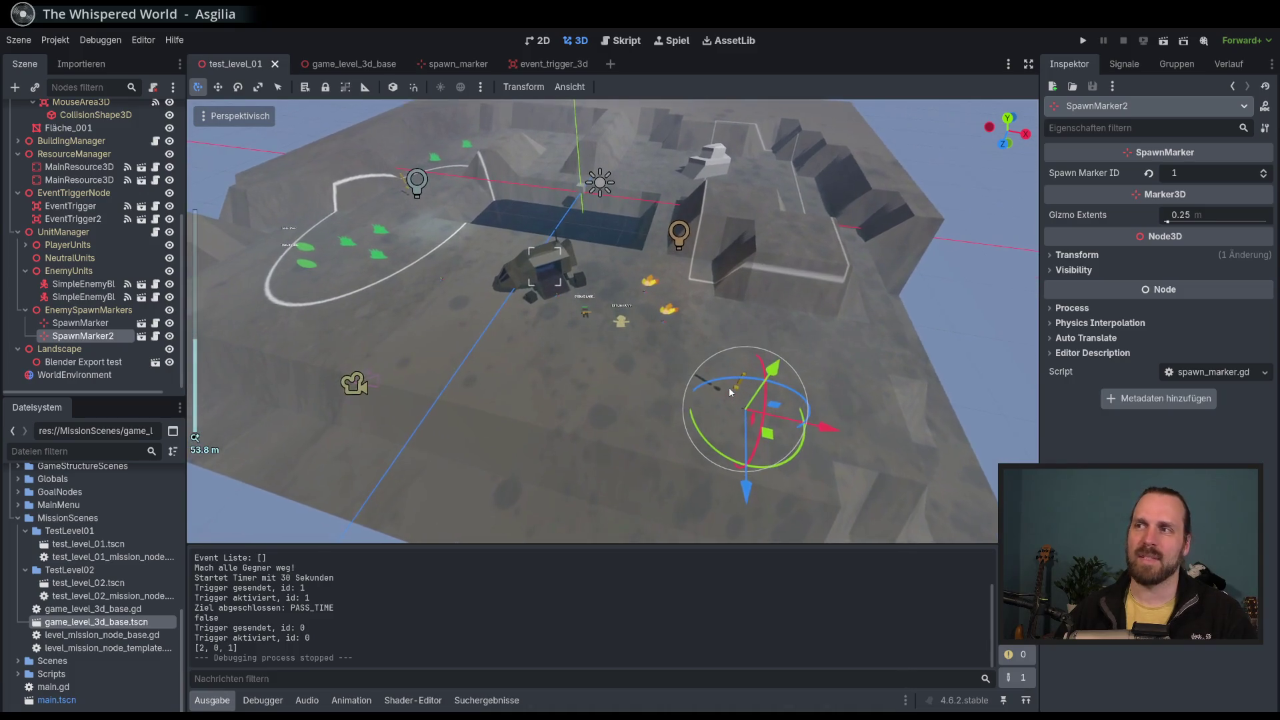
pyautogui.moveTo(729, 387)
pyautogui.mouseDown()
pyautogui.moveTo(779, 389)
pyautogui.moveTo(764, 399)
pyautogui.mouseUp()
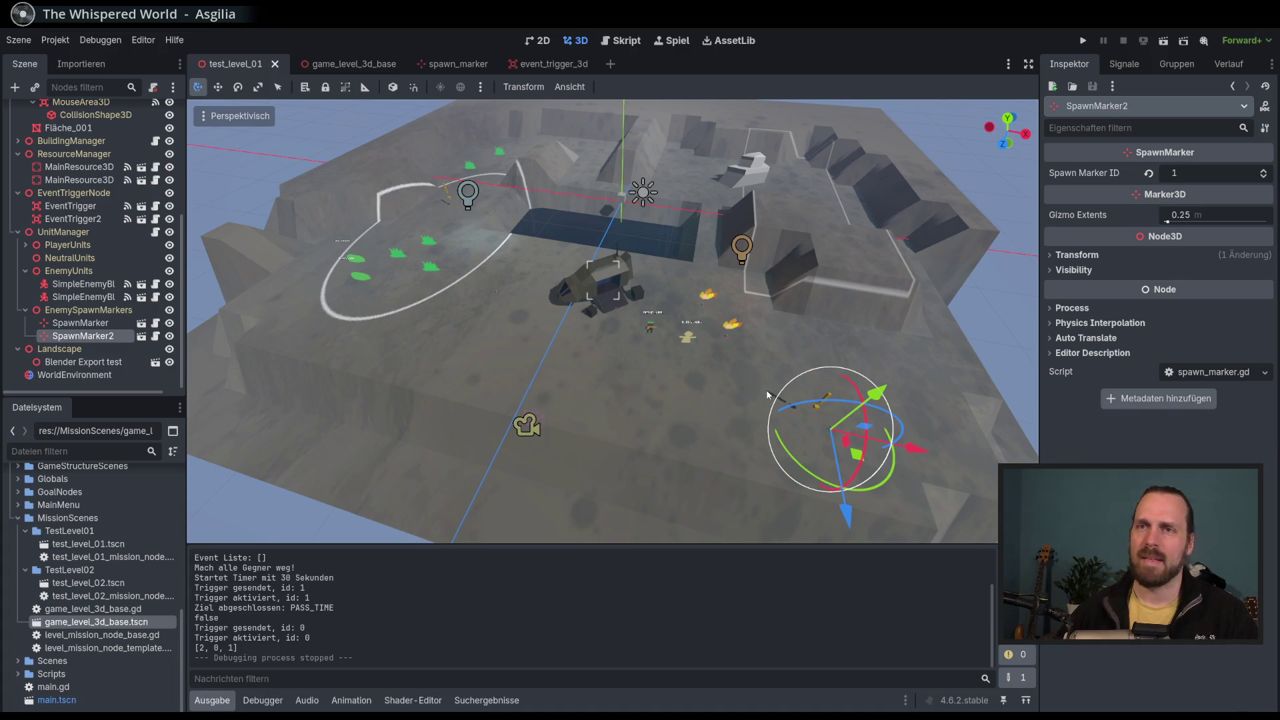
pyautogui.scroll(-2, 766, 389)
pyautogui.moveTo(781, 389); pyautogui.dragTo(776, 389)
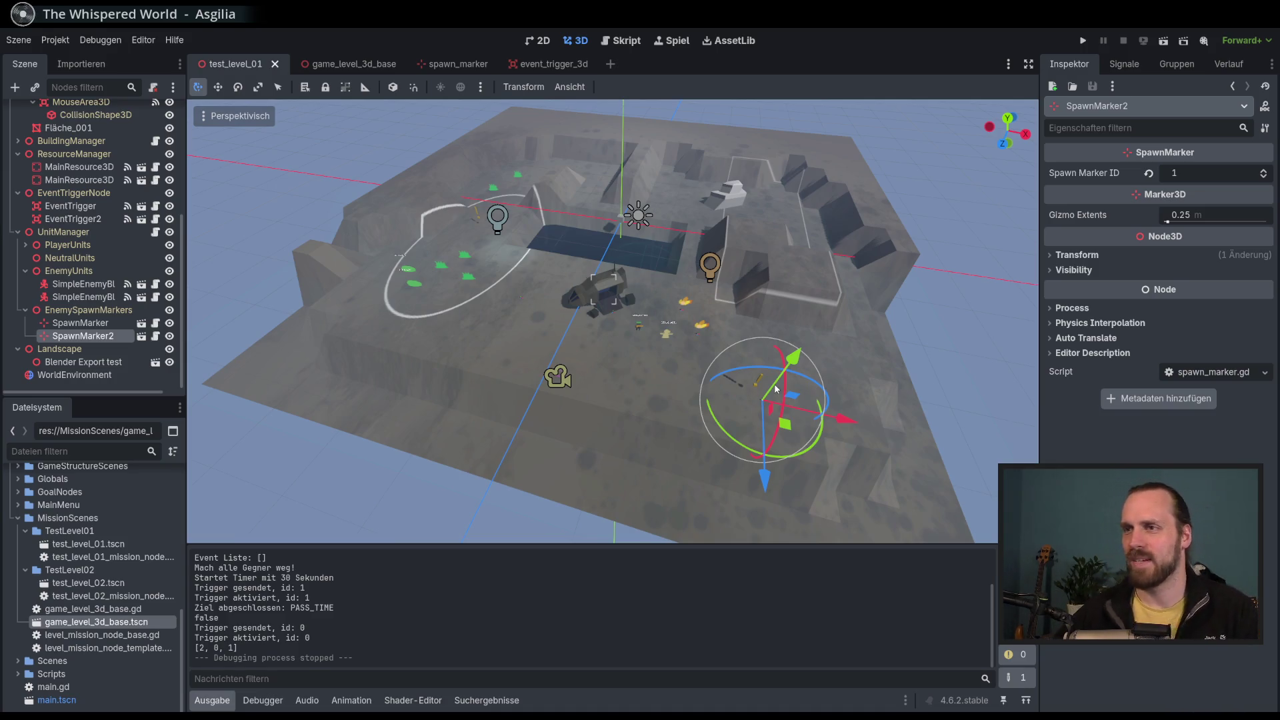
pyautogui.moveTo(724, 355)
pyautogui.mouseDown()
pyautogui.moveTo(822, 340)
pyautogui.moveTo(739, 338)
pyautogui.moveTo(705, 366)
pyautogui.mouseUp()
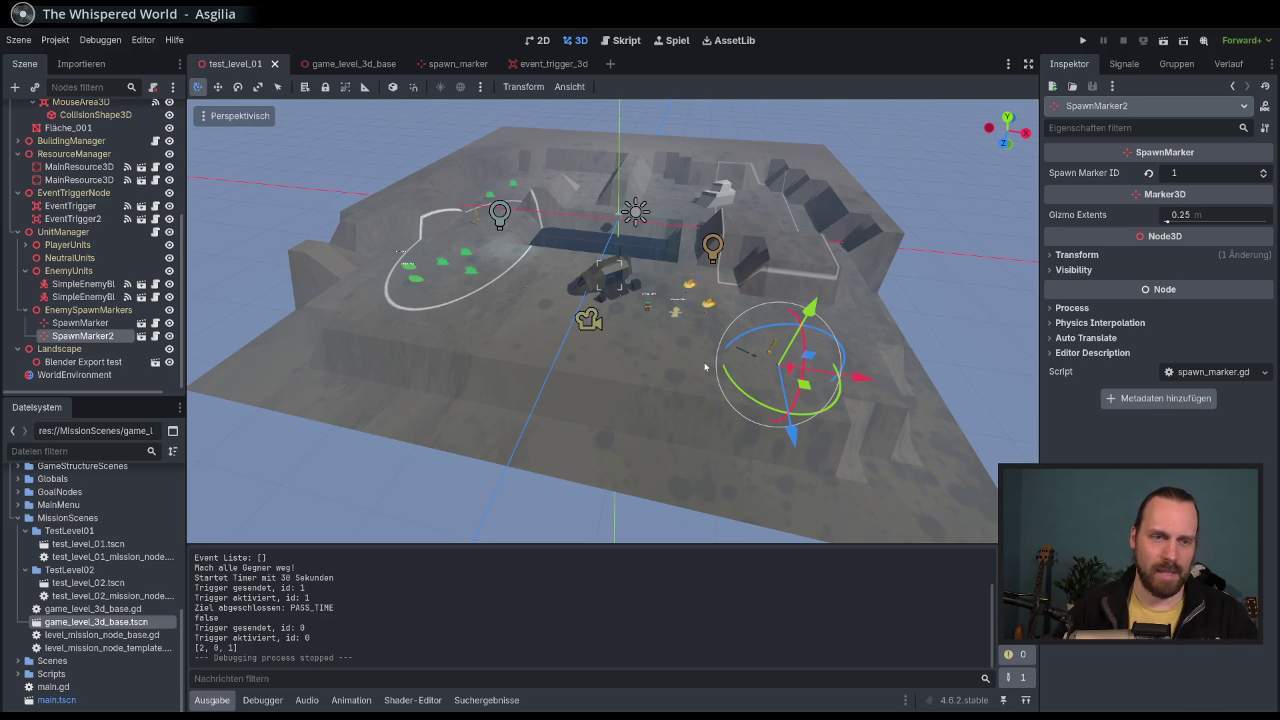
pyautogui.moveTo(705, 367)
pyautogui.mouseDown()
pyautogui.moveTo(806, 350)
pyautogui.moveTo(766, 339)
pyautogui.moveTo(754, 361)
pyautogui.mouseUp()
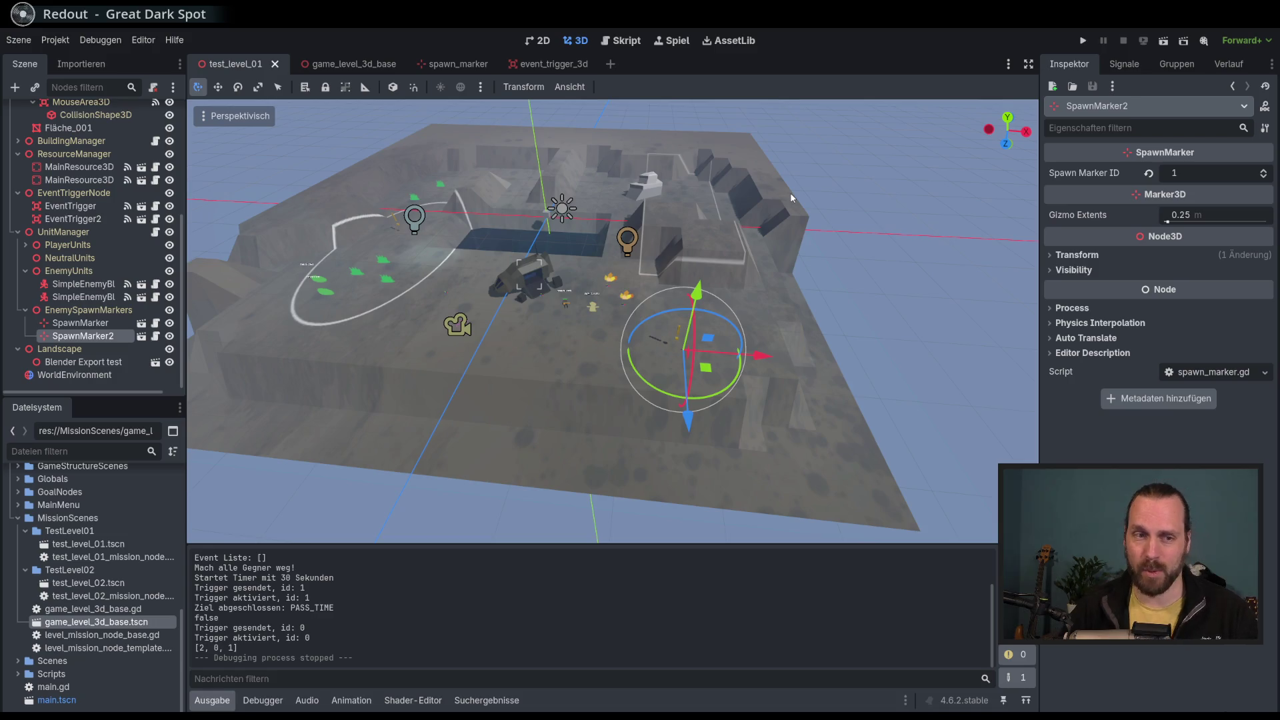
pyautogui.moveTo(790, 192); pyautogui.dragTo(643, 241)
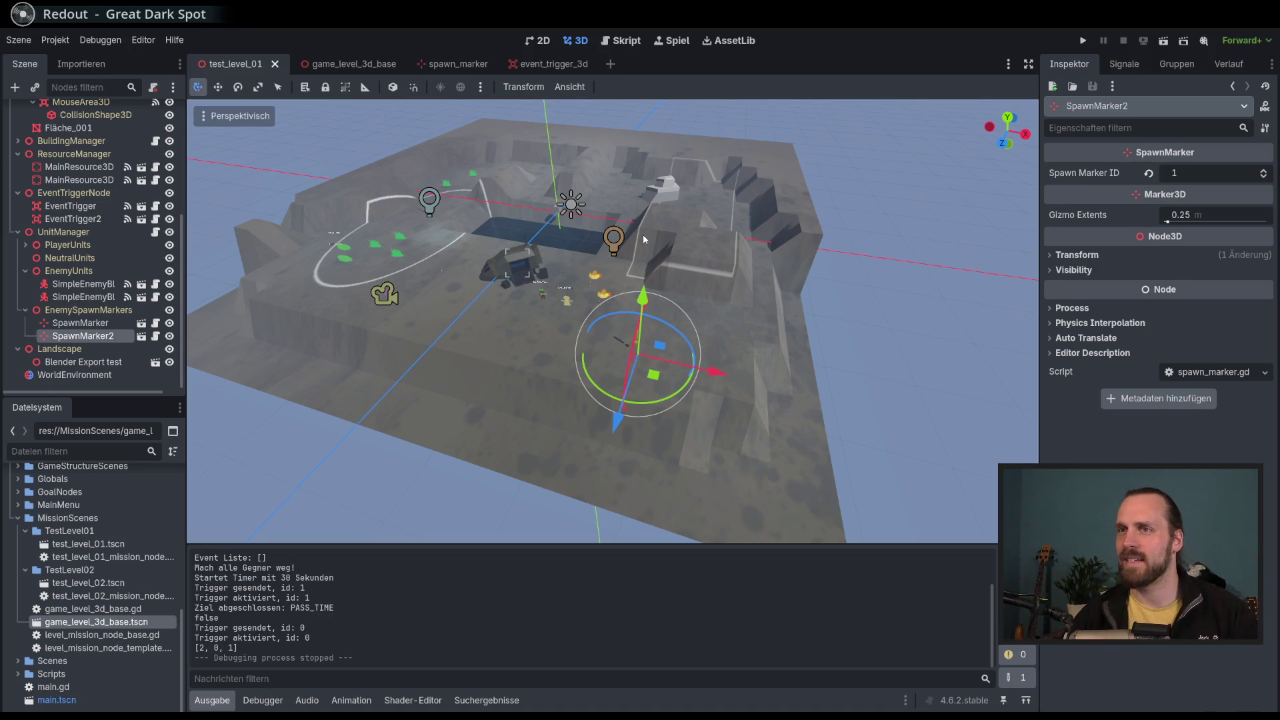
pyautogui.press('g')
pyautogui.click(689, 292)
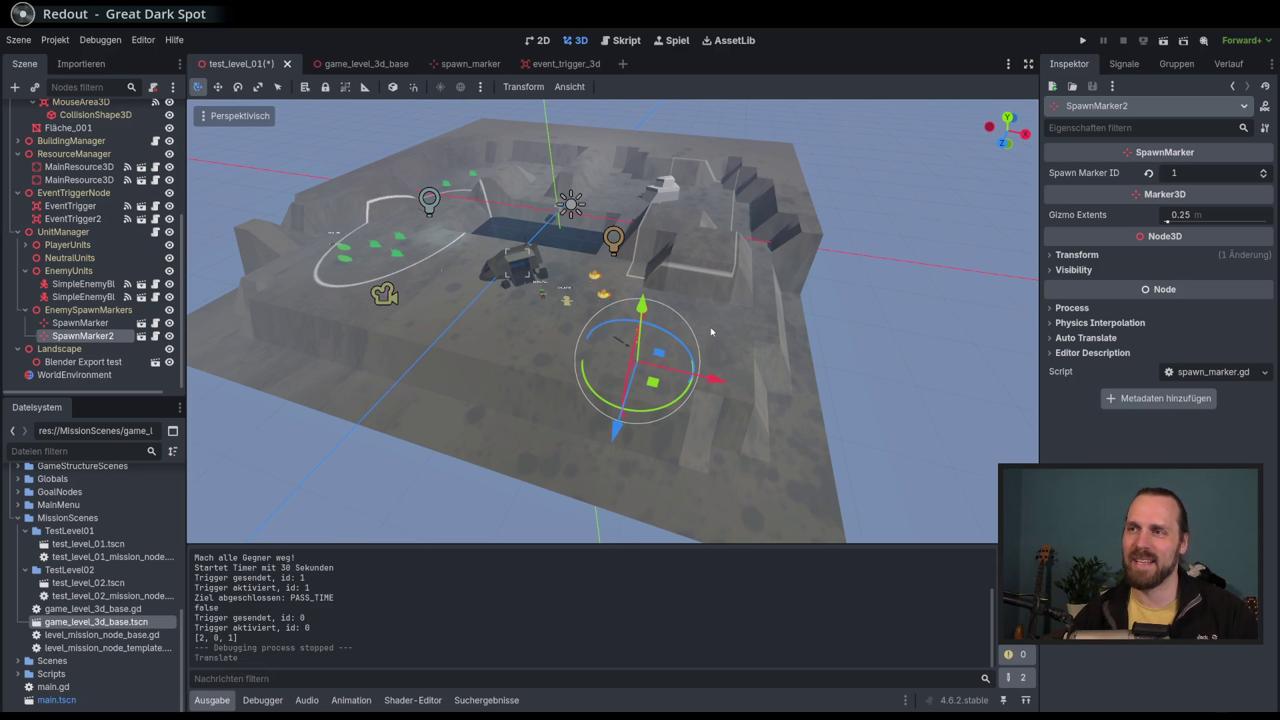
pyautogui.hotkey('ctrl', 'z')
pyautogui.moveTo(768, 323); pyautogui.dragTo(820, 325)
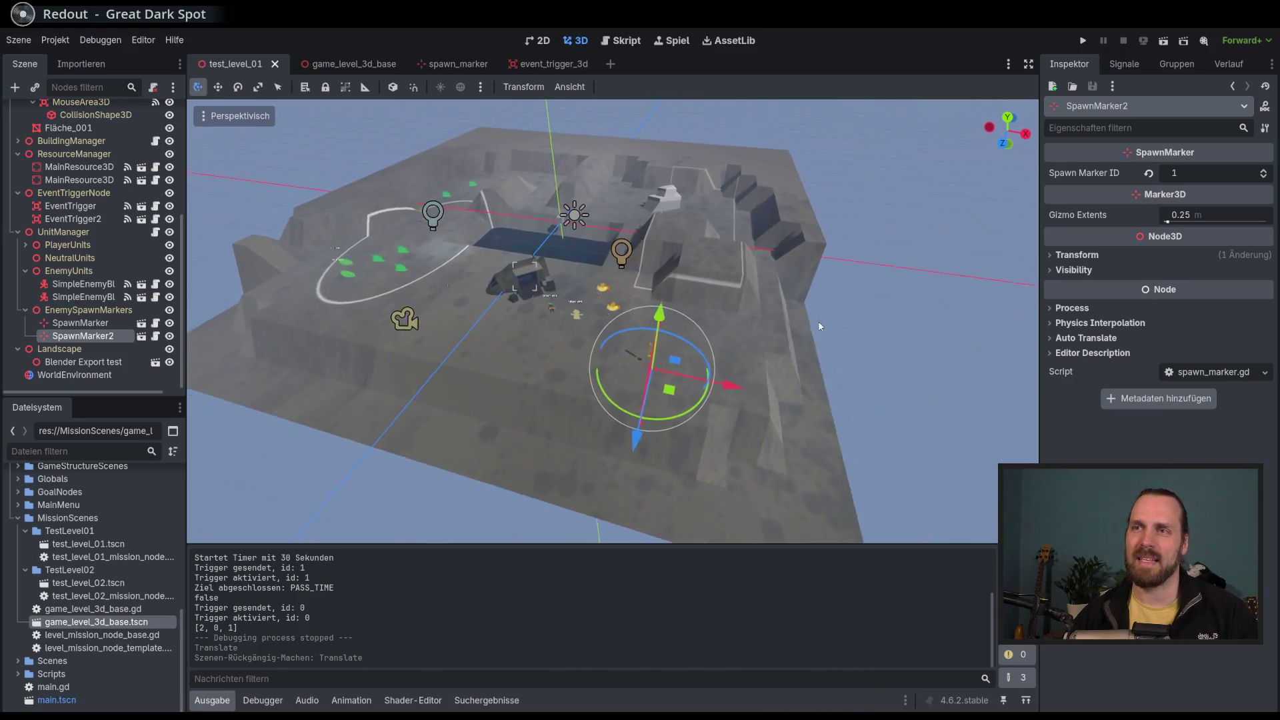
pyautogui.scroll(3, 810, 323)
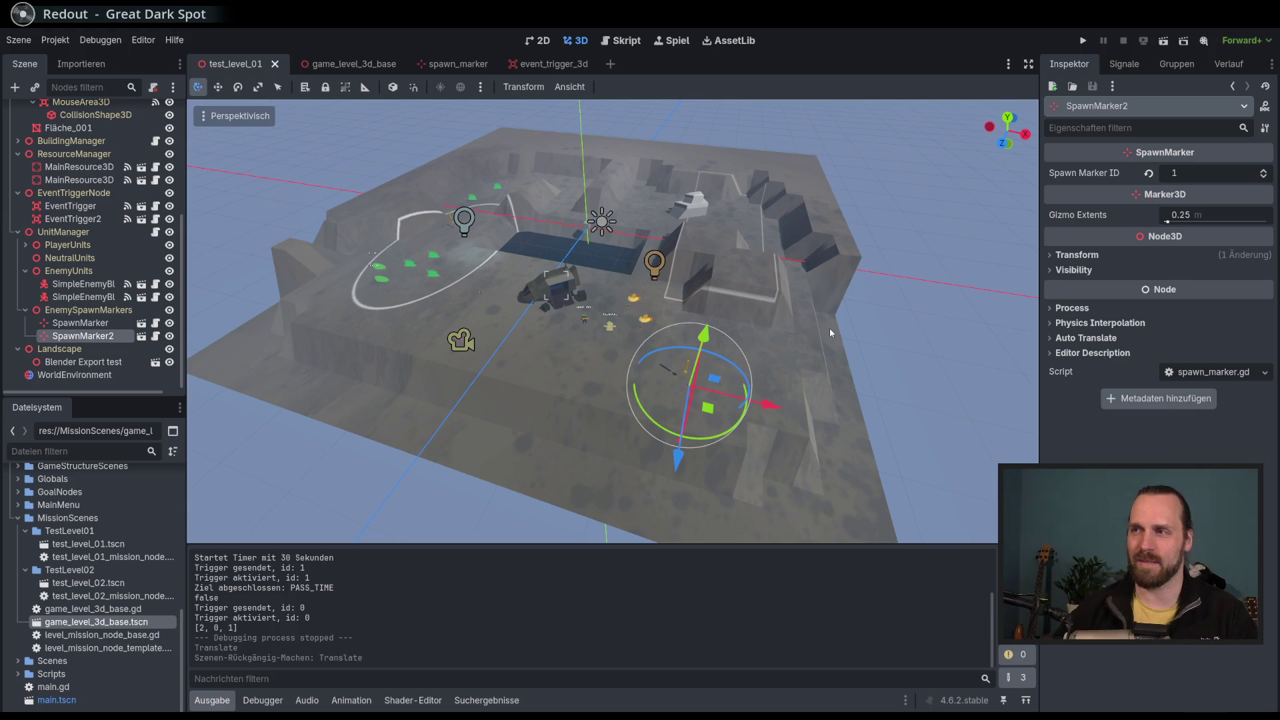
pyautogui.moveTo(797, 335)
pyautogui.mouseDown()
pyautogui.moveTo(777, 314)
pyautogui.moveTo(761, 331)
pyautogui.mouseUp()
pyautogui.scroll(2, 777, 314)
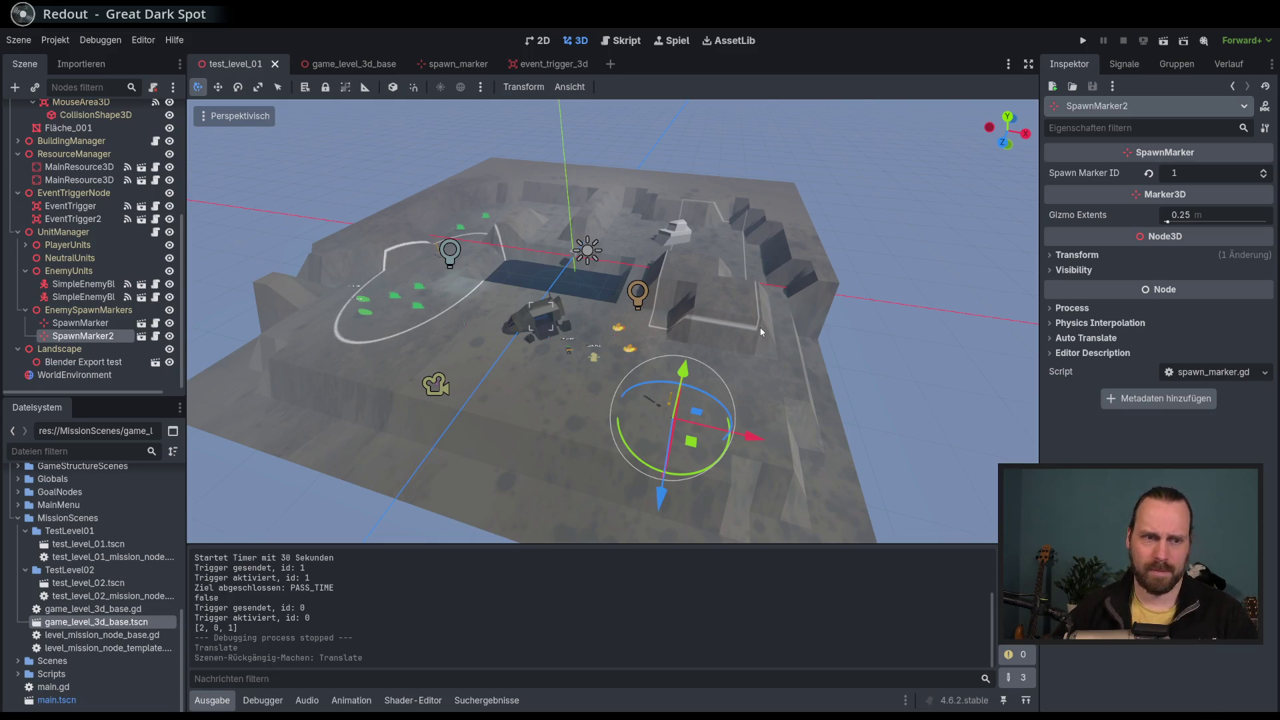
pyautogui.scroll(3, 790, 353)
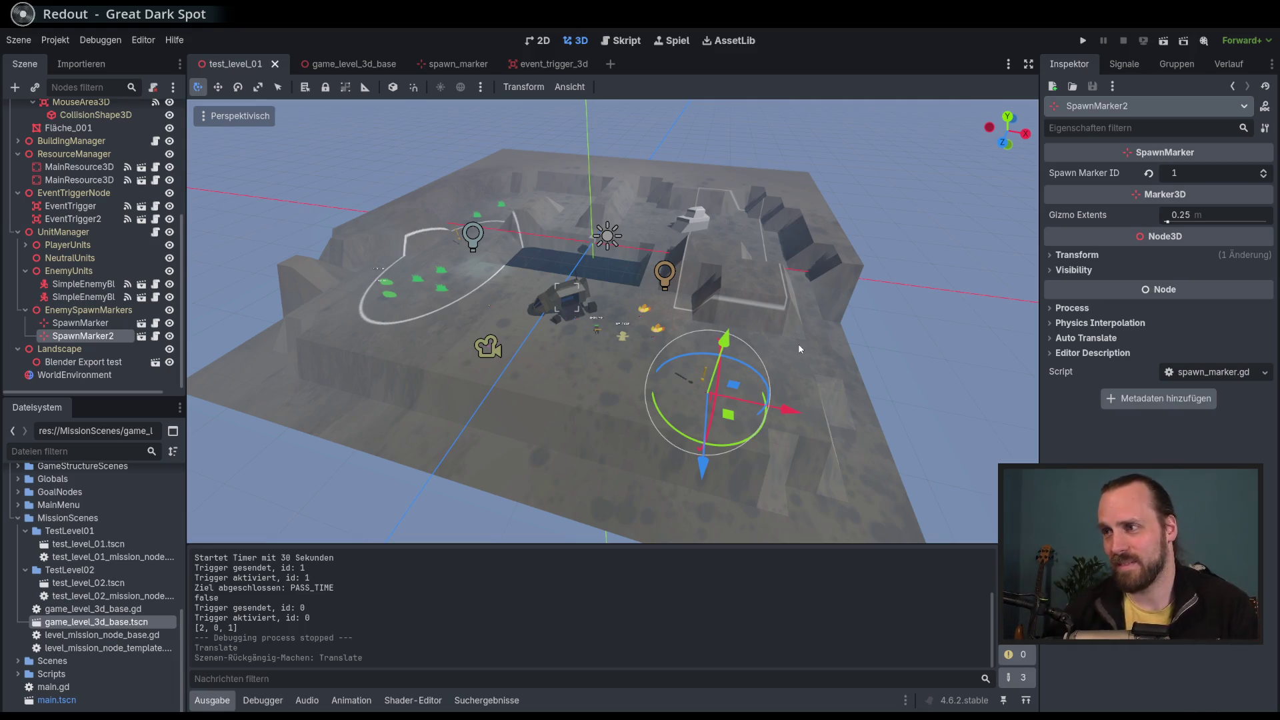
pyautogui.moveTo(752, 309); pyautogui.dragTo(727, 302)
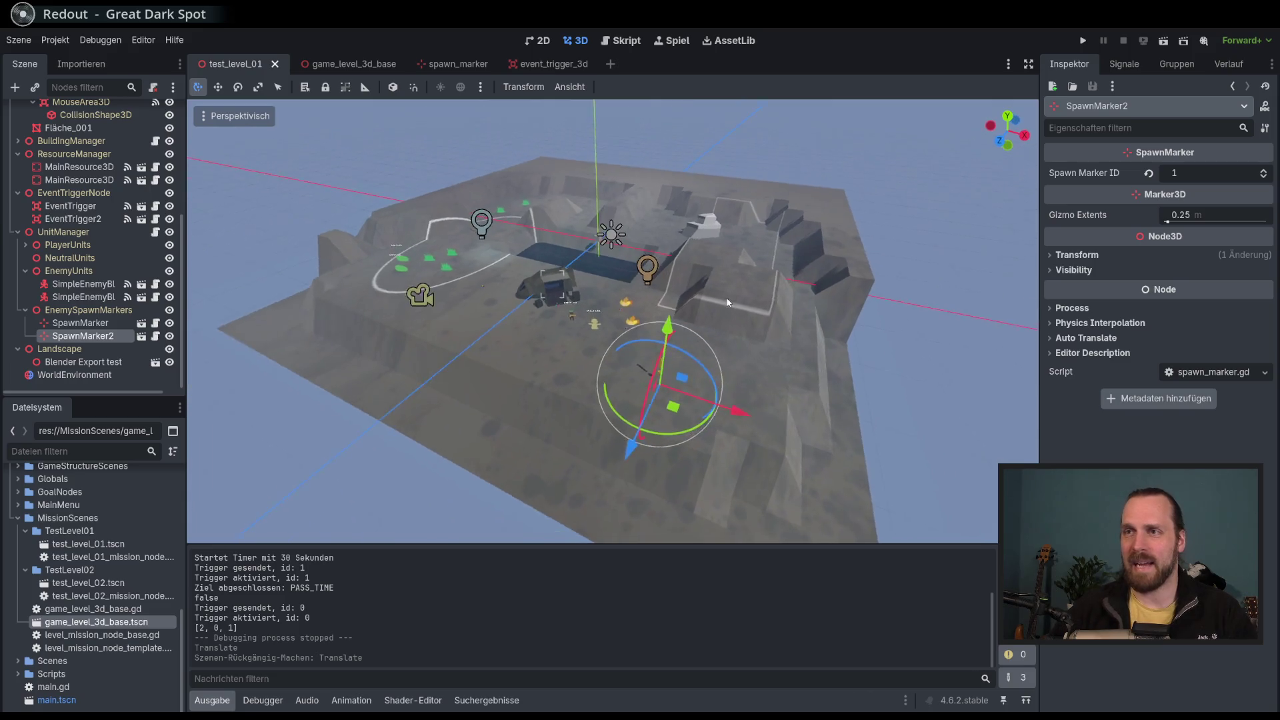
pyautogui.scroll(5, 757, 282)
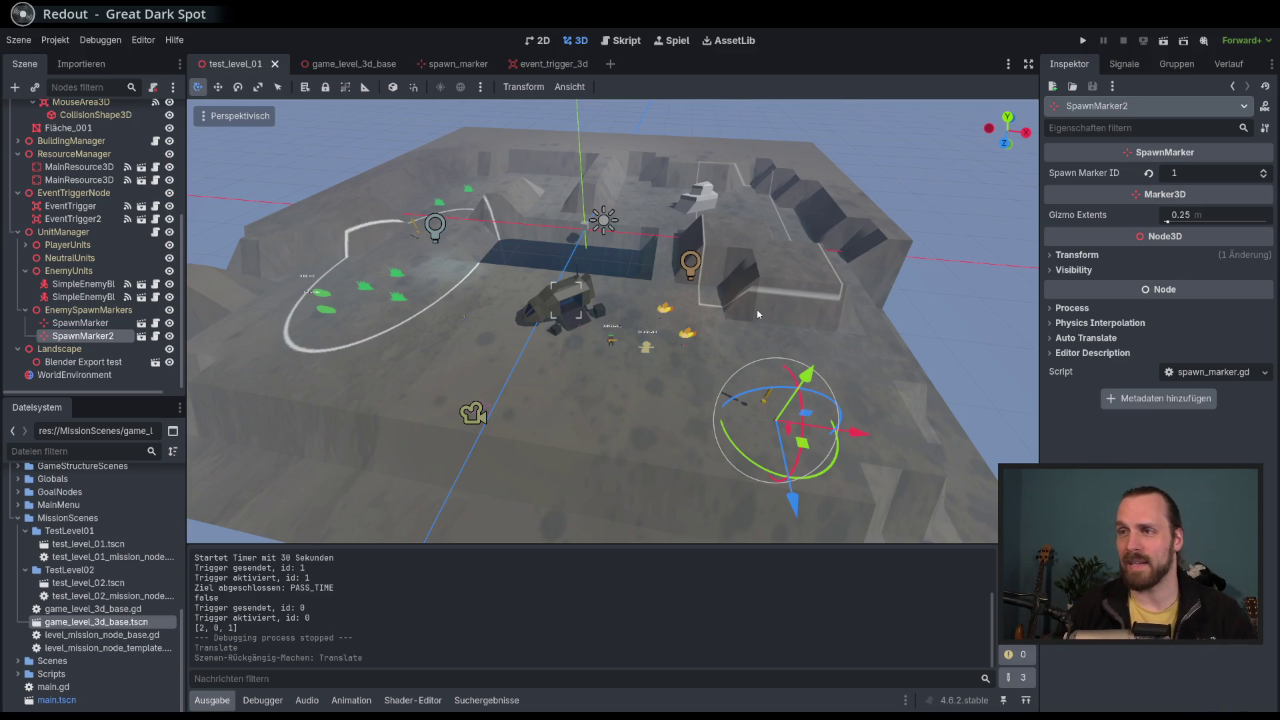
pyautogui.scroll(5, 860, 300)
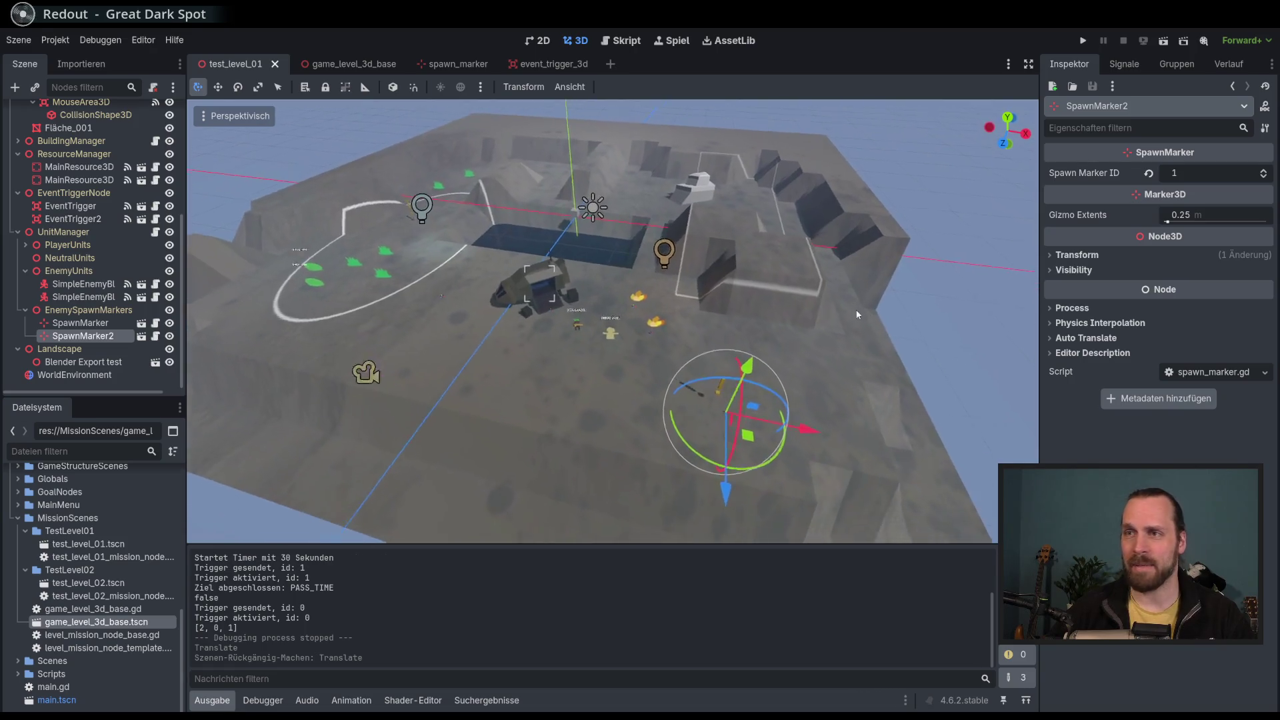
pyautogui.scroll(-2, 827, 326)
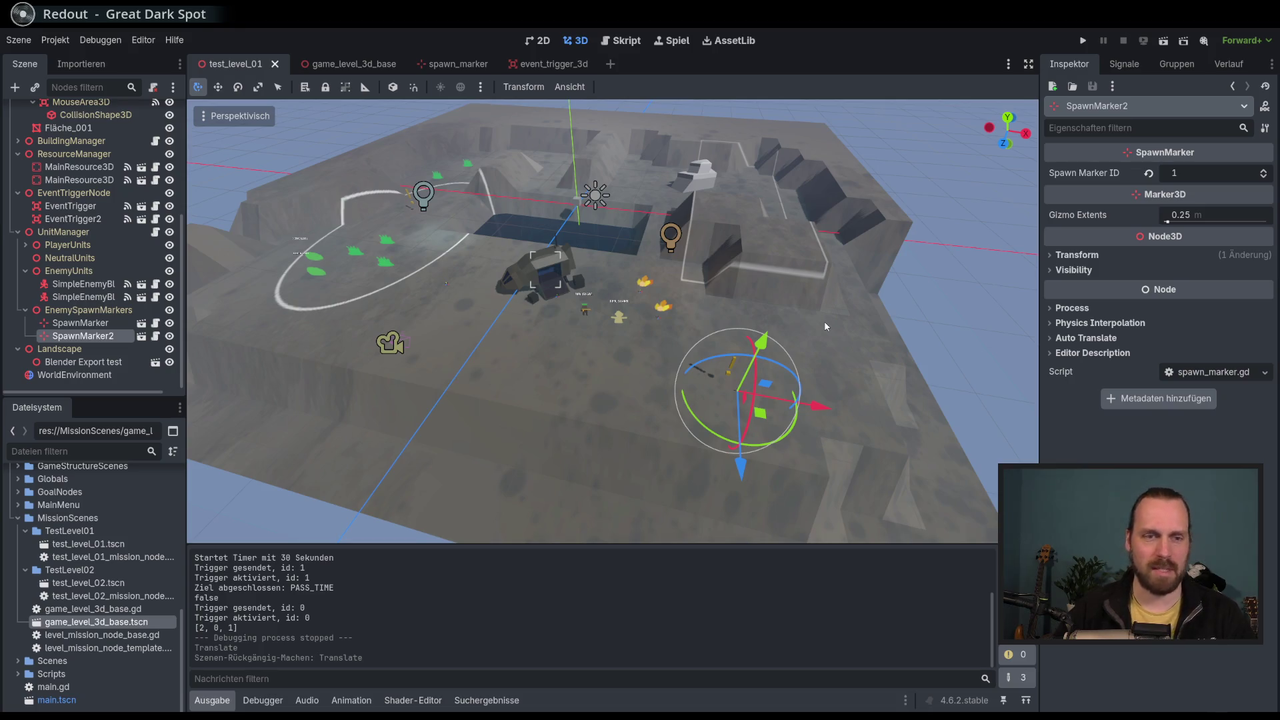
pyautogui.scroll(3, 824, 326)
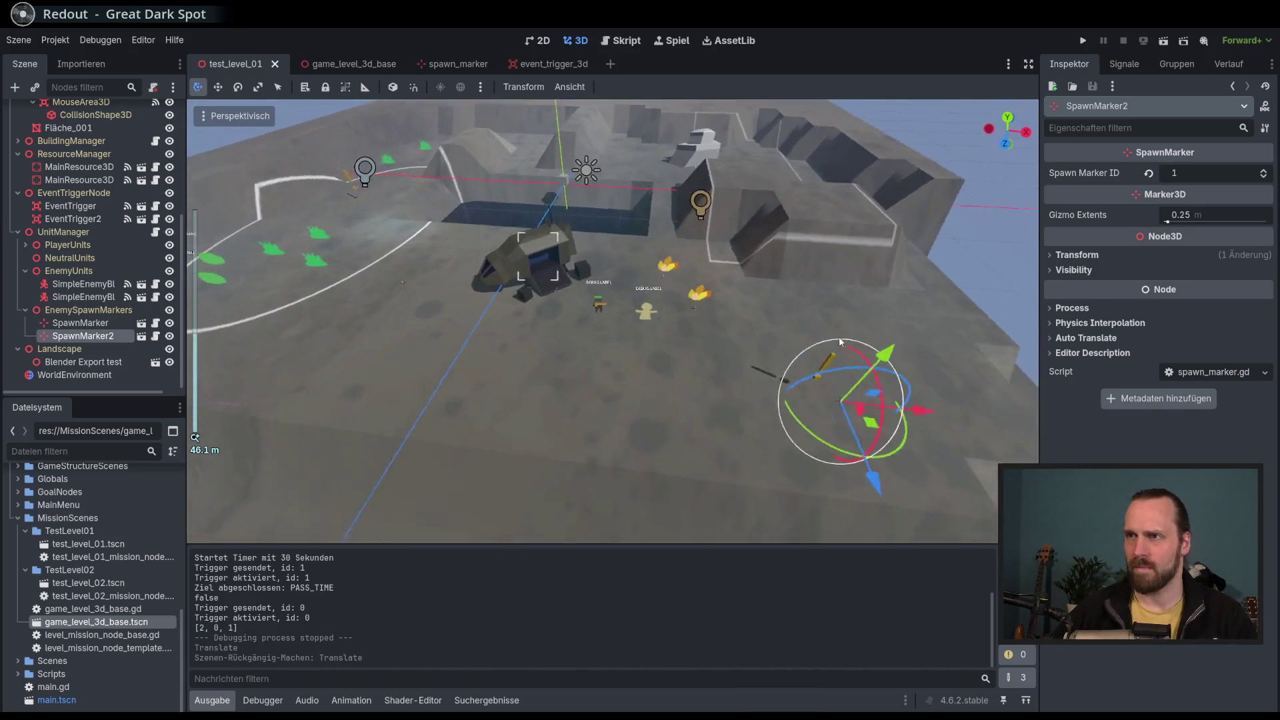
pyautogui.scroll(-3, 837, 343)
pyautogui.moveTo(793, 350); pyautogui.dragTo(794, 360)
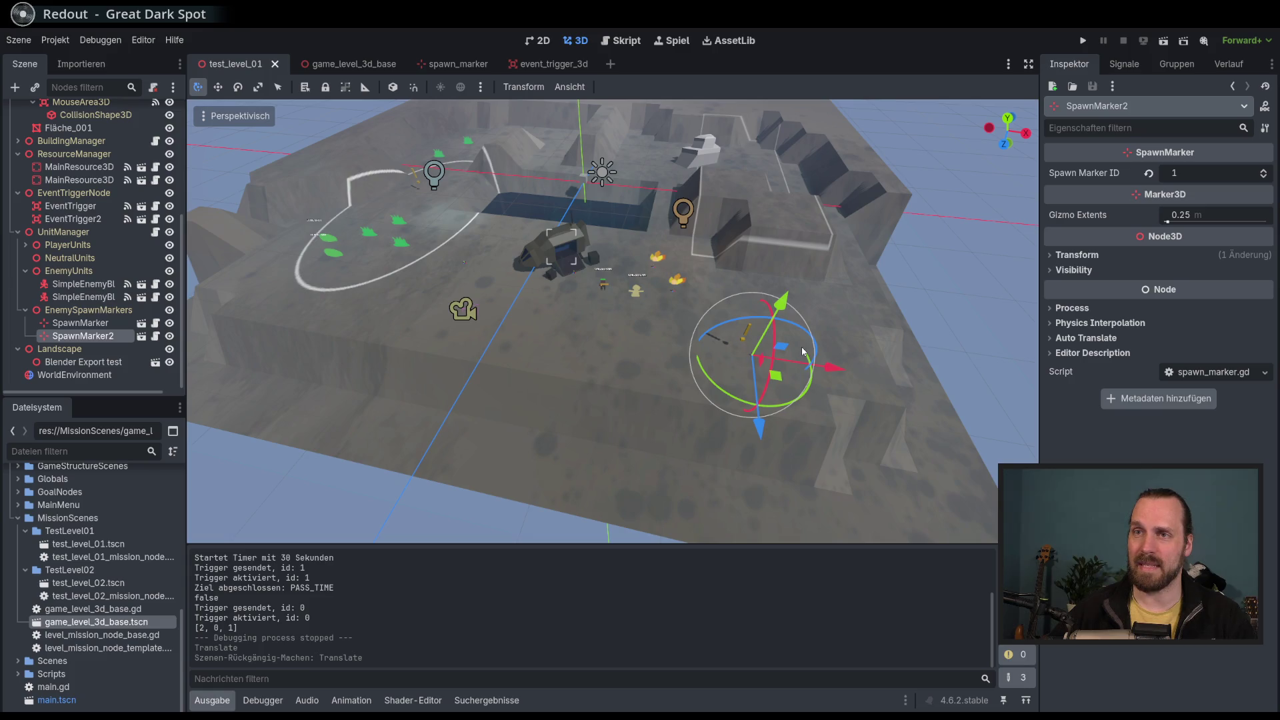
pyautogui.scroll(3, 823, 348)
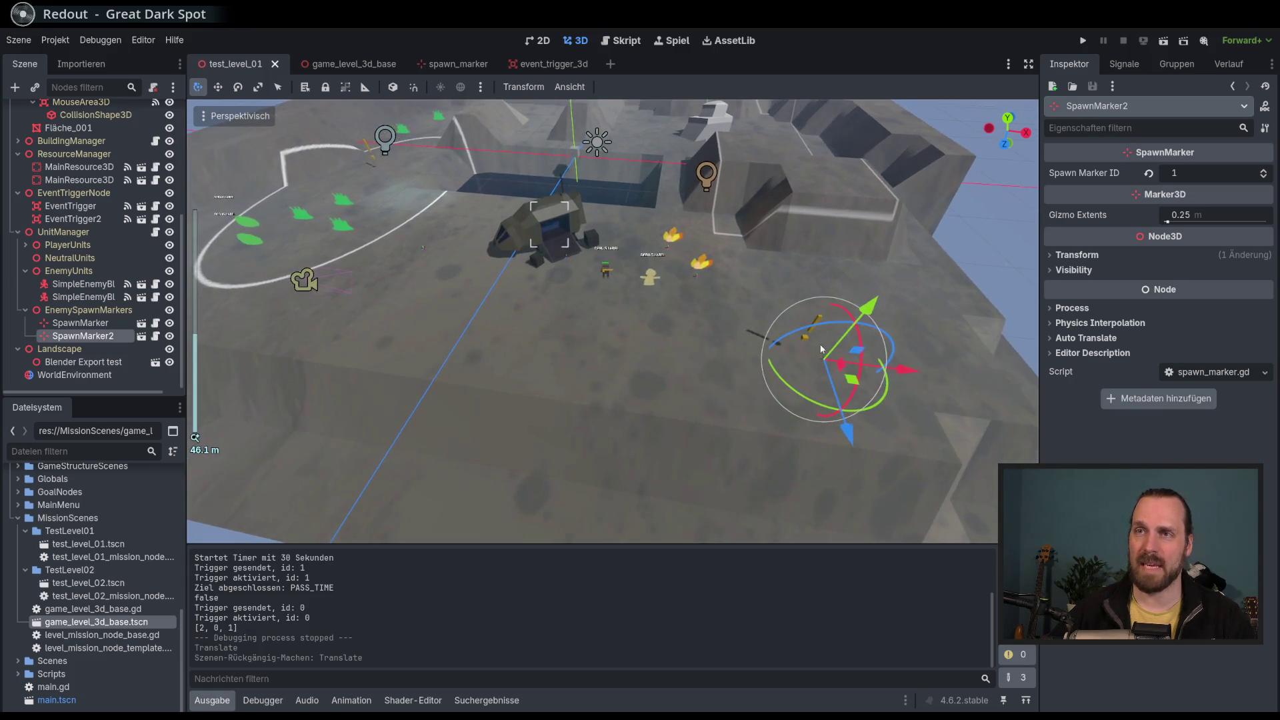
pyautogui.scroll(-4, 823, 348)
pyautogui.scroll(2, 823, 348)
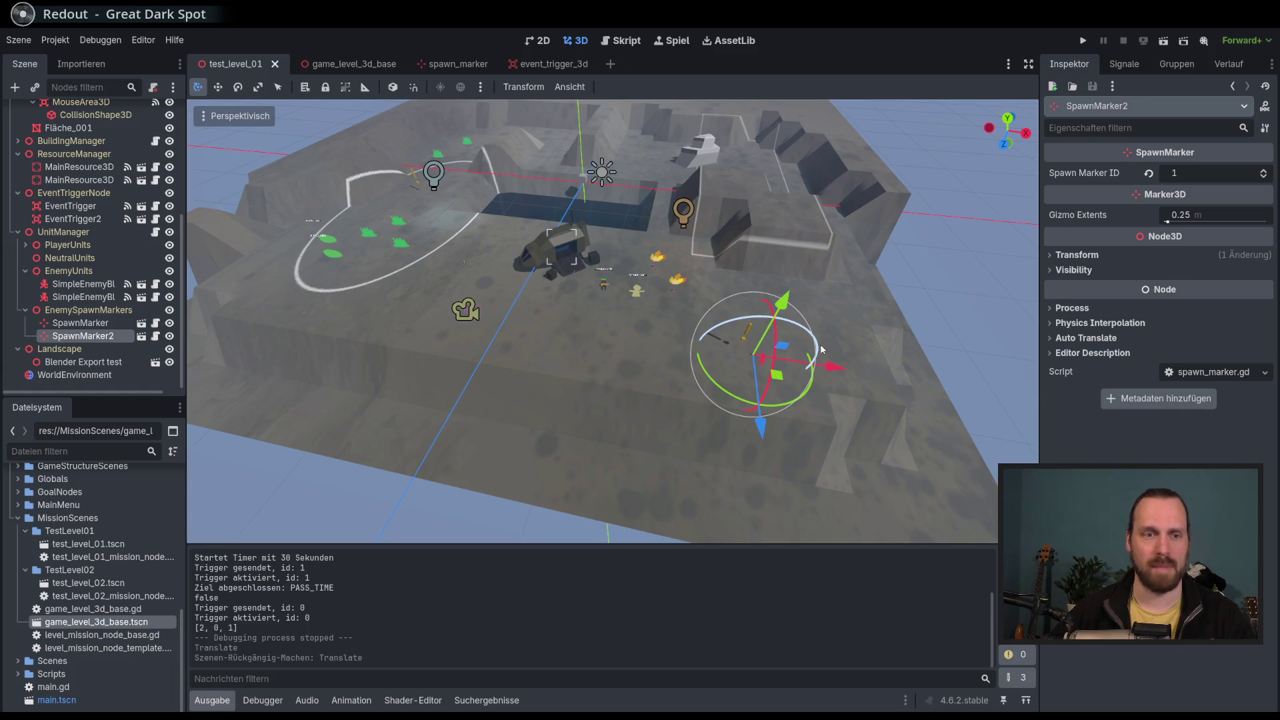
pyautogui.scroll(3, 821, 349)
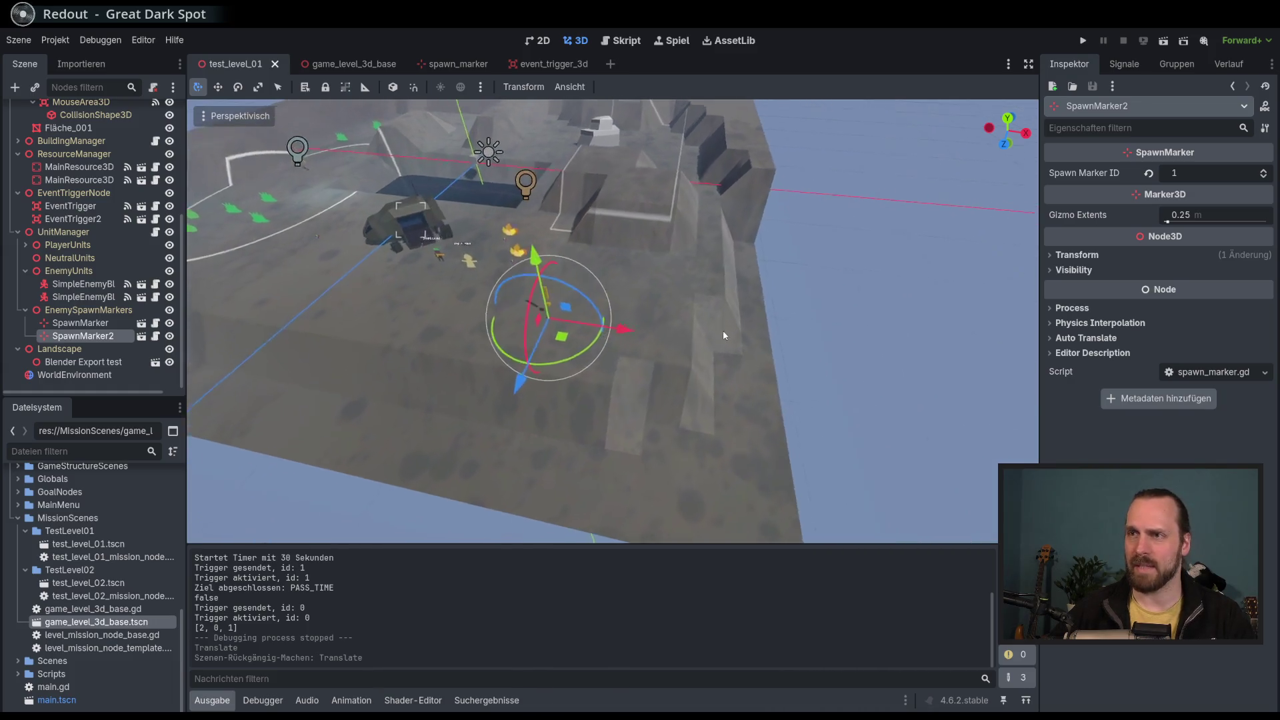
pyautogui.scroll(-4, 853, 345)
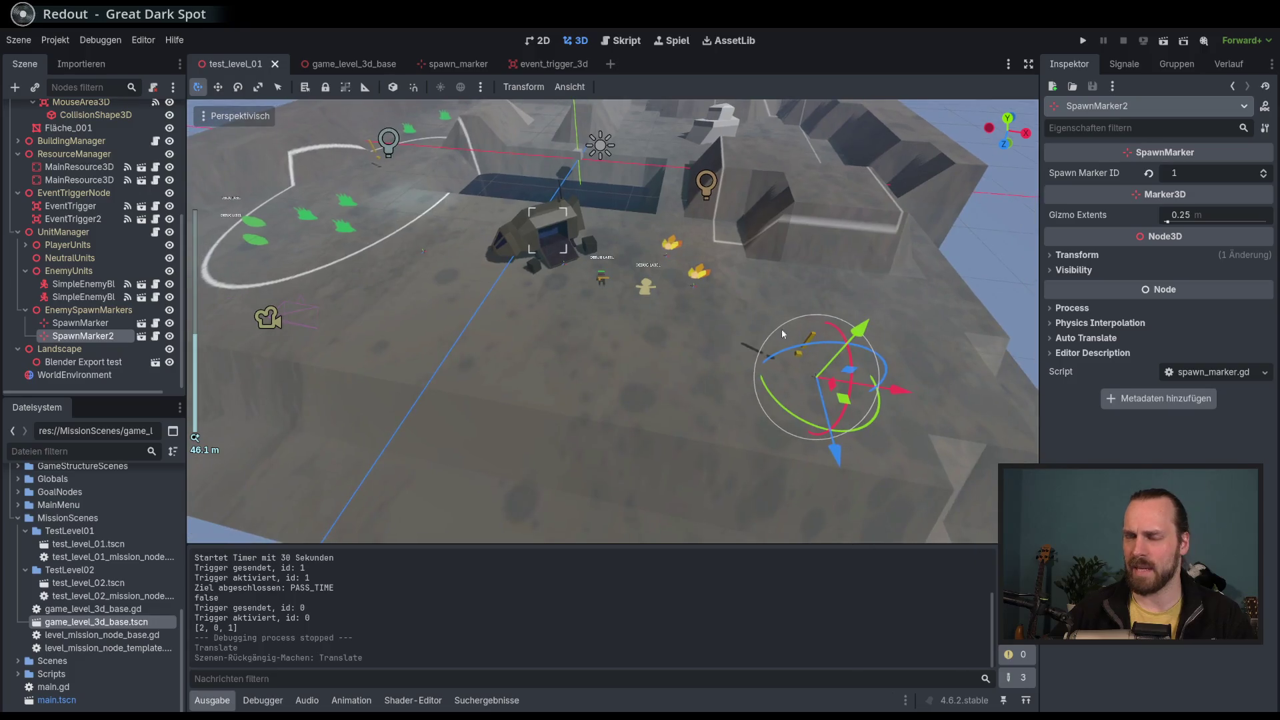
pyautogui.scroll(-2, 763, 324)
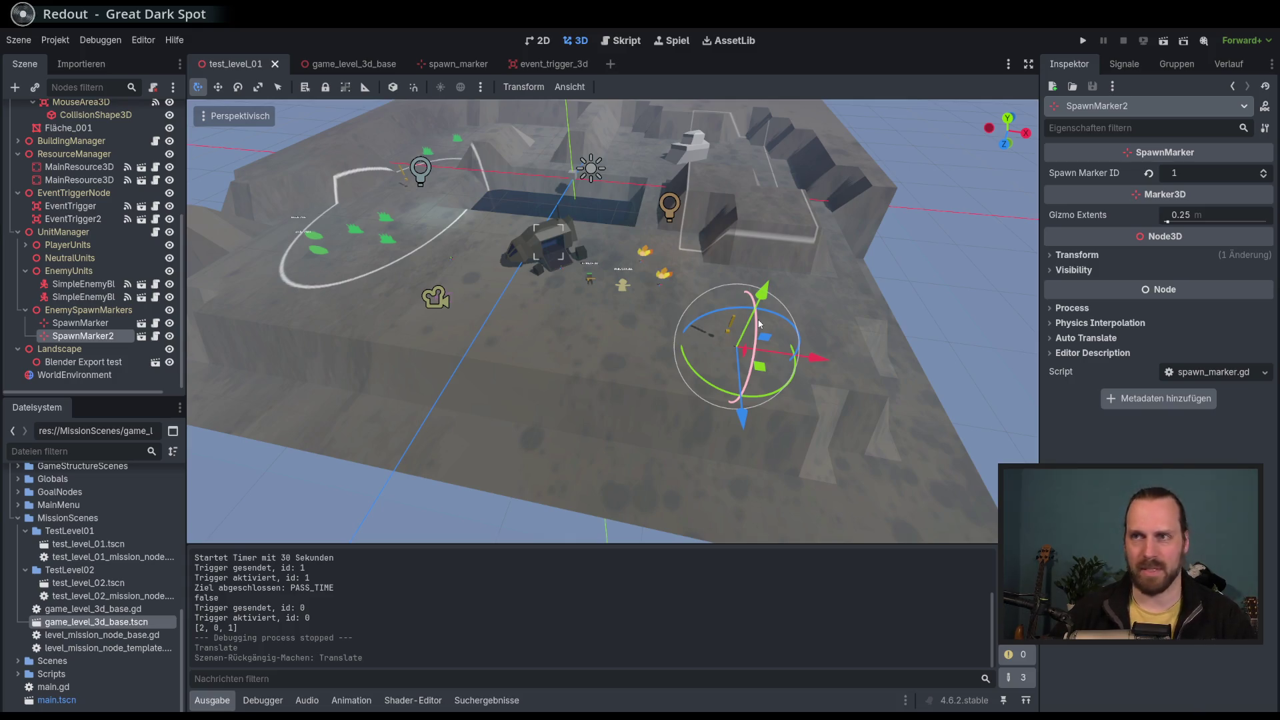
pyautogui.scroll(-5, 767, 323)
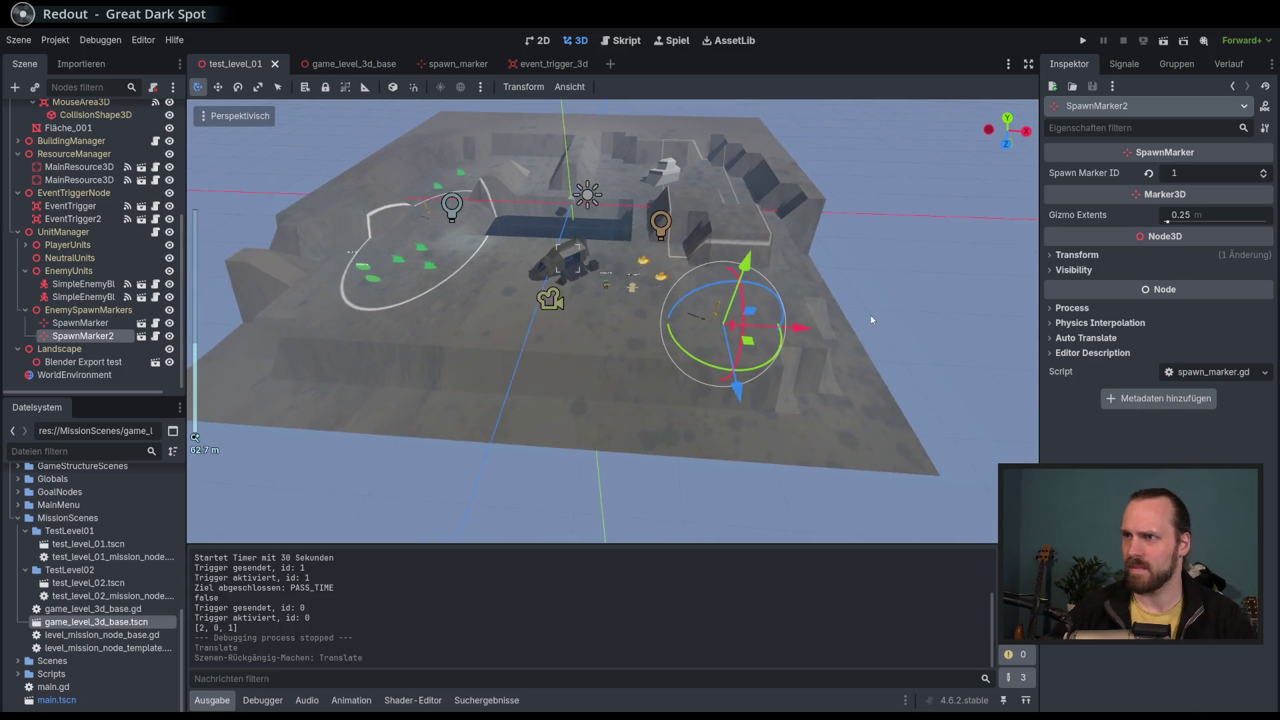
pyautogui.scroll(5, 853, 319)
pyautogui.scroll(3, 839, 325)
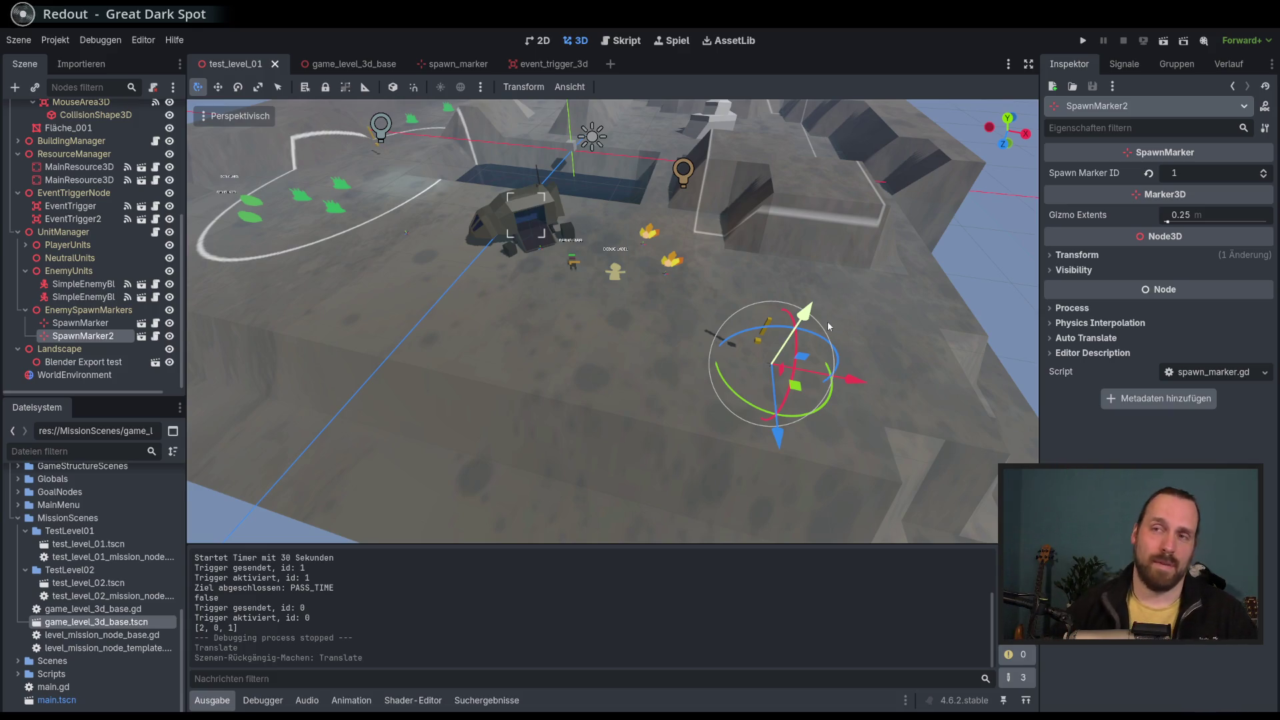
pyautogui.moveTo(718, 327)
pyautogui.mouseDown()
pyautogui.moveTo(718, 311)
pyautogui.moveTo(741, 315)
pyautogui.mouseUp()
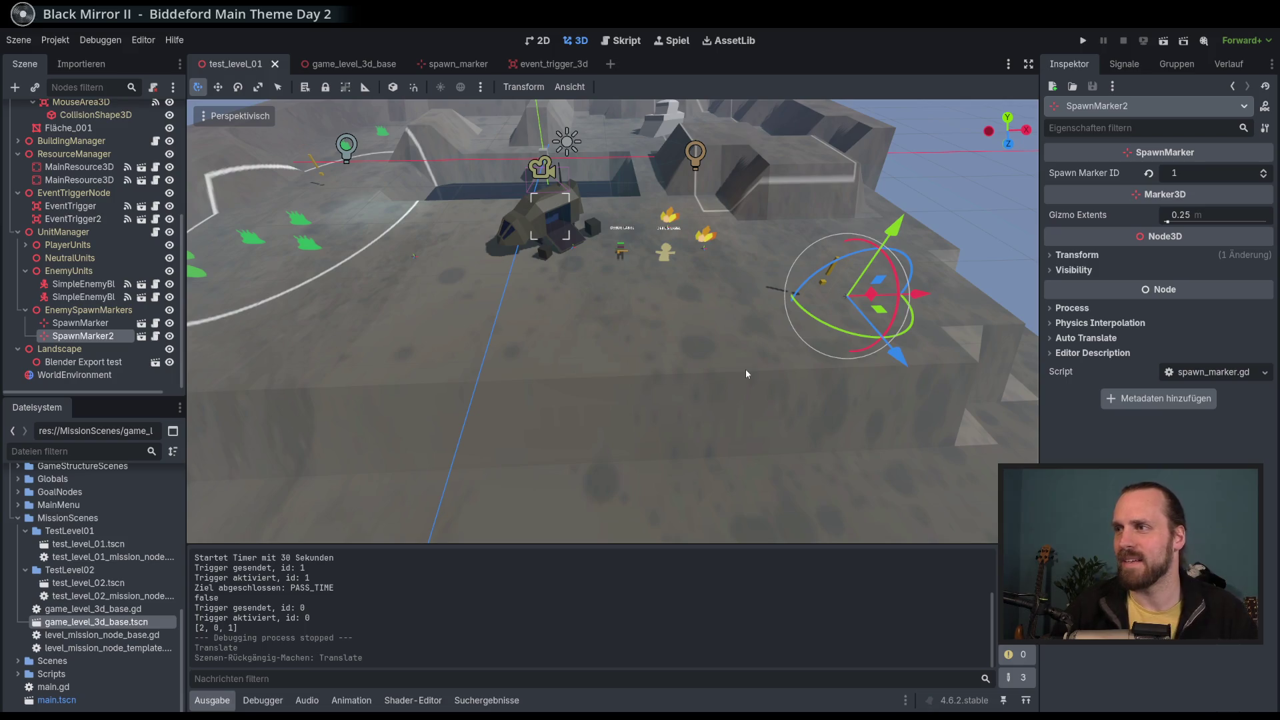
pyautogui.moveTo(768, 350)
pyautogui.mouseDown()
pyautogui.moveTo(726, 316)
pyautogui.moveTo(743, 327)
pyautogui.mouseUp()
pyautogui.scroll(-3, 743, 327)
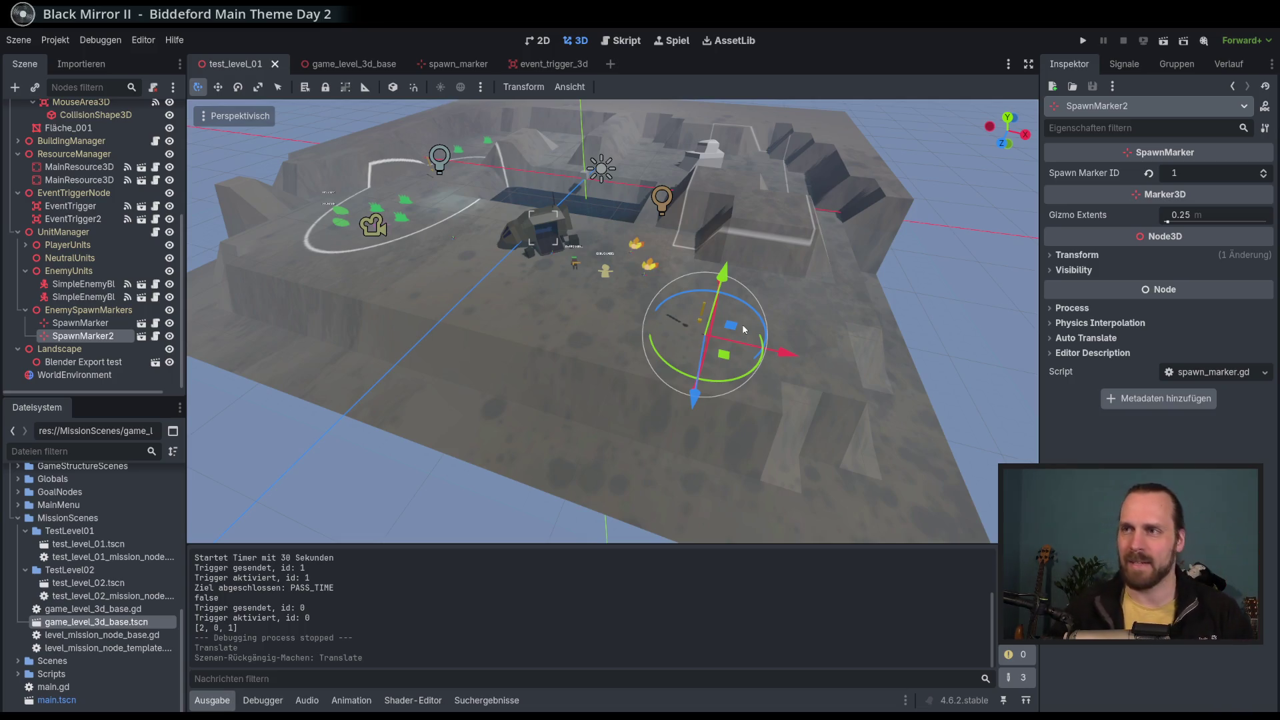
pyautogui.press('f')
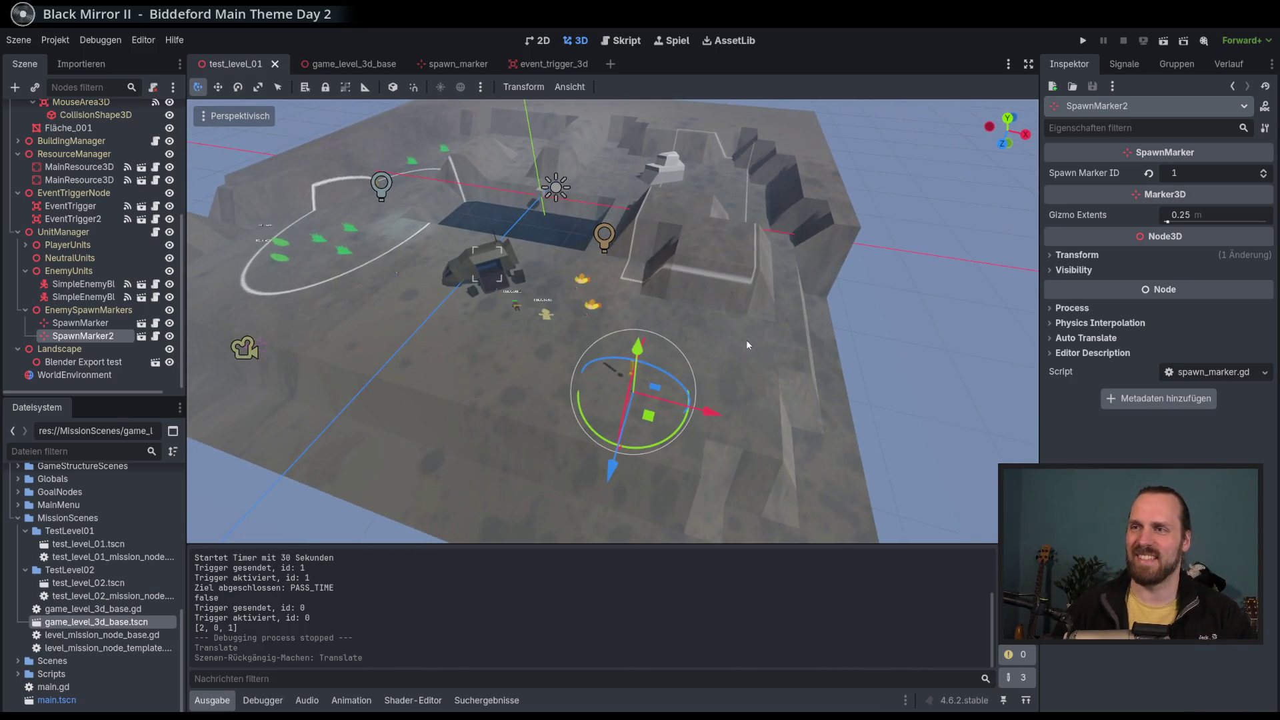
pyautogui.scroll(5, 746, 338)
pyautogui.scroll(-5, 562, 248)
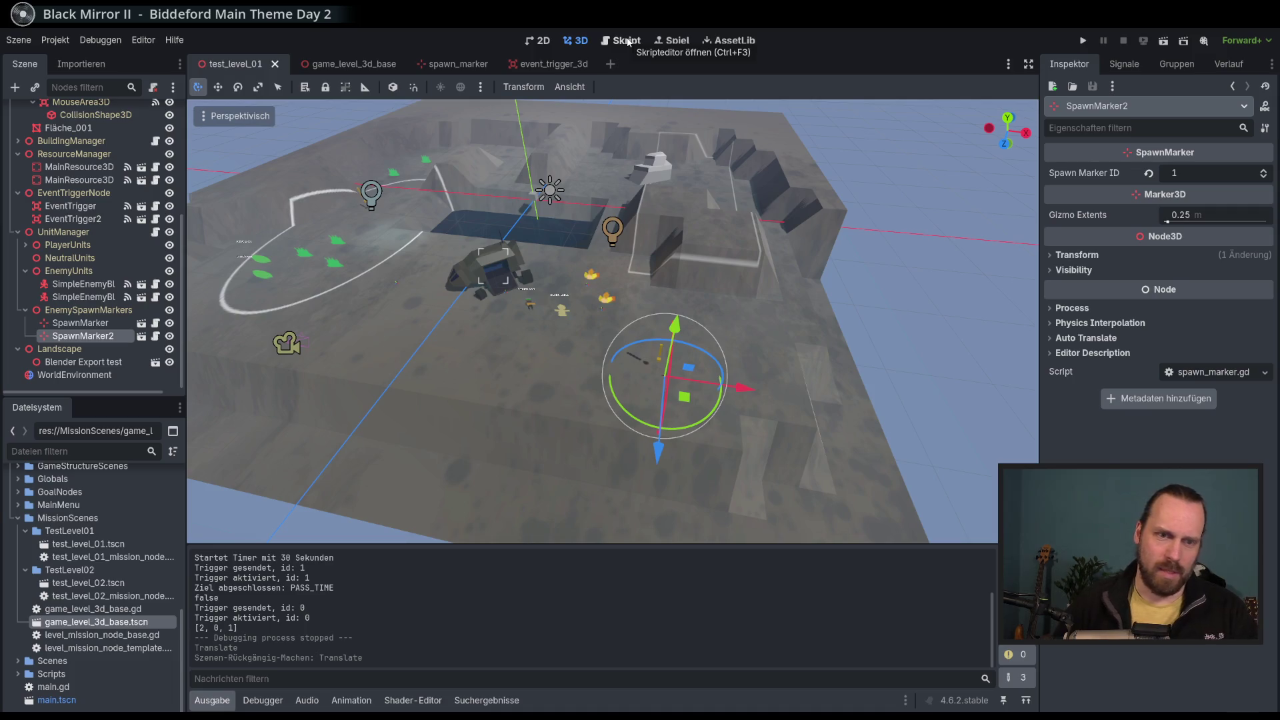
# Step: Browse game_level_3d_base.gd in the script editor, from _ready down to the commented _input code
pyautogui.click(627, 42)
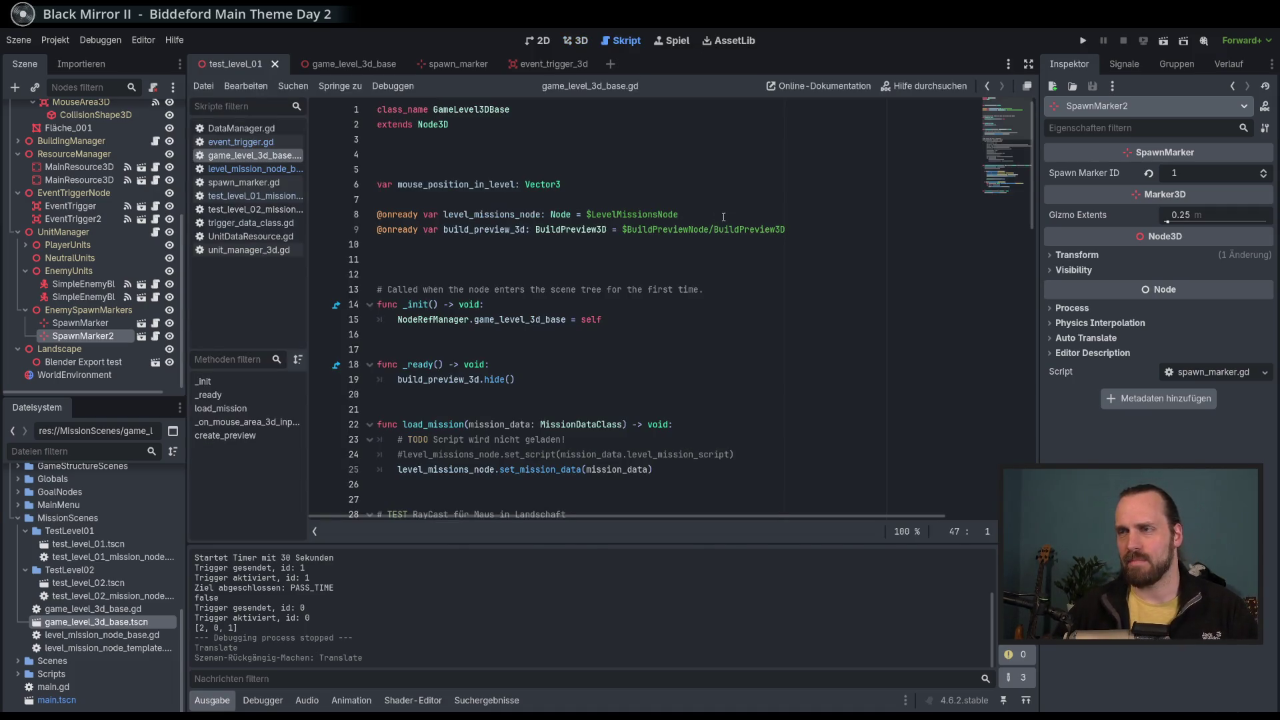
pyautogui.scroll(-5, 723, 329)
pyautogui.scroll(-3, 723, 329)
pyautogui.scroll(8, 707, 347)
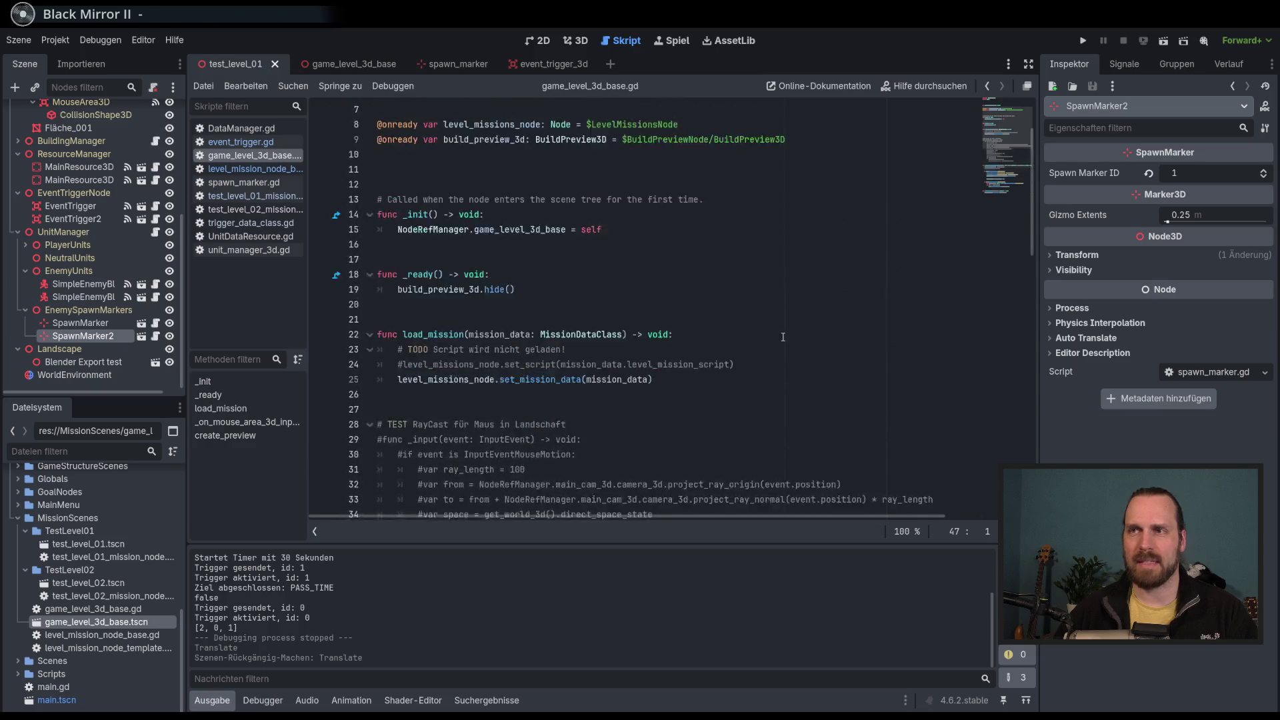
pyautogui.click(693, 375)
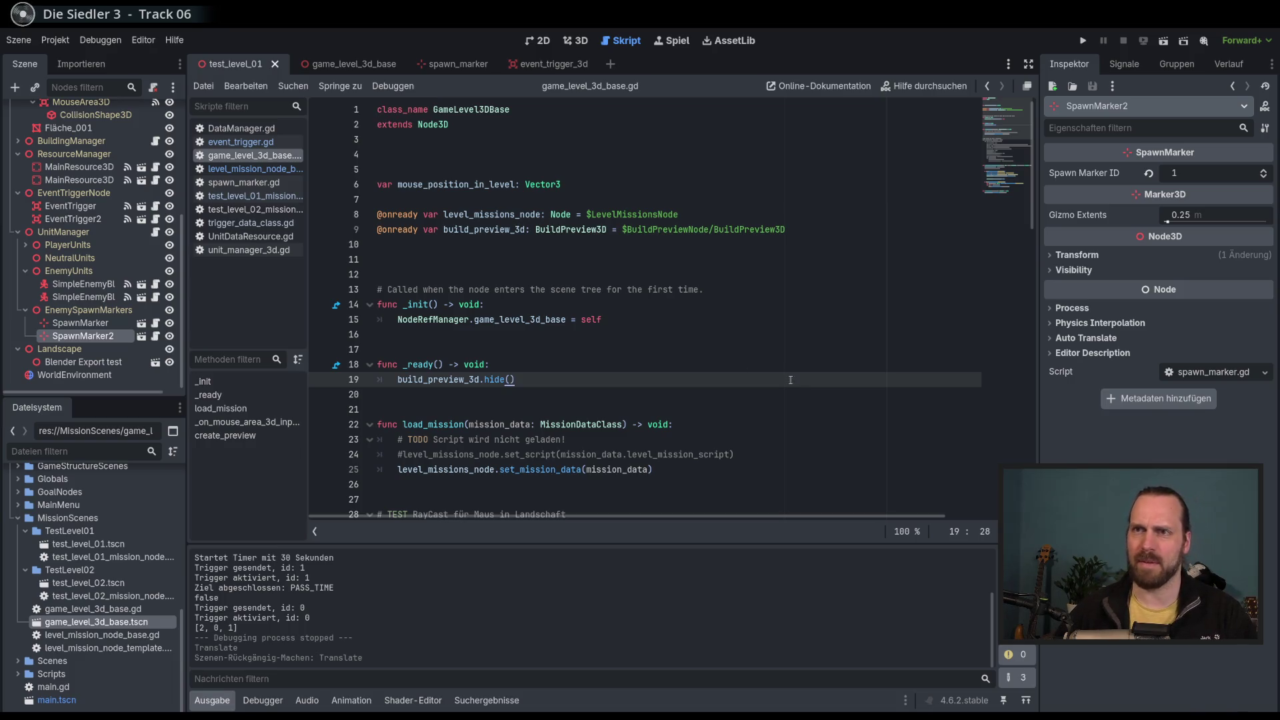
pyautogui.moveTo(308, 280); pyautogui.dragTo(323, 281)
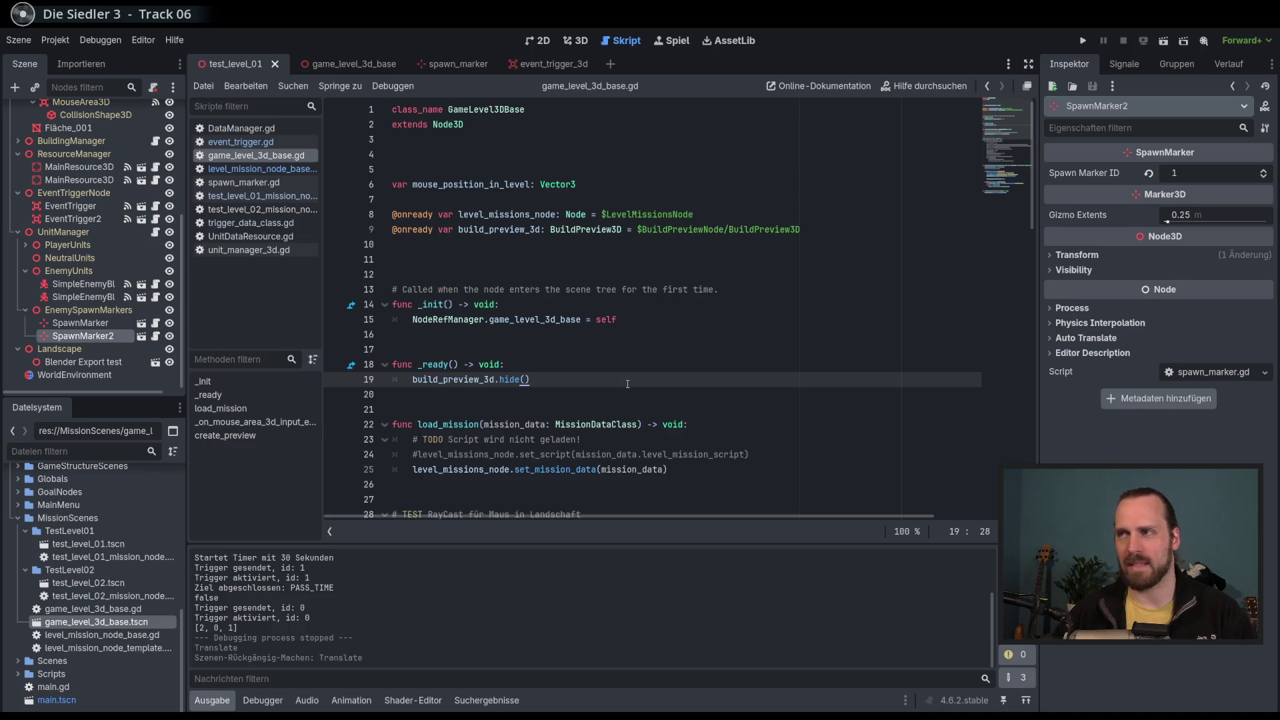
pyautogui.scroll(-3, 637, 368)
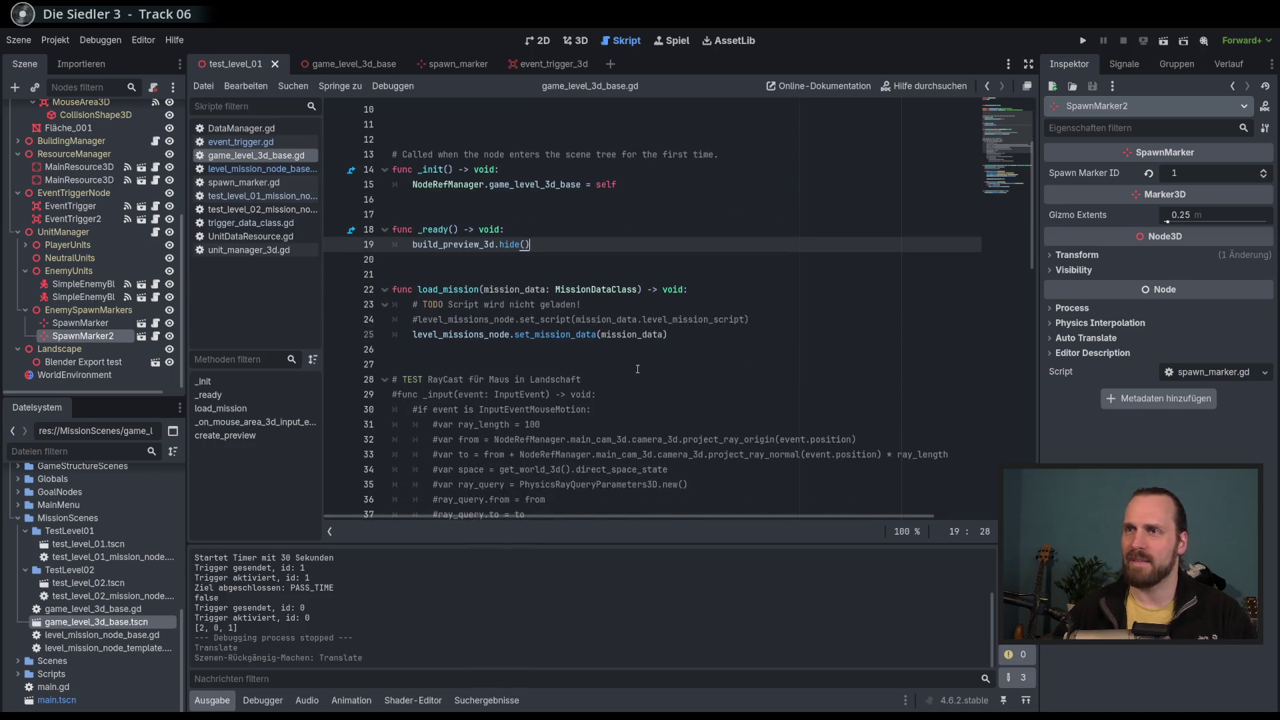
pyautogui.click(682, 378)
pyautogui.scroll(-1, 683, 379)
pyautogui.click(684, 349)
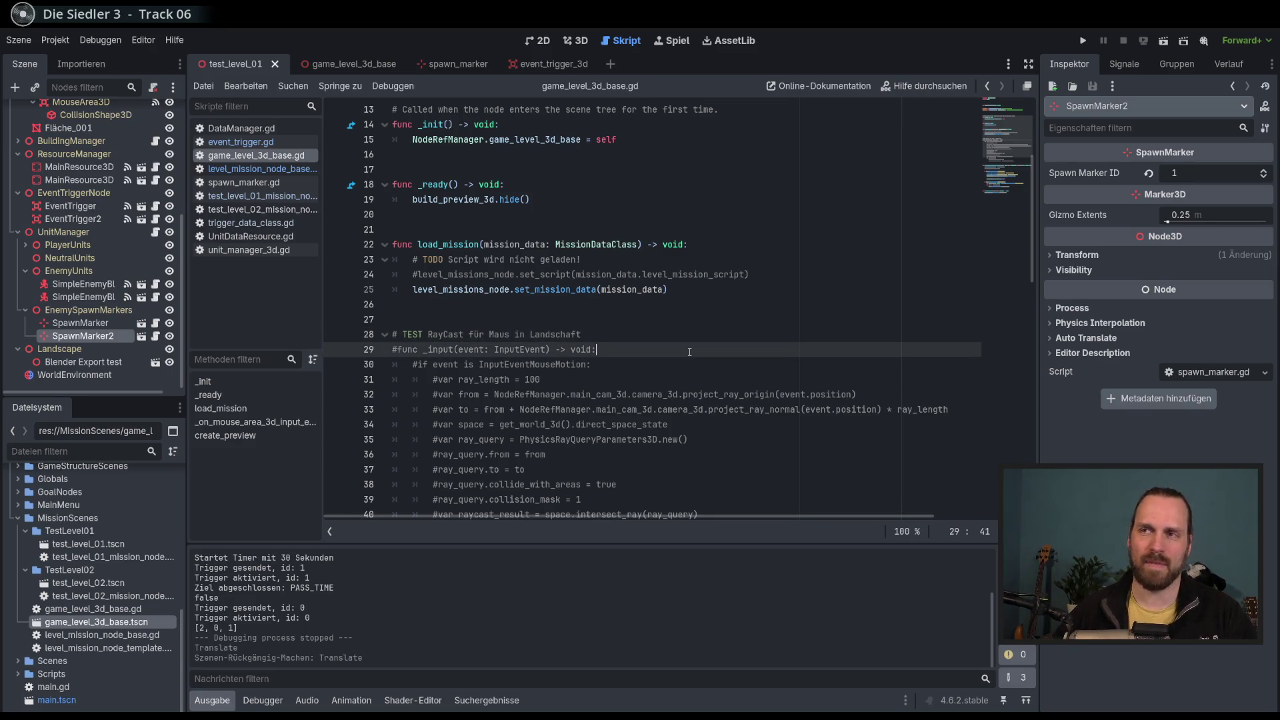
pyautogui.scroll(-9, 689, 351)
pyautogui.click(779, 408)
# Step: Review trigger_data_class.gd's event list print, enemy spawn append and MESSAGE match branch
pyautogui.click(262, 169)
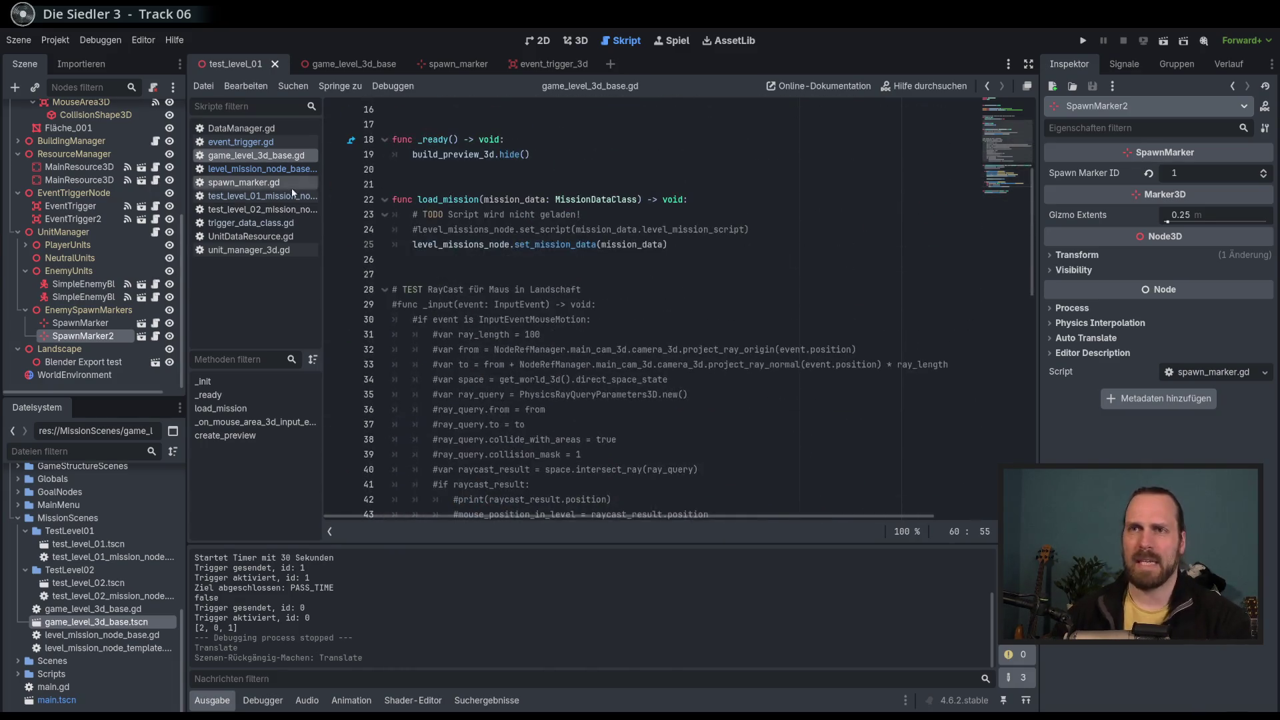
pyautogui.click(265, 223)
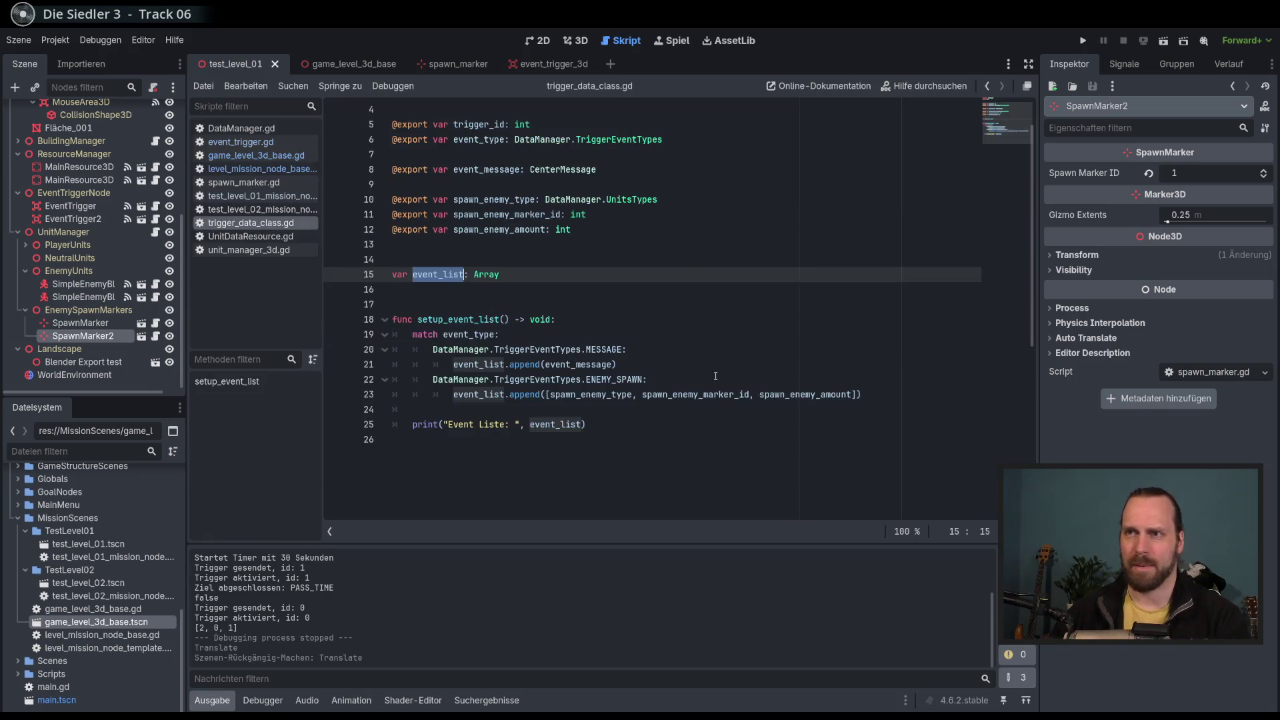
pyautogui.click(788, 424)
pyautogui.click(918, 393)
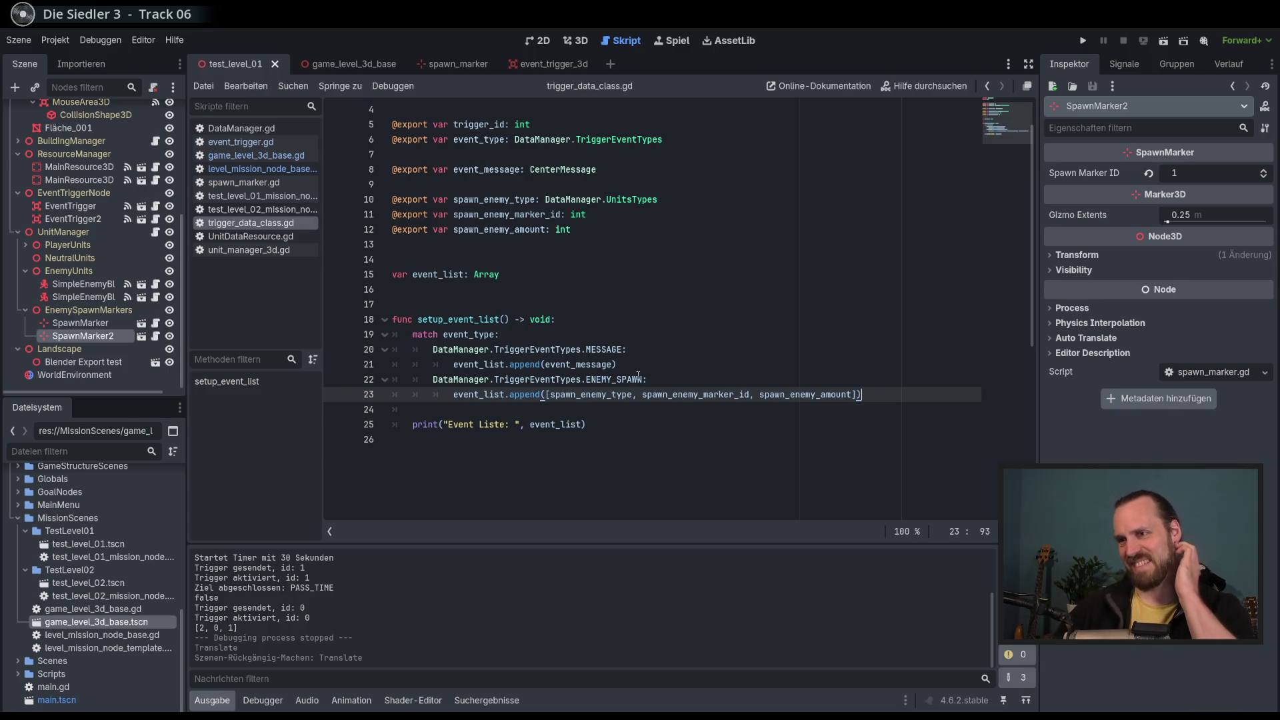
pyautogui.press('Up')
pyautogui.press('Up')
pyautogui.press('Down')
pyautogui.press('Down')
pyautogui.press('Down')
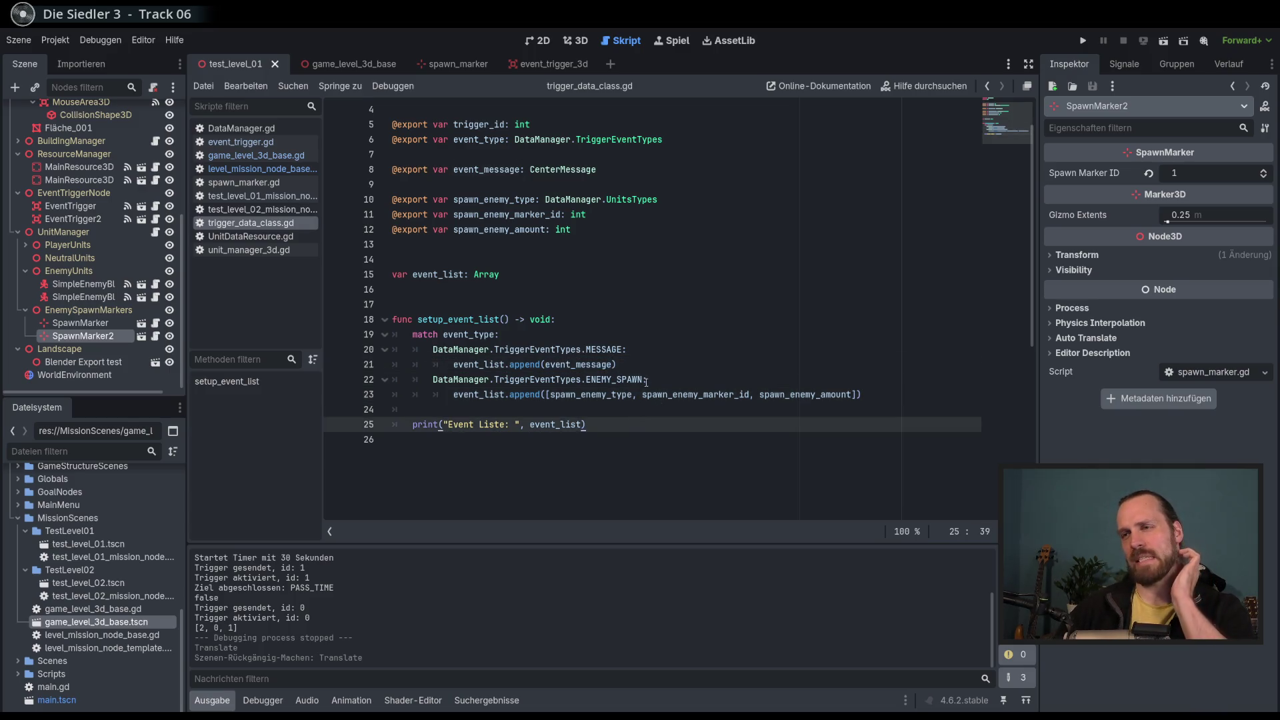
pyautogui.moveTo(646, 381)
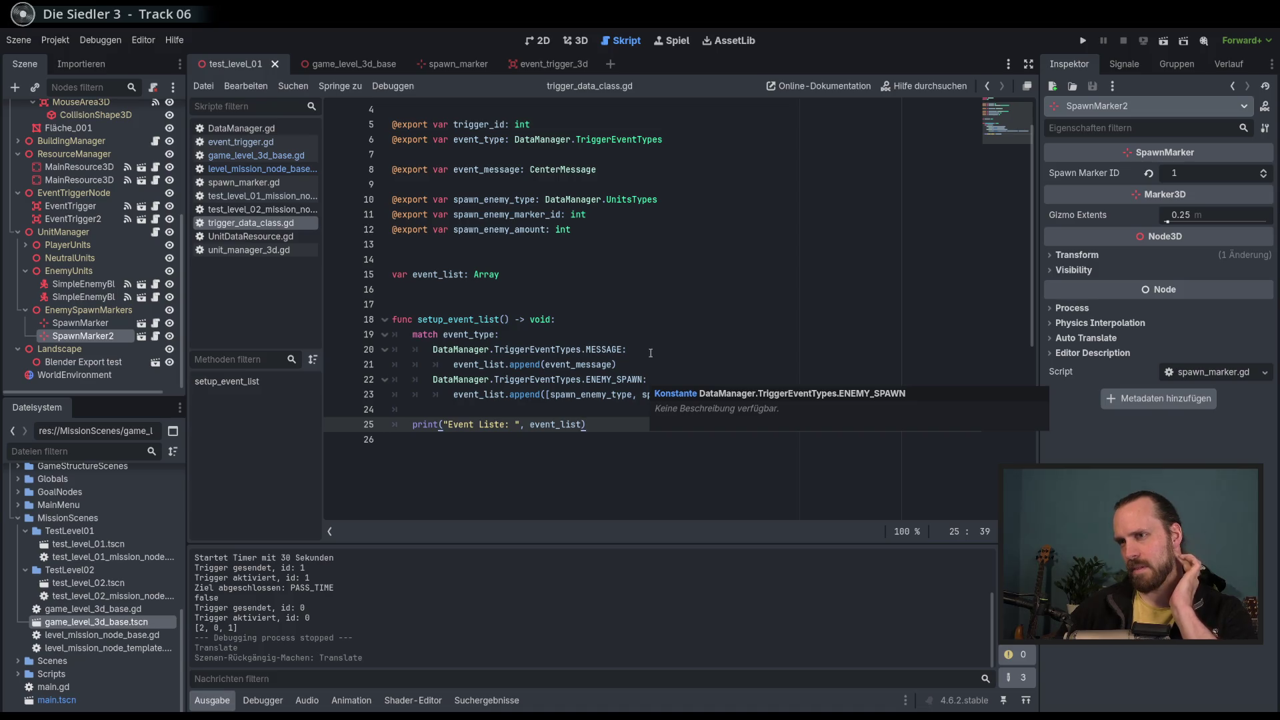
pyautogui.click(650, 353)
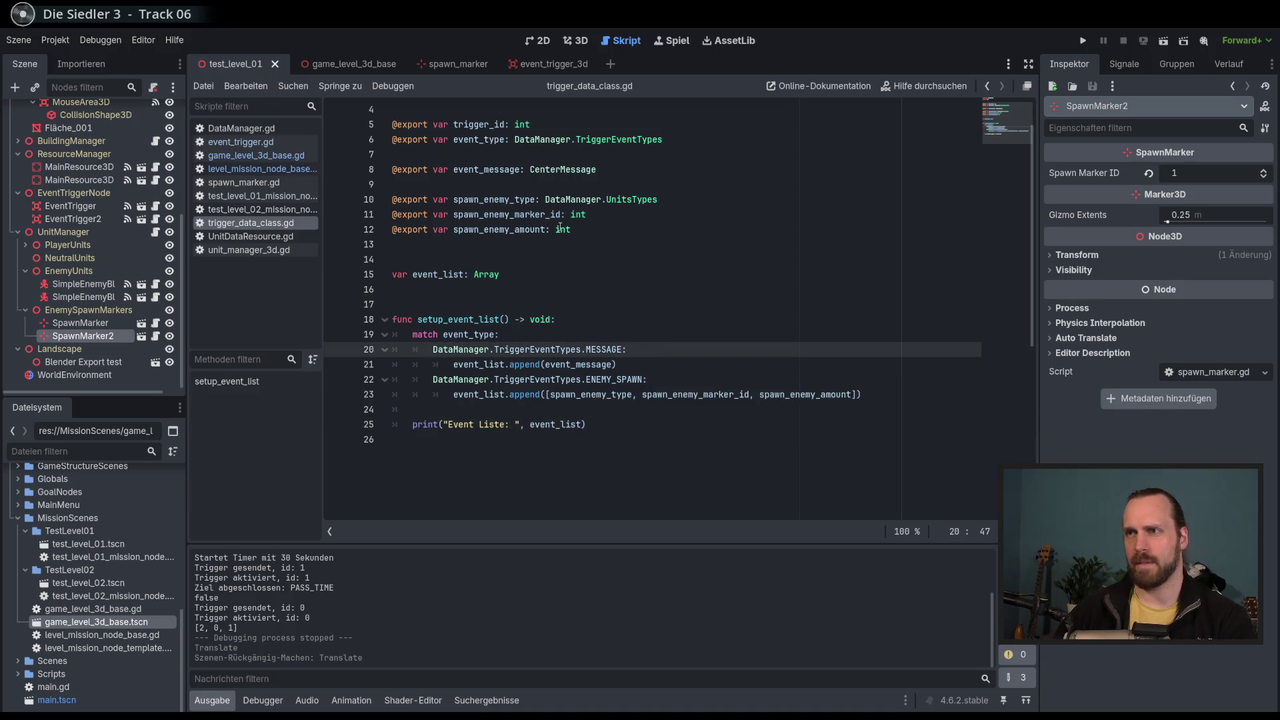
# Step: Bring level_mission_node_base.gd up in the script editor at trigger_activated
pyautogui.click(264, 170)
pyautogui.click(260, 155)
pyautogui.click(263, 223)
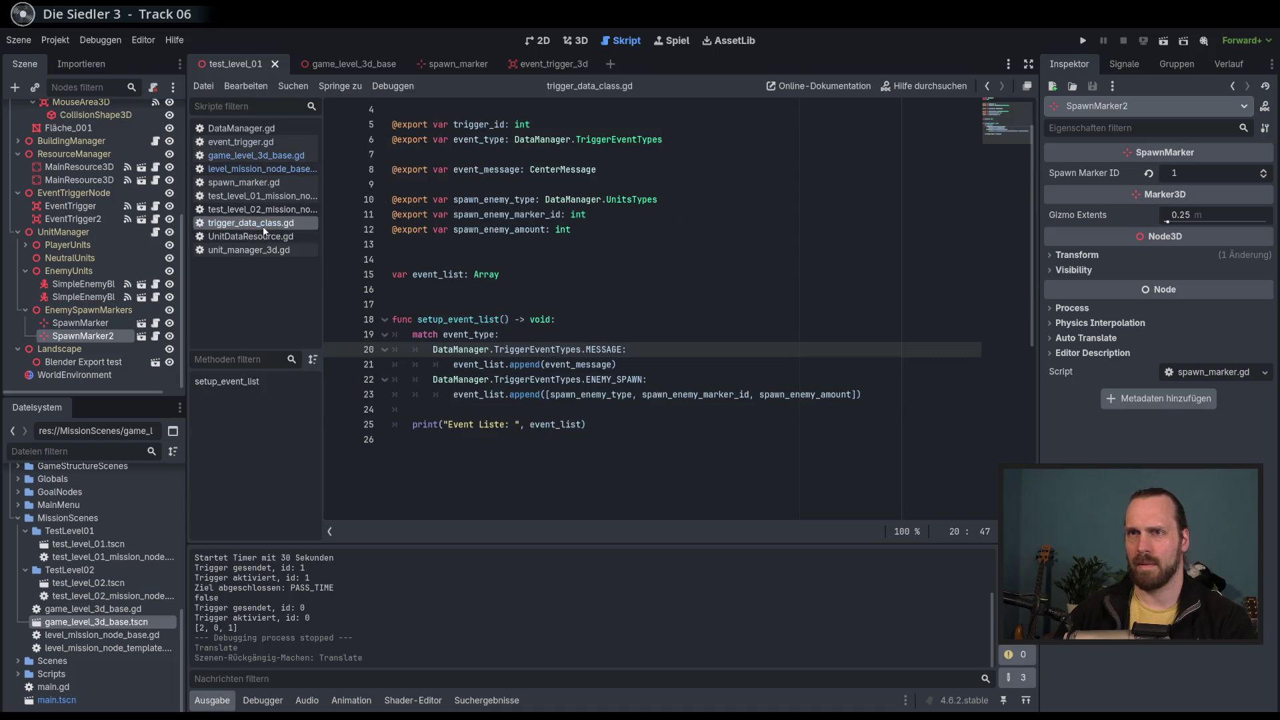
pyautogui.click(258, 171)
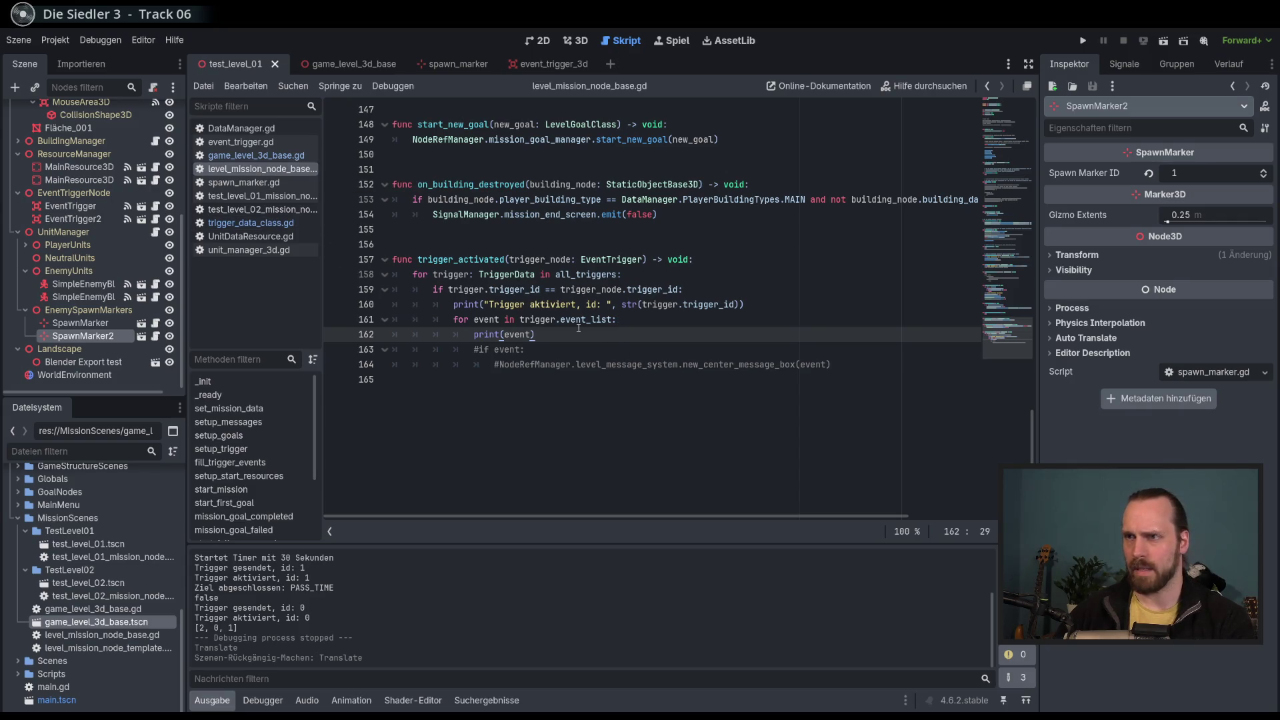
# Step: Review the commented event check and message-box lines 163–164, then run the project and start the mission
pyautogui.moveTo(564, 326)
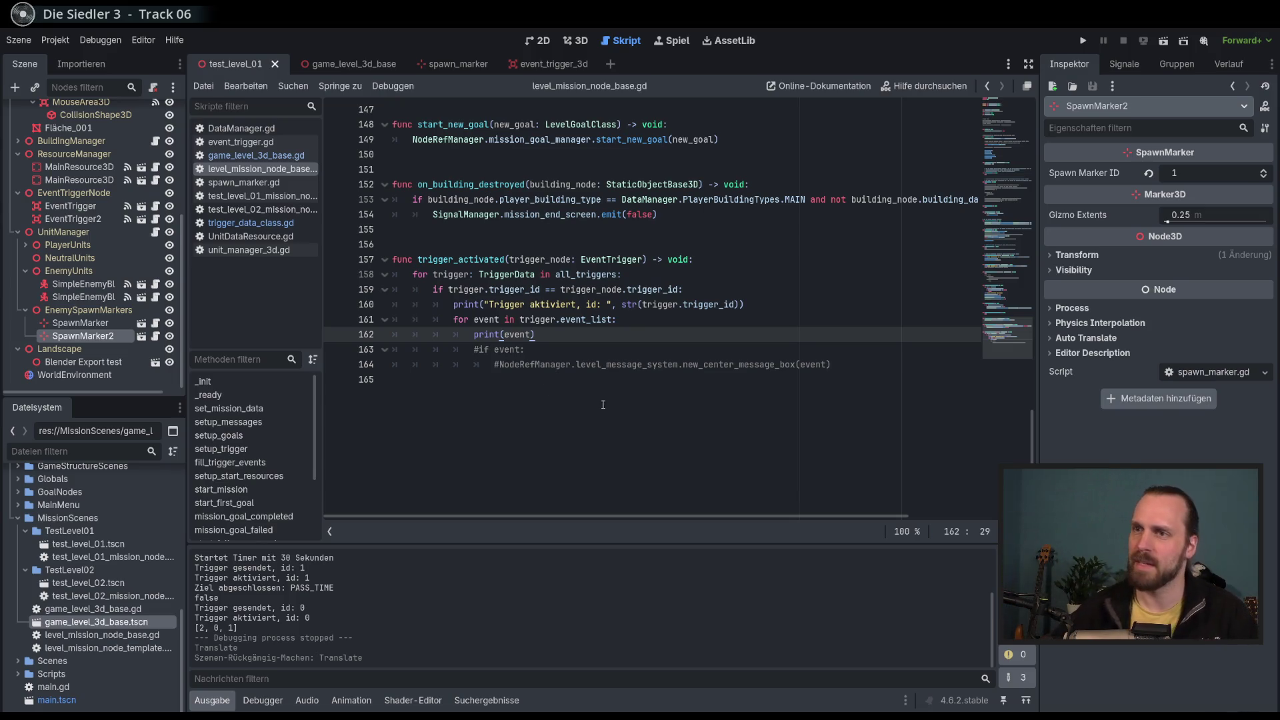
pyautogui.click(719, 353)
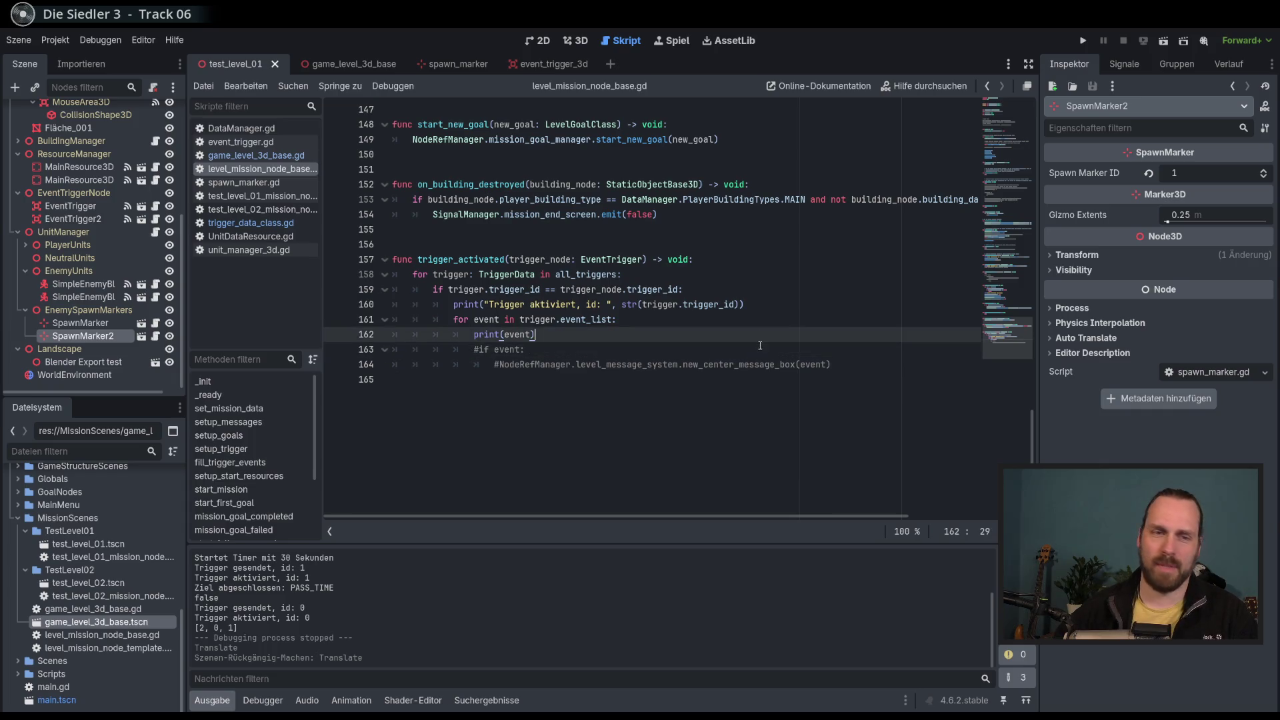
pyautogui.click(879, 365)
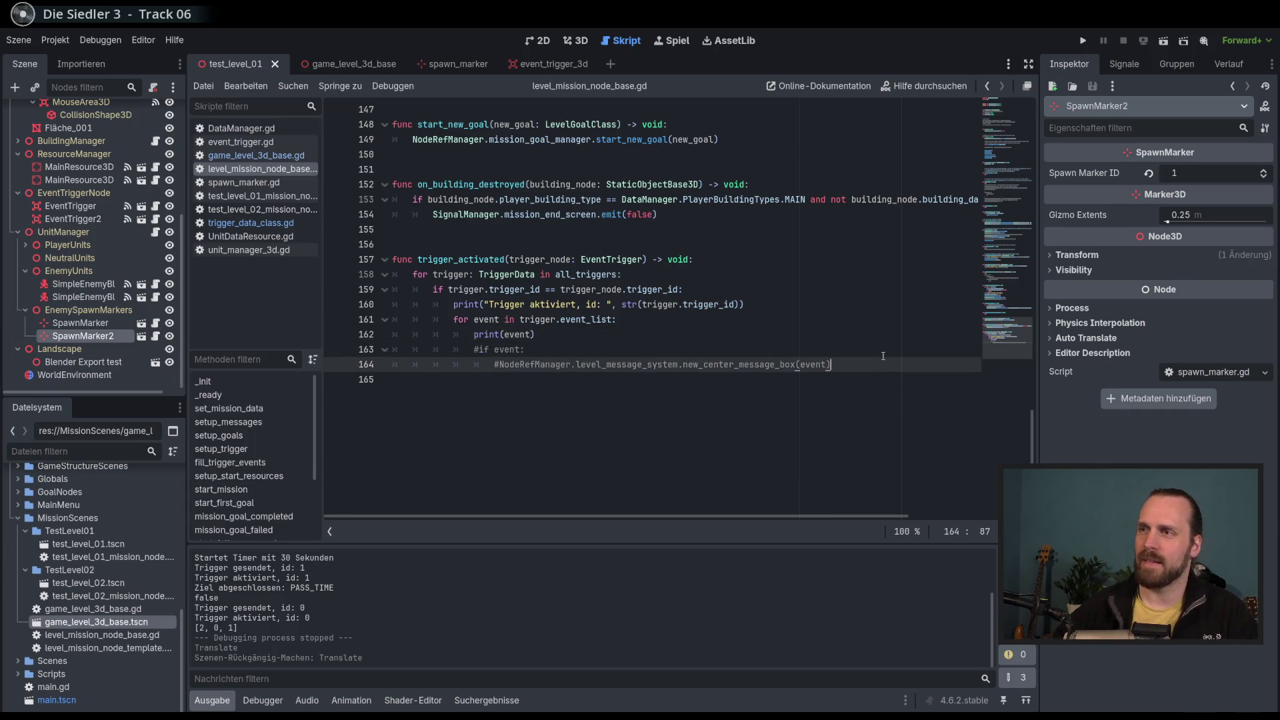
pyautogui.click(863, 352)
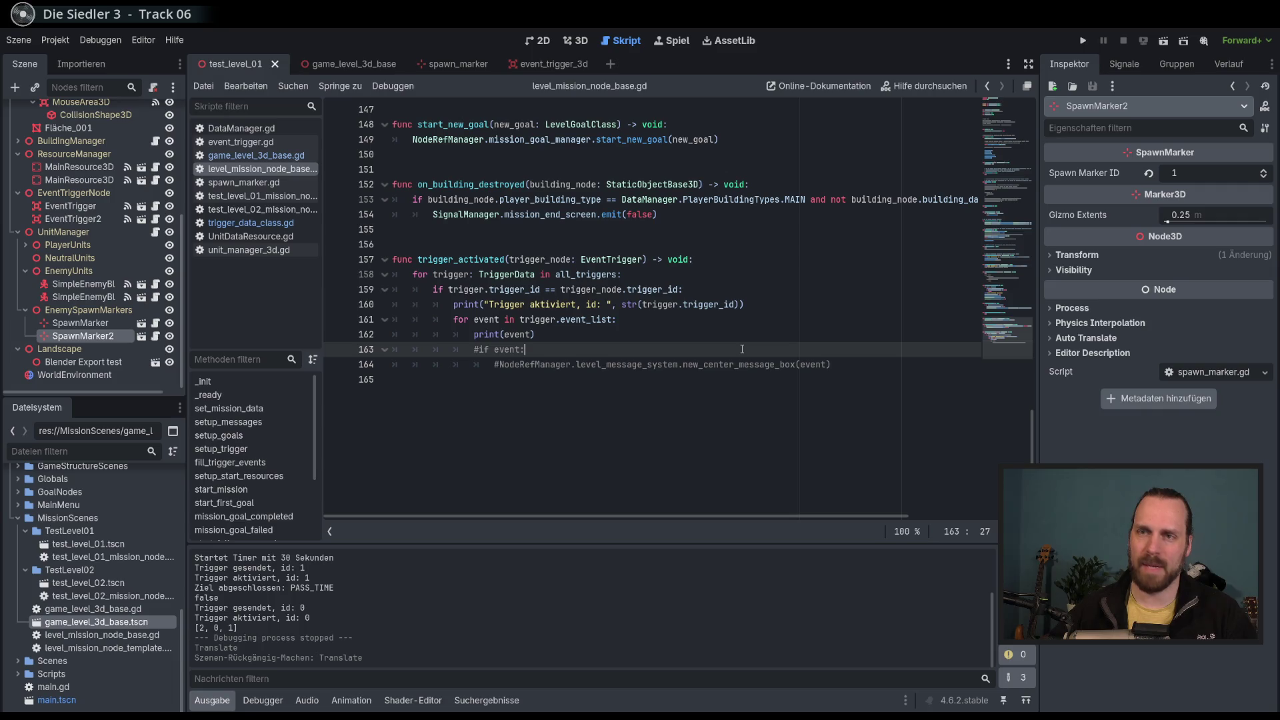
pyautogui.click(850, 365)
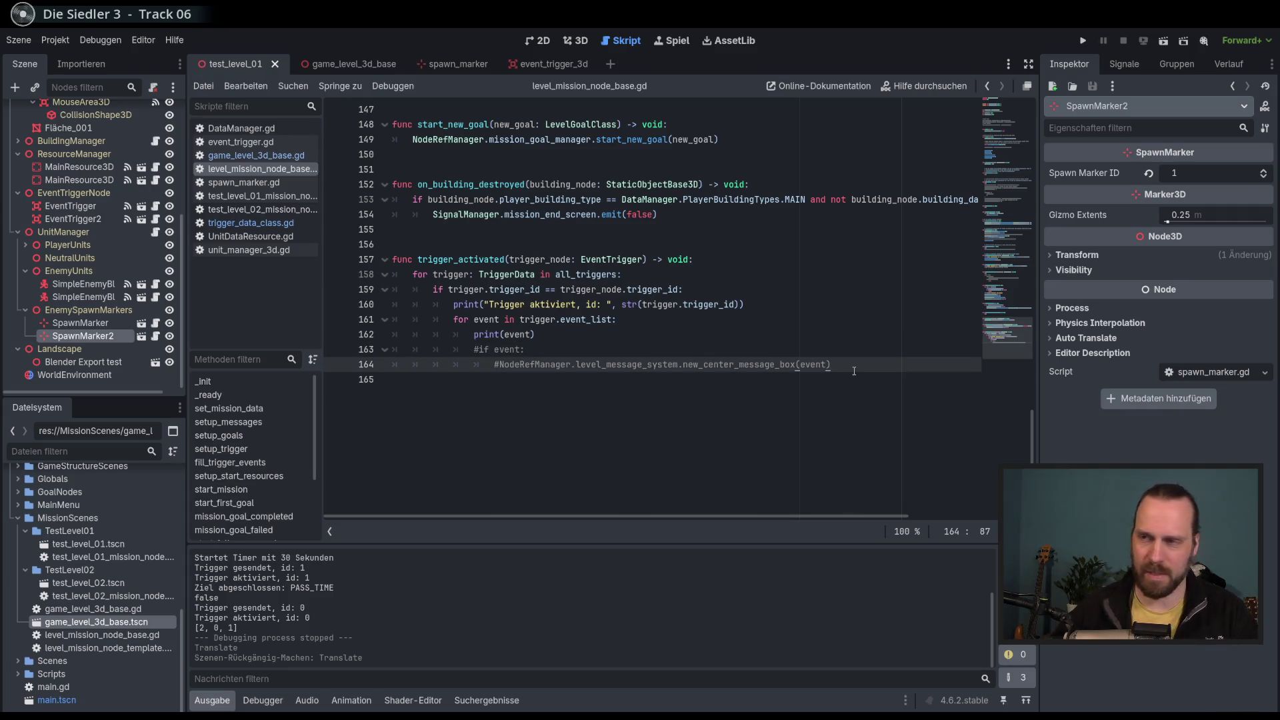
pyautogui.press('Up')
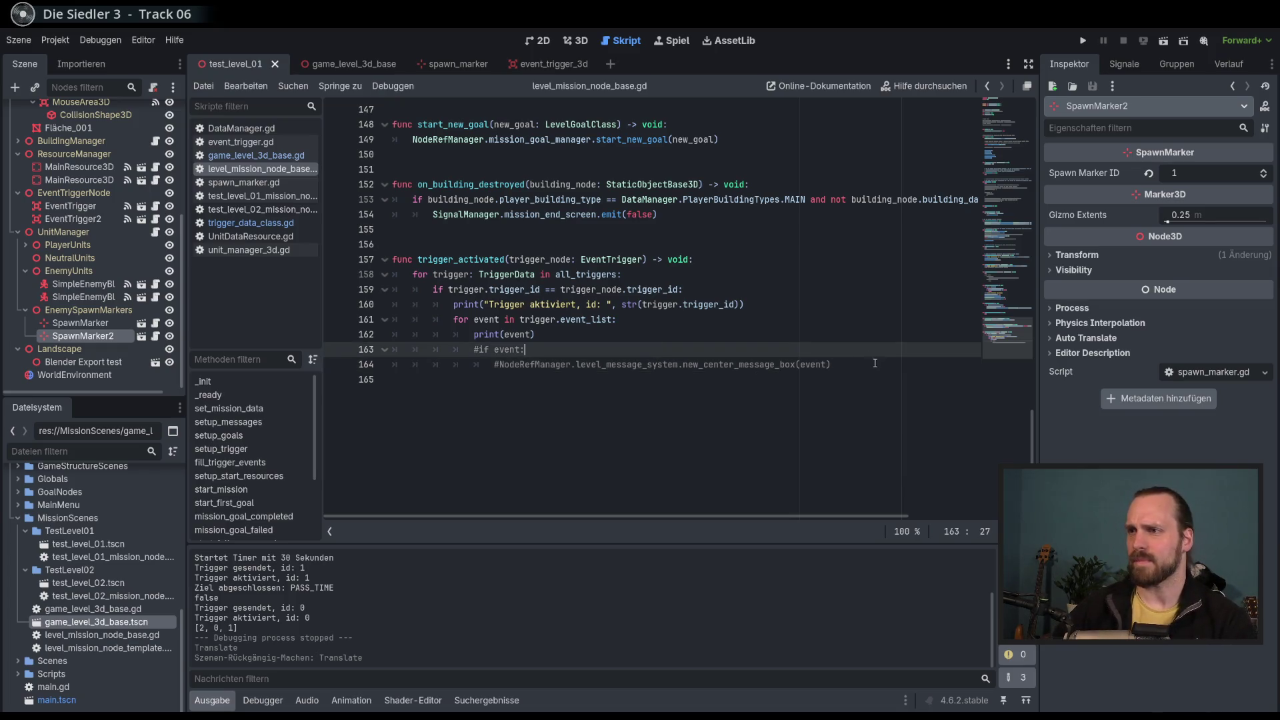
pyautogui.press('F5')
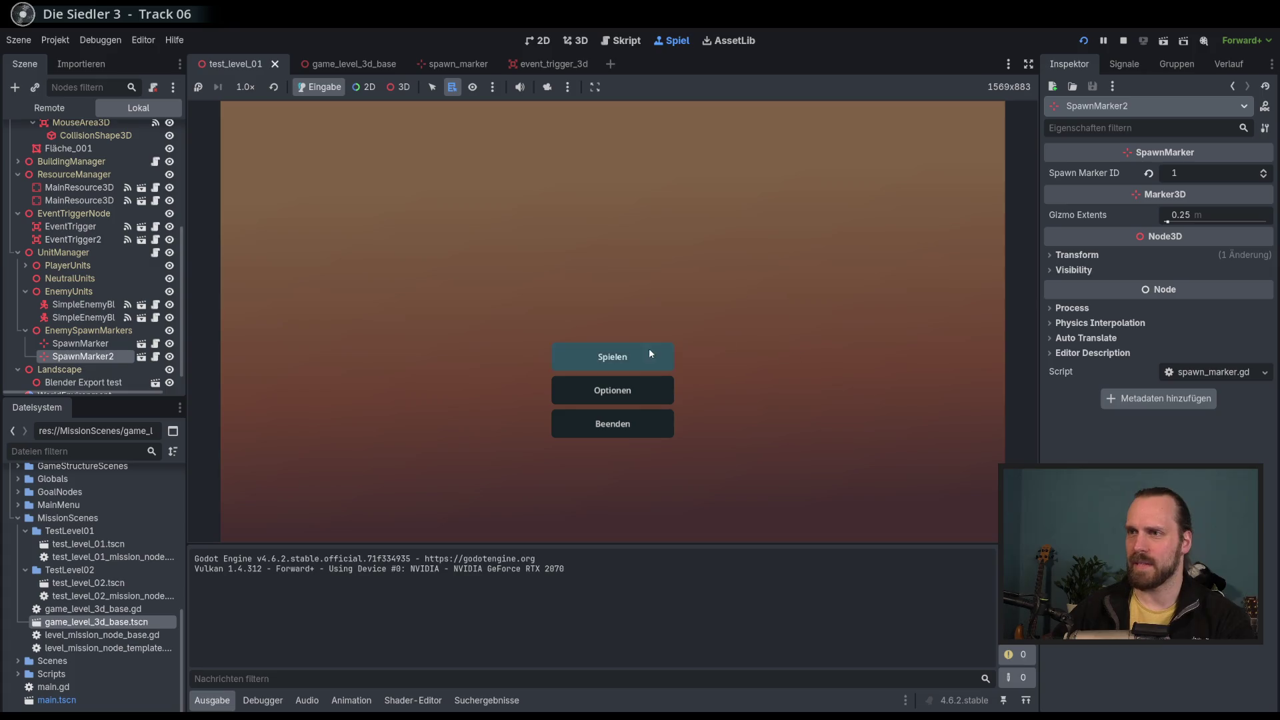
pyautogui.click(649, 349)
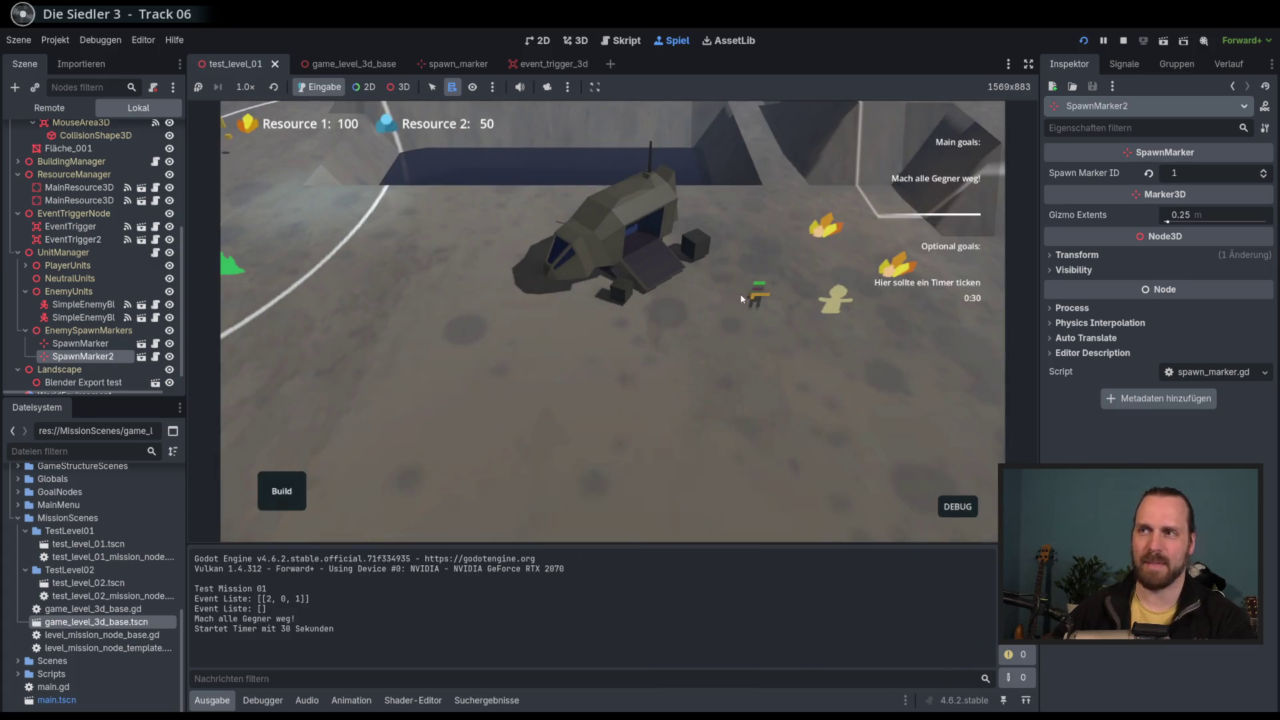
# Step: Walk the Laser Dude and the worker onto the spawn trigger area by the yellow post
pyautogui.press('d')
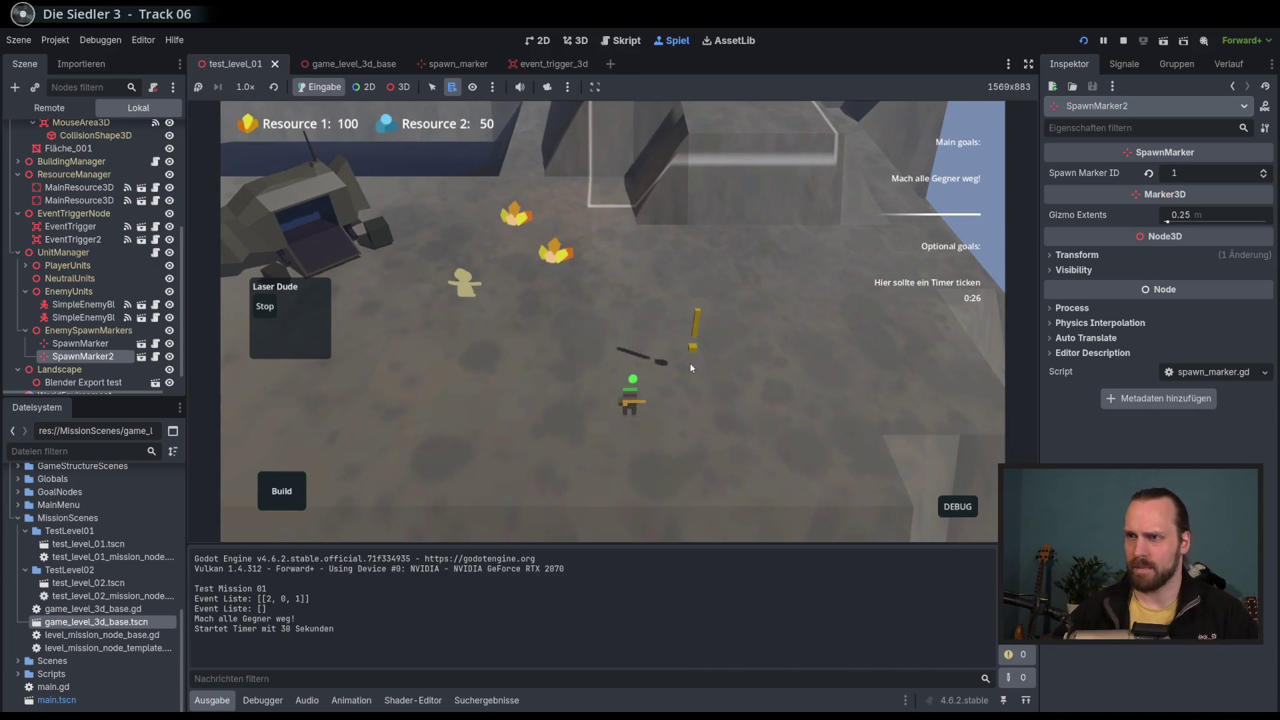
pyautogui.rightClick(733, 335)
pyautogui.rightClick(602, 385)
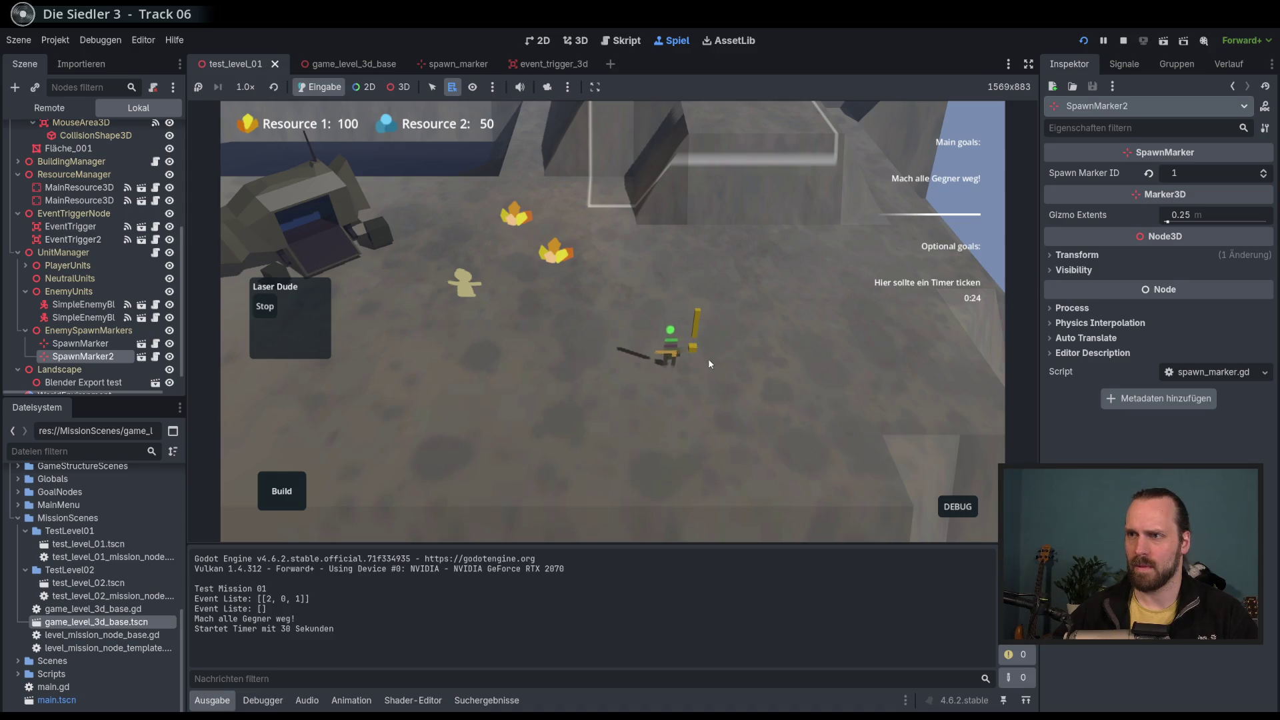
pyautogui.rightClick(683, 366)
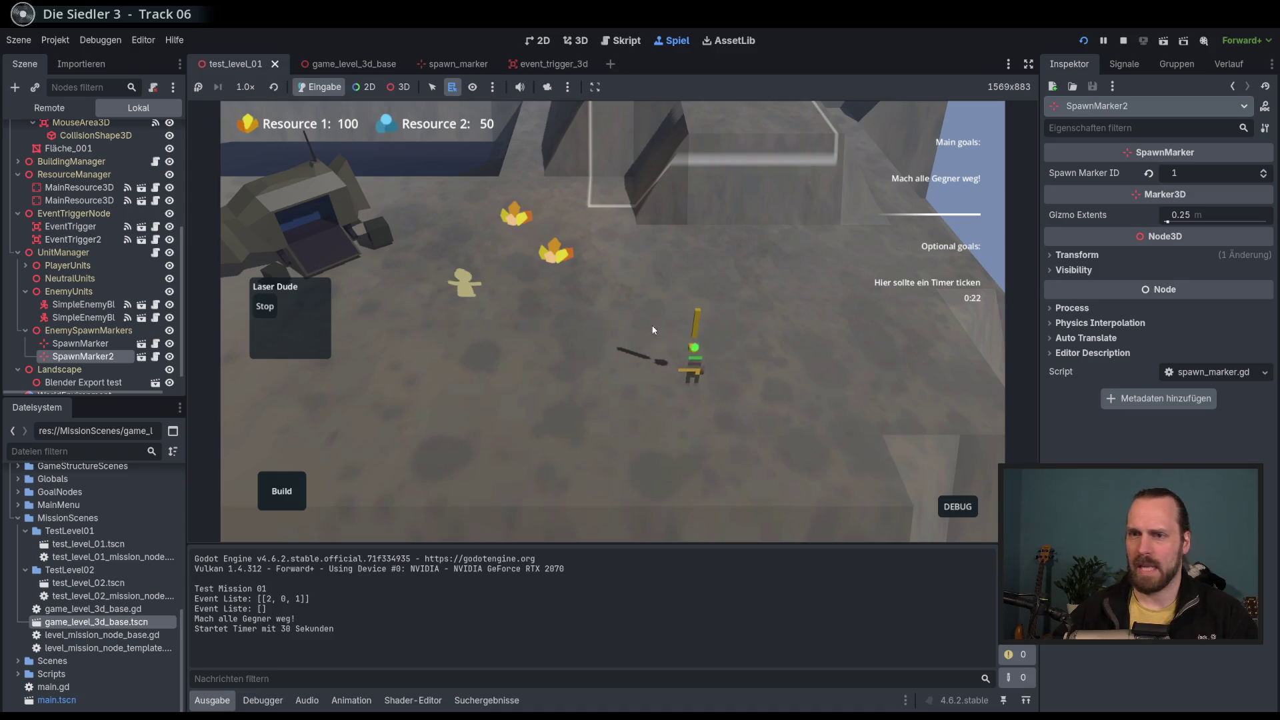
pyautogui.rightClick(580, 298)
pyautogui.click(465, 284)
pyautogui.rightClick(732, 389)
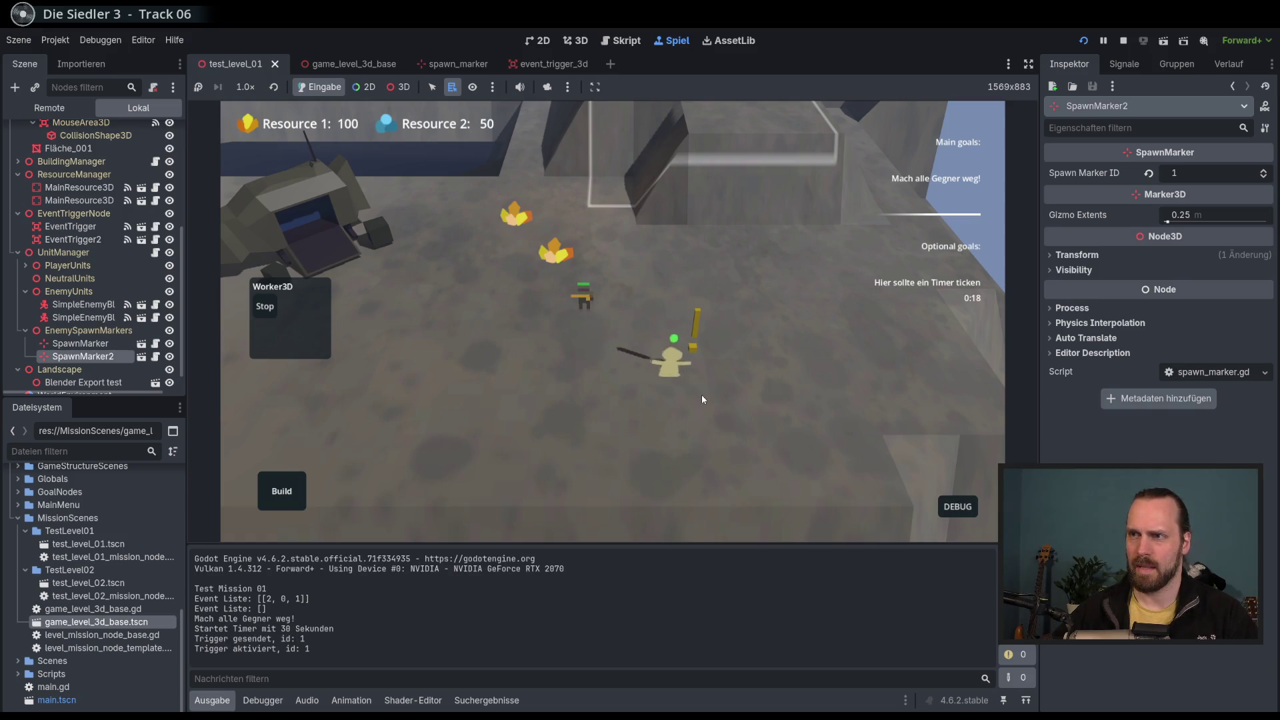
pyautogui.rightClick(827, 338)
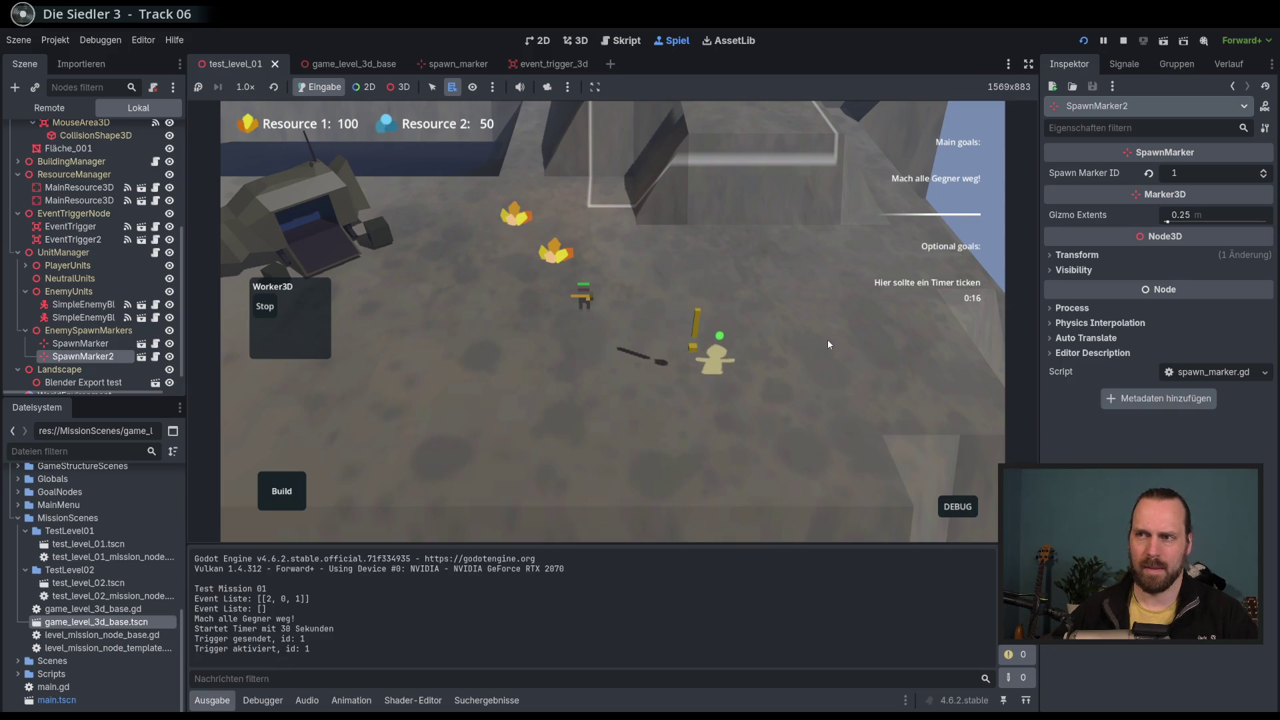
pyautogui.rightClick(626, 379)
pyautogui.rightClick(539, 377)
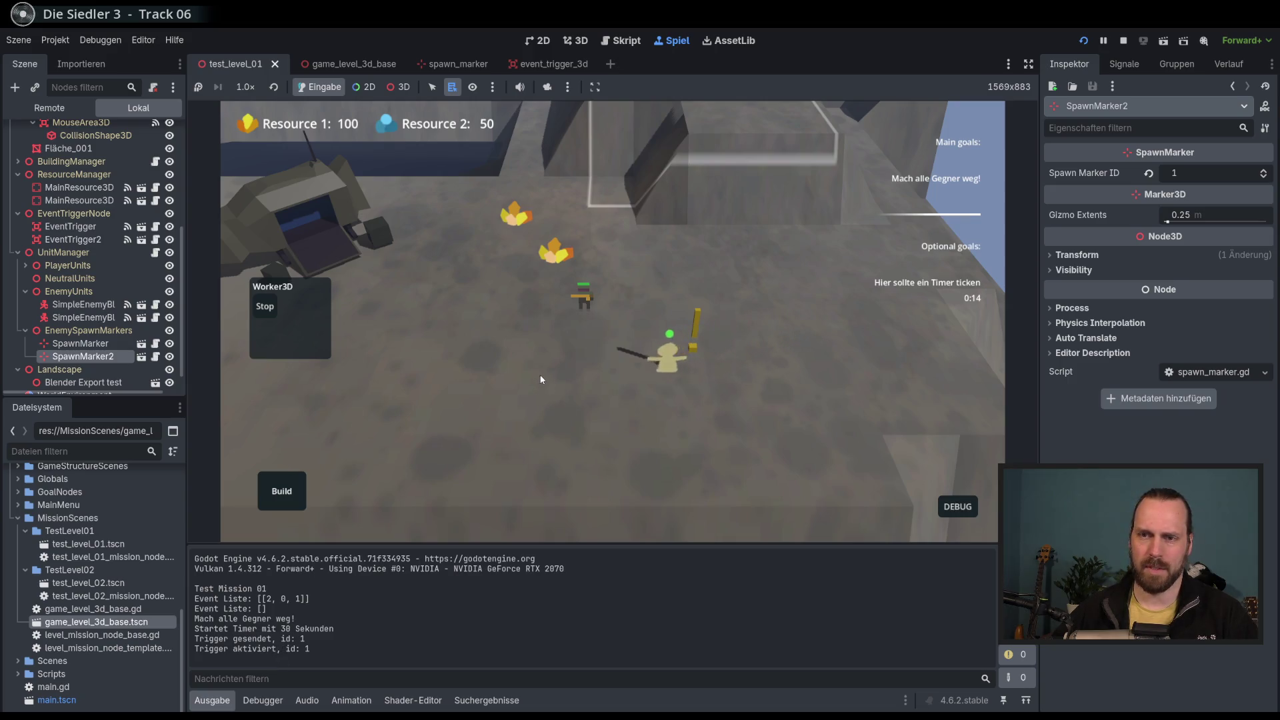
# Step: Check the trigger 1 lines in the output log, stop the game and return to 3D
pyautogui.moveTo(321, 648)
pyautogui.mouseDown()
pyautogui.moveTo(200, 648)
pyautogui.moveTo(200, 618)
pyautogui.mouseUp()
pyautogui.click(308, 642)
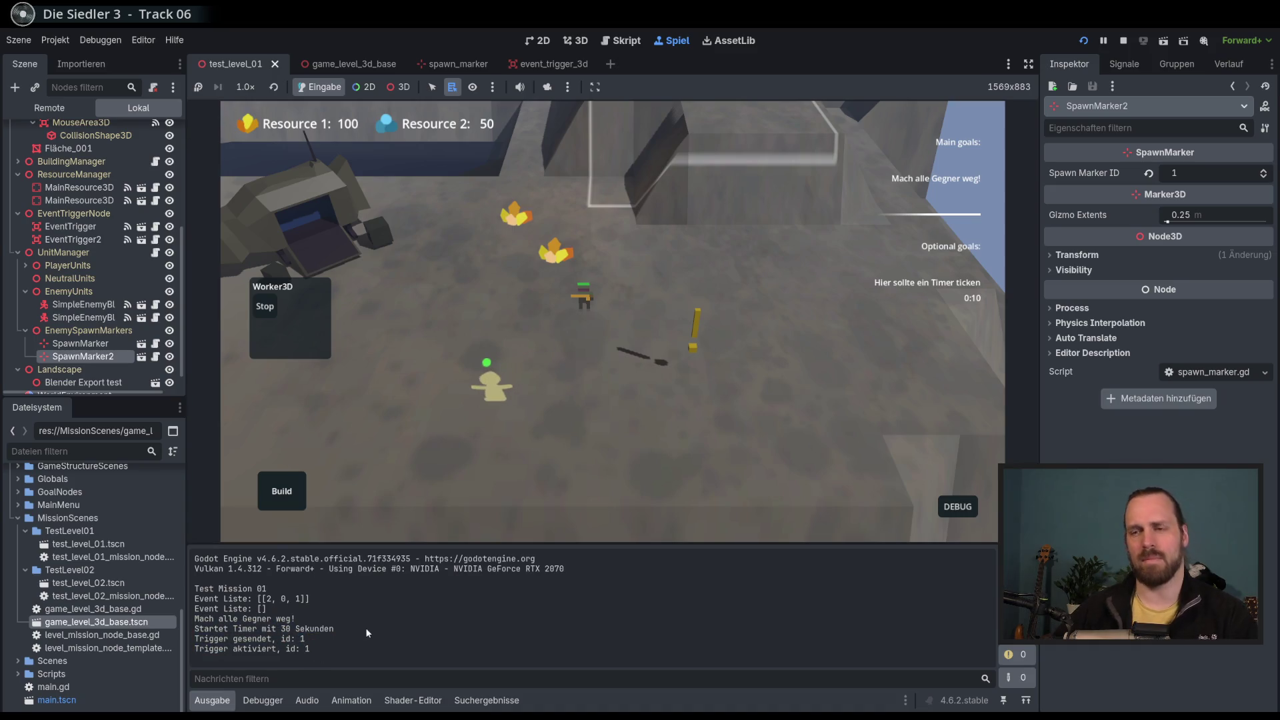
pyautogui.press('F8')
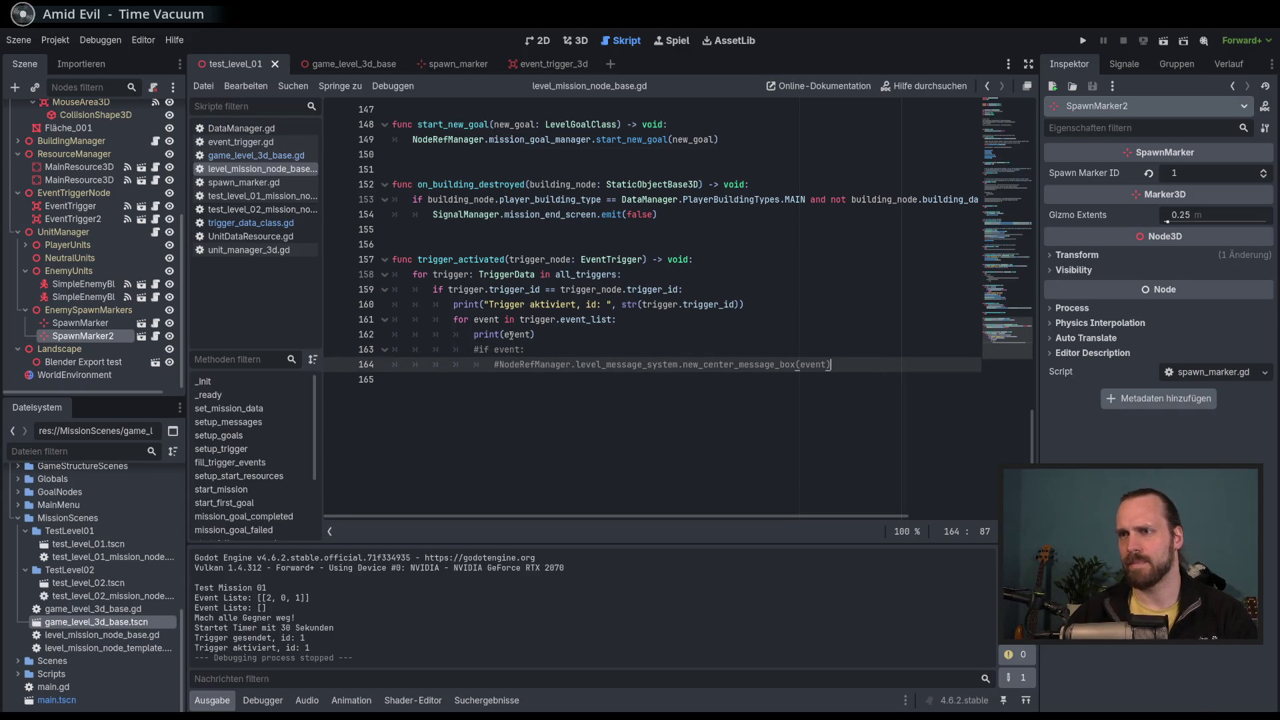
pyautogui.click(575, 40)
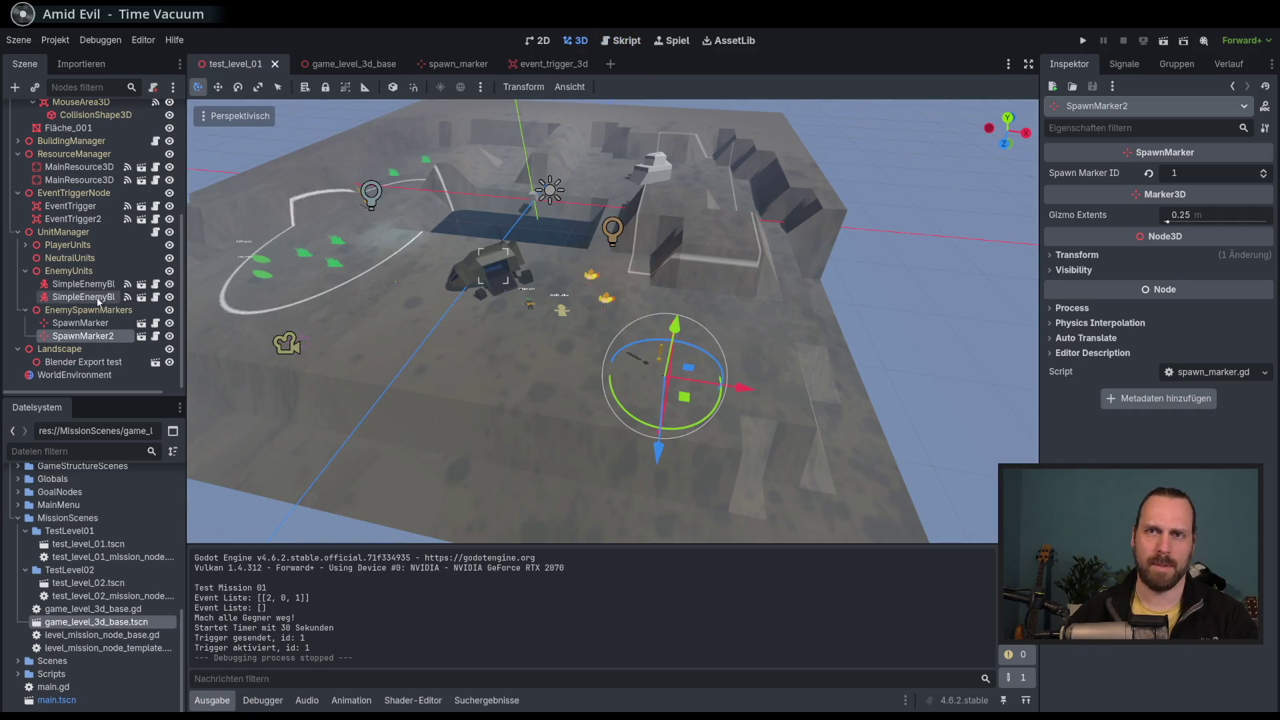
# Step: Compare EventTrigger's Message settings with EventTrigger2's Enemy Spawn settings in the Inspector
pyautogui.click(77, 207)
pyautogui.click(85, 221)
pyautogui.click(76, 207)
pyautogui.click(80, 220)
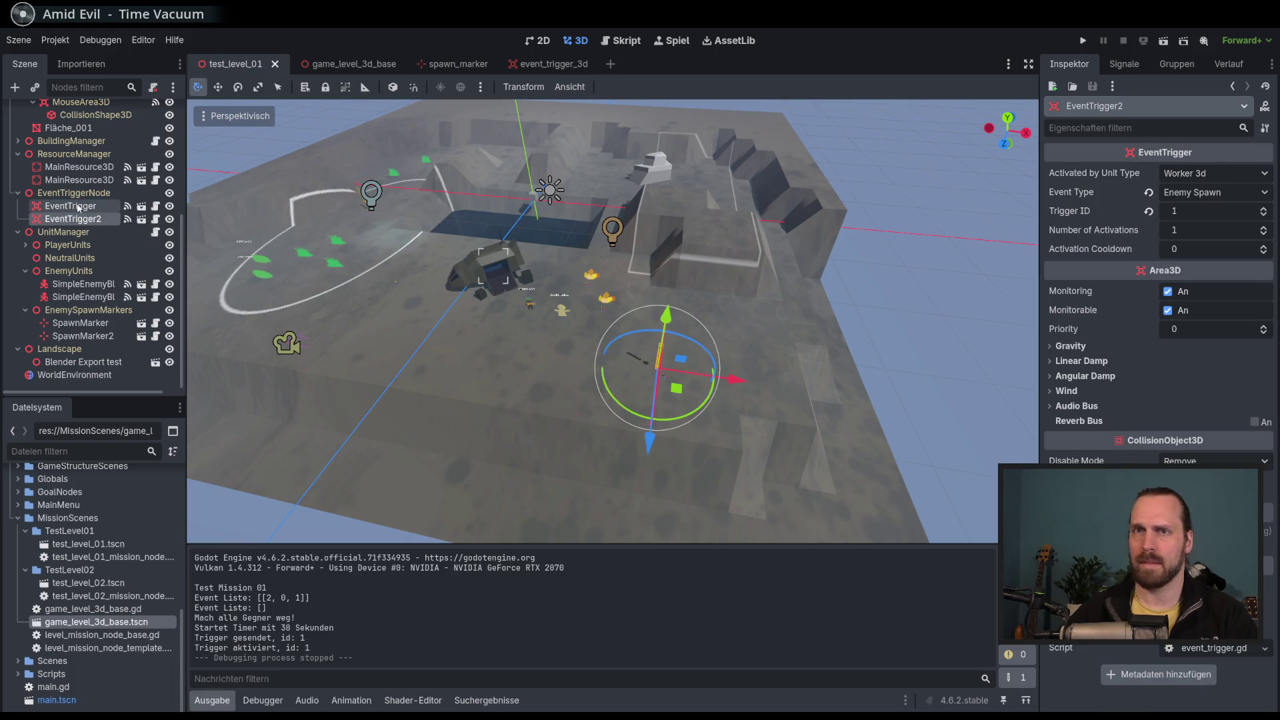
pyautogui.click(78, 207)
pyautogui.click(81, 221)
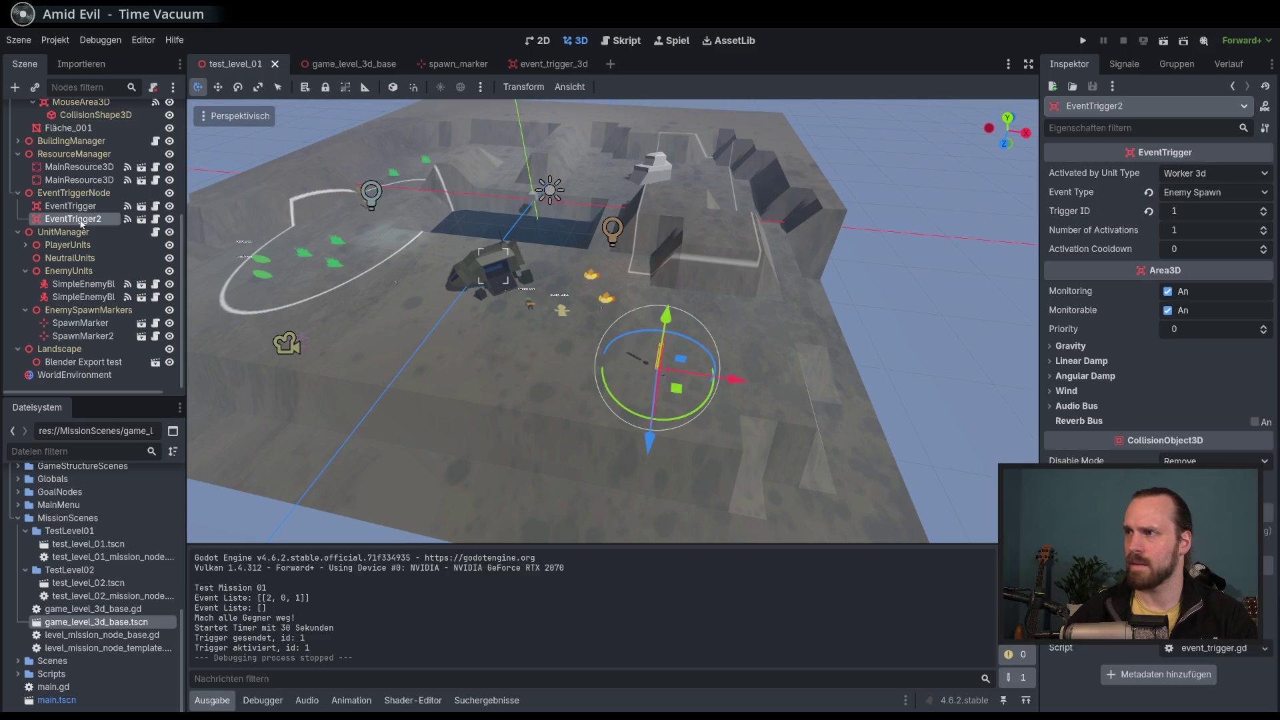
pyautogui.click(80, 208)
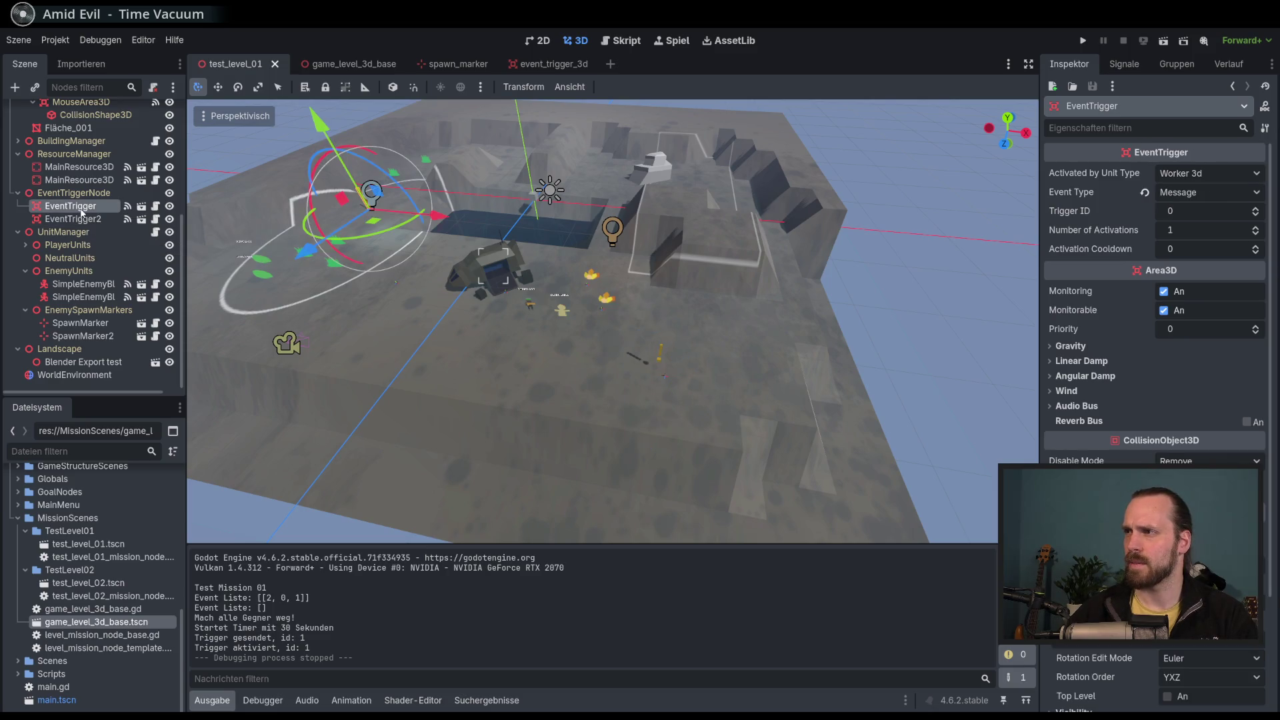
pyautogui.click(78, 220)
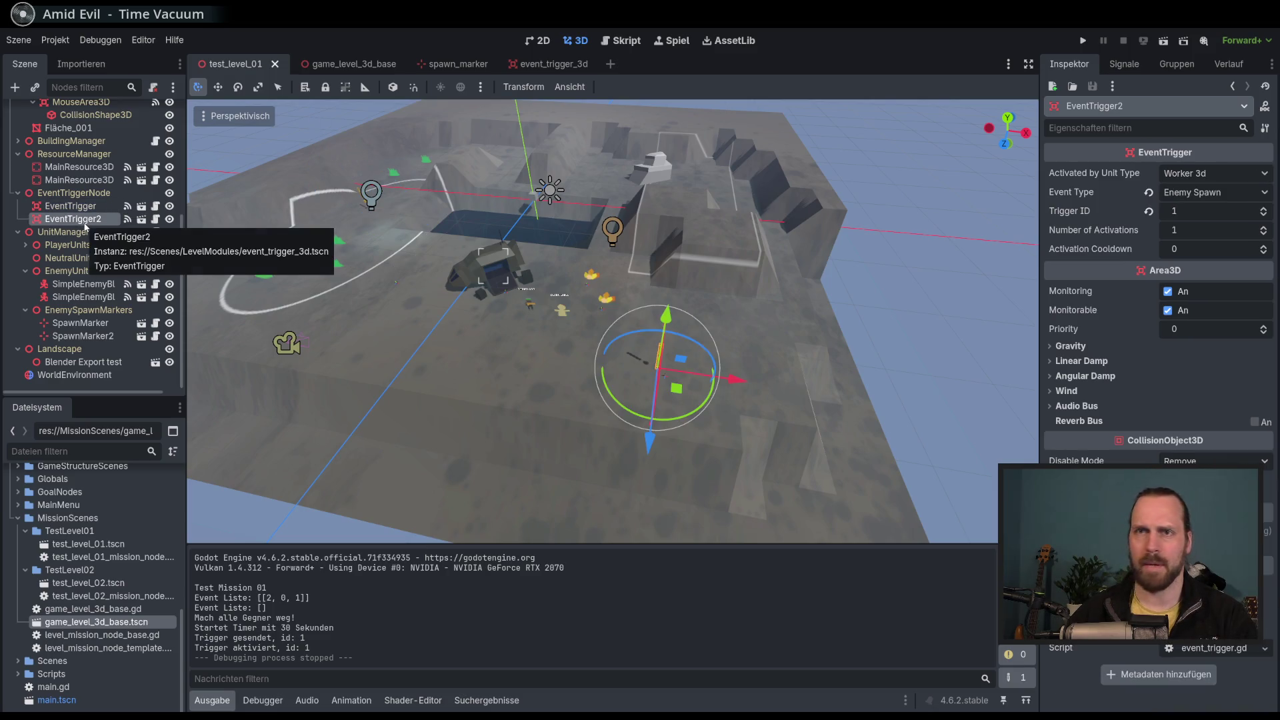
# Step: Open event_trigger.gd, then test_level_01_mission_node.gd from the script list
pyautogui.click(154, 207)
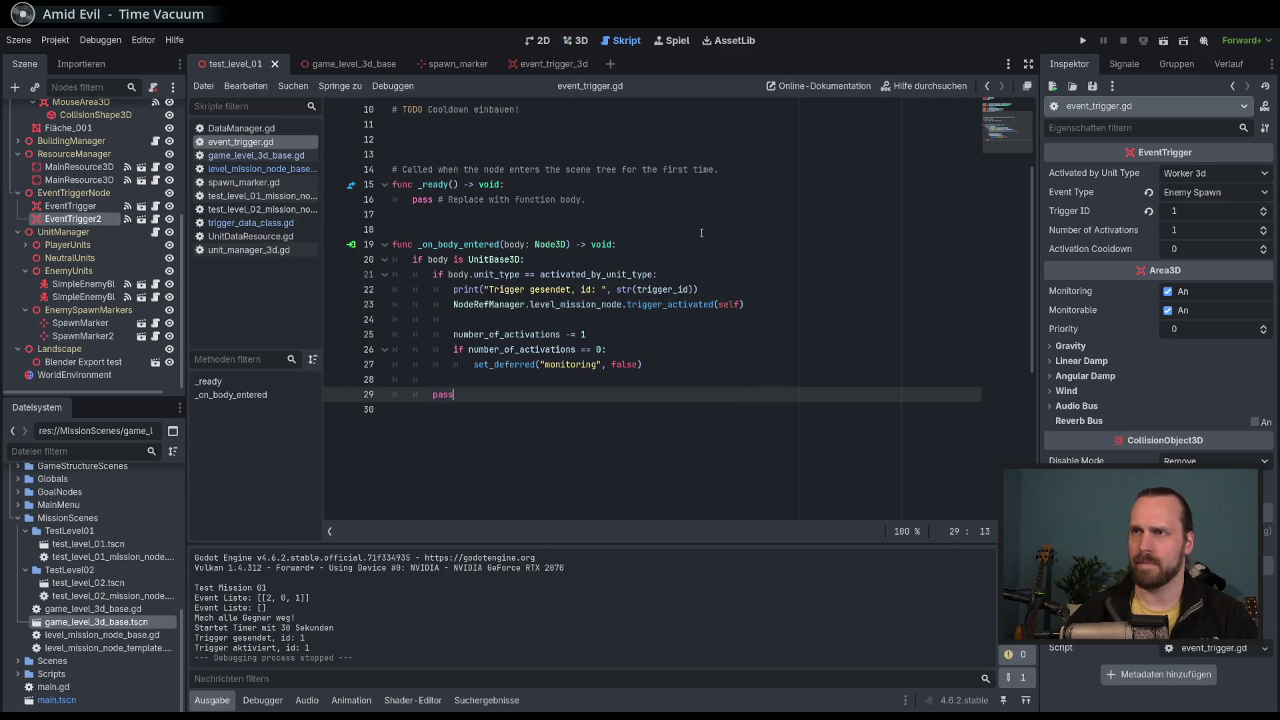
pyautogui.click(590, 40)
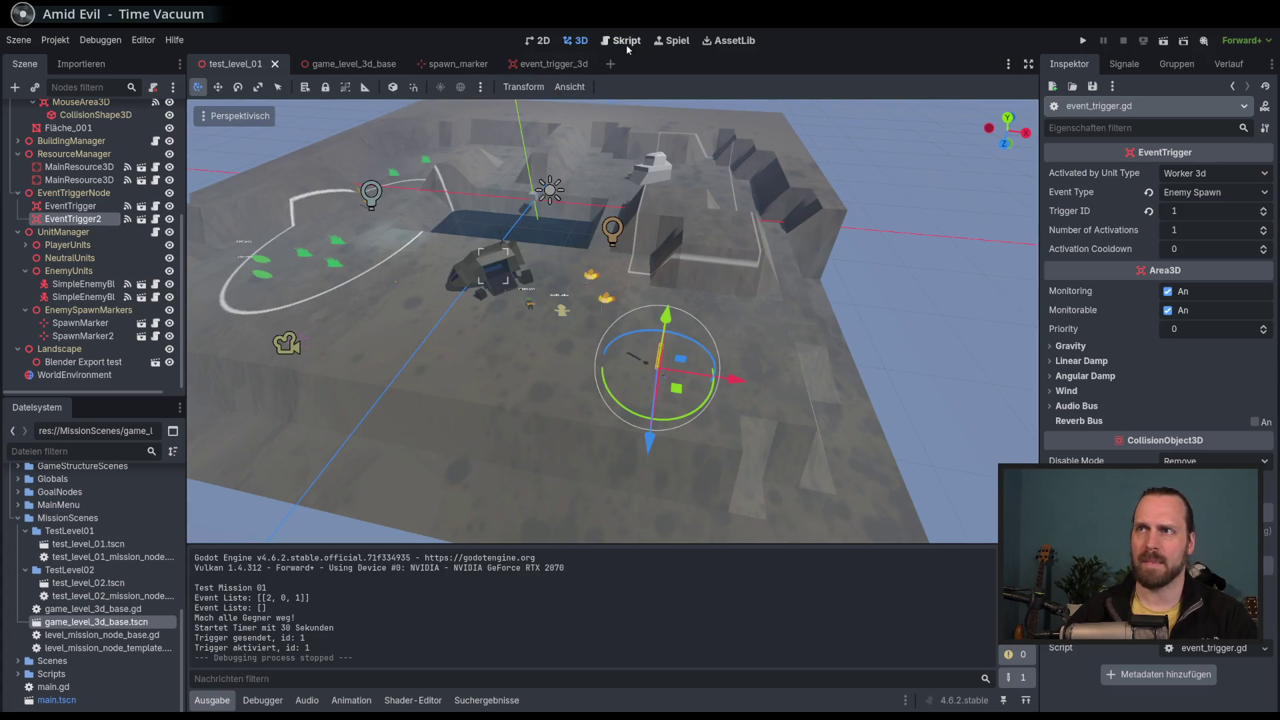
pyautogui.click(627, 43)
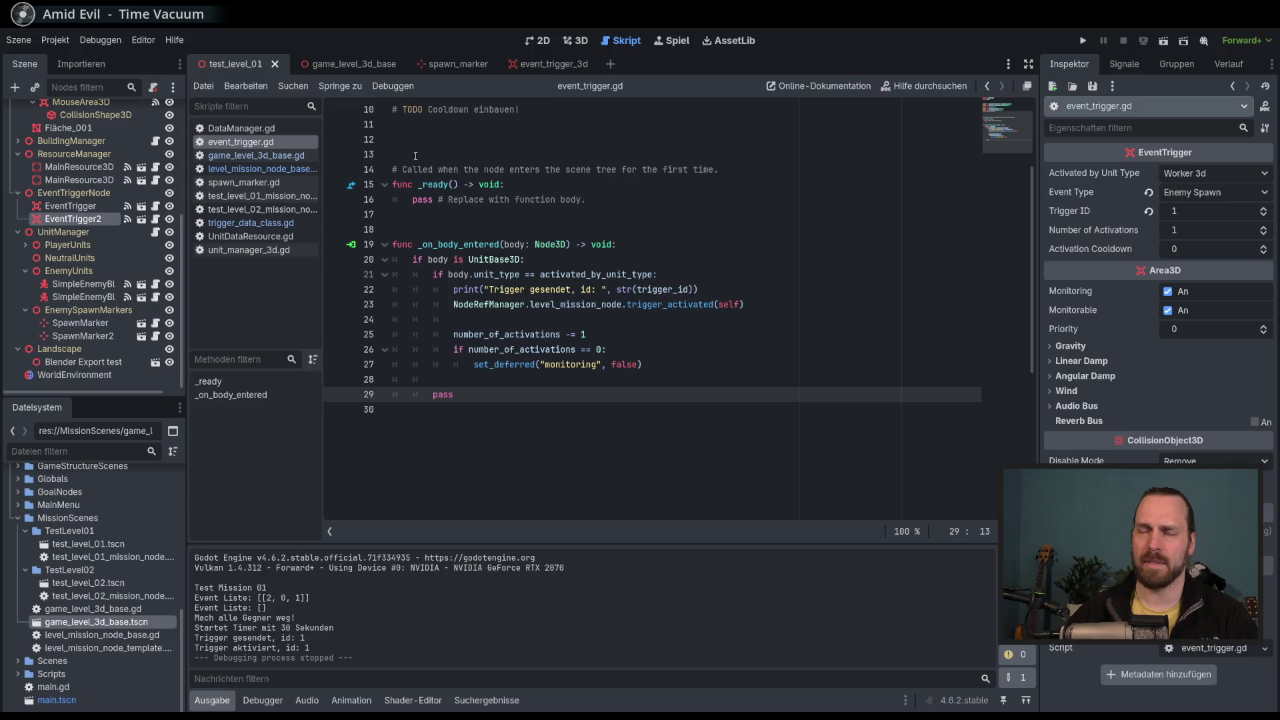
pyautogui.click(271, 197)
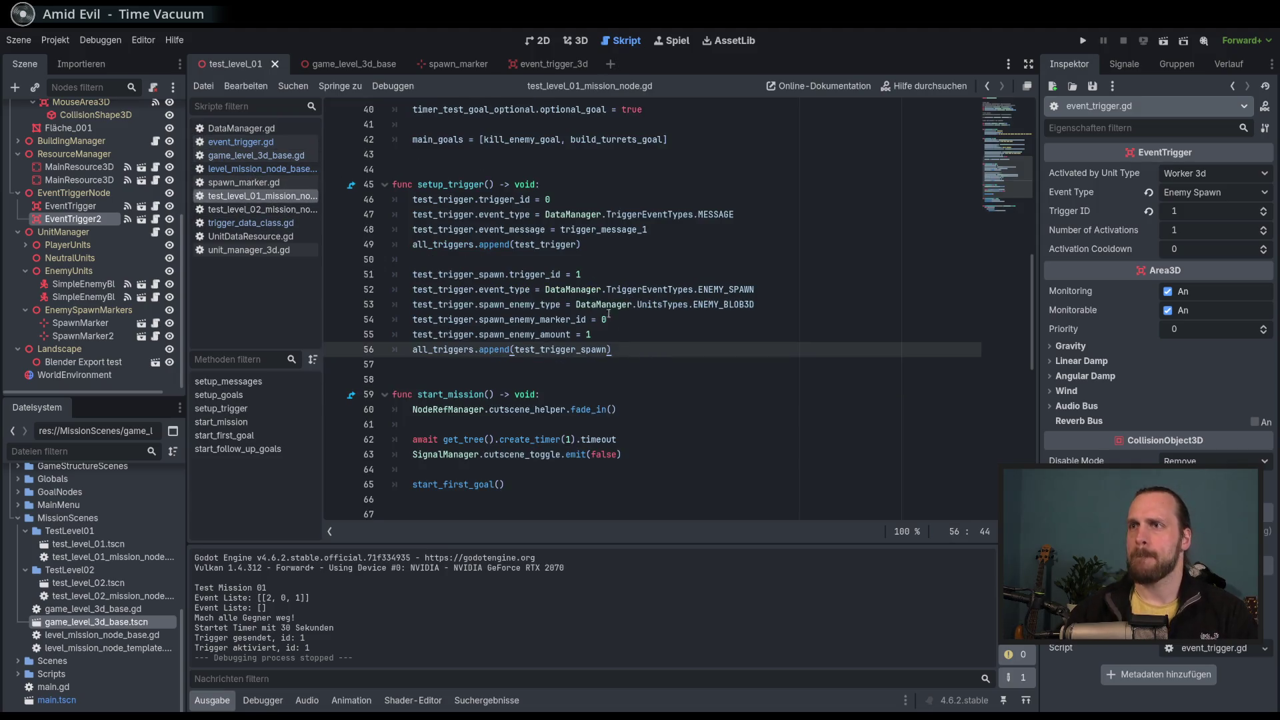
# Step: Compare where test_trigger and test_trigger_spawn are used on lines 48–51
pyautogui.doubleClick(604, 229)
pyautogui.scroll(2, 618, 310)
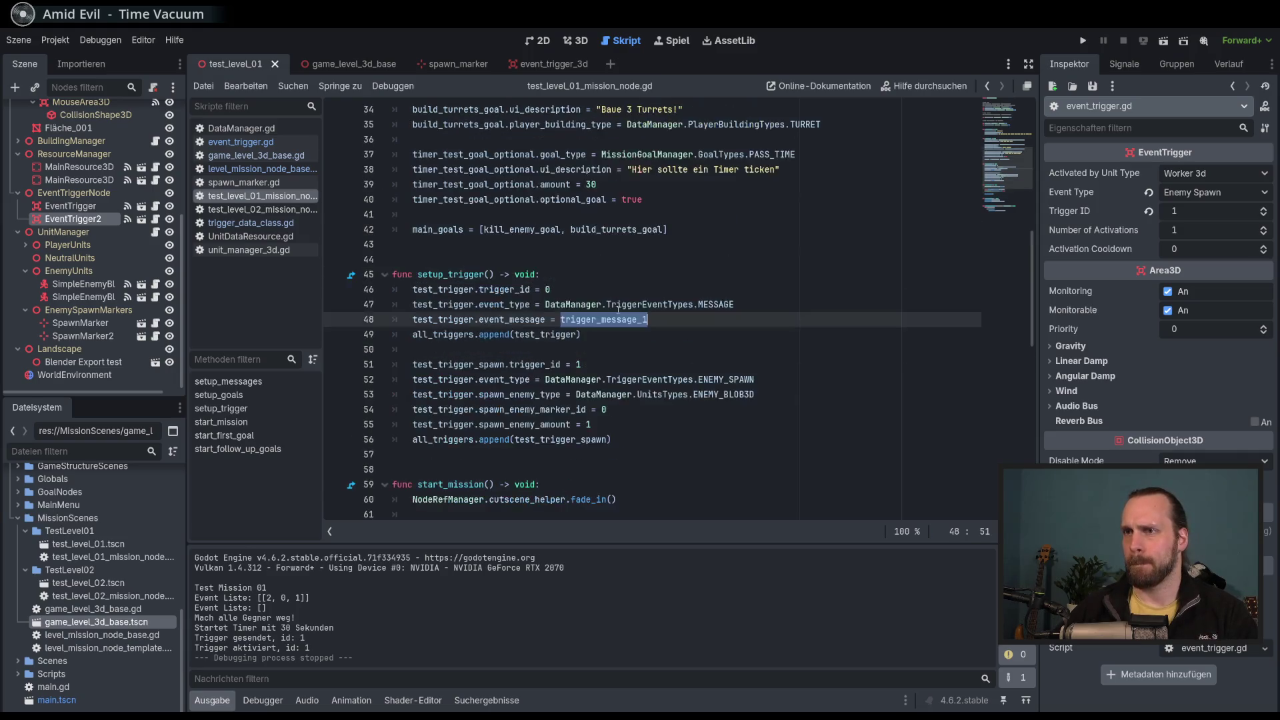
pyautogui.doubleClick(537, 335)
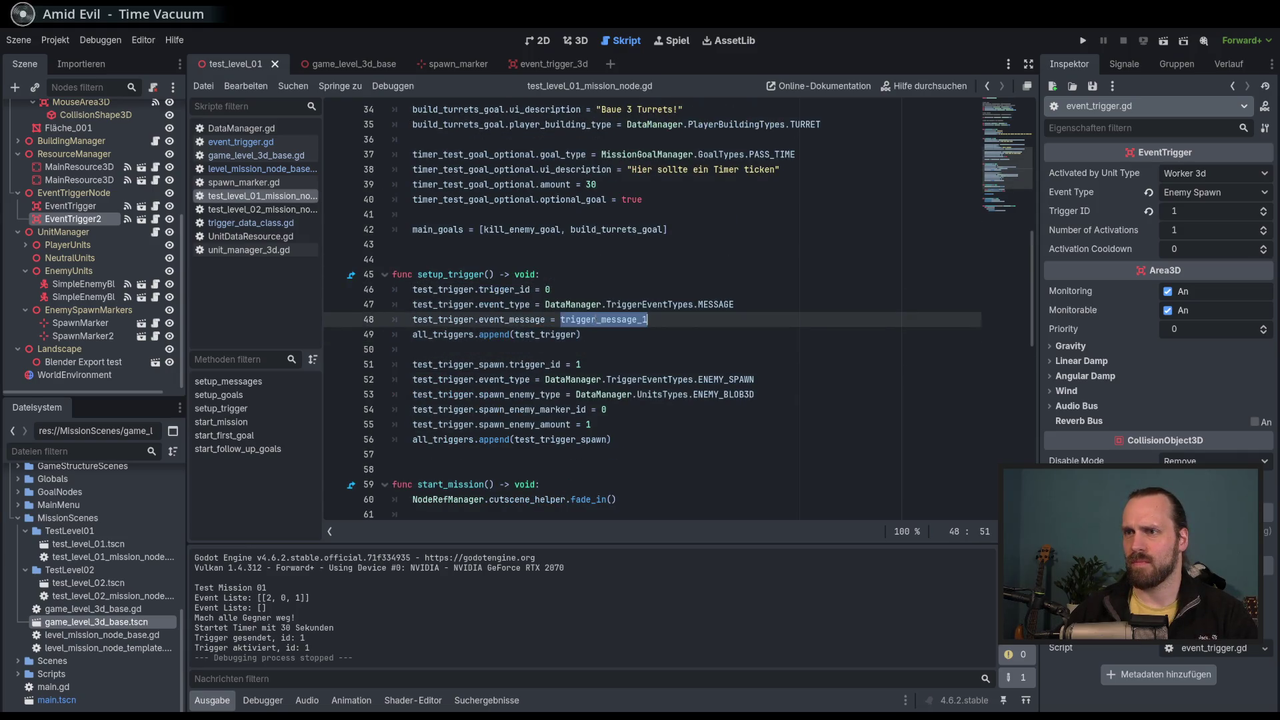
pyautogui.doubleClick(566, 441)
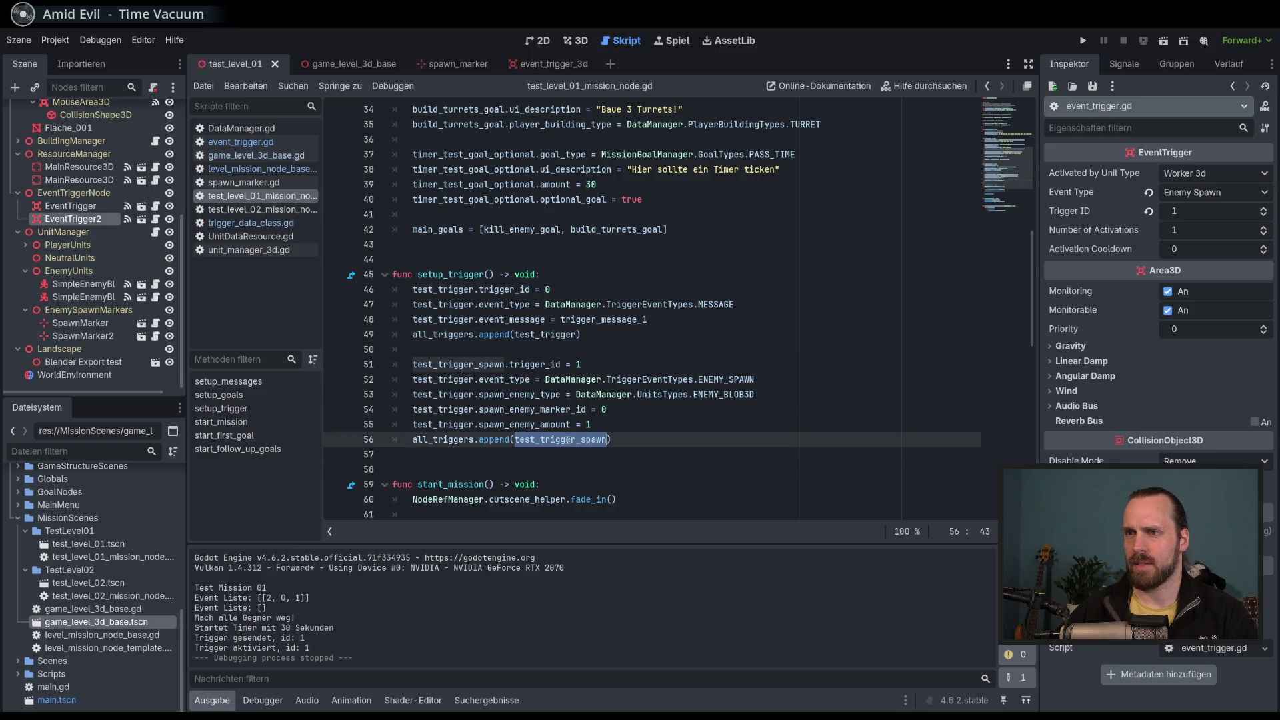
pyautogui.doubleClick(540, 335)
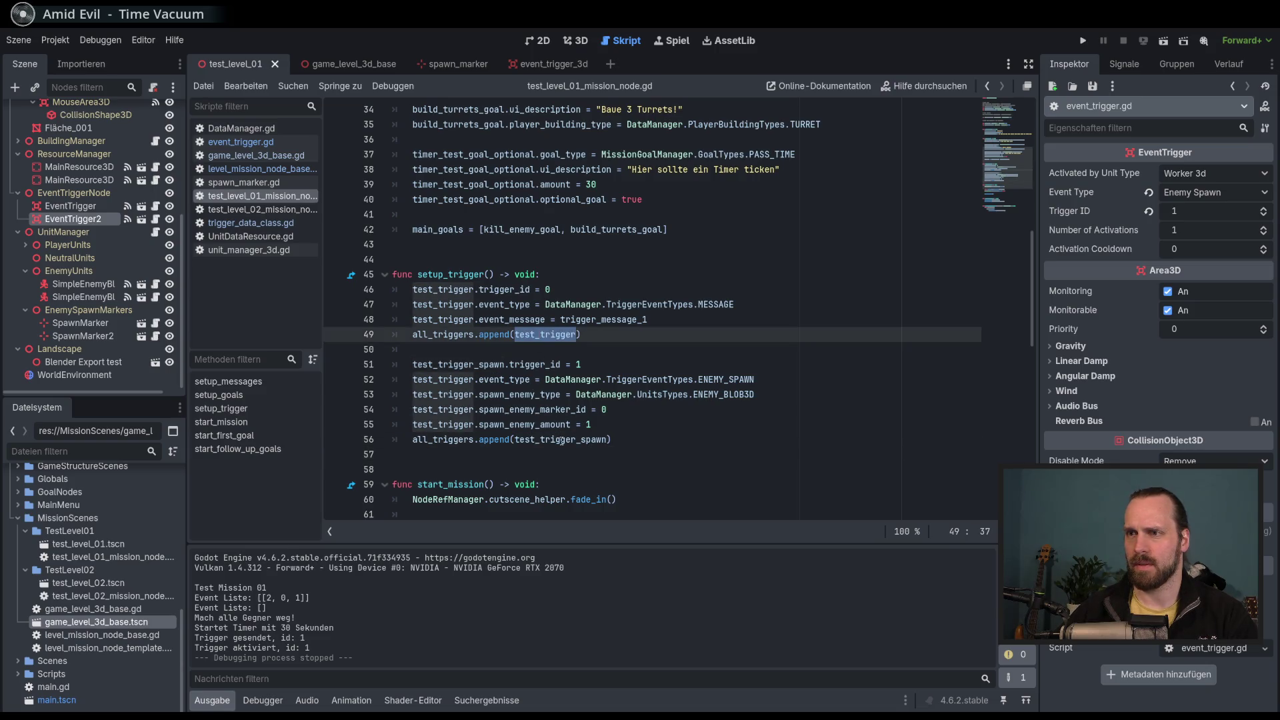
pyautogui.doubleClick(561, 441)
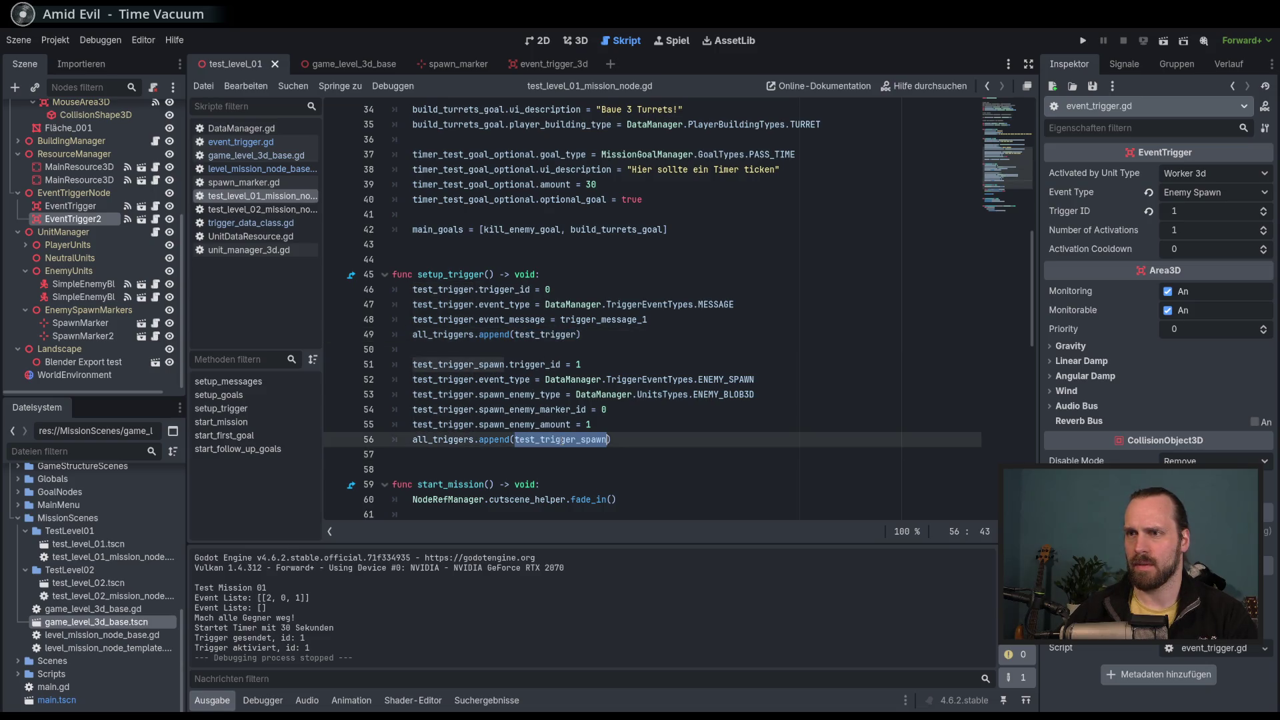
pyautogui.click(505, 364)
pyautogui.scroll(-1, 531, 396)
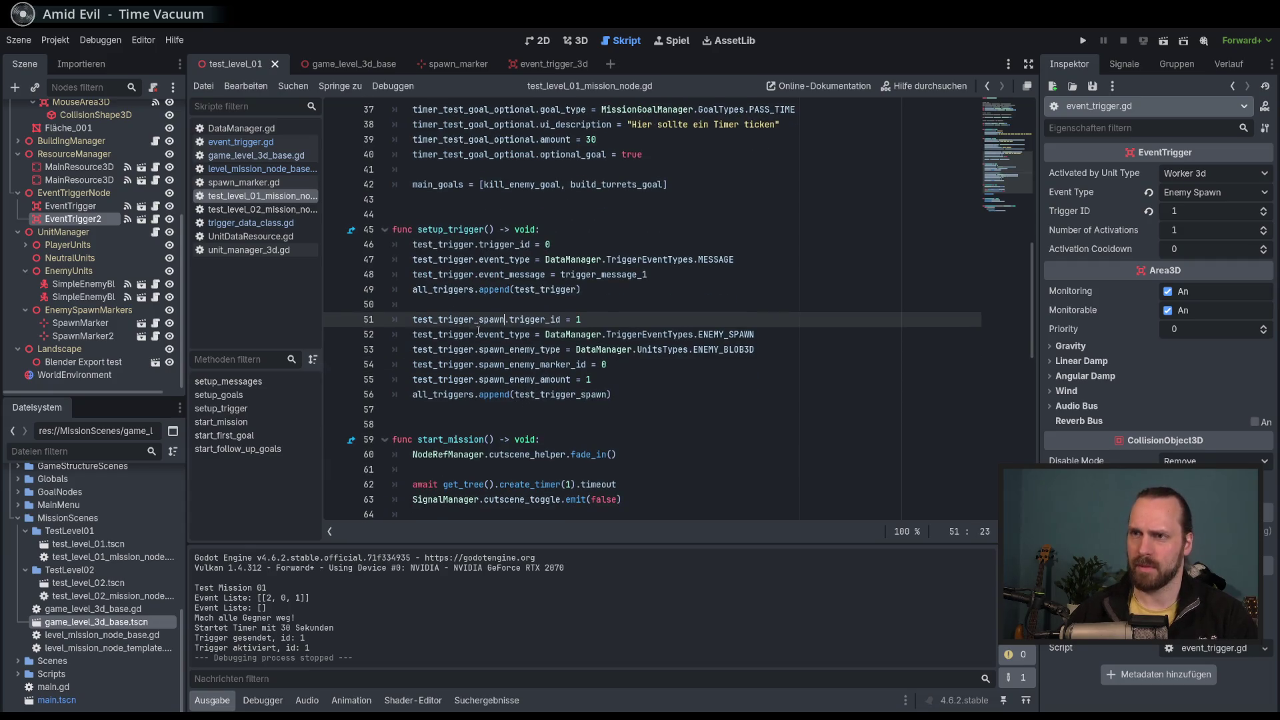
pyautogui.doubleClick(427, 320)
# Step: Append _spawn to test_trigger on lines 52–55 with multi-caret editing, then run the project
pyautogui.doubleClick(469, 335)
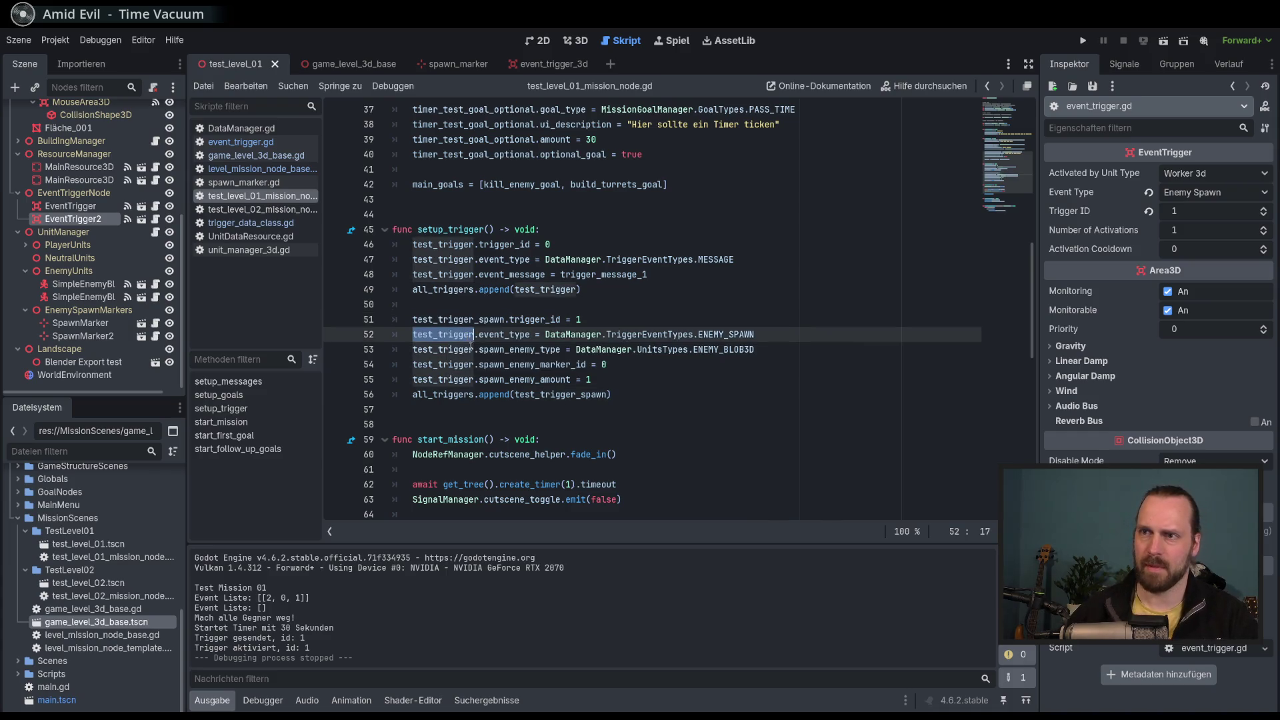
pyautogui.hotkey('ctrl', 'd')
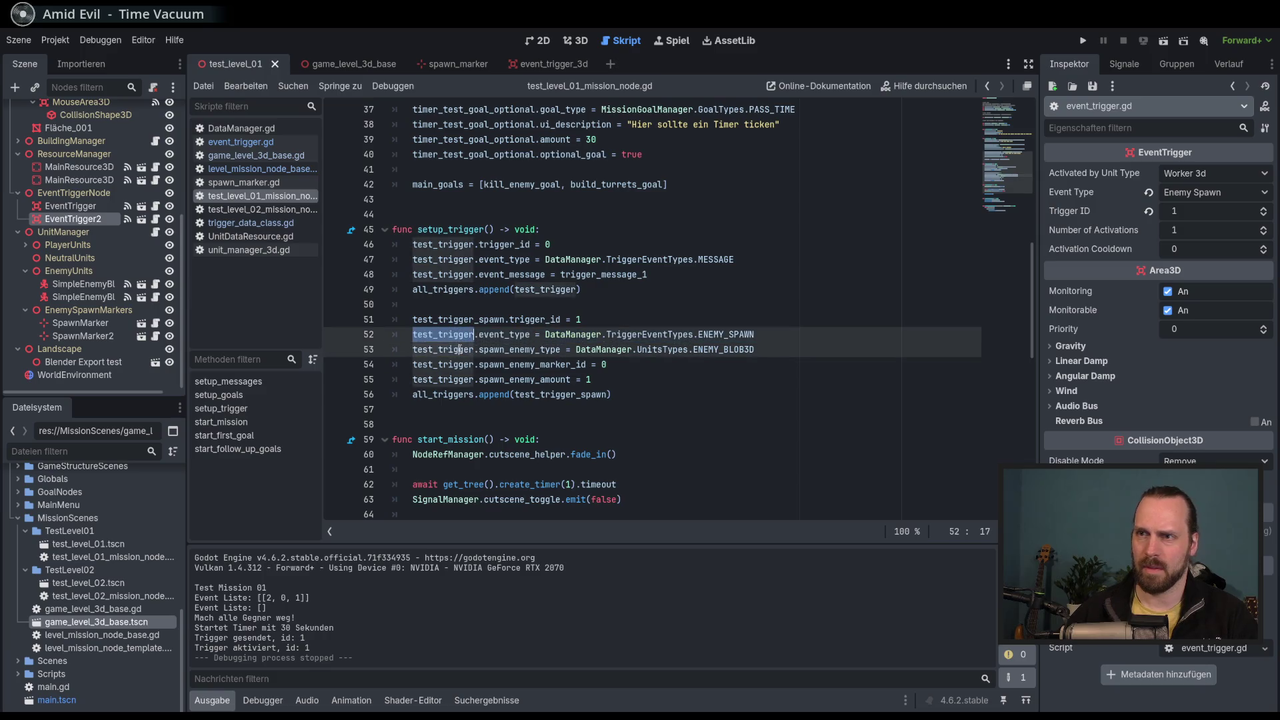
pyautogui.hotkey('ctrl', 'd')
pyautogui.hotkey('ctrl', 'd')
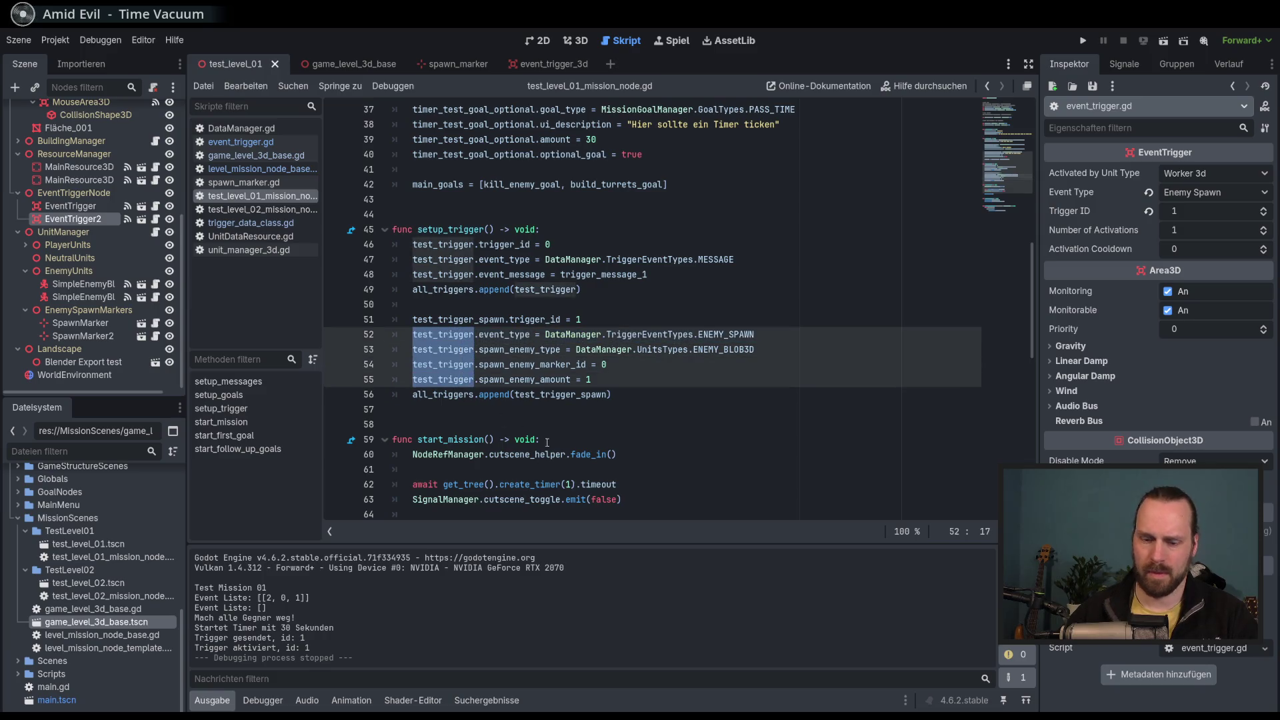
pyautogui.press('Right')
pyautogui.write('_spawn')
pyautogui.press('Escape')
pyautogui.press('End')
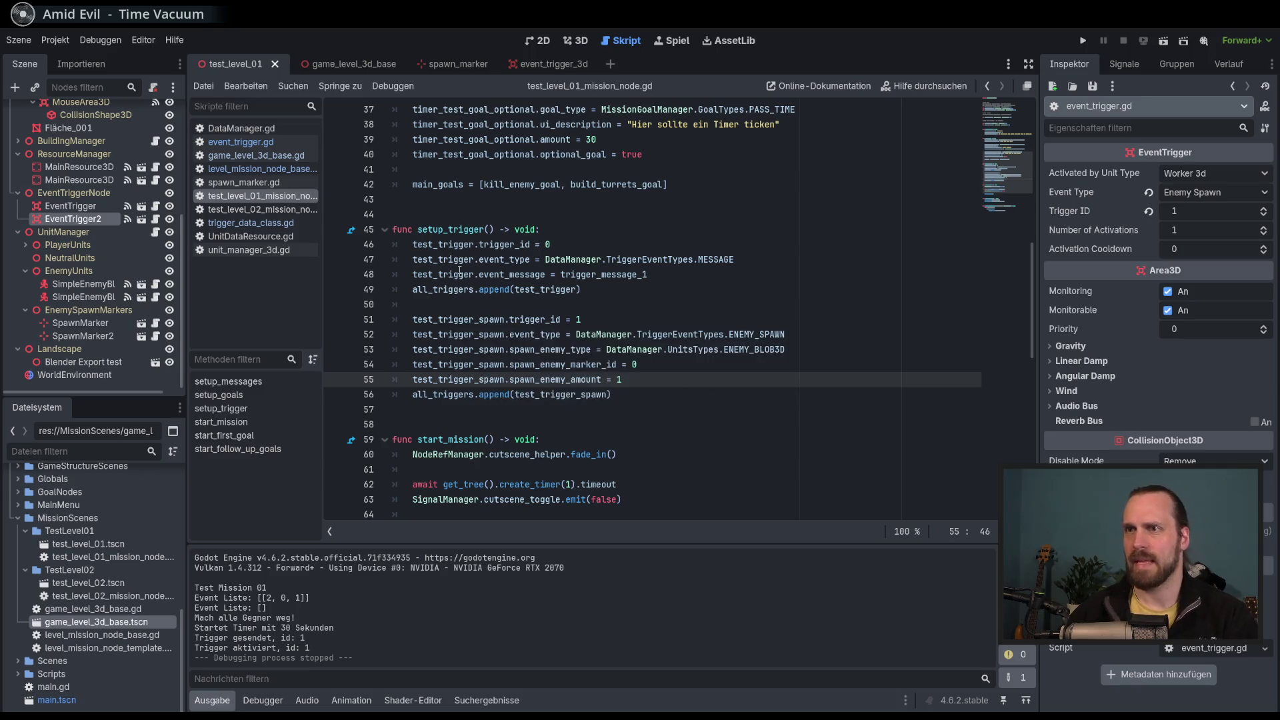
pyautogui.moveTo(514, 395); pyautogui.dragTo(608, 395)
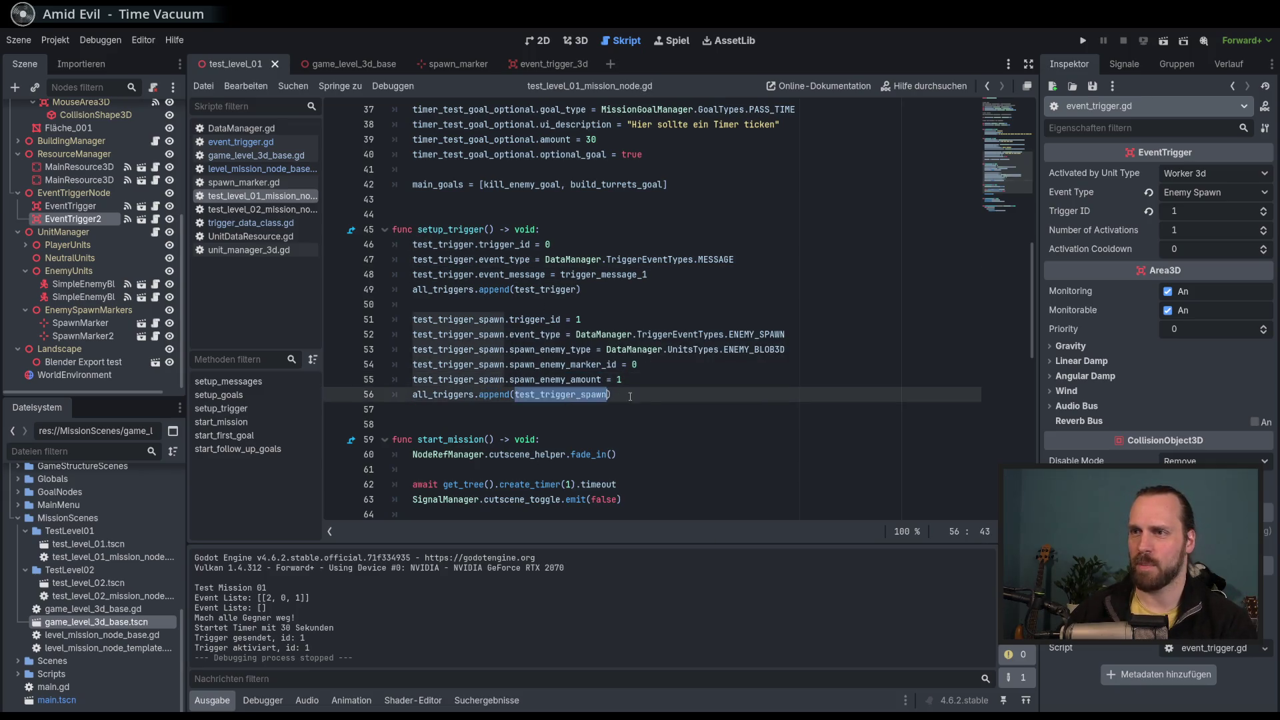
pyautogui.press('F5')
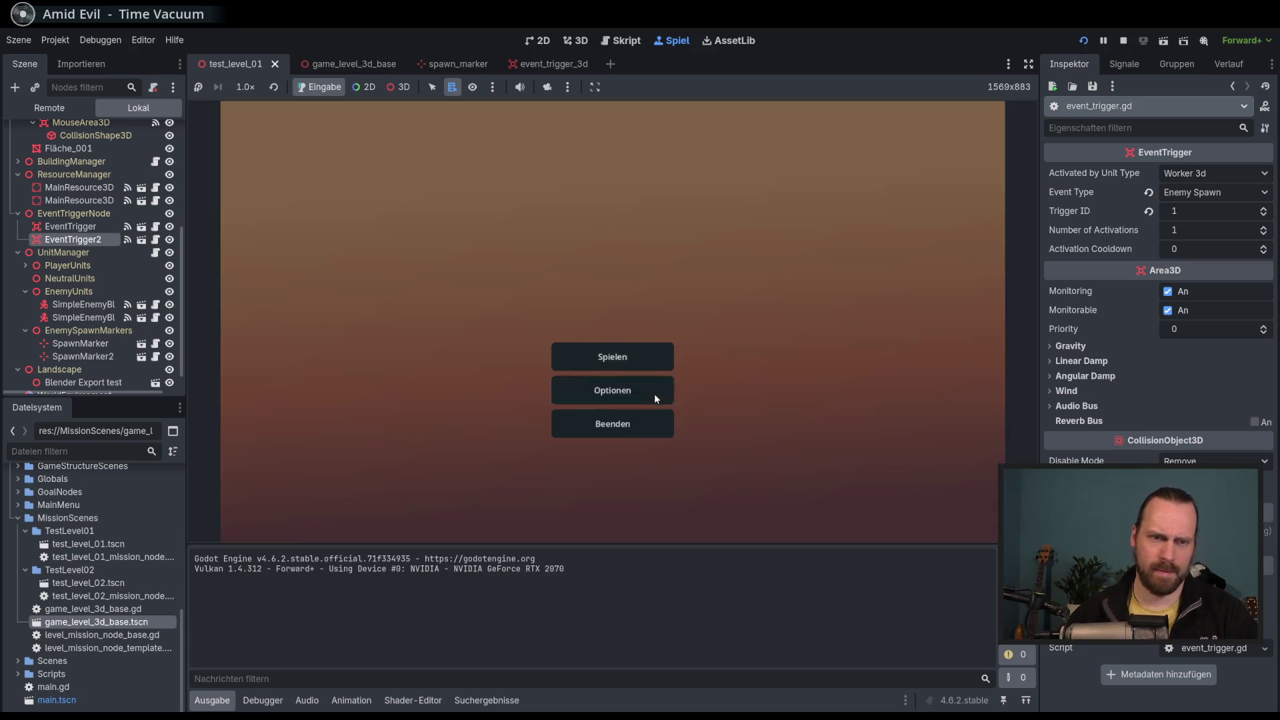
# Step: Start Test Mission 01 and walk the worker onto the trigger post
pyautogui.click(628, 355)
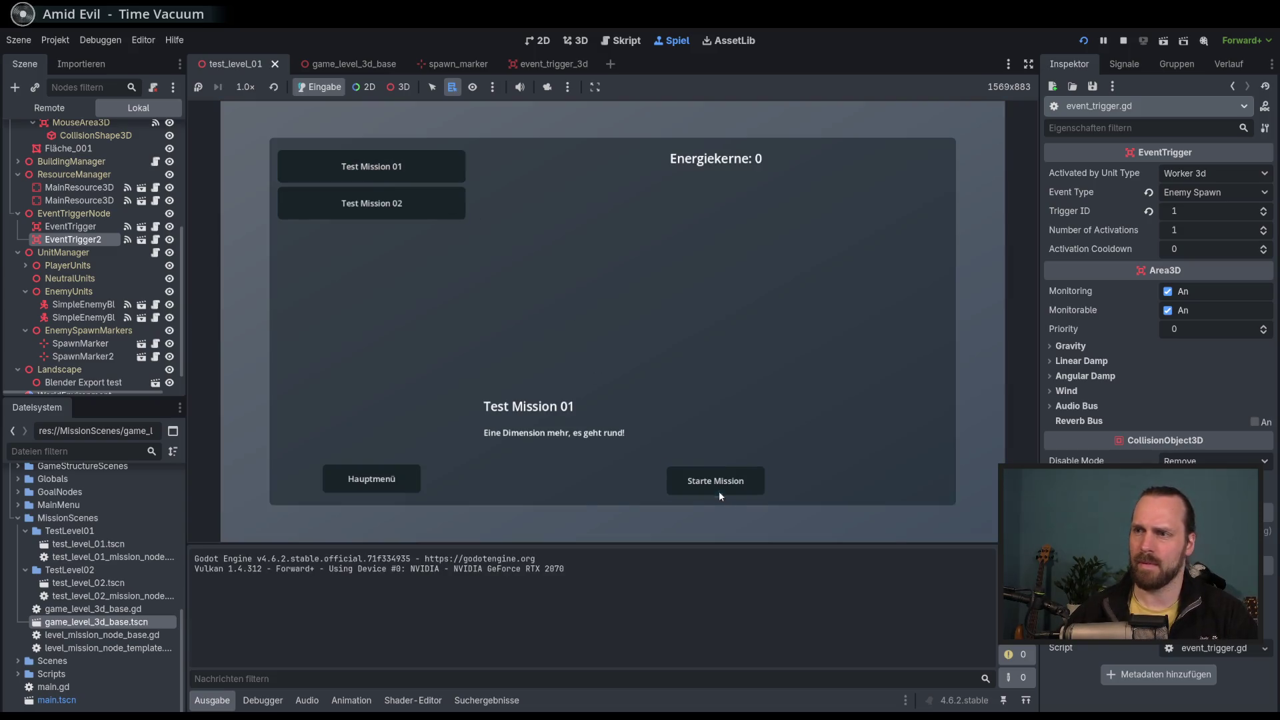
pyautogui.click(727, 483)
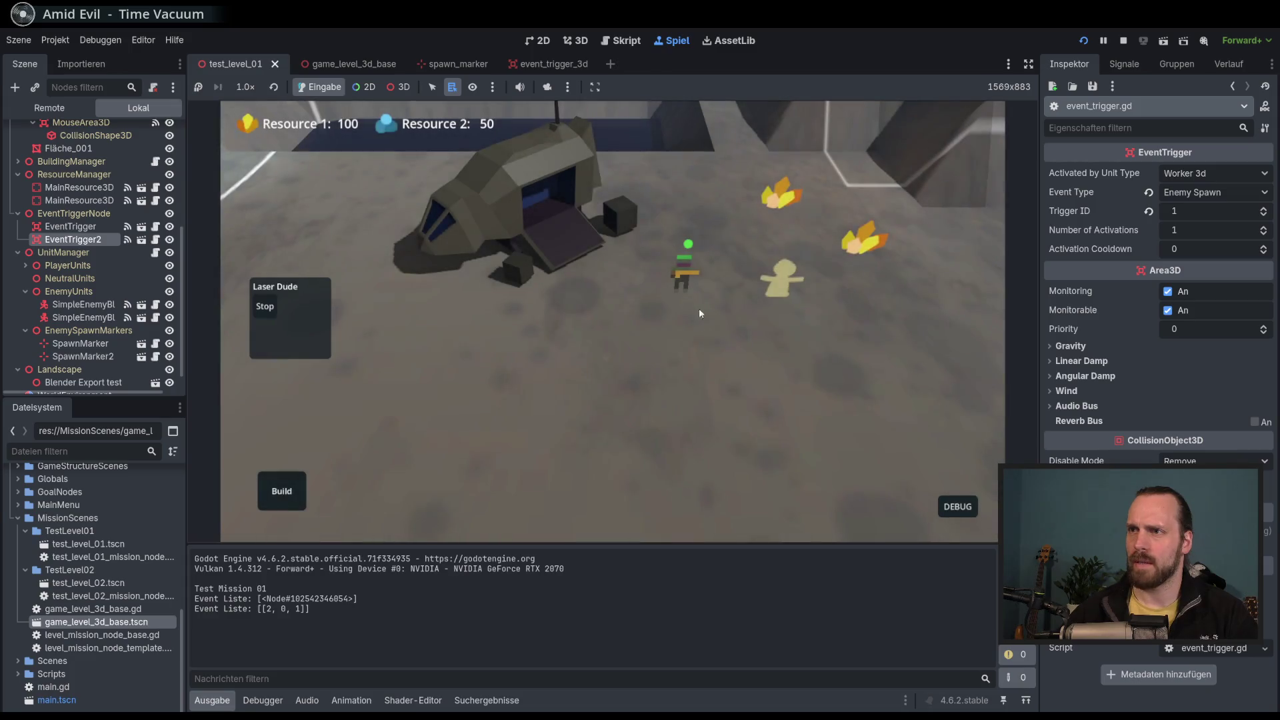
pyautogui.click(782, 277)
pyautogui.press('d')
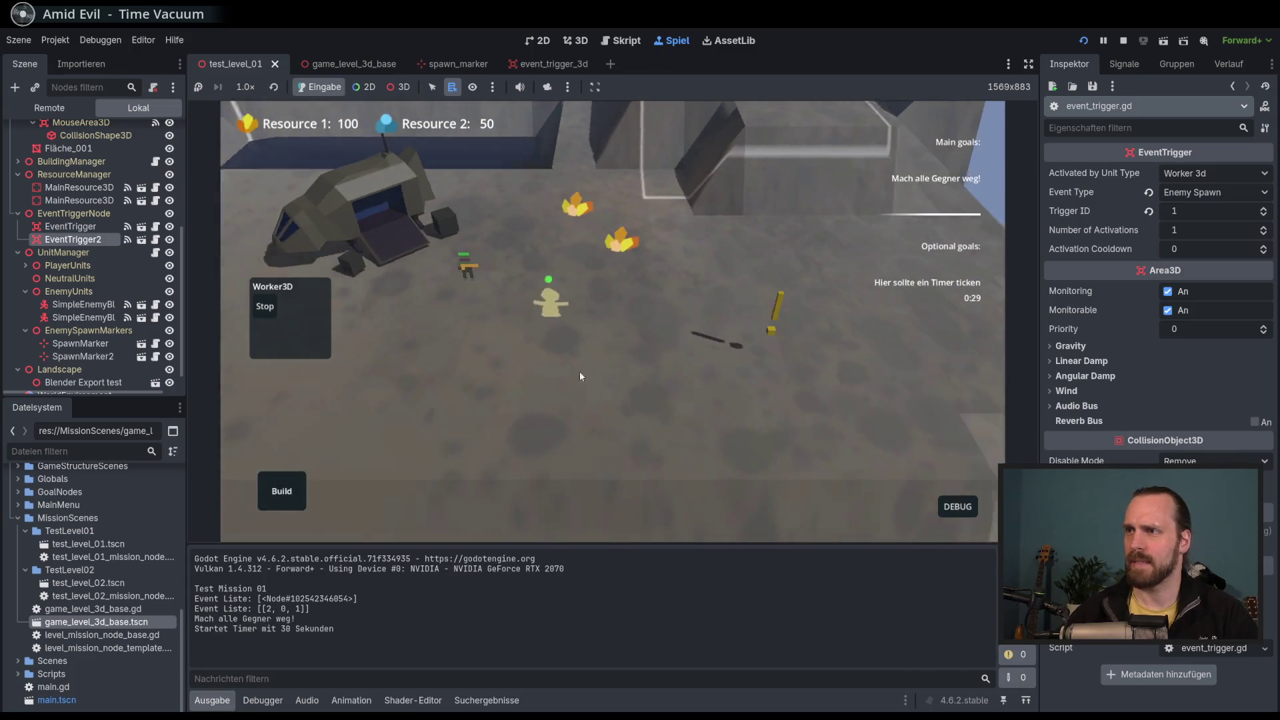
pyautogui.rightClick(578, 370)
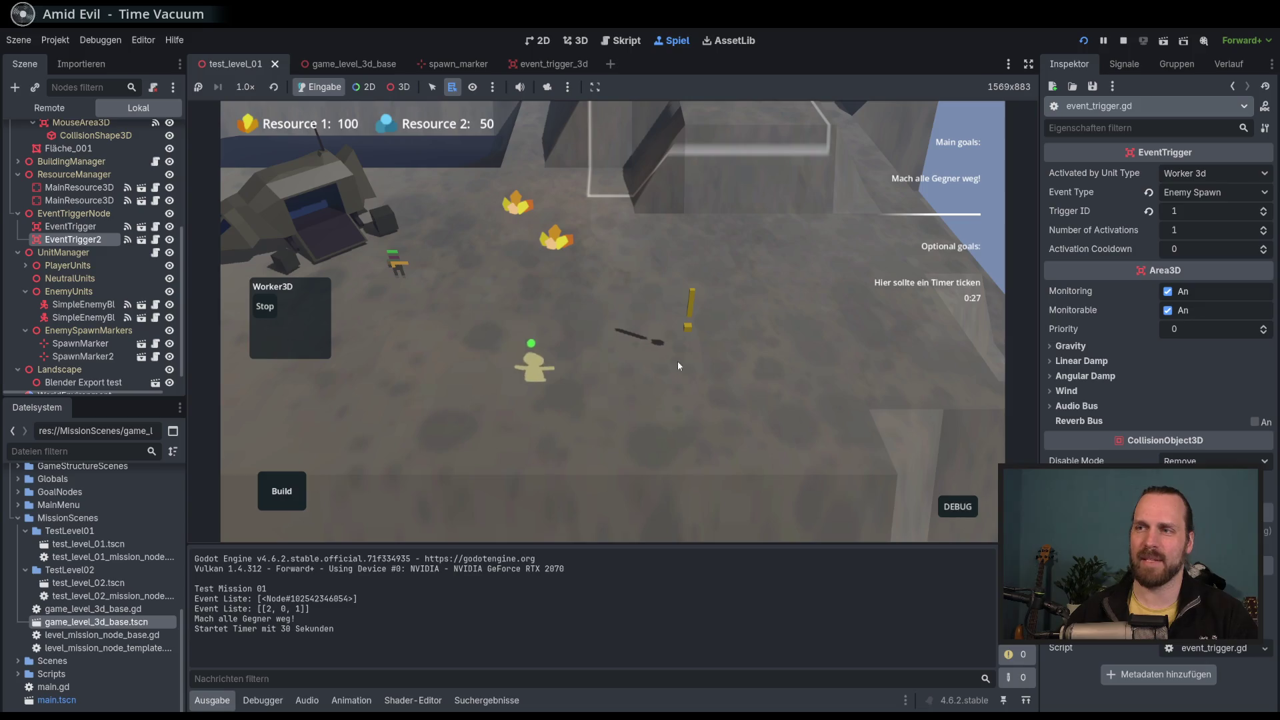
pyautogui.rightClick(730, 320)
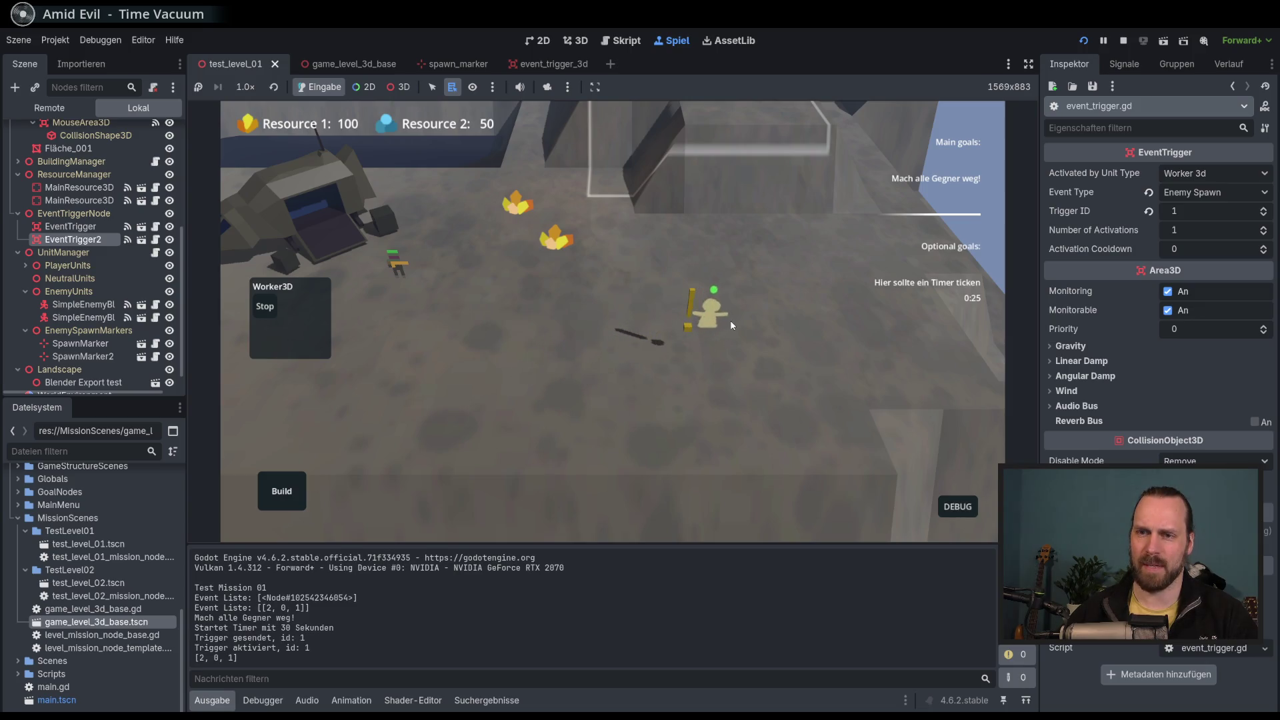
# Step: Inspect the logged event list [2, 0, 1] and node reference in the output, then stop the game
pyautogui.moveTo(238, 658); pyautogui.dragTo(197, 658)
pyautogui.click(679, 368)
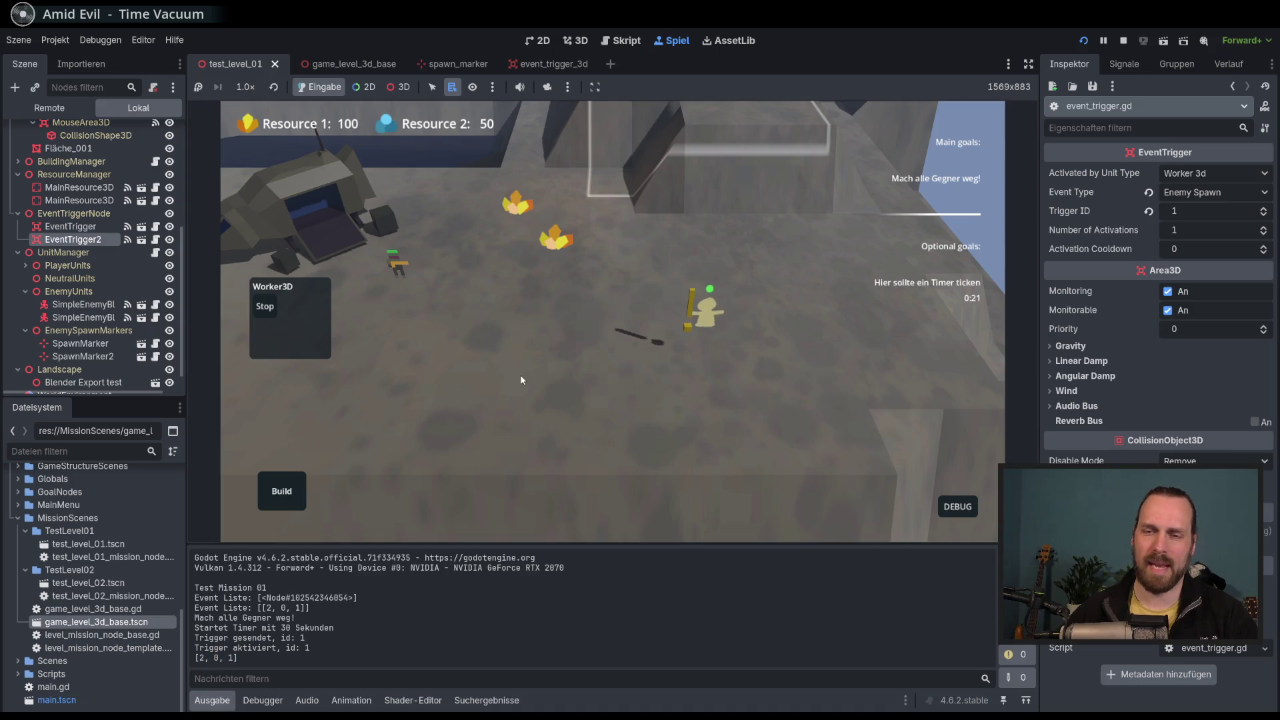
pyautogui.press('a')
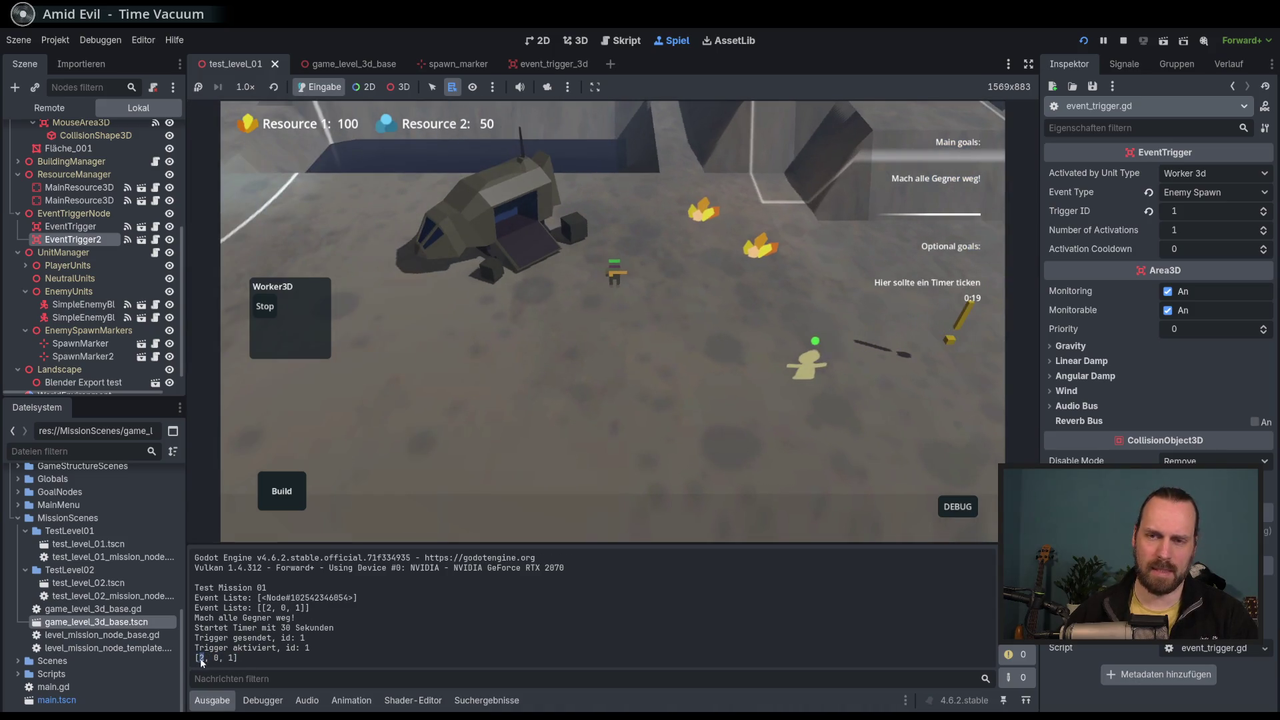
pyautogui.doubleClick(200, 658)
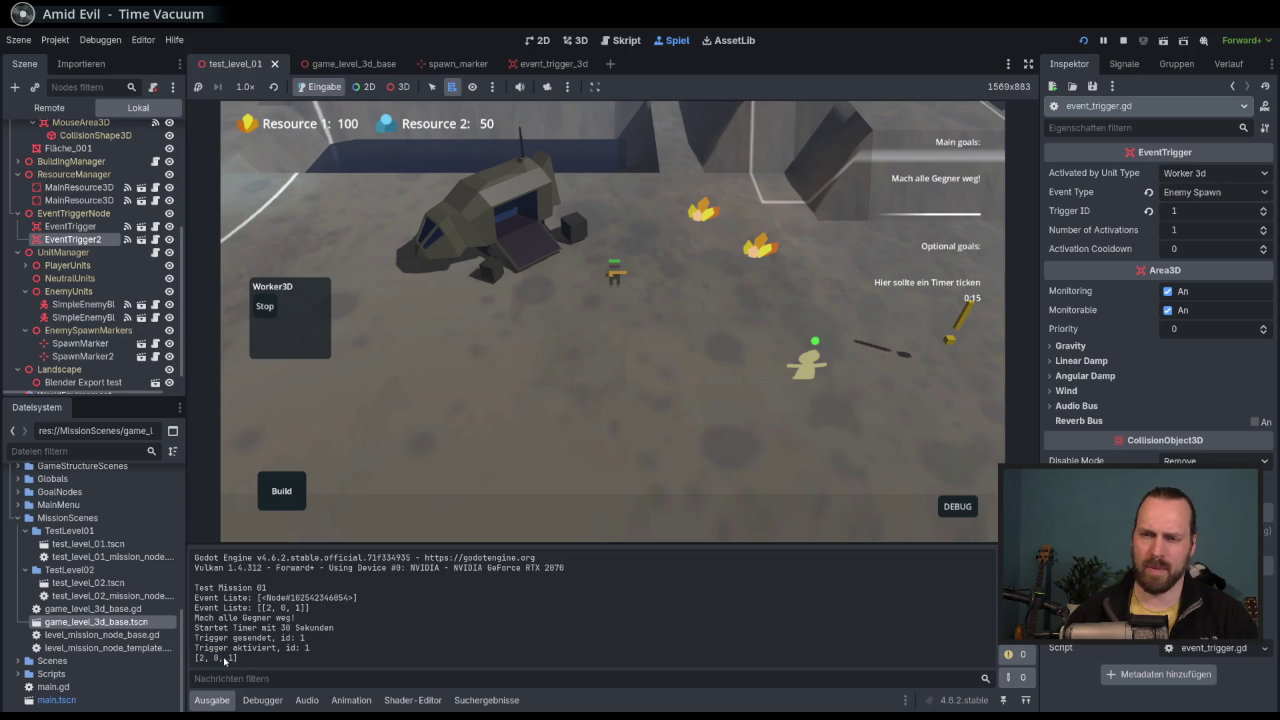
pyautogui.doubleClick(229, 658)
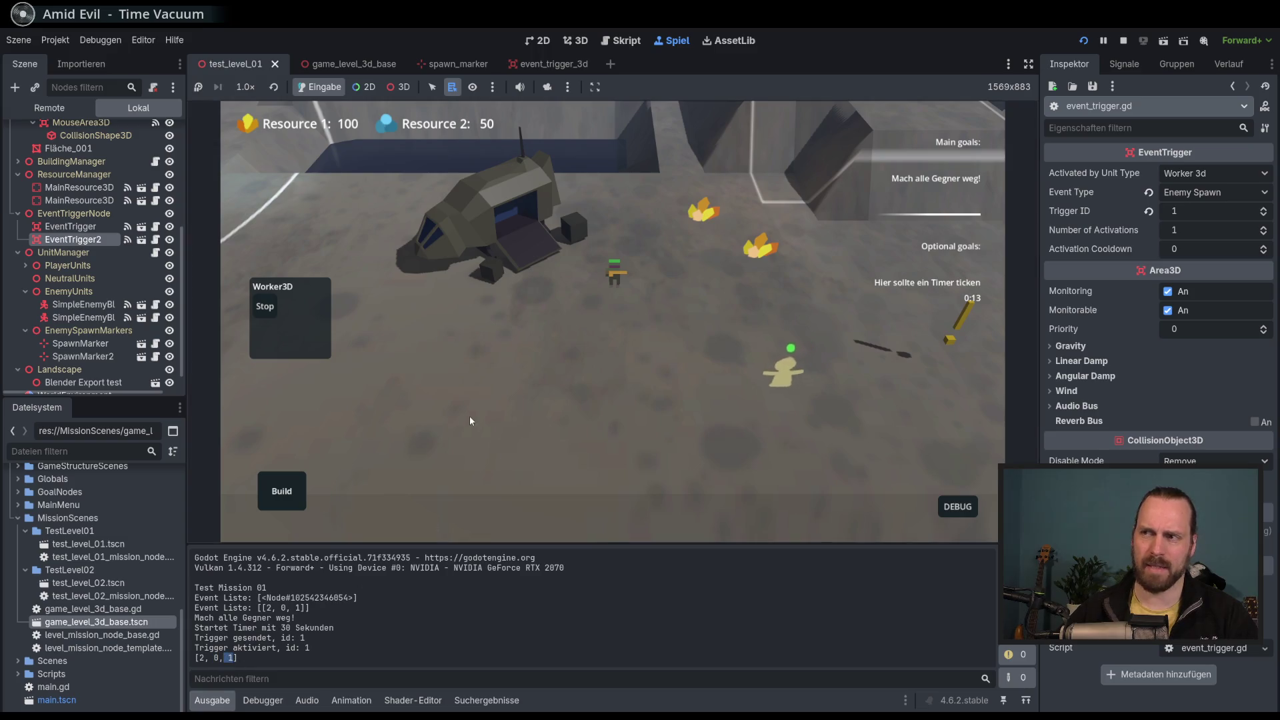
pyautogui.moveTo(498, 406)
pyautogui.mouseDown()
pyautogui.moveTo(293, 313)
pyautogui.moveTo(334, 347)
pyautogui.moveTo(496, 335)
pyautogui.moveTo(462, 257)
pyautogui.moveTo(441, 270)
pyautogui.moveTo(587, 325)
pyautogui.moveTo(525, 262)
pyautogui.mouseUp()
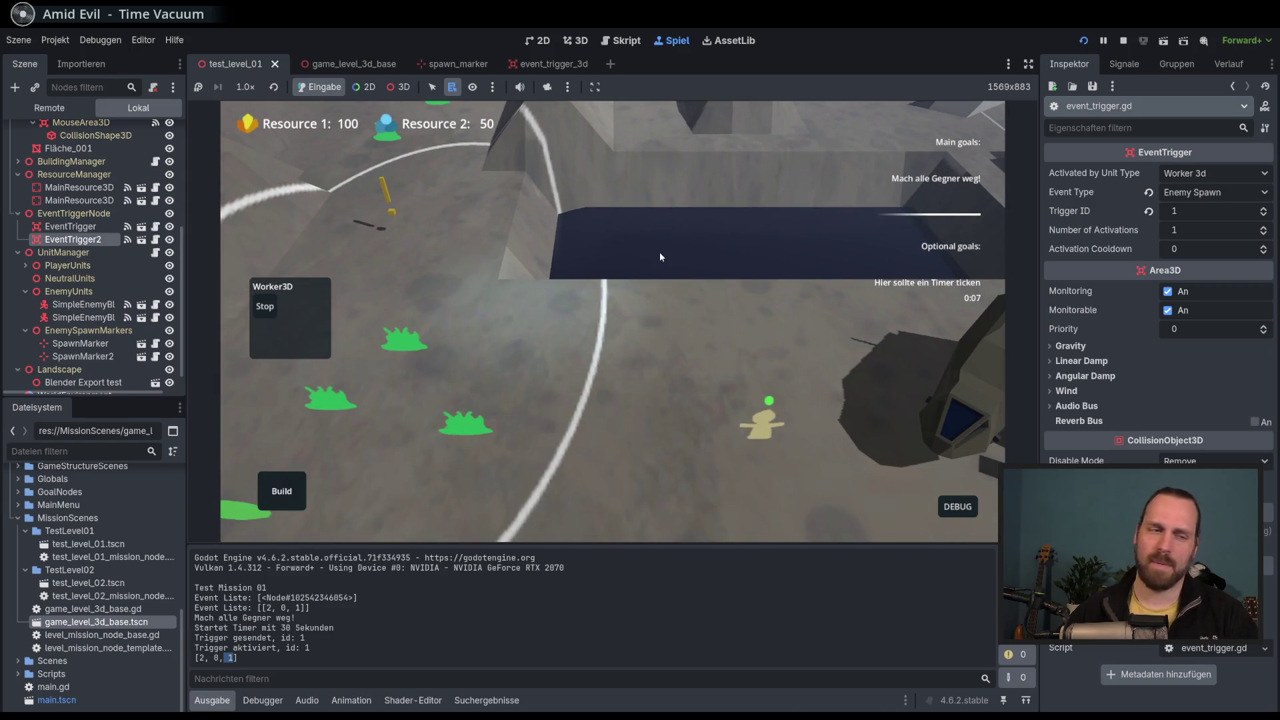
pyautogui.moveTo(660, 257)
pyautogui.mouseDown()
pyautogui.moveTo(600, 302)
pyautogui.moveTo(735, 397)
pyautogui.mouseUp()
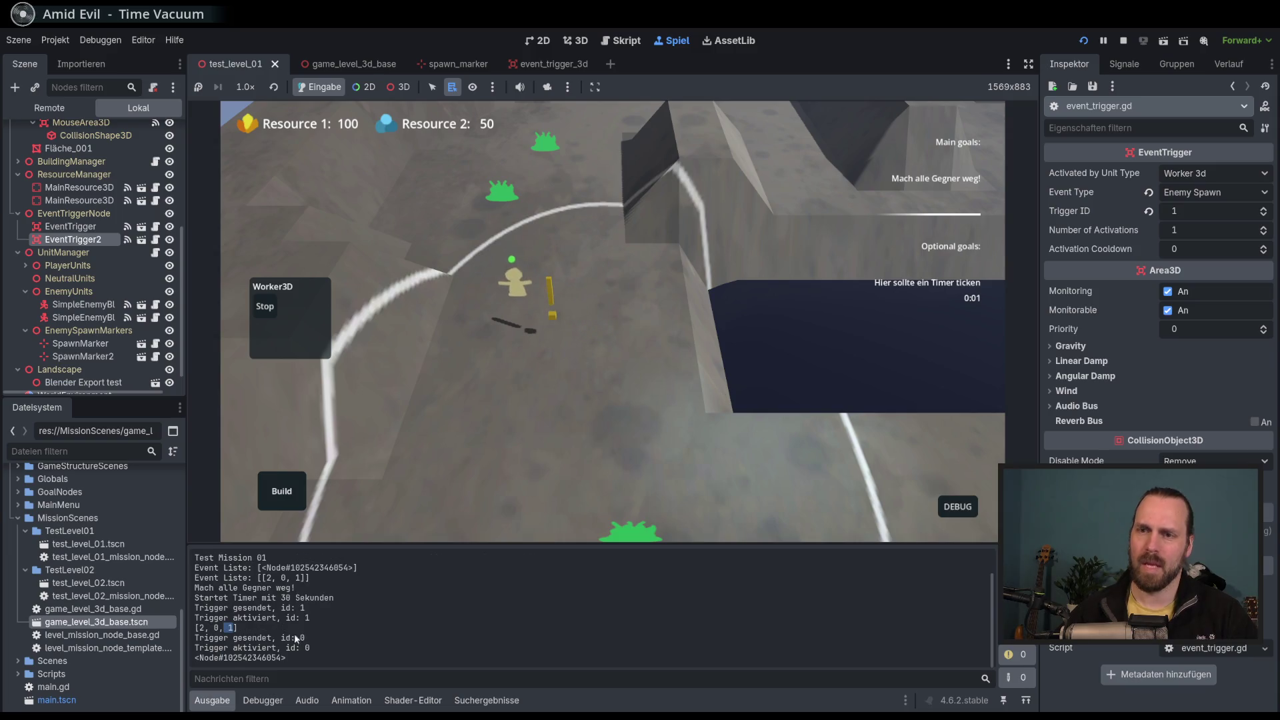
pyautogui.moveTo(201, 639); pyautogui.dragTo(282, 638)
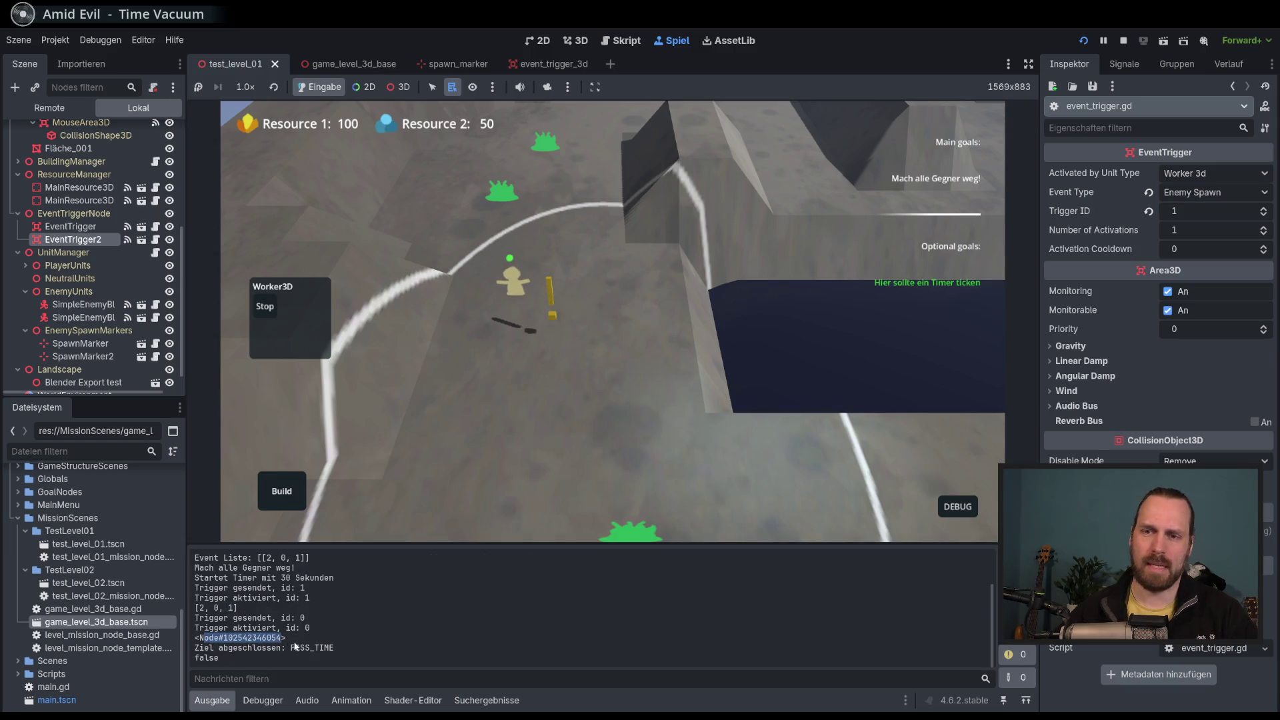
pyautogui.press('F8')
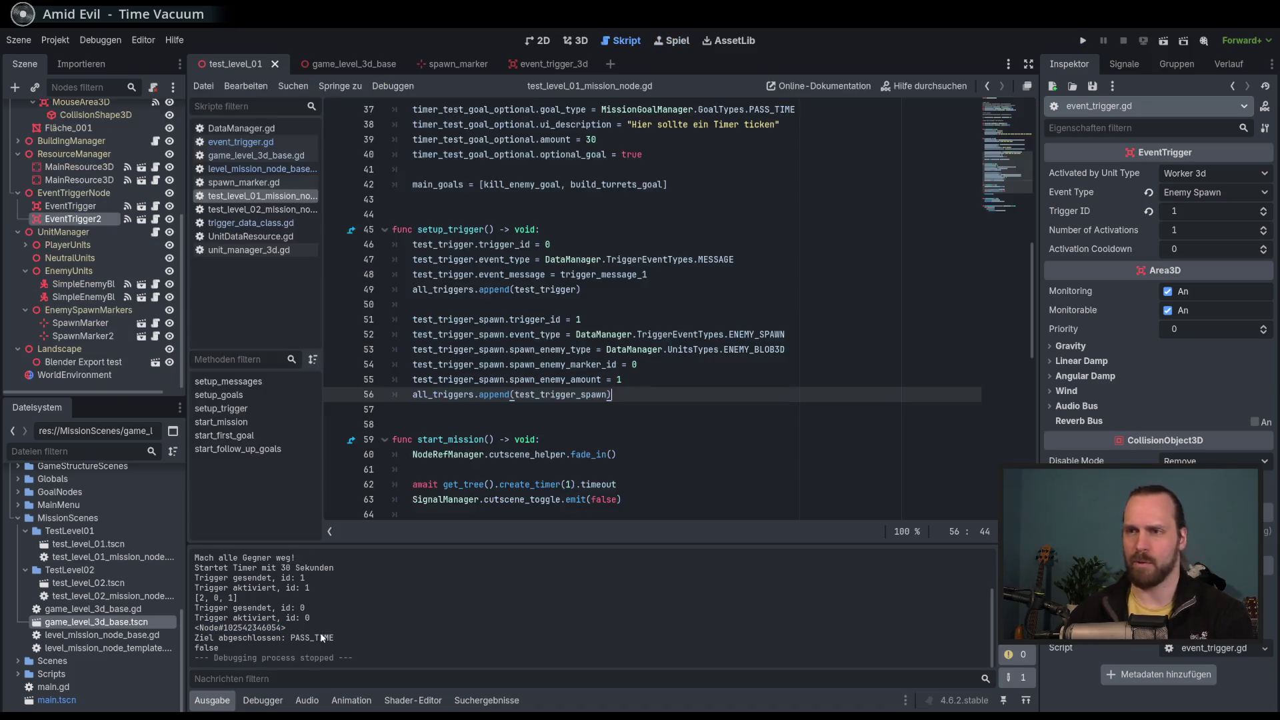
# Step: Review trigger_data_class.gd, event_trigger.gd and game_level_3d_base.gd to see how spawn events are appended
pyautogui.click(260, 223)
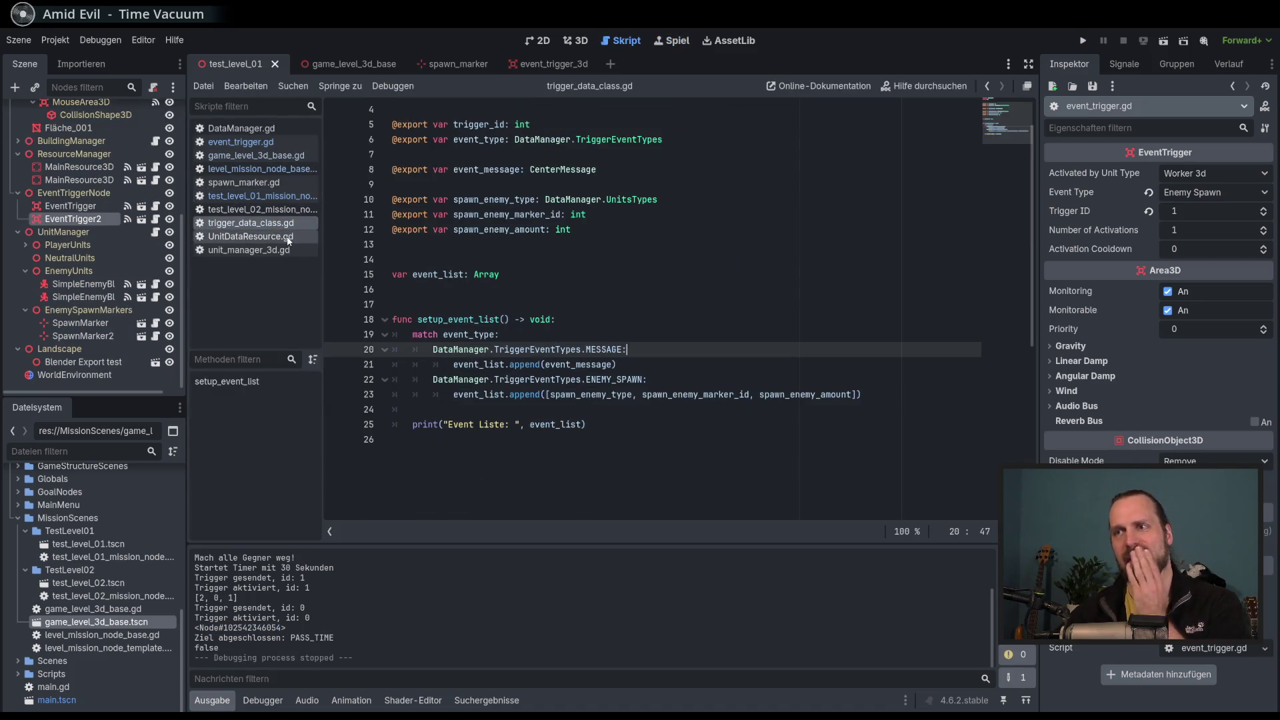
pyautogui.click(873, 396)
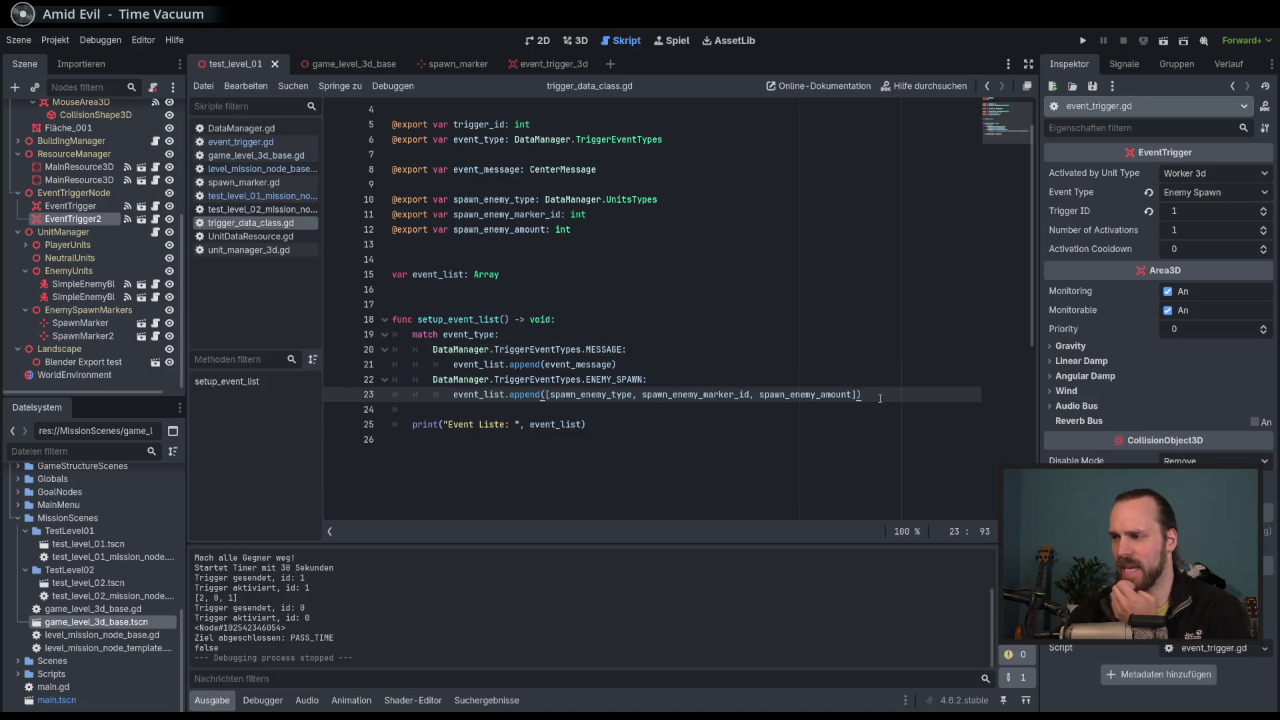
pyautogui.click(251, 144)
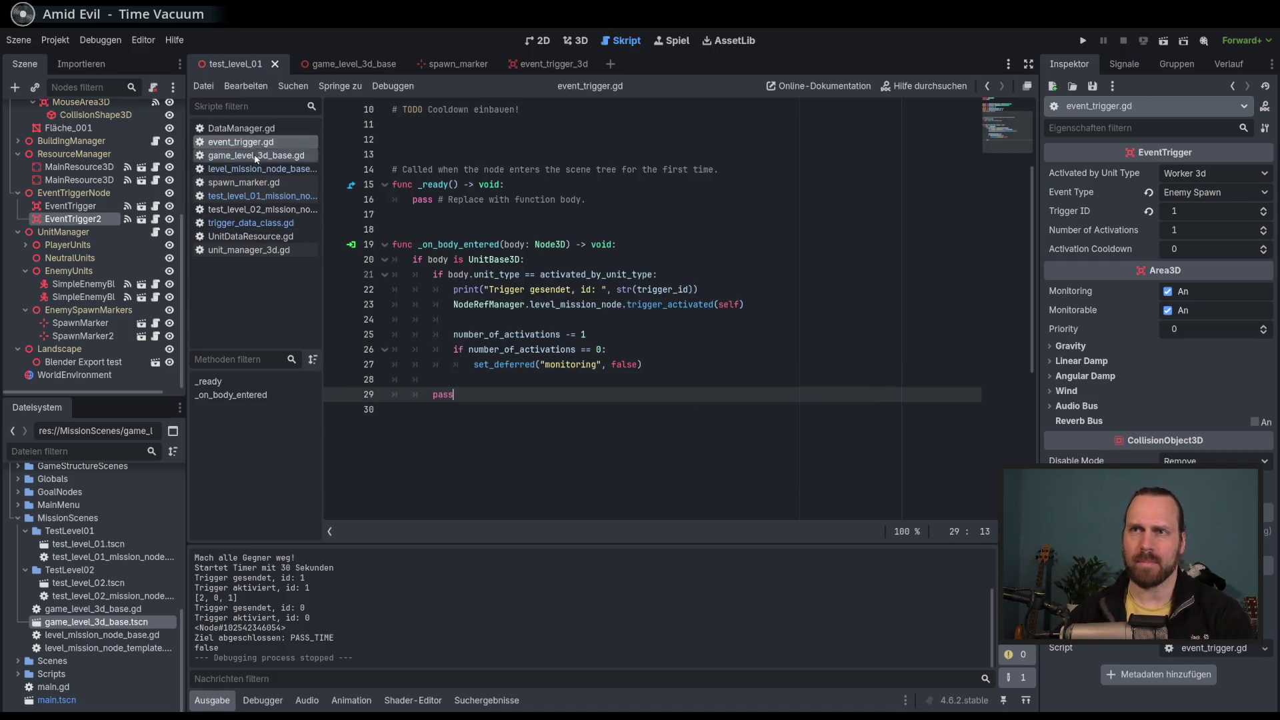
pyautogui.click(258, 156)
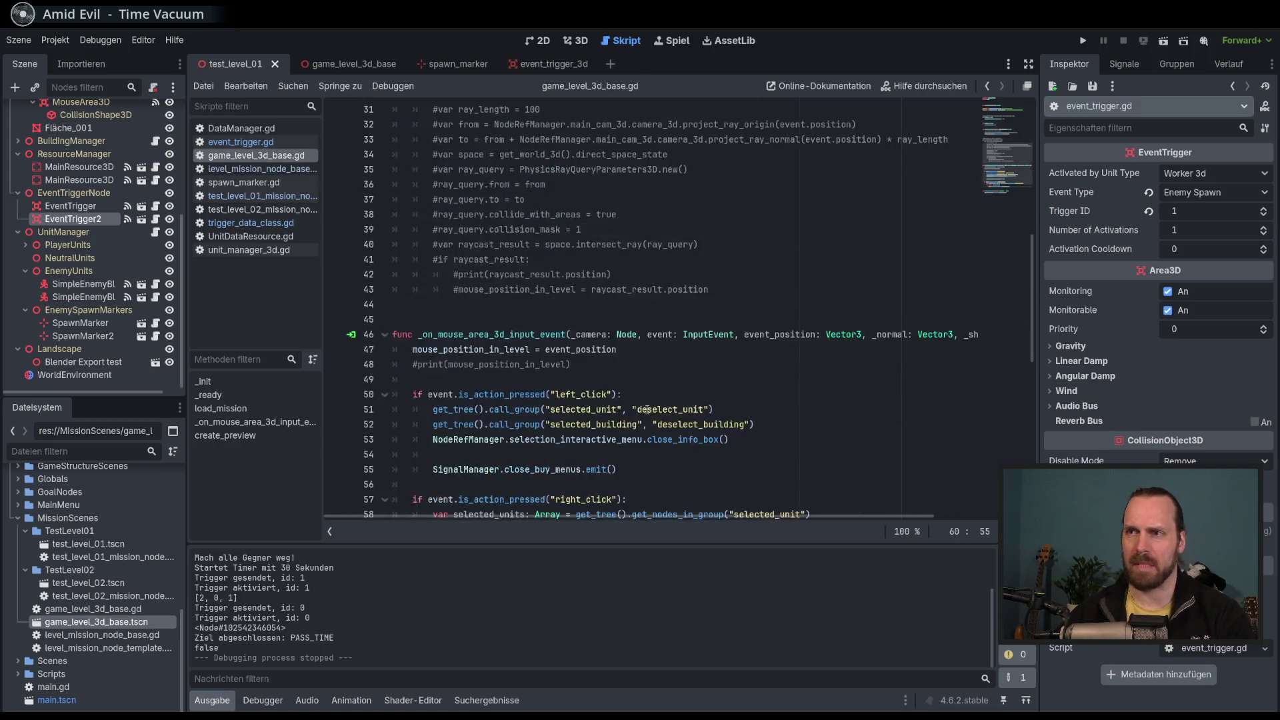
# Step: In level_mission_node_base.gd, add a new line after print(event) in the event loop
pyautogui.click(260, 169)
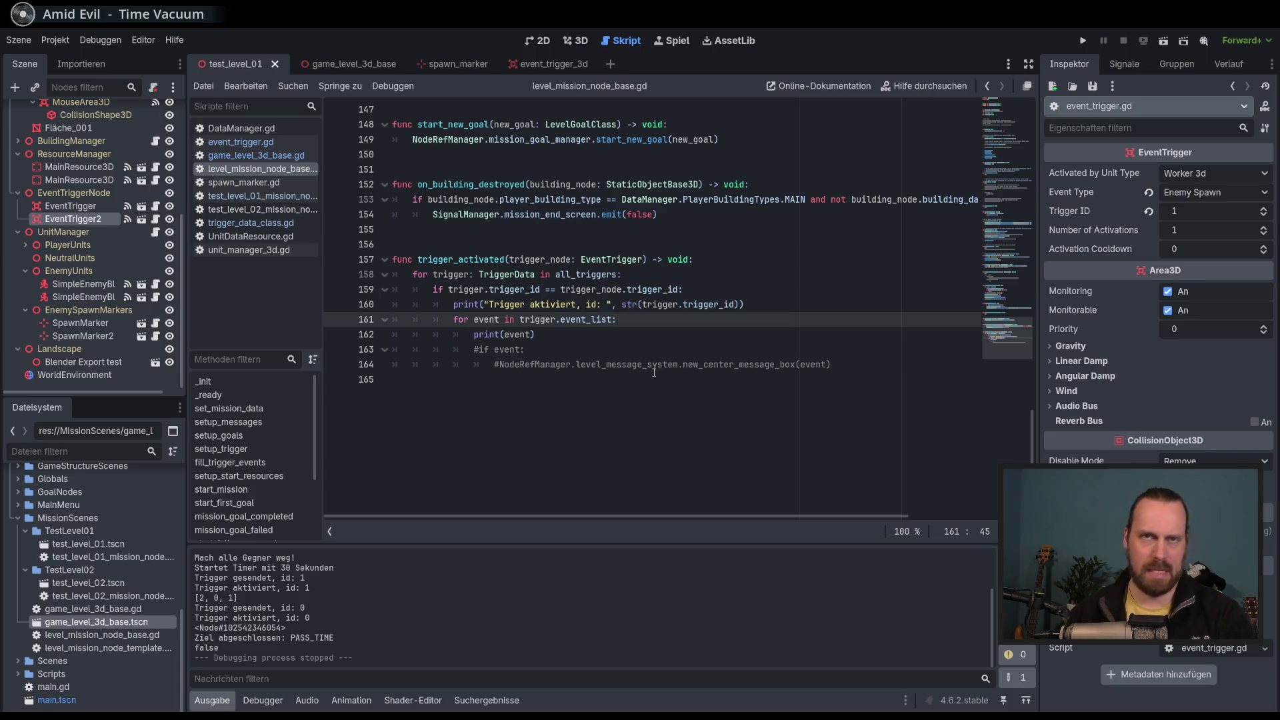
pyautogui.click(586, 341)
pyautogui.press('Return')
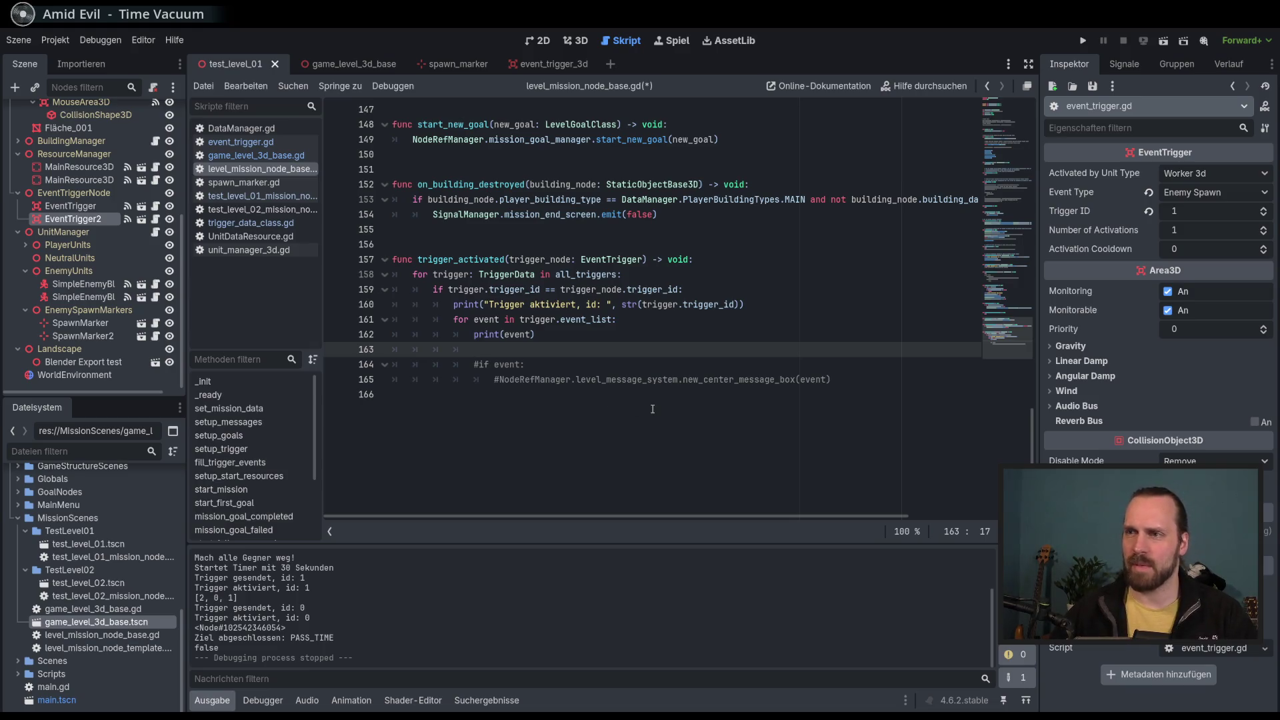
# Step: Write 'match trigger.event_type' inside the event loop using autocomplete
pyautogui.scroll(3, 653, 409)
pyautogui.scroll(-4, 646, 413)
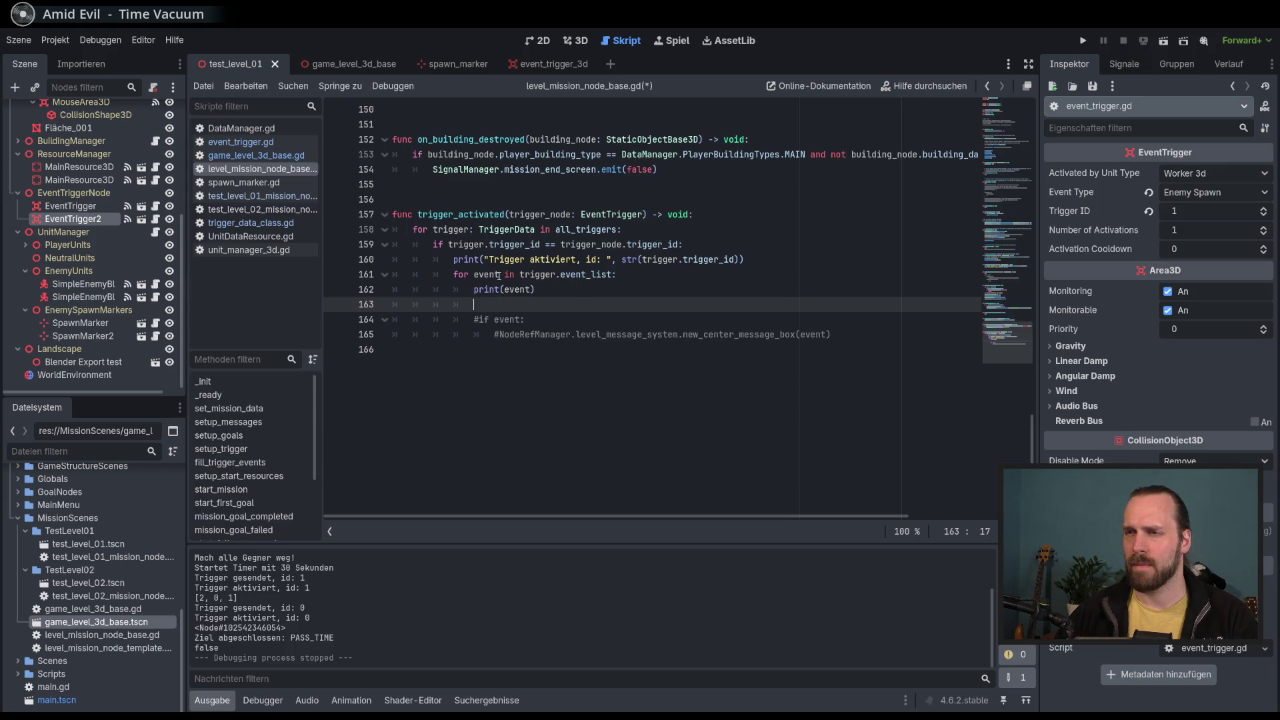
pyautogui.write('mat')
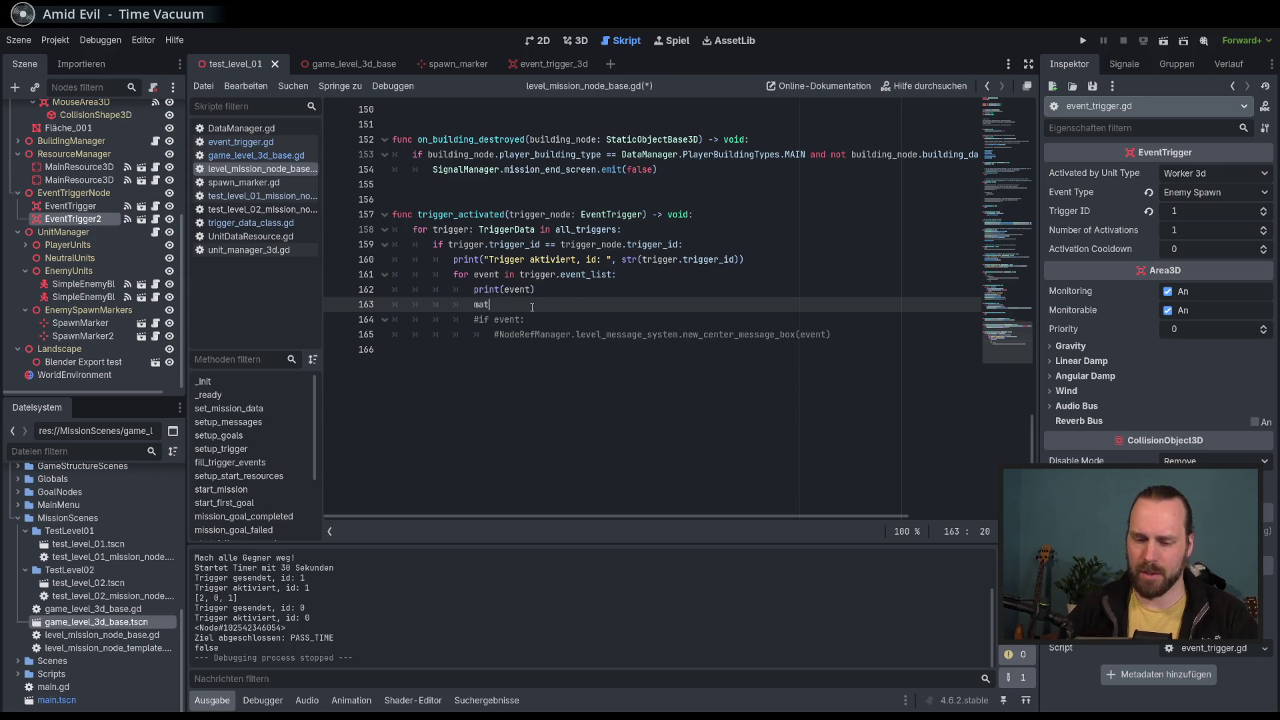
pyautogui.write('ch ')
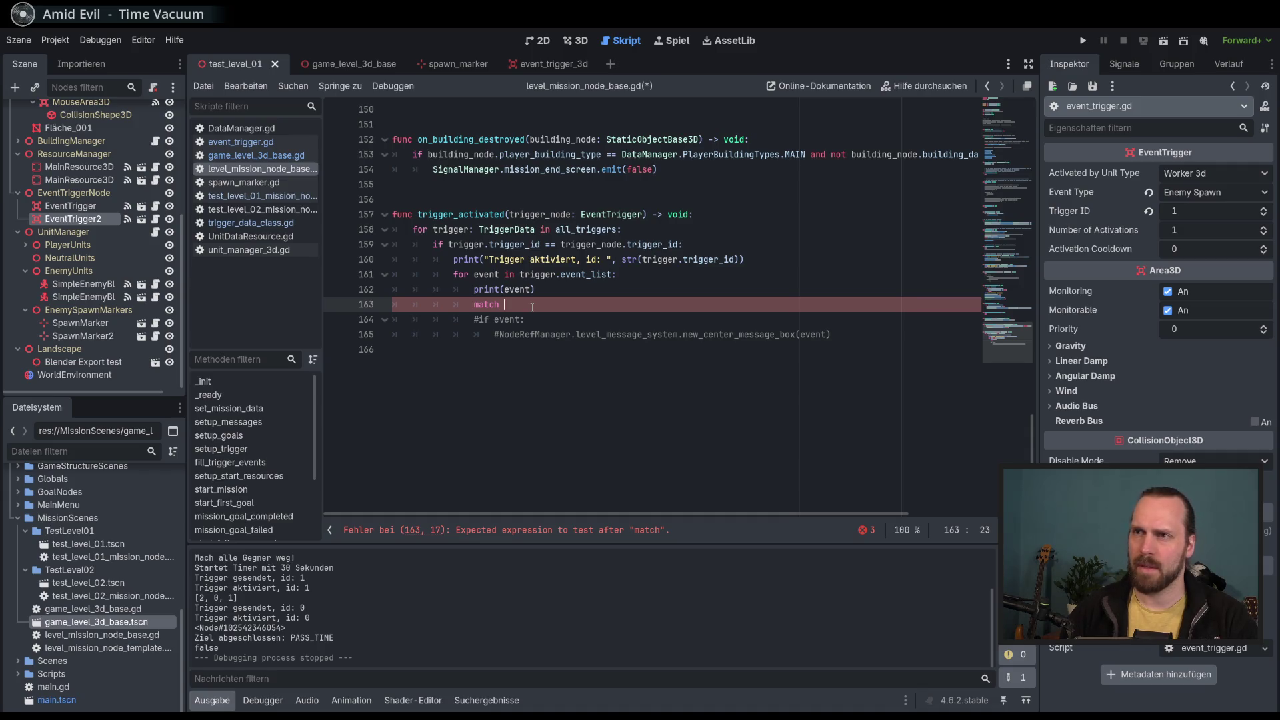
pyautogui.write('trigger')
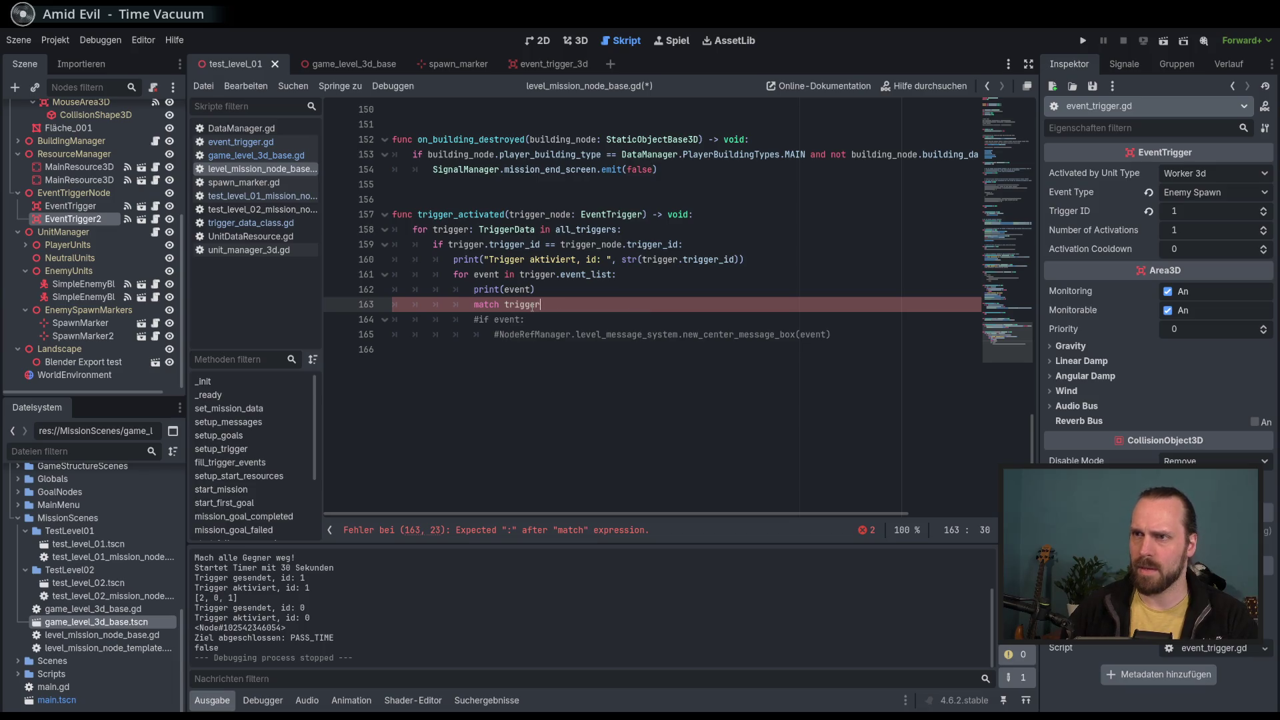
pyautogui.write('.')
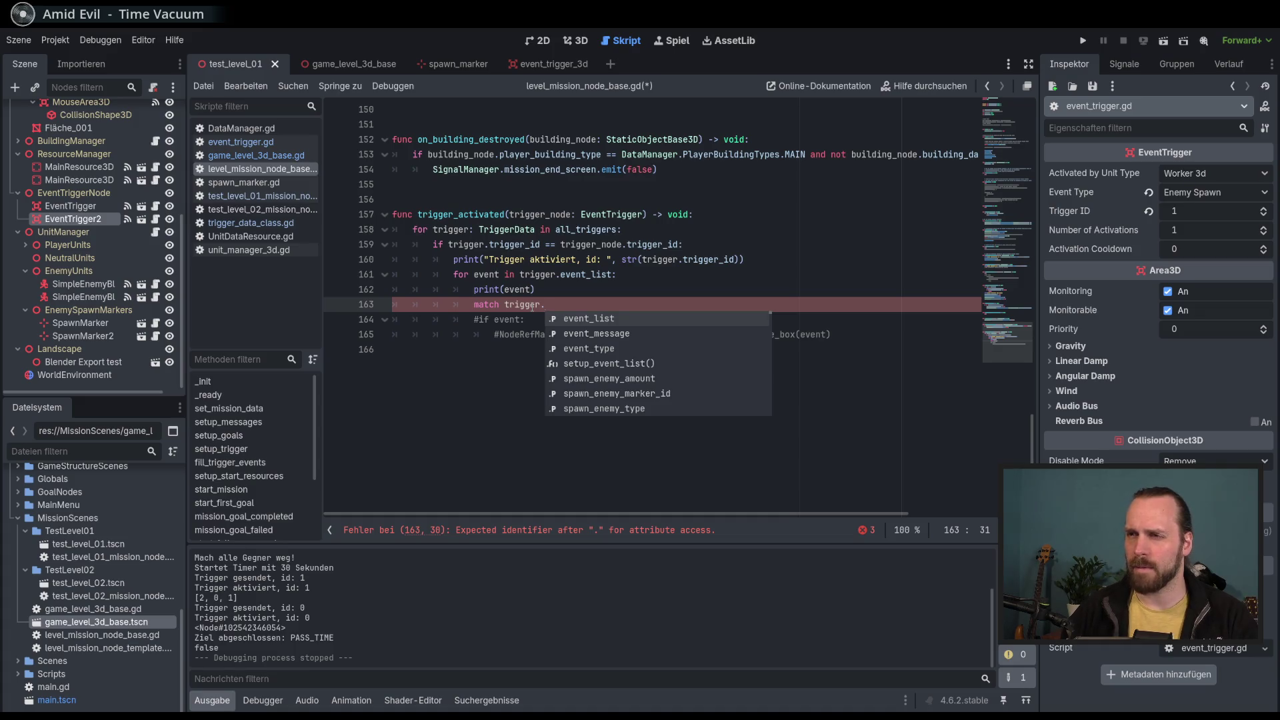
pyautogui.write('tri')
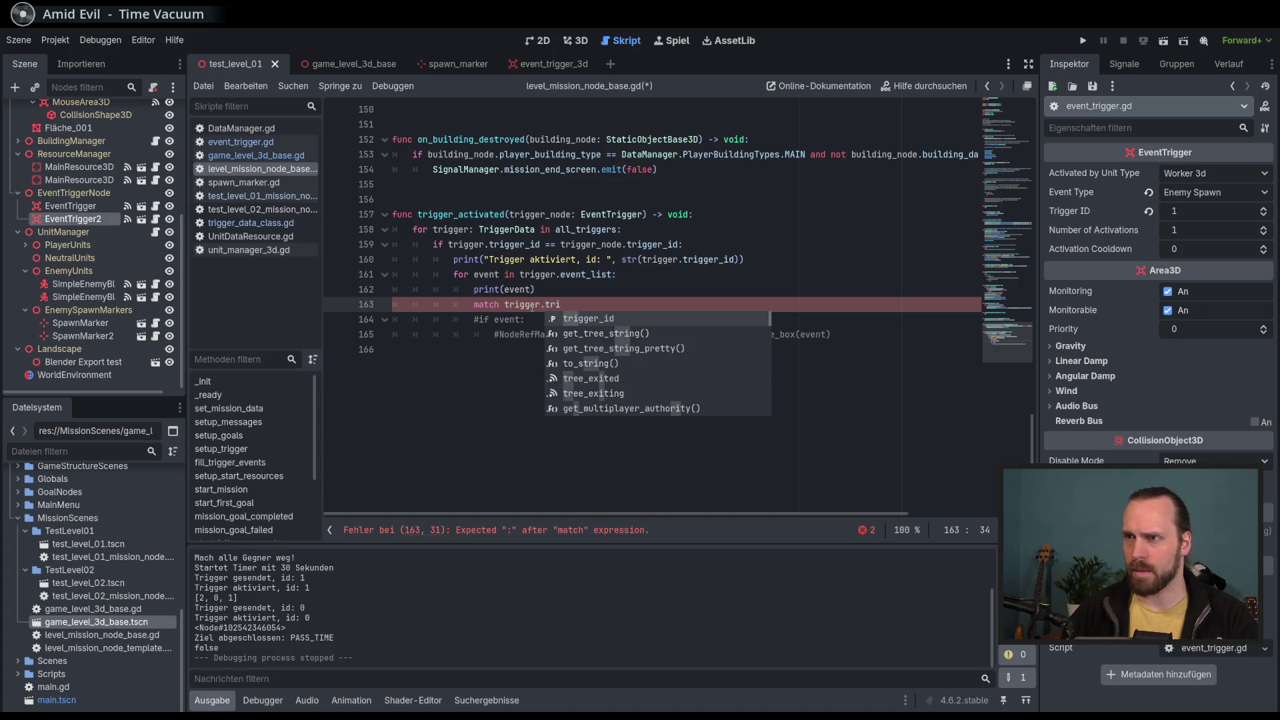
pyautogui.press('BackSpace')
pyautogui.press('BackSpace')
pyautogui.press('BackSpace')
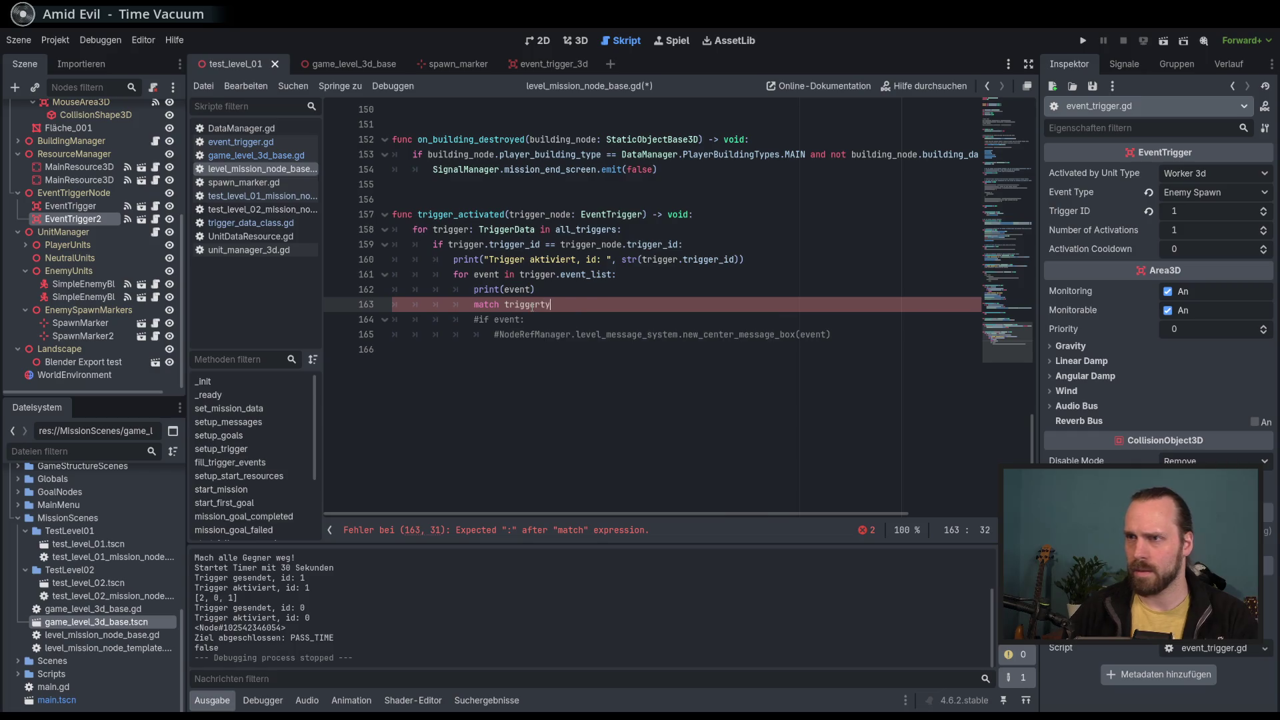
pyautogui.write('.ty')
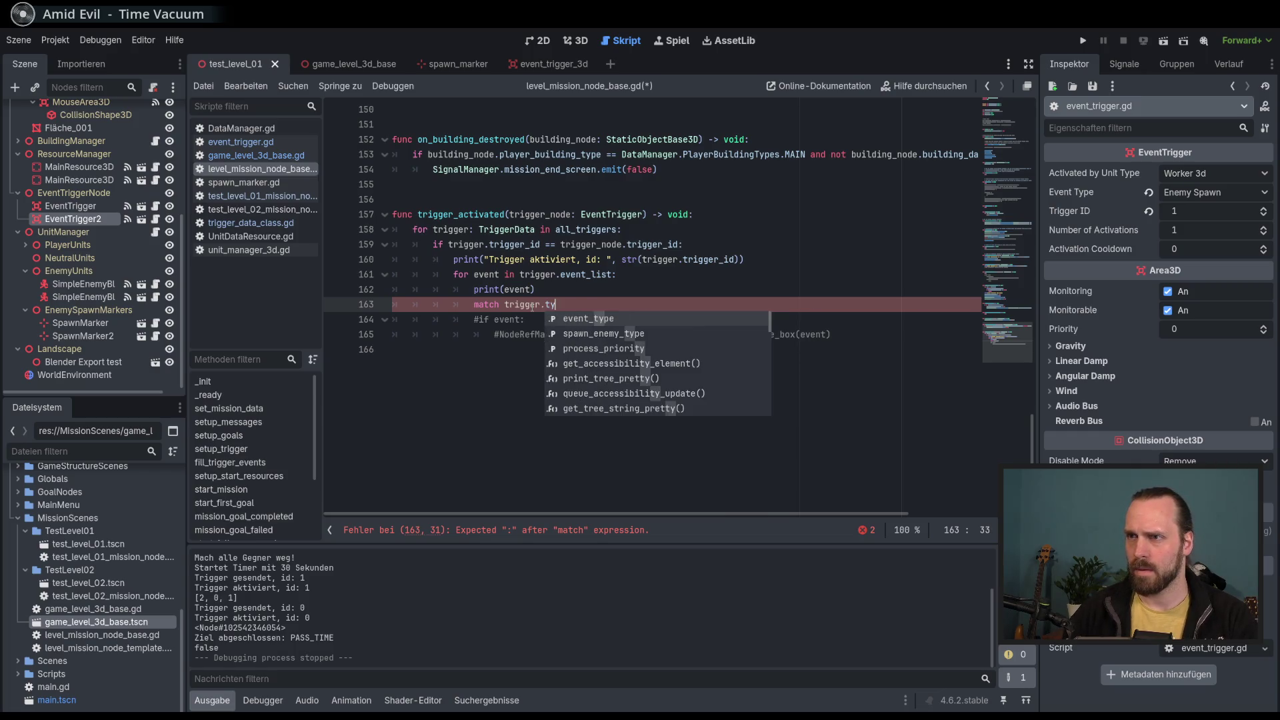
pyautogui.click(600, 323)
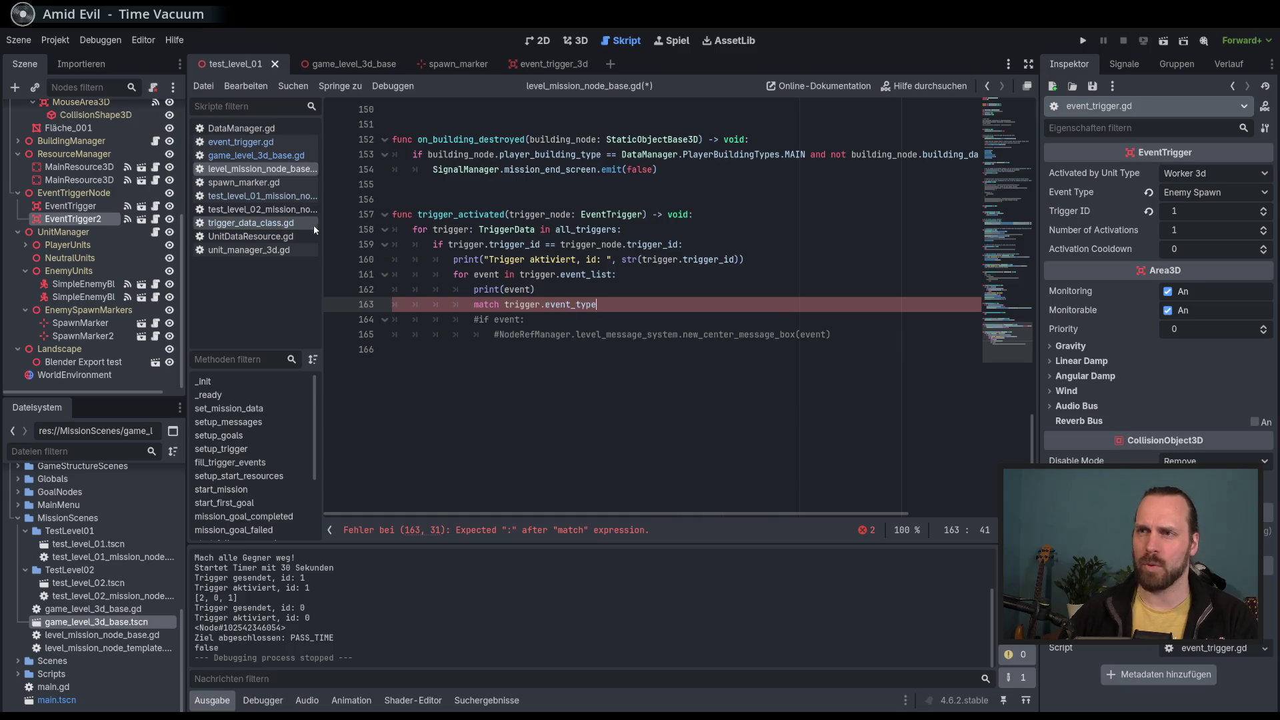
# Step: Check the TriggerEventTypes type of EventTrigger's event_type property, then return to the mission script
pyautogui.keyDown('ctrl'); pyautogui.click(610, 215); pyautogui.keyUp('ctrl')
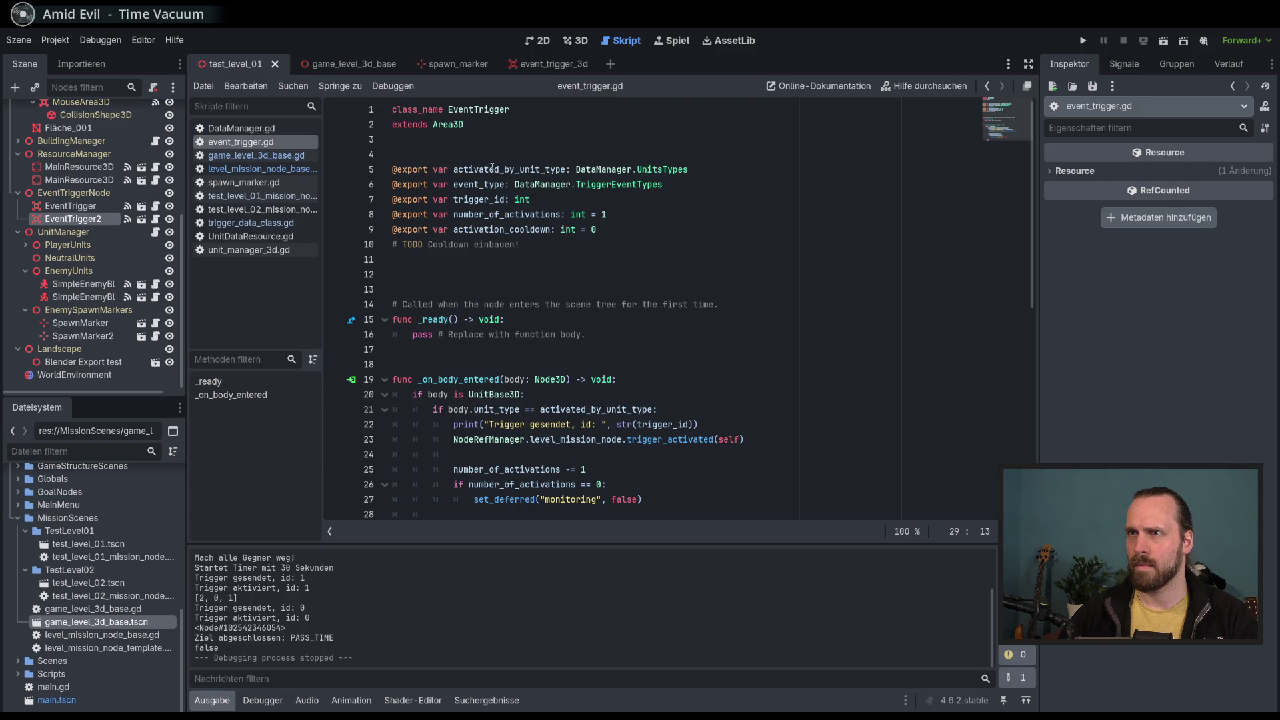
pyautogui.click(483, 185)
pyautogui.click(673, 187)
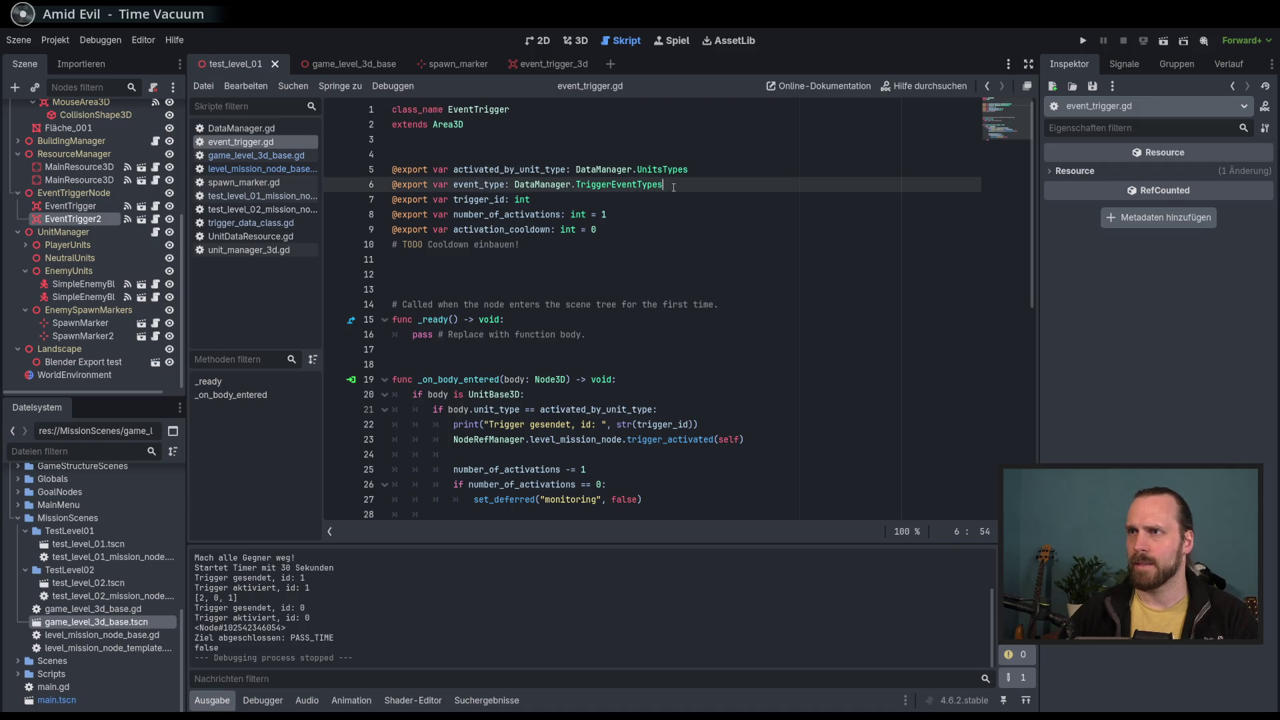
pyautogui.keyDown('shift'); pyautogui.click(518, 185); pyautogui.keyUp('shift')
pyautogui.scroll(-5, 534, 300)
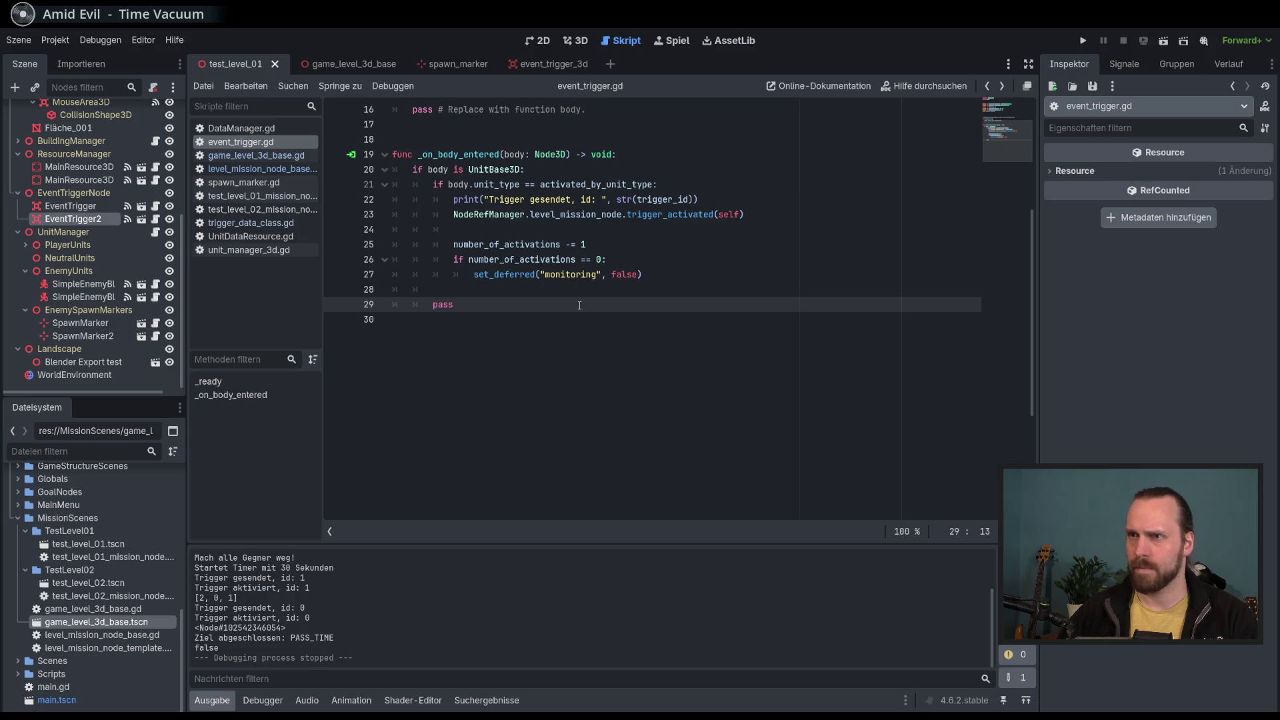
pyautogui.hotkey('alt', 'Left')
# Step: Add a DataManager.TriggerEventTypes pattern line under the match statement
pyautogui.click(622, 304)
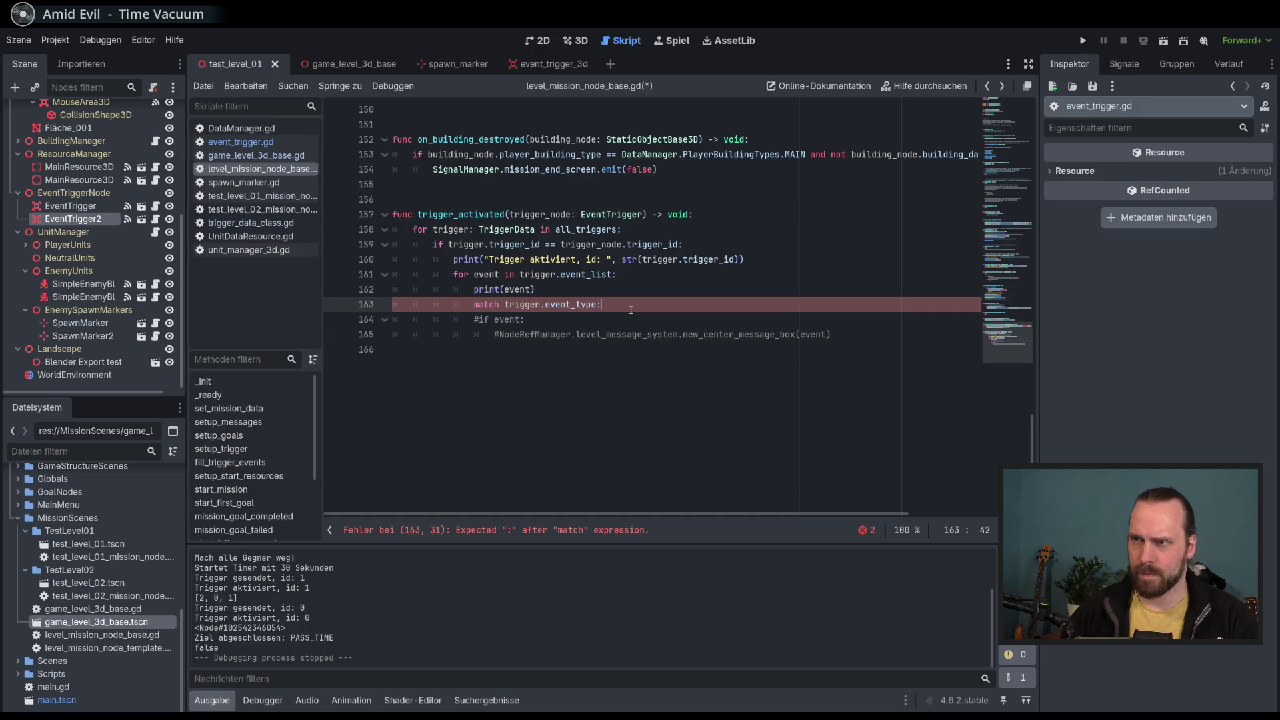
pyautogui.press('Return')
pyautogui.write('DataManager.TriggerEventTypes')
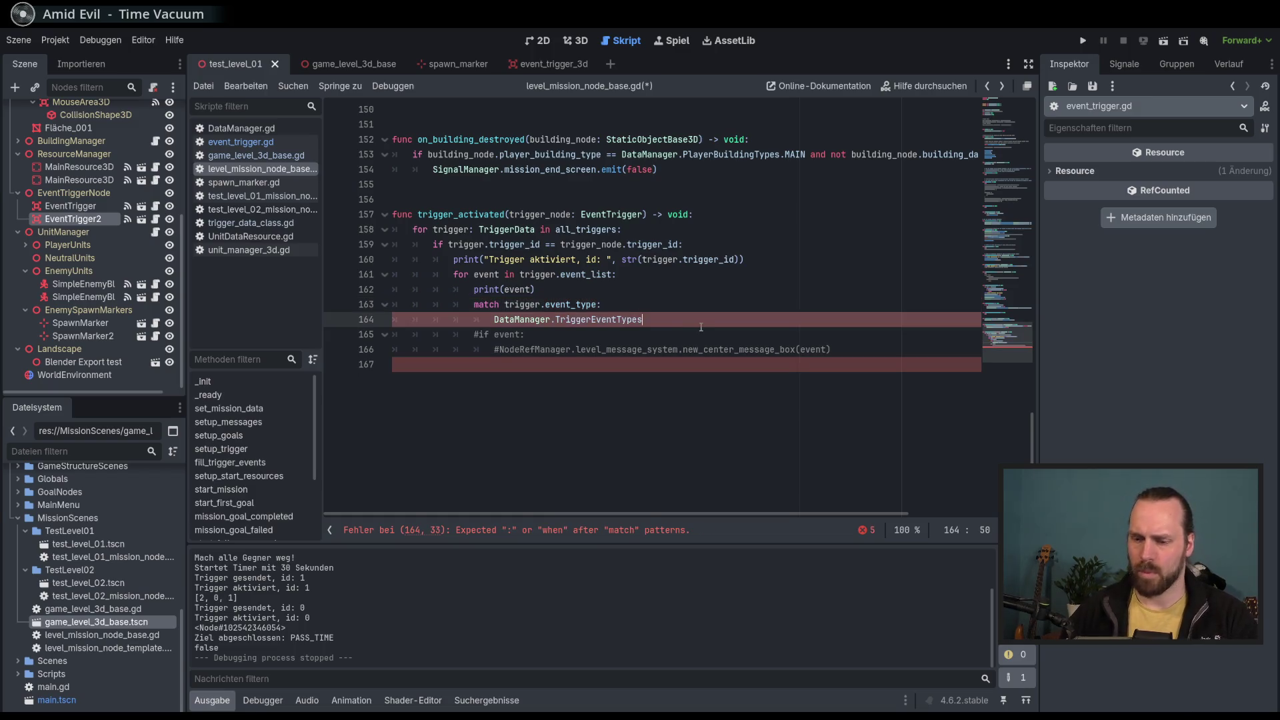
# Step: Complete the first pattern as DataManager.TriggerEventTypes.MESSAGE: and begin its body
pyautogui.write('.')
pyautogui.press('Down')
pyautogui.press('Down')
pyautogui.press('Return')
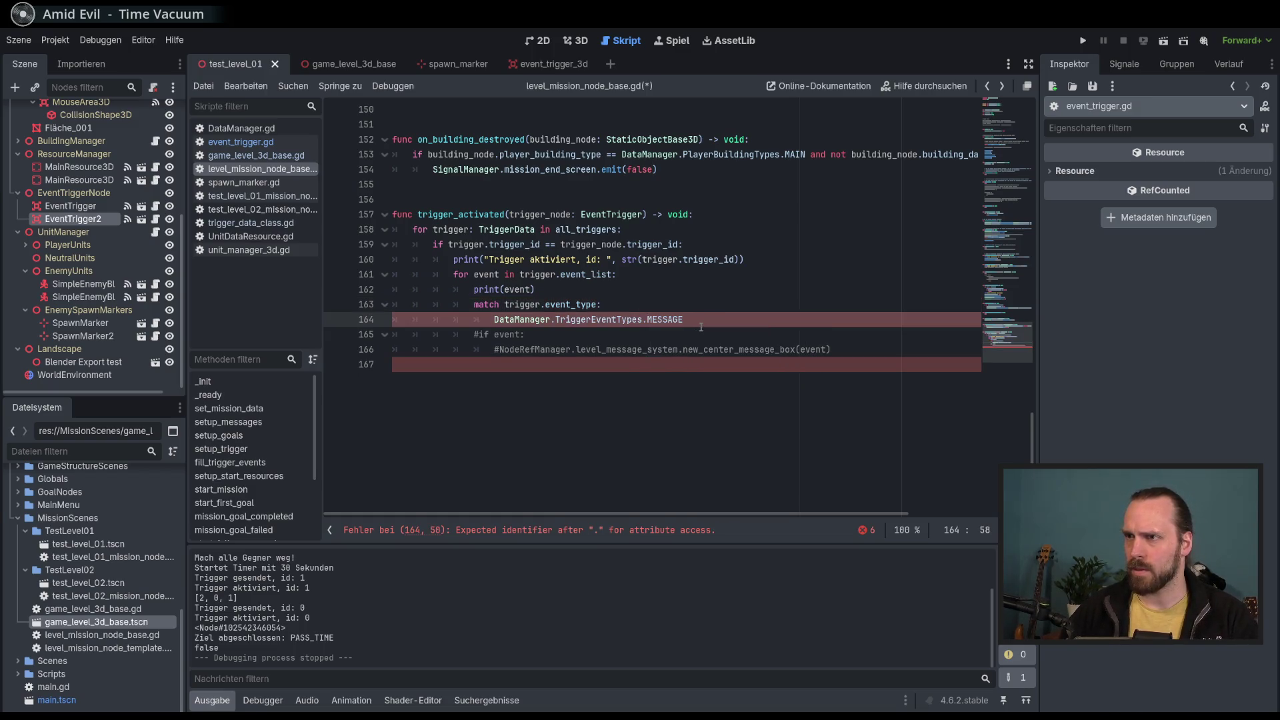
pyautogui.write(':')
pyautogui.press('Return')
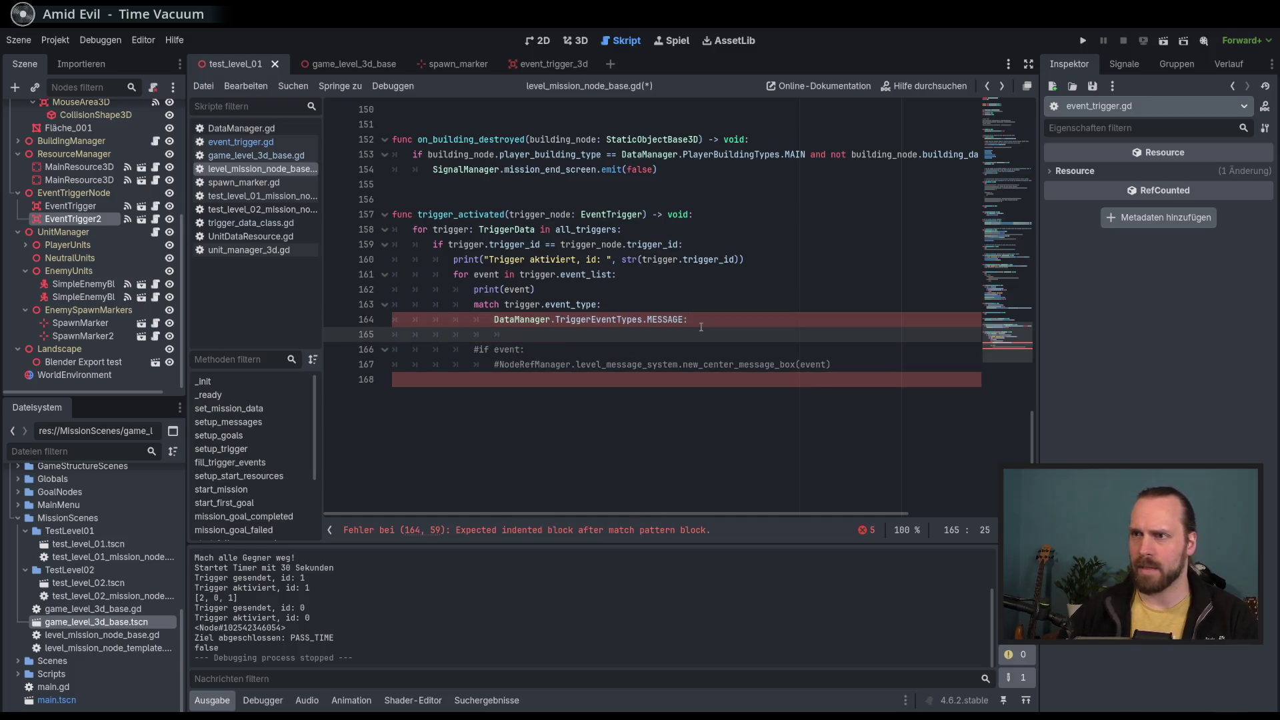
# Step: Move the new_center_message_box(event) call into the MESSAGE case
pyautogui.click(892, 368)
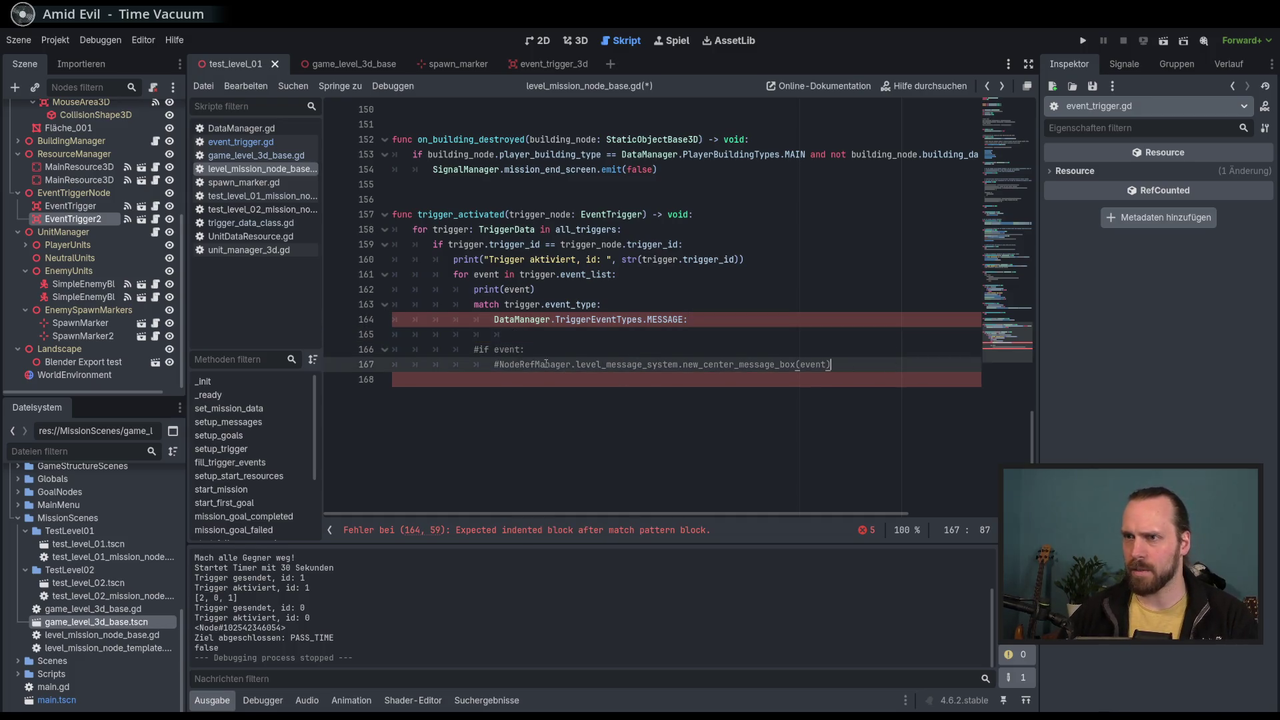
pyautogui.keyDown('shift'); pyautogui.click(500, 365); pyautogui.keyUp('shift')
pyautogui.moveTo(533, 365); pyautogui.dragTo(666, 334)
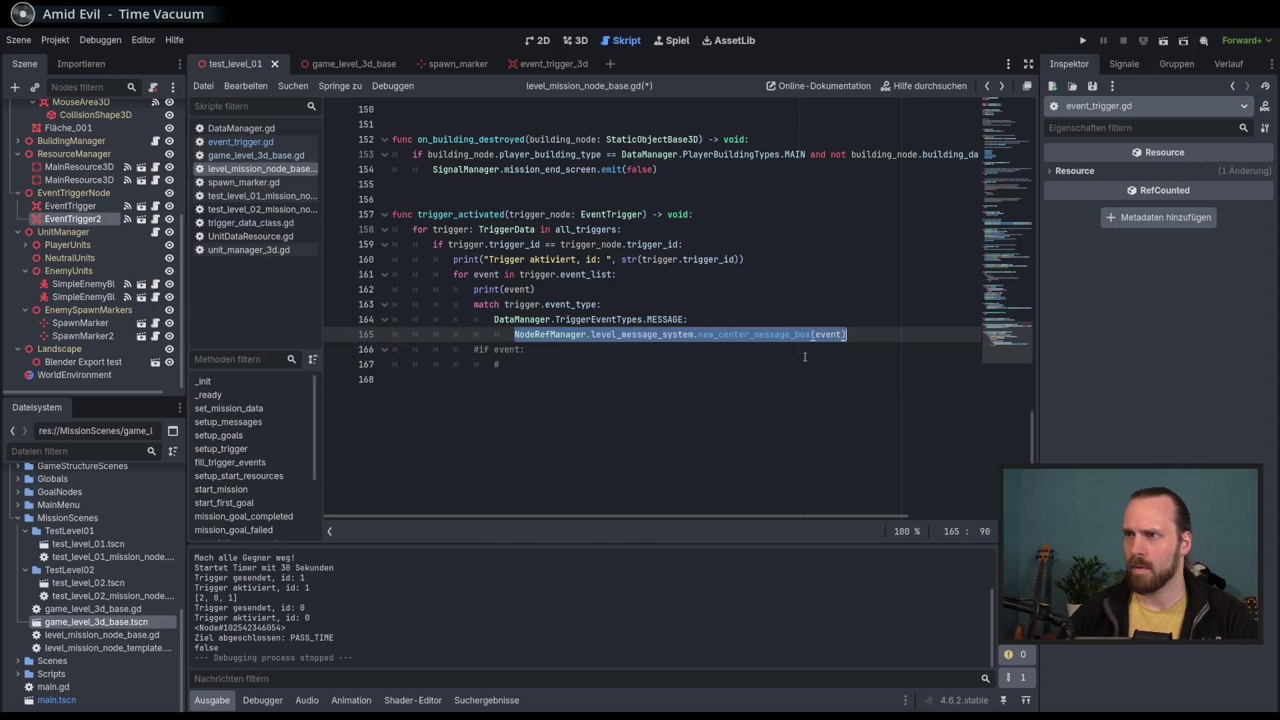
pyautogui.click(861, 335)
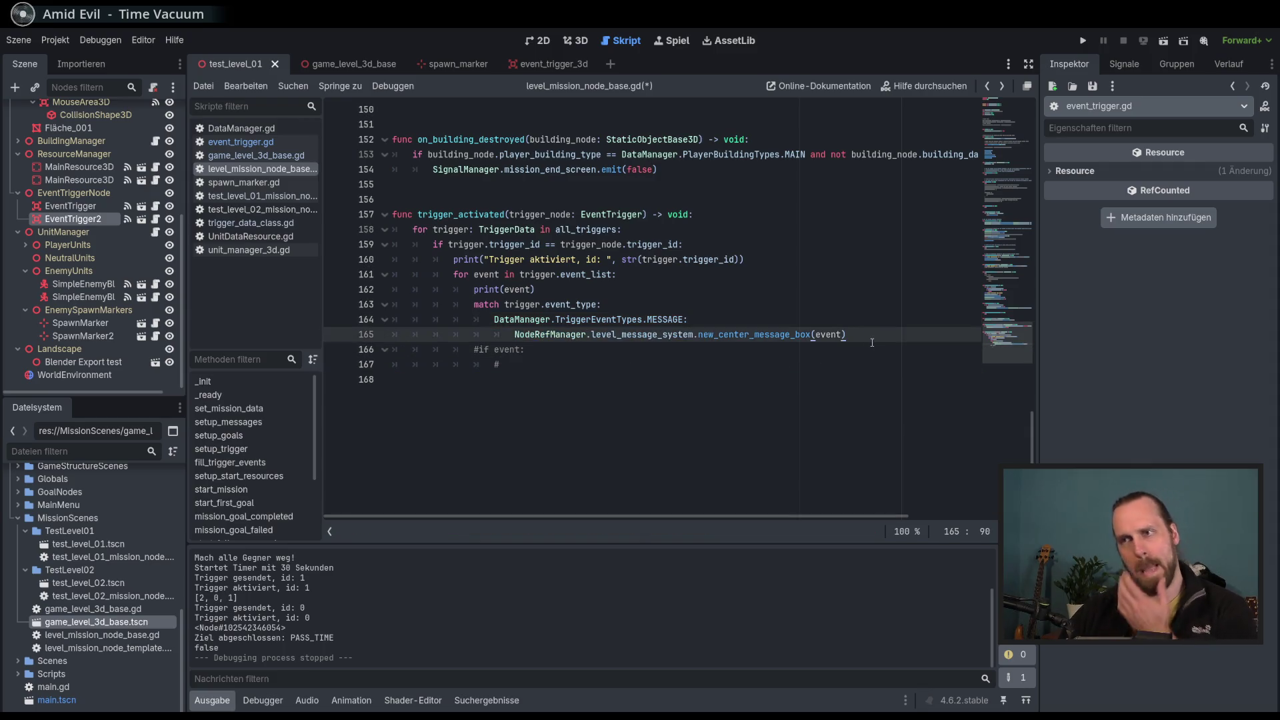
# Step: Copy the MESSAGE pattern over the leftover commented lines as an indented second case
pyautogui.click(787, 371)
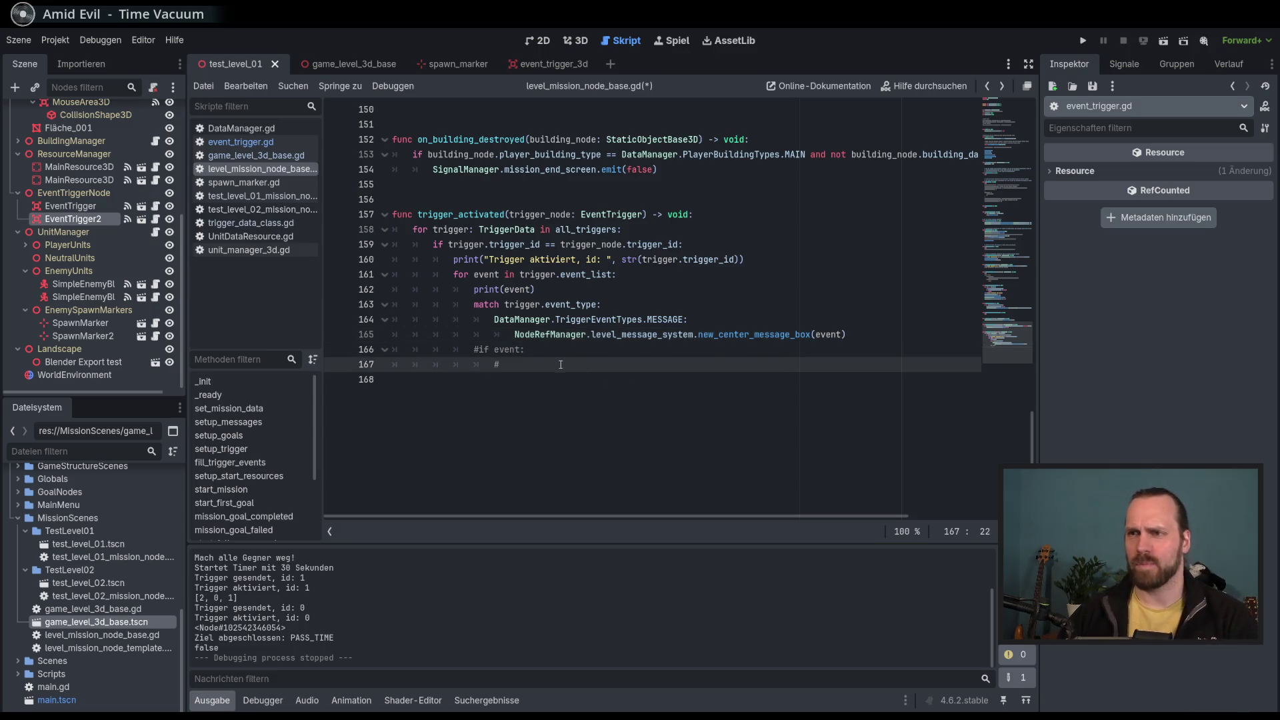
pyautogui.press('Up')
pyautogui.press('Up')
pyautogui.press('Up')
pyautogui.press('End')
pyautogui.keyDown('shift'); pyautogui.click(492, 321); pyautogui.keyUp('shift')
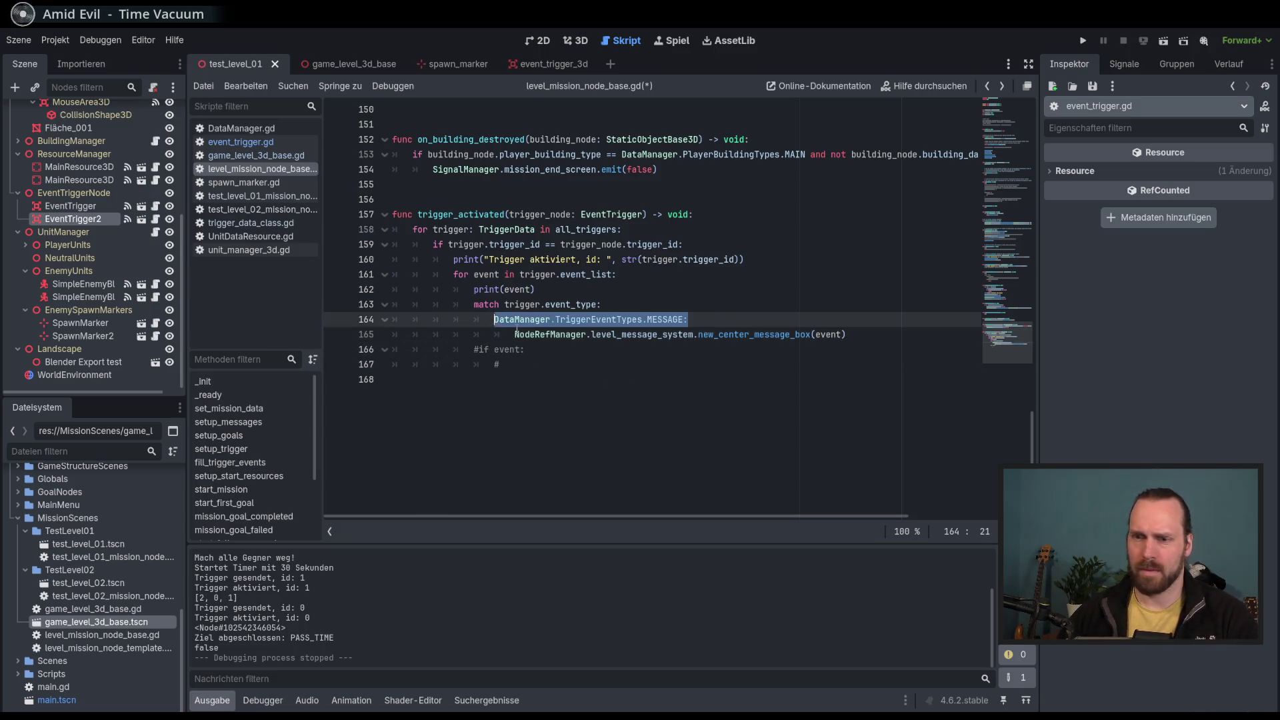
pyautogui.hotkey('ctrl', 'c')
pyautogui.moveTo(550, 389)
pyautogui.mouseDown()
pyautogui.moveTo(507, 352)
pyautogui.moveTo(392, 352)
pyautogui.mouseUp()
pyautogui.hotkey('ctrl', 'v')
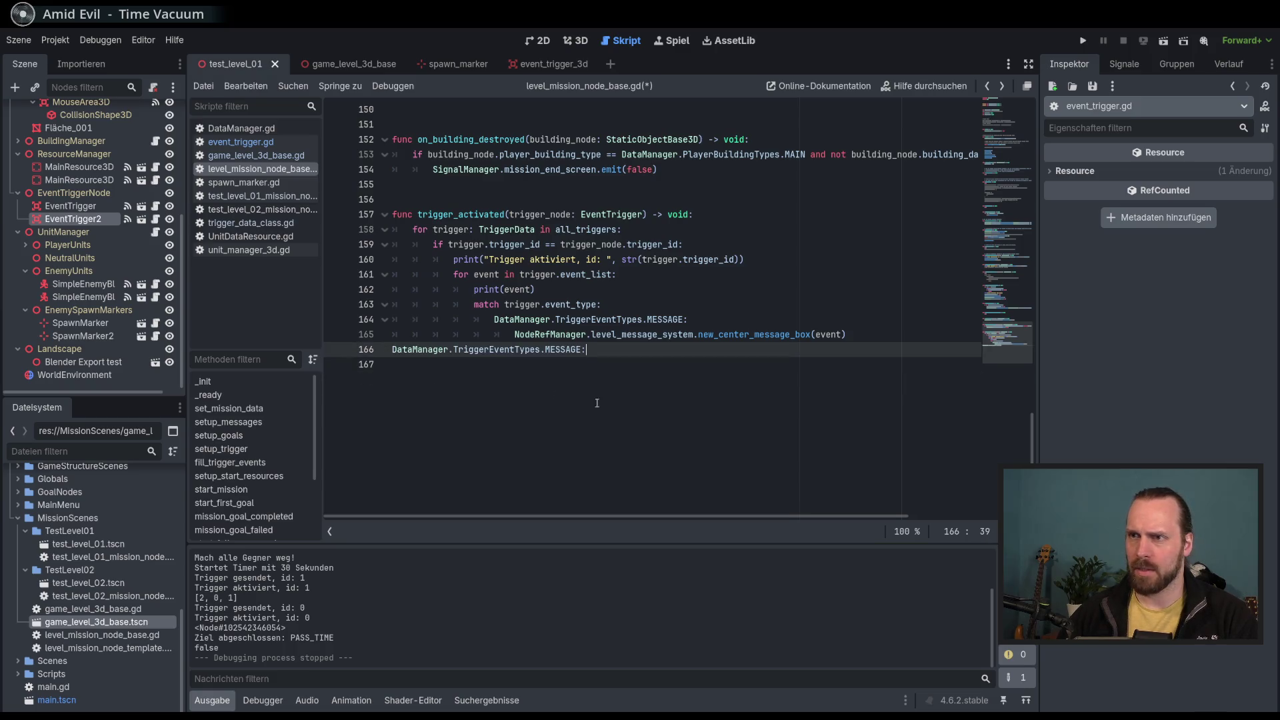
pyautogui.press('Home')
pyautogui.press('Tab')
pyautogui.press('Tab')
pyautogui.press('Tab')
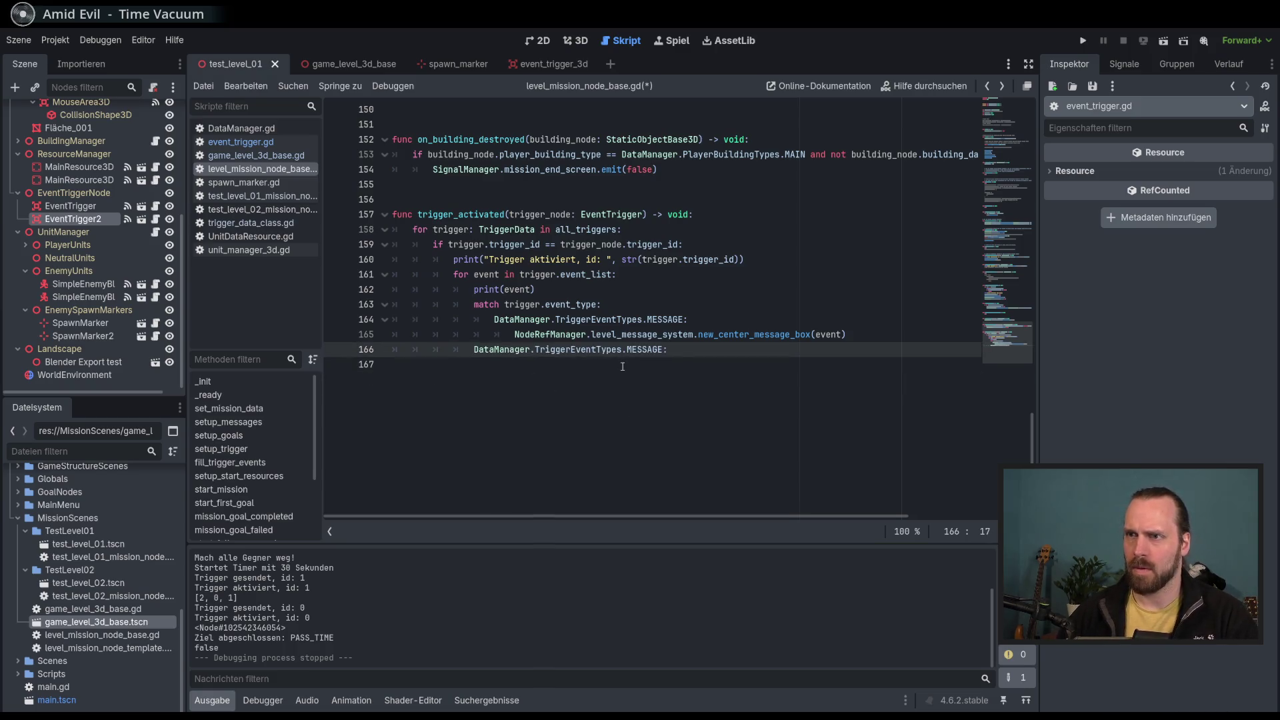
# Step: Give the second case a print("GEGNER") body and run the game
pyautogui.press('End')
pyautogui.press('Return')
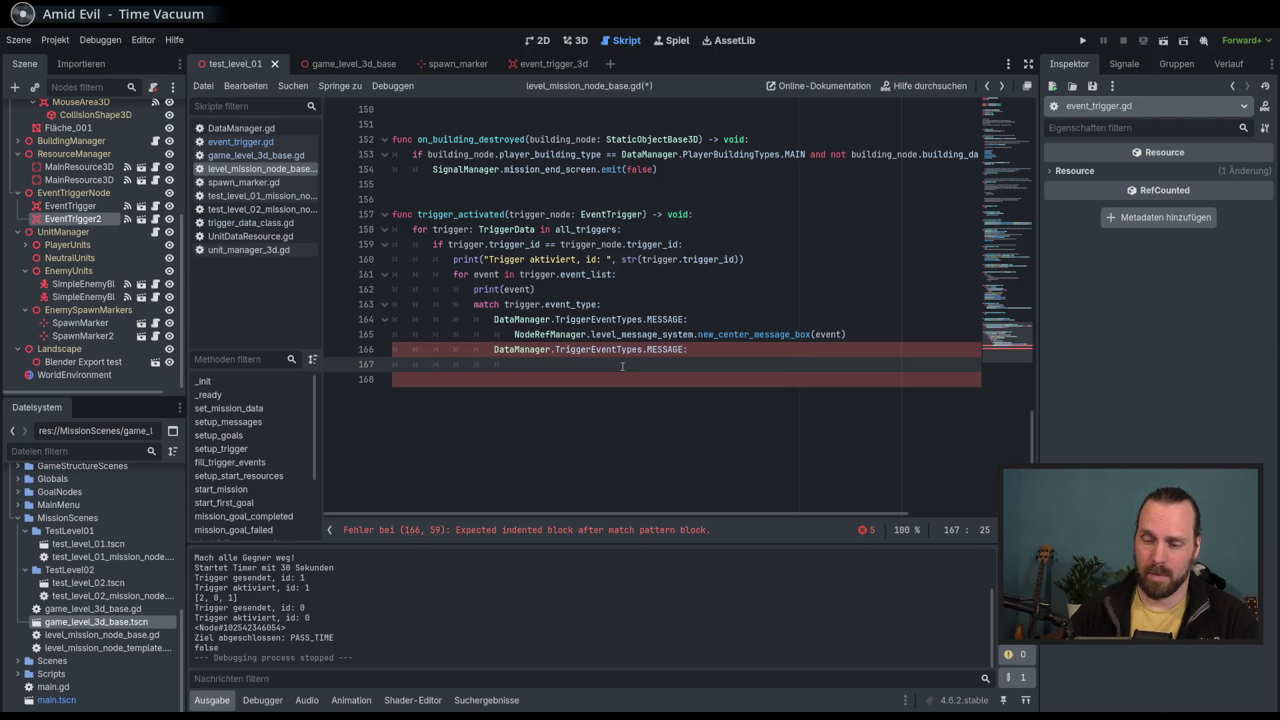
pyautogui.write('print(')
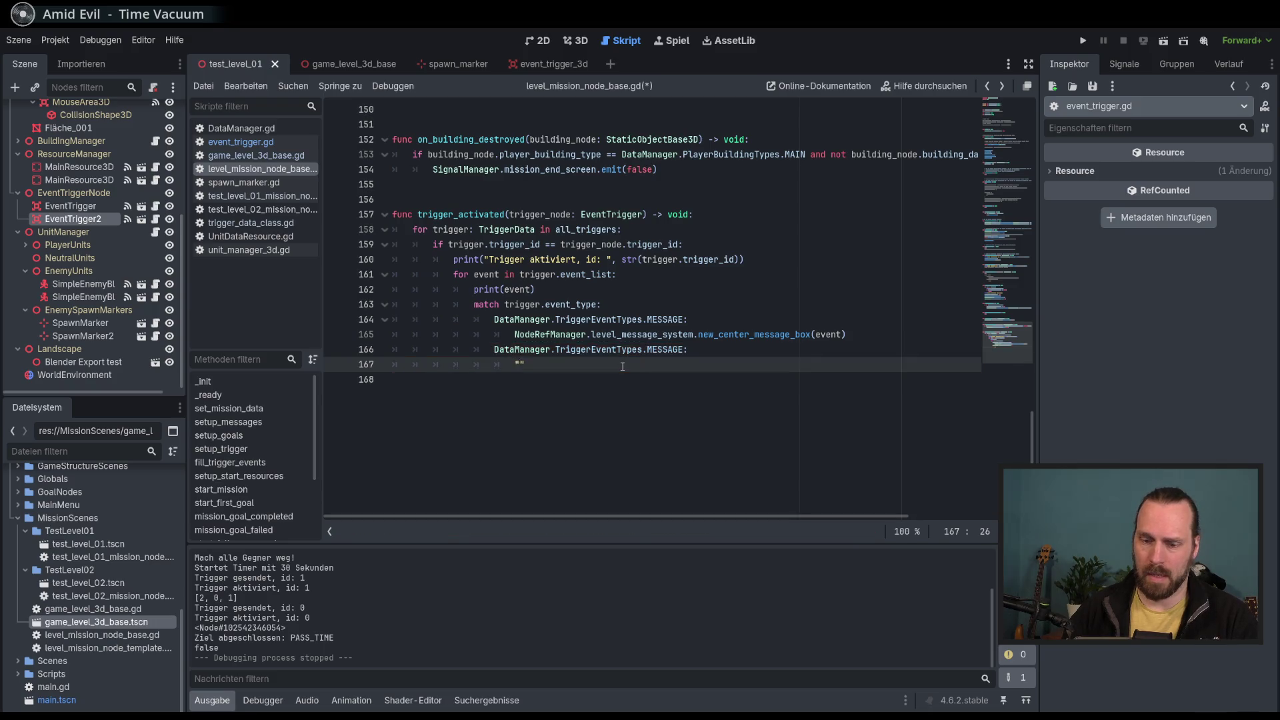
pyautogui.write('"GEGNER')
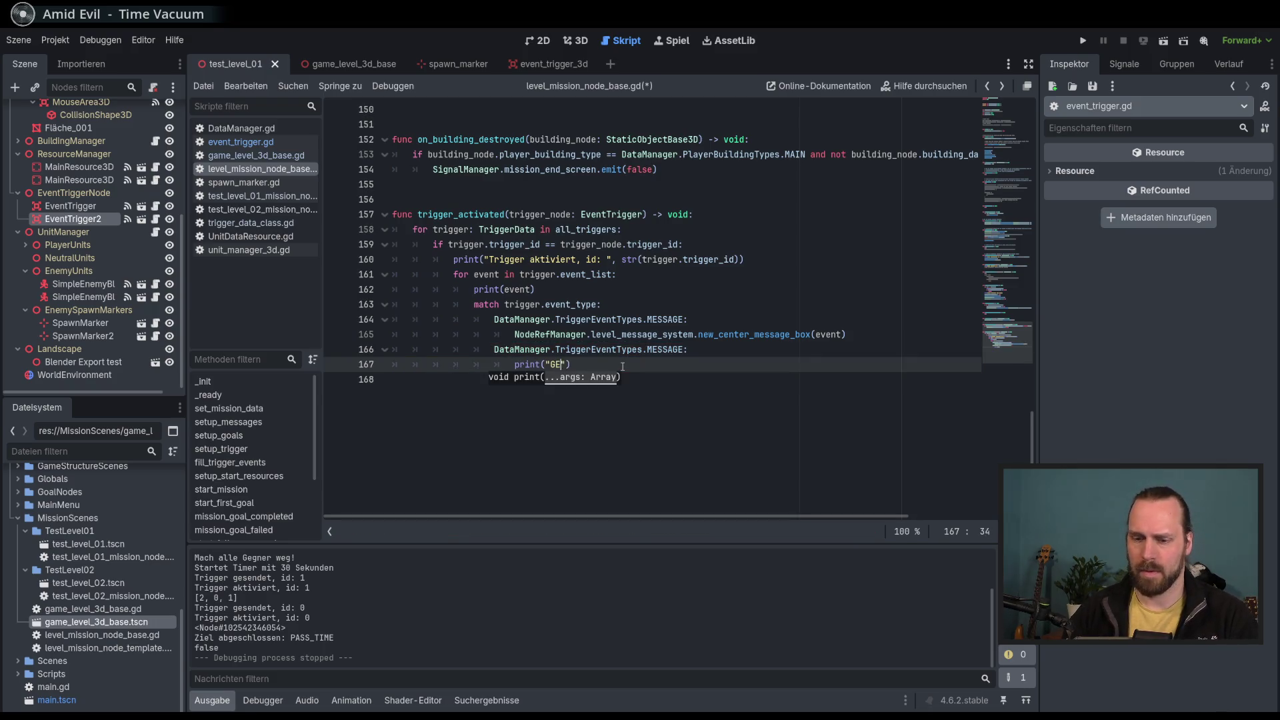
pyautogui.press('F5')
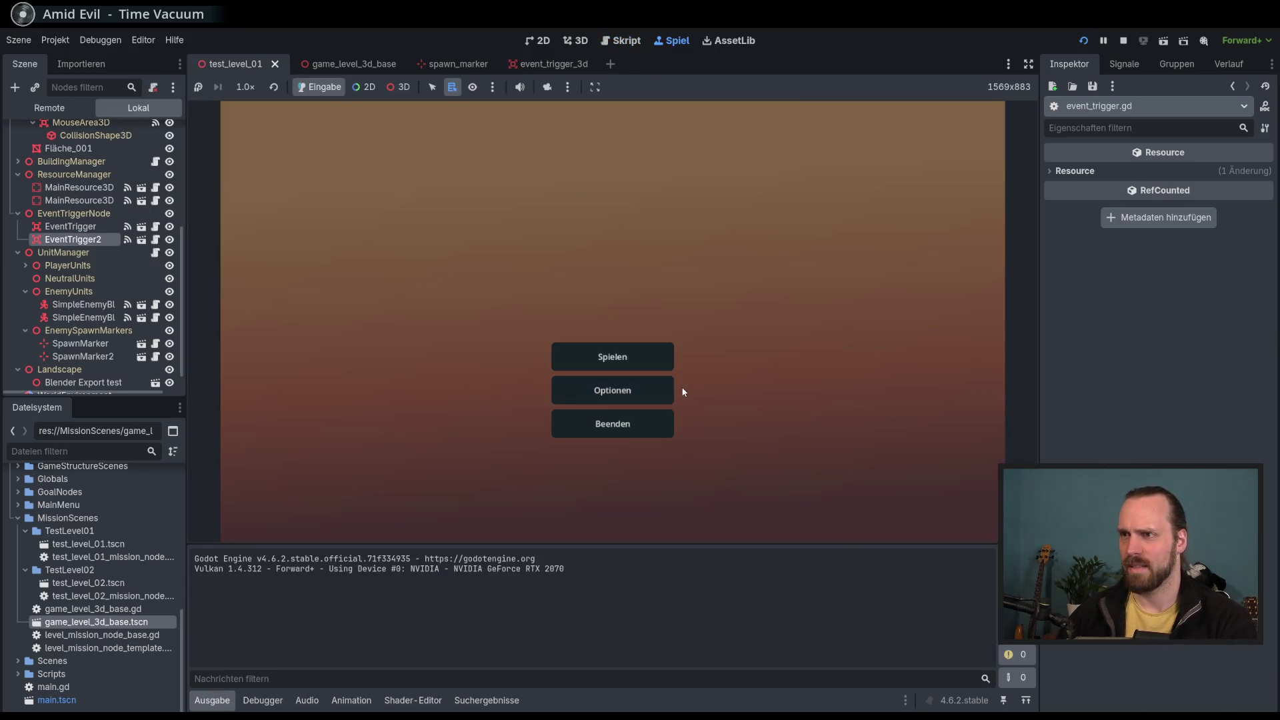
# Step: Stop the game and change the second case's pattern to ENEMY_SPAWN
pyautogui.press('F8')
pyautogui.doubleClick(660, 352)
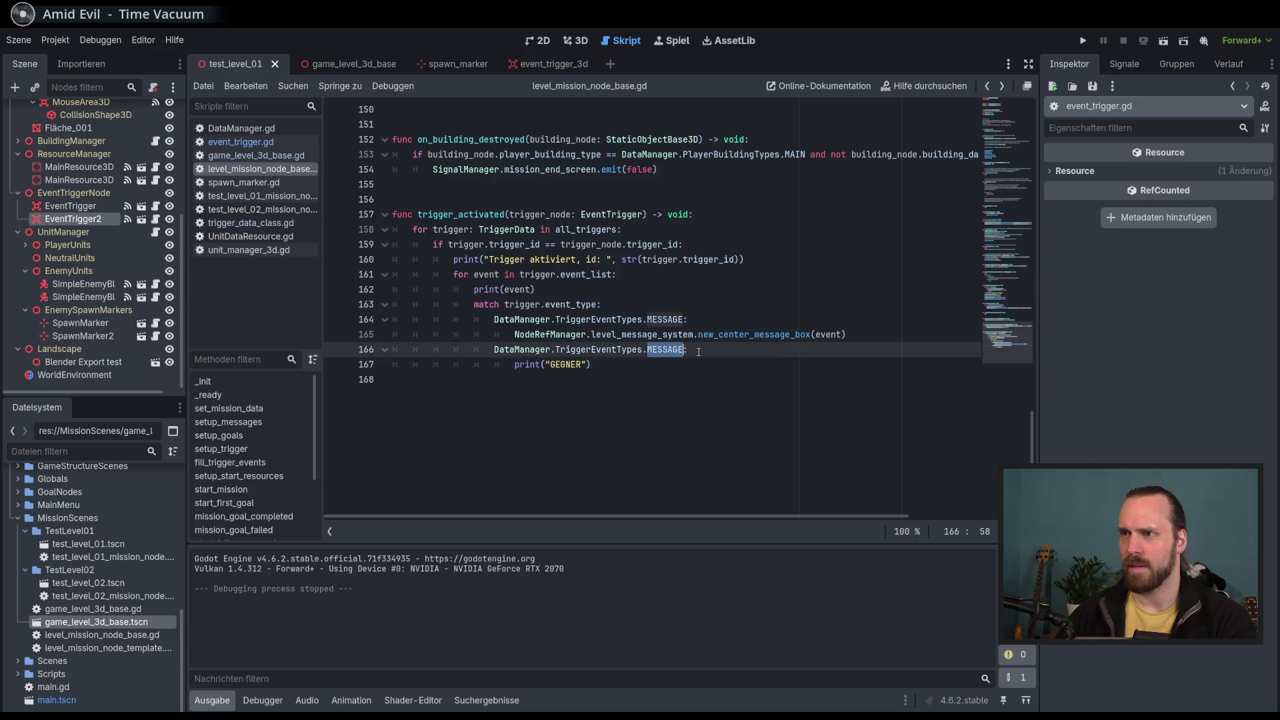
pyautogui.write('EN')
pyautogui.press('Return')
# Step: Rerun the game, start Test Mission 01 and move the worker until GEGNER appears in the output
pyautogui.press('F5')
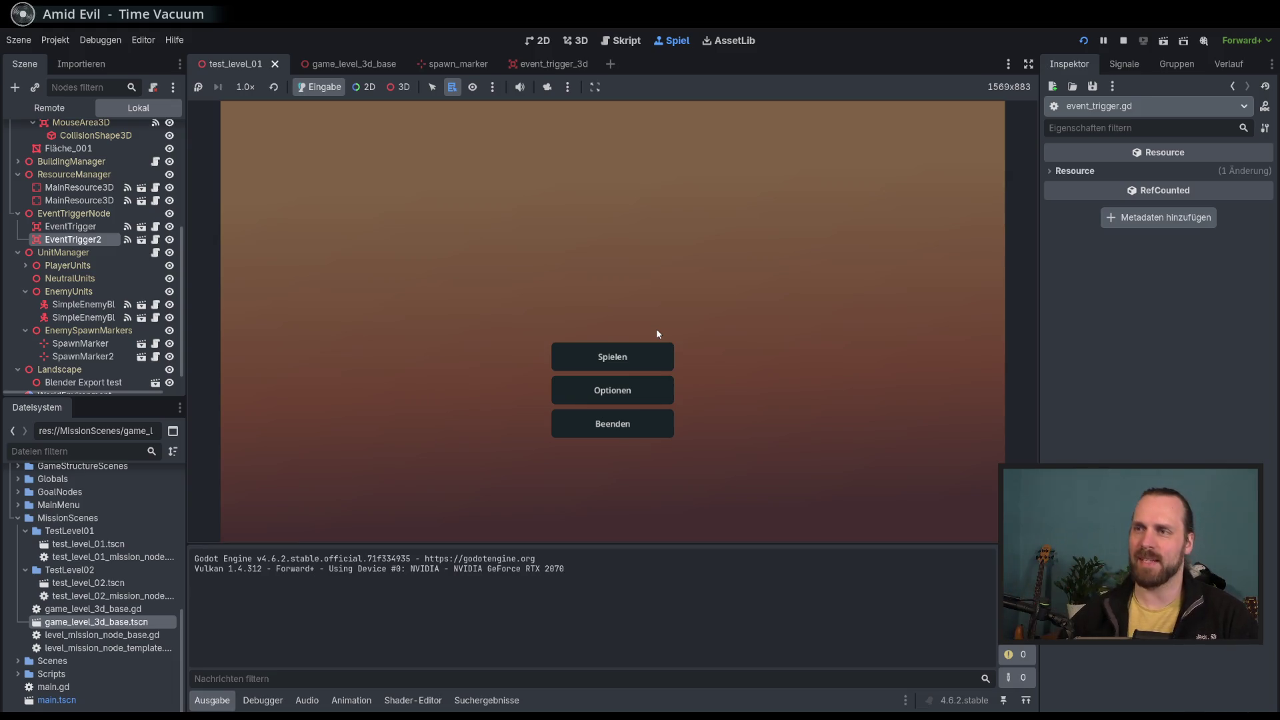
pyautogui.click(635, 354)
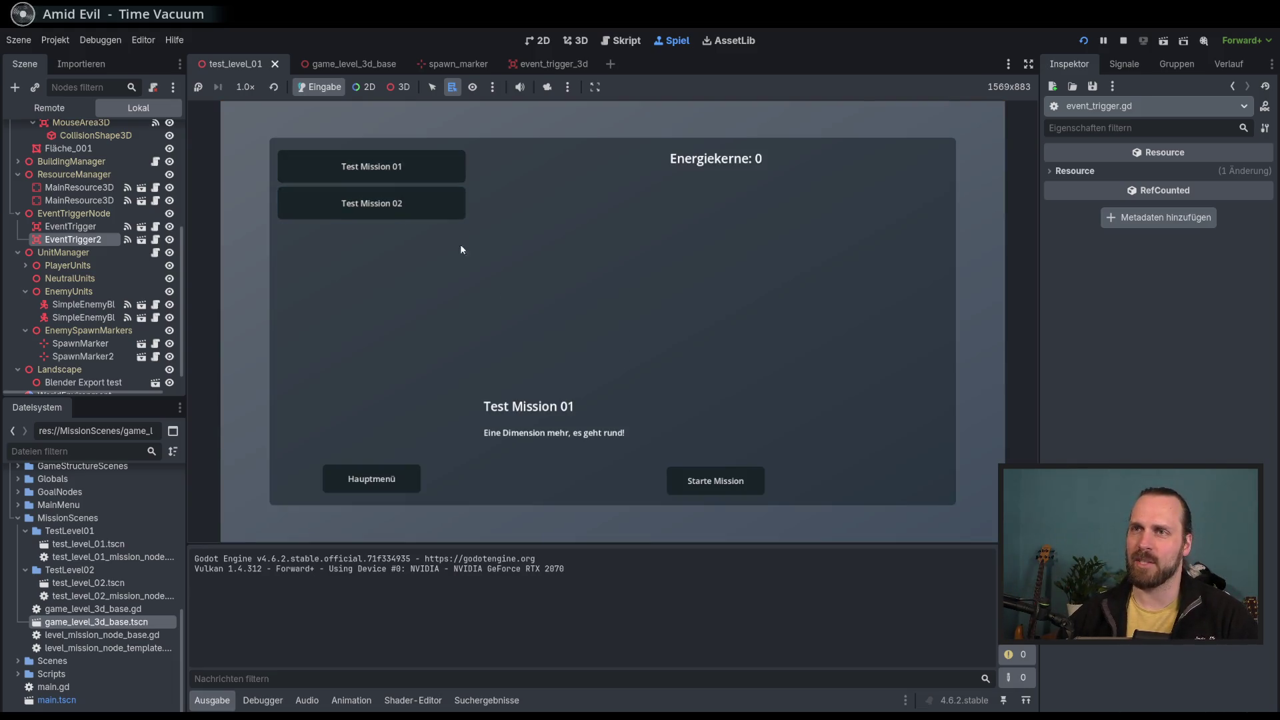
pyautogui.click(754, 487)
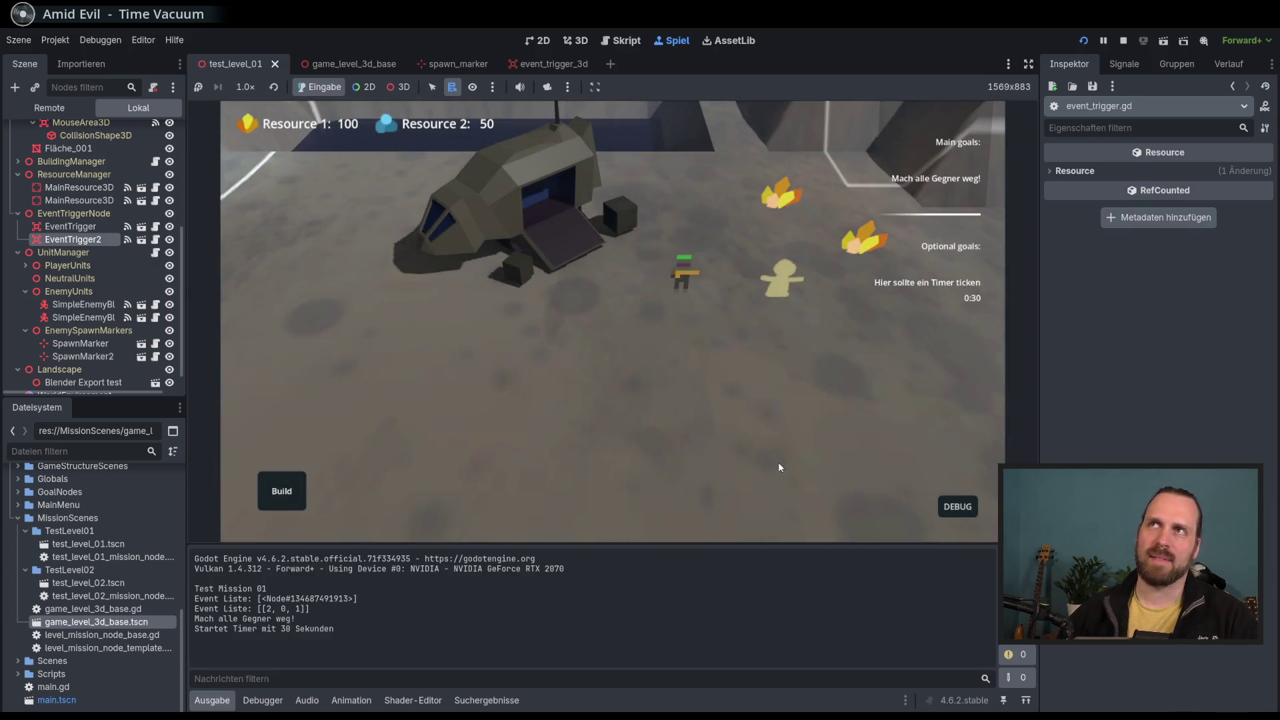
pyautogui.moveTo(714, 239); pyautogui.dragTo(516, 299)
pyautogui.click(470, 240)
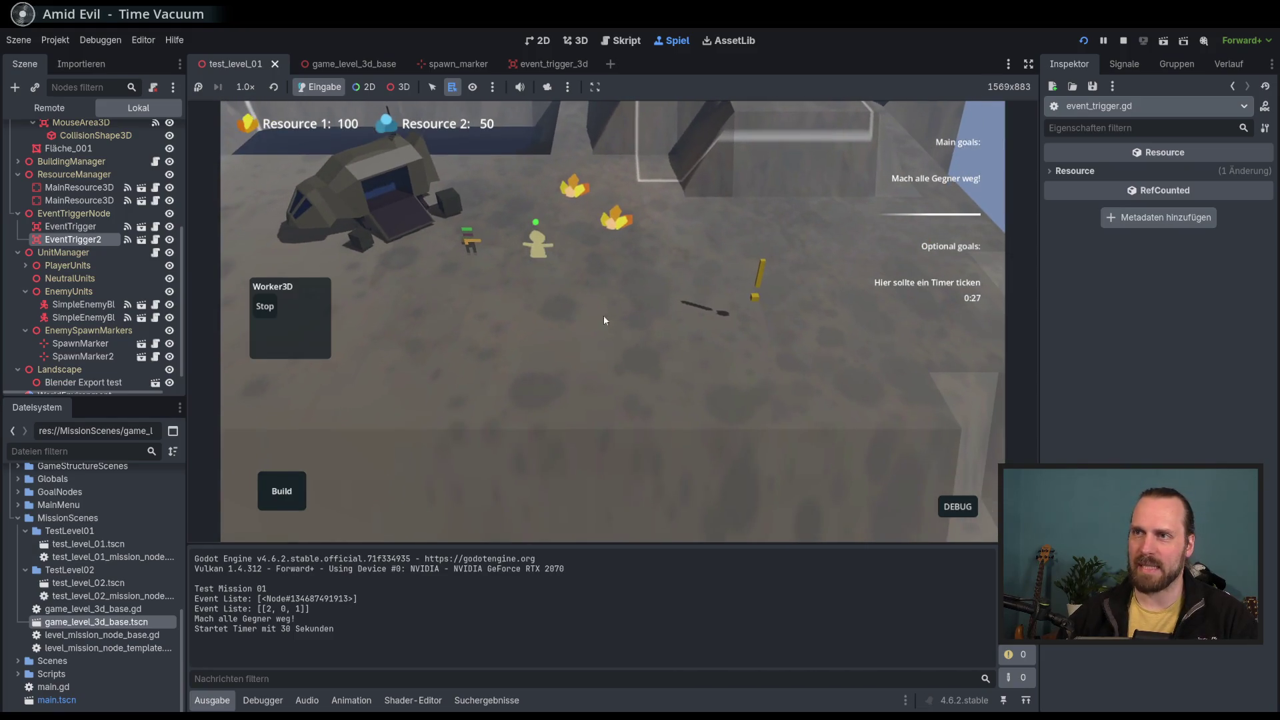
pyautogui.rightClick(764, 334)
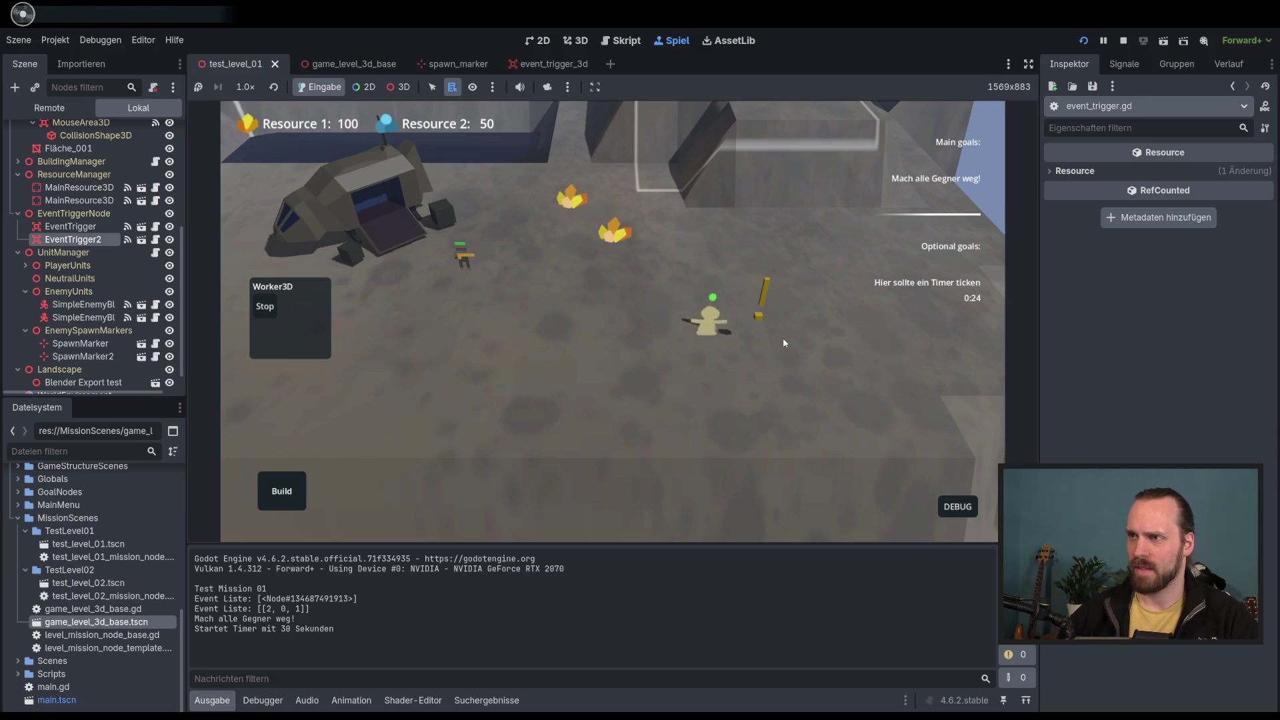
pyautogui.moveTo(231, 661); pyautogui.dragTo(193, 659)
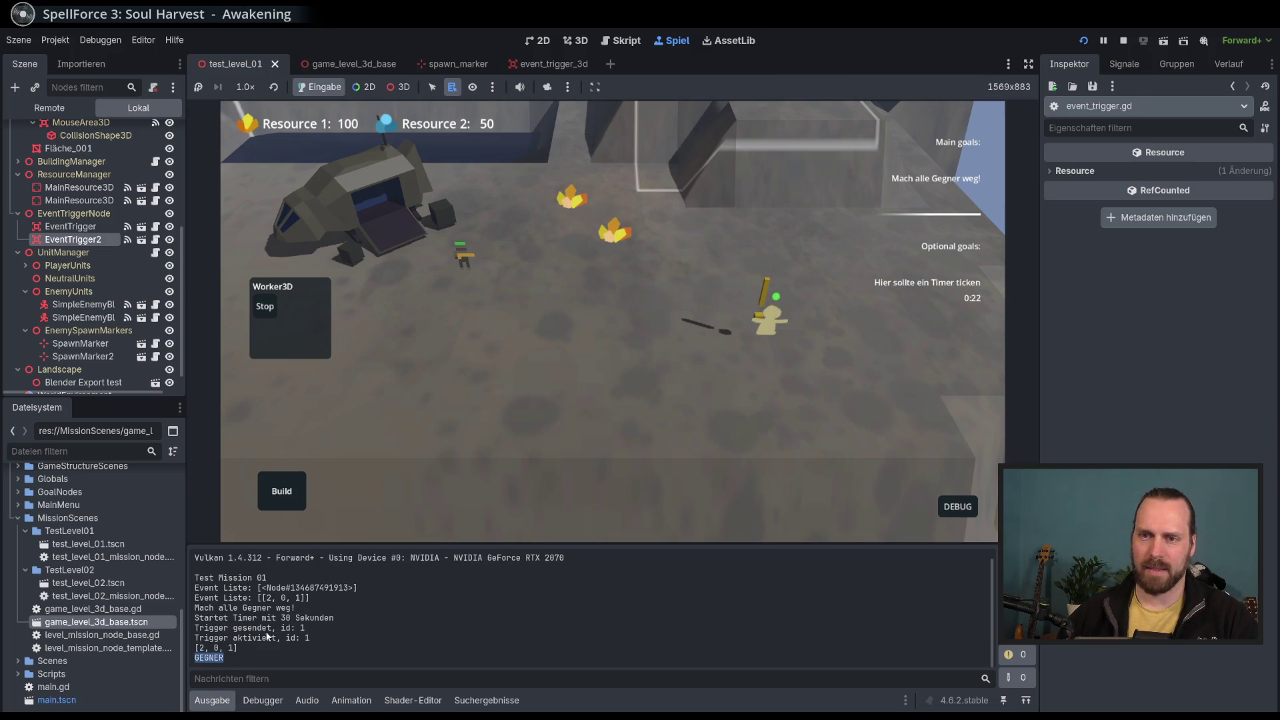
pyautogui.click(479, 440)
pyautogui.click(781, 334)
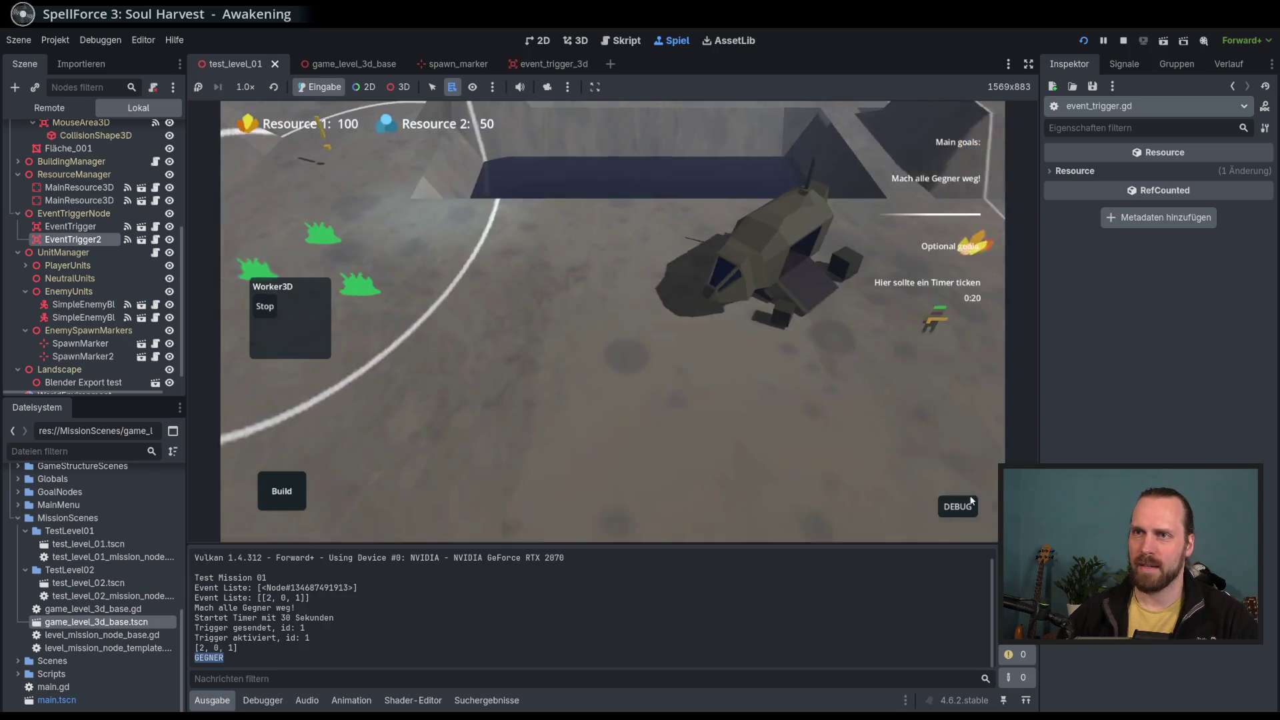
# Step: At 8x game speed, send the worker to the pole, return to 1x and stop the game
pyautogui.moveTo(782, 370)
pyautogui.mouseDown()
pyautogui.moveTo(618, 366)
pyautogui.moveTo(402, 307)
pyautogui.moveTo(507, 380)
pyautogui.mouseUp()
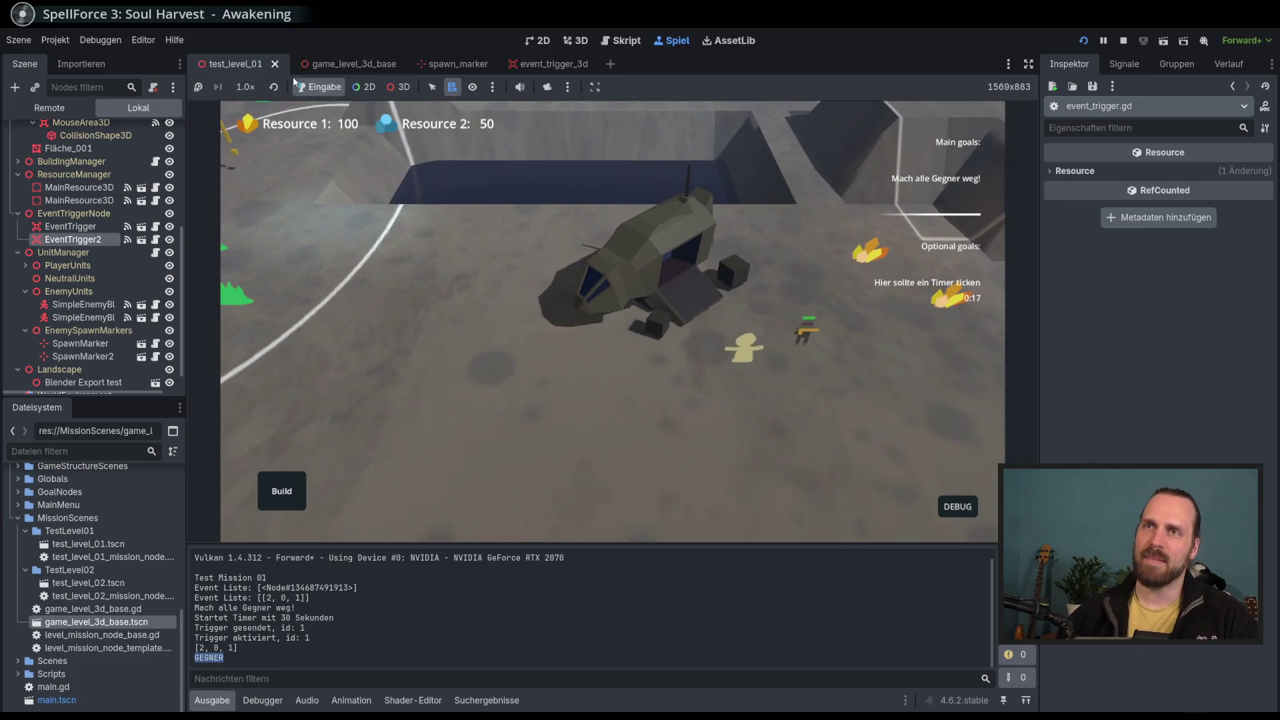
pyautogui.click(245, 87)
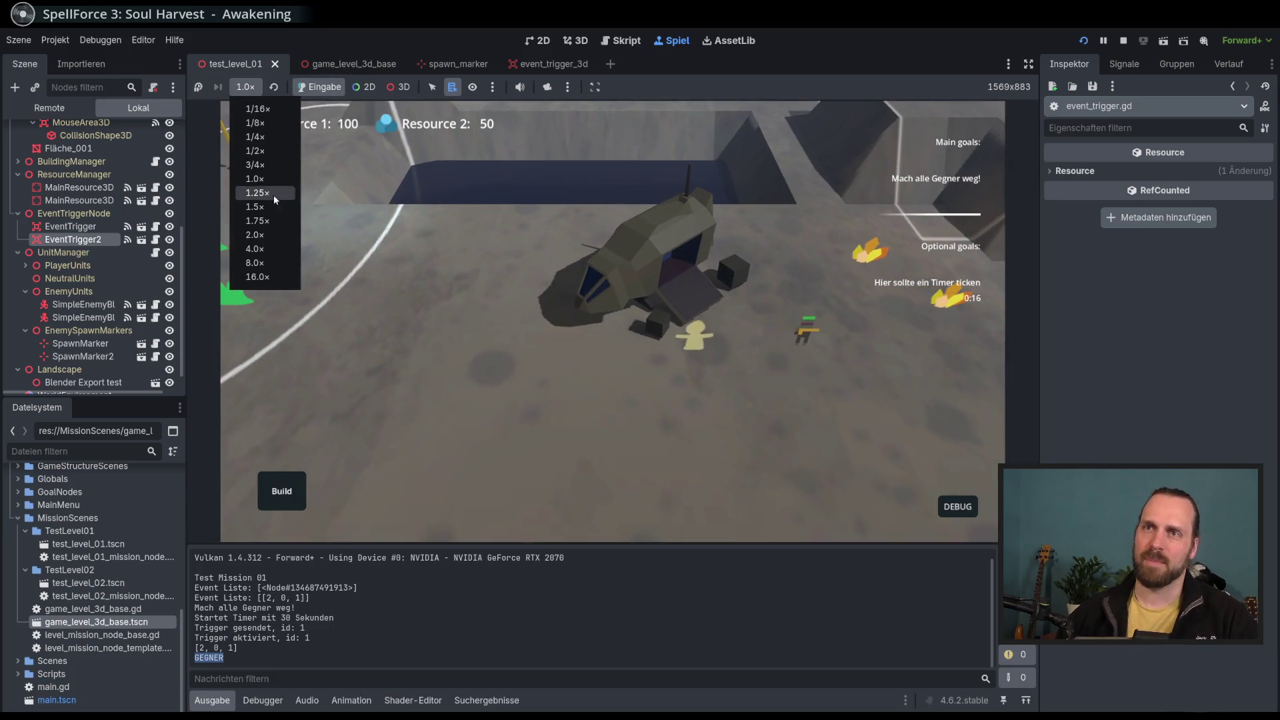
pyautogui.click(270, 264)
pyautogui.click(532, 317)
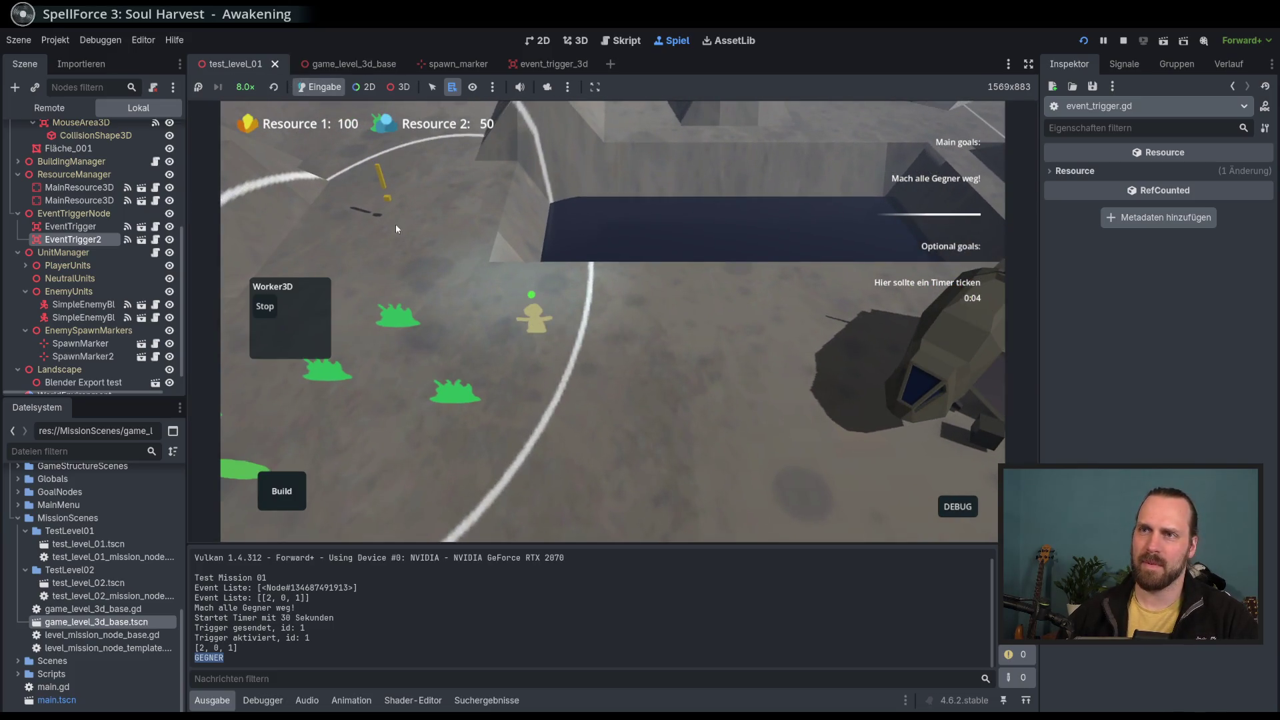
pyautogui.rightClick(414, 200)
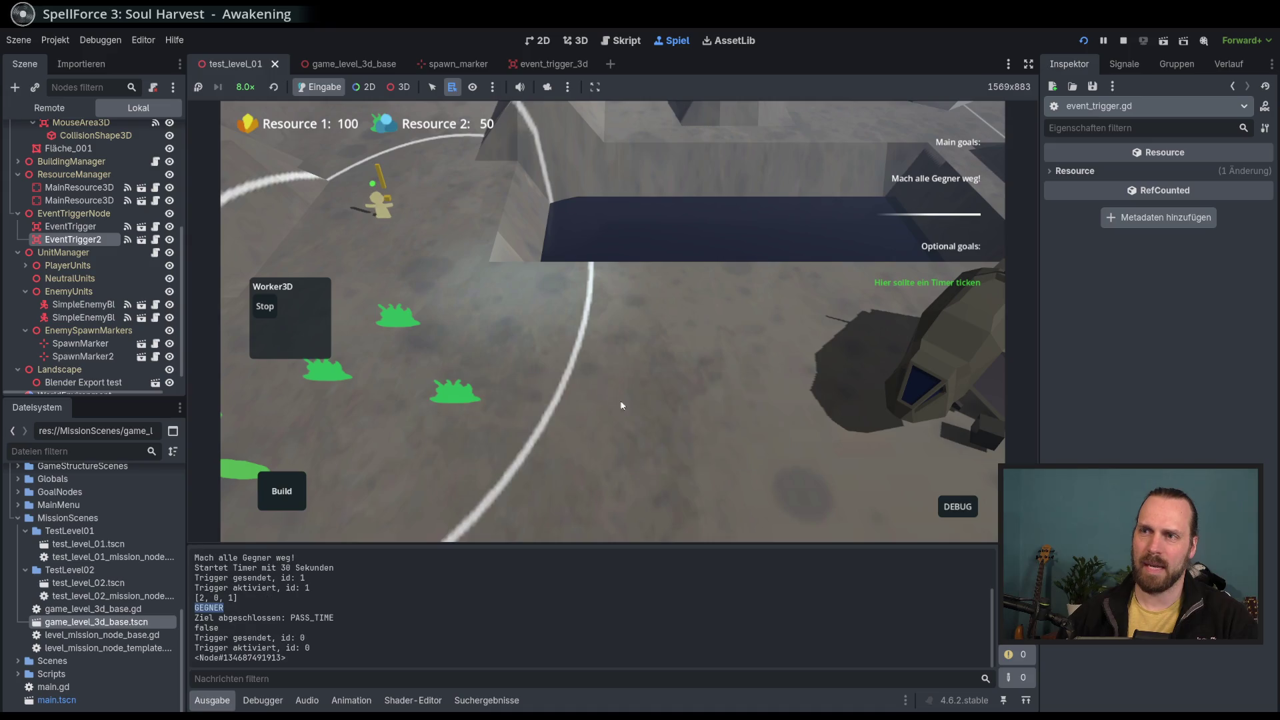
pyautogui.click(273, 87)
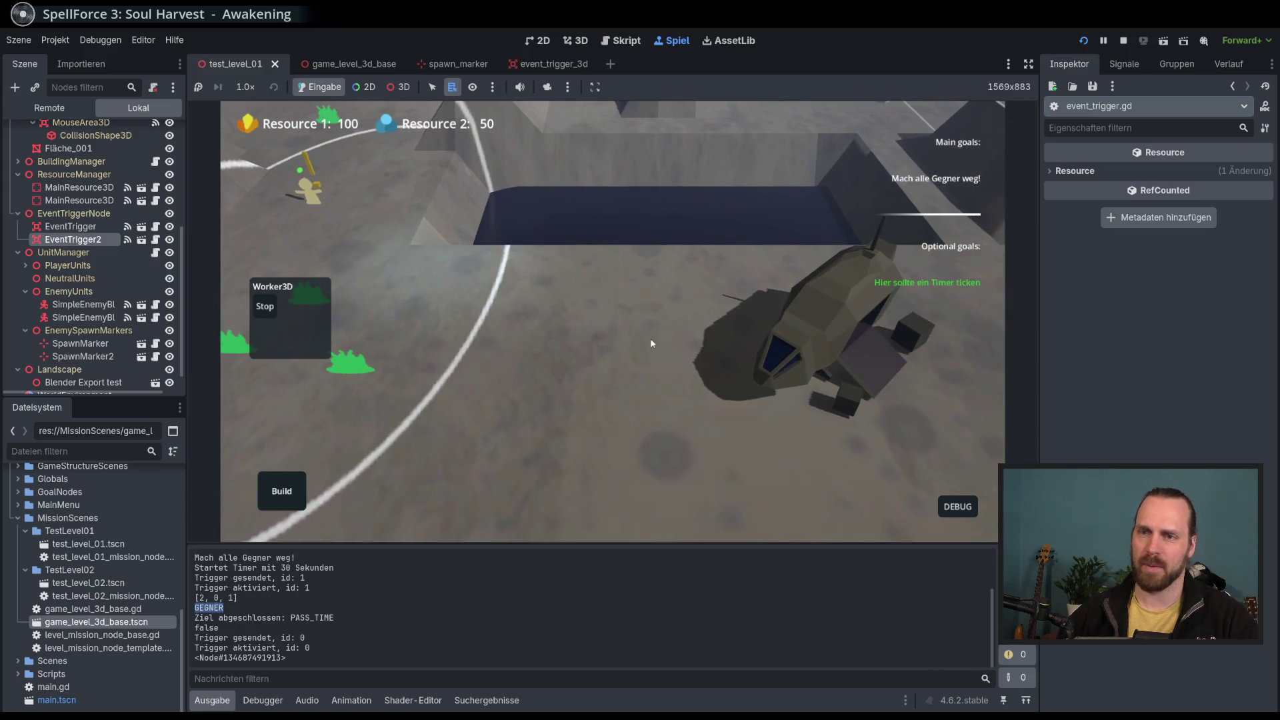
pyautogui.click(606, 380)
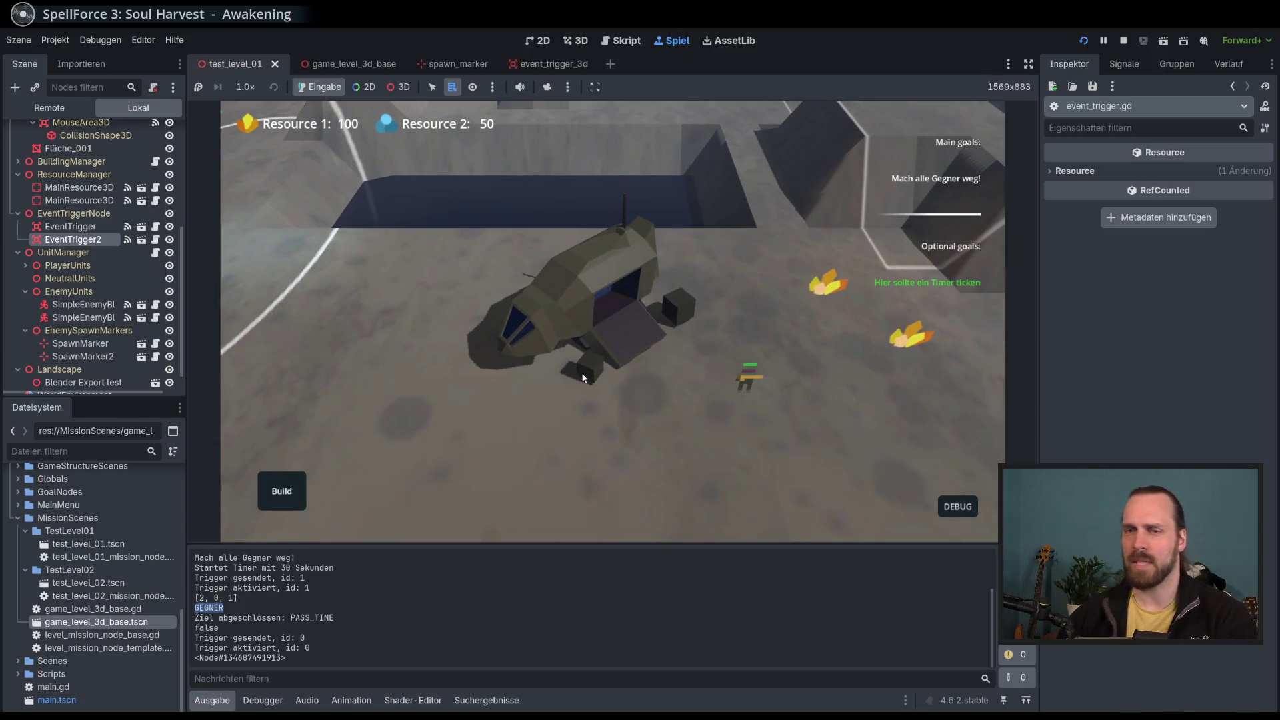
pyautogui.press('F8')
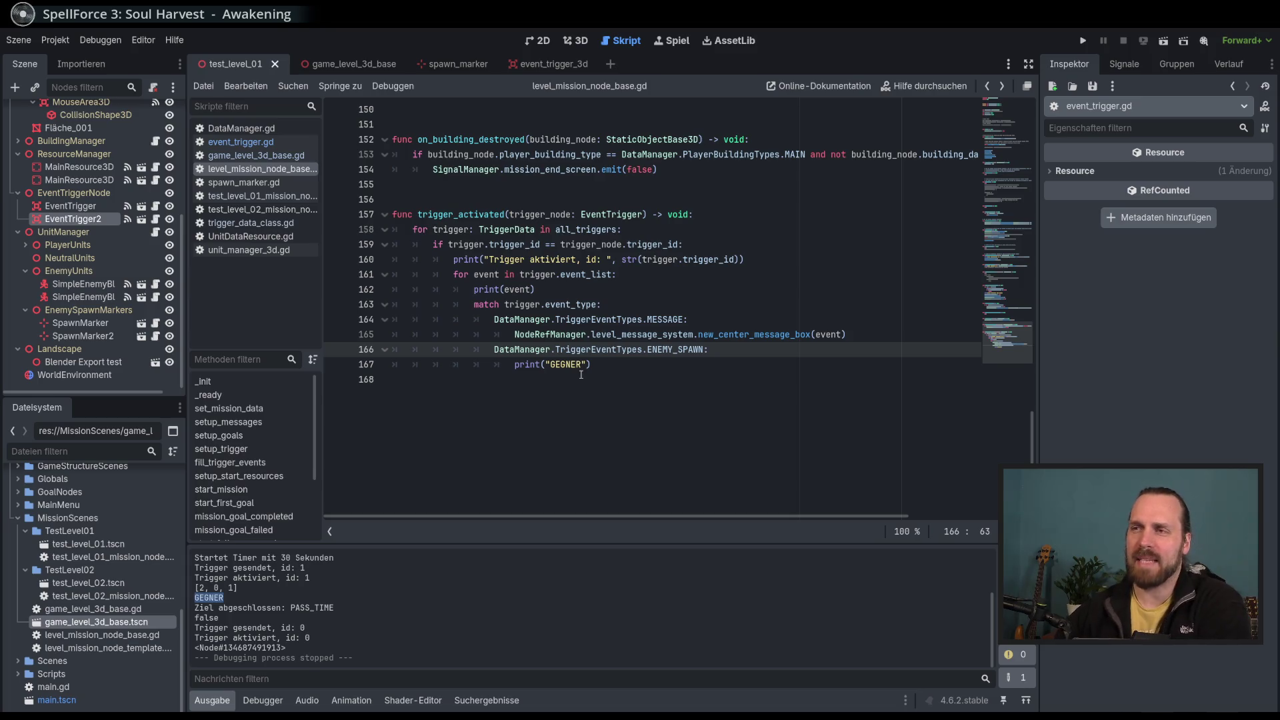
# Step: Try a blank line after the message call, remove it, and save level_mission_node_base.gd
pyautogui.click(870, 335)
pyautogui.press('Return')
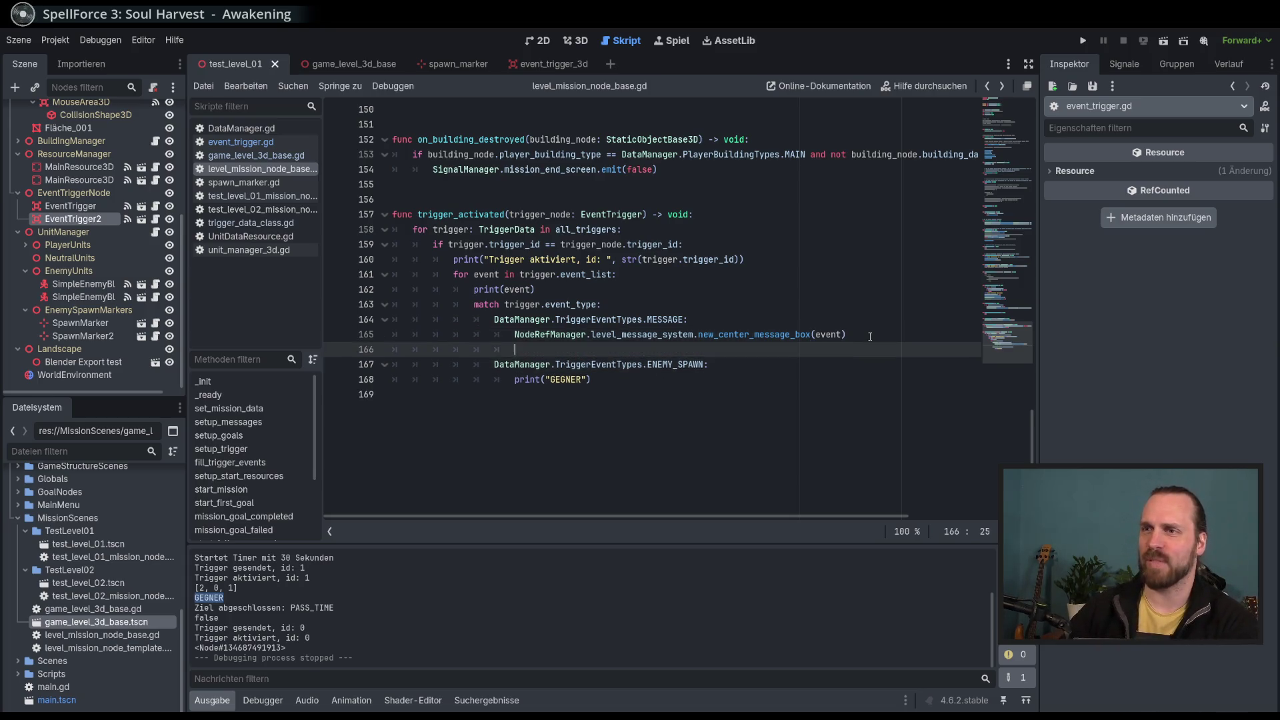
pyautogui.click(856, 360)
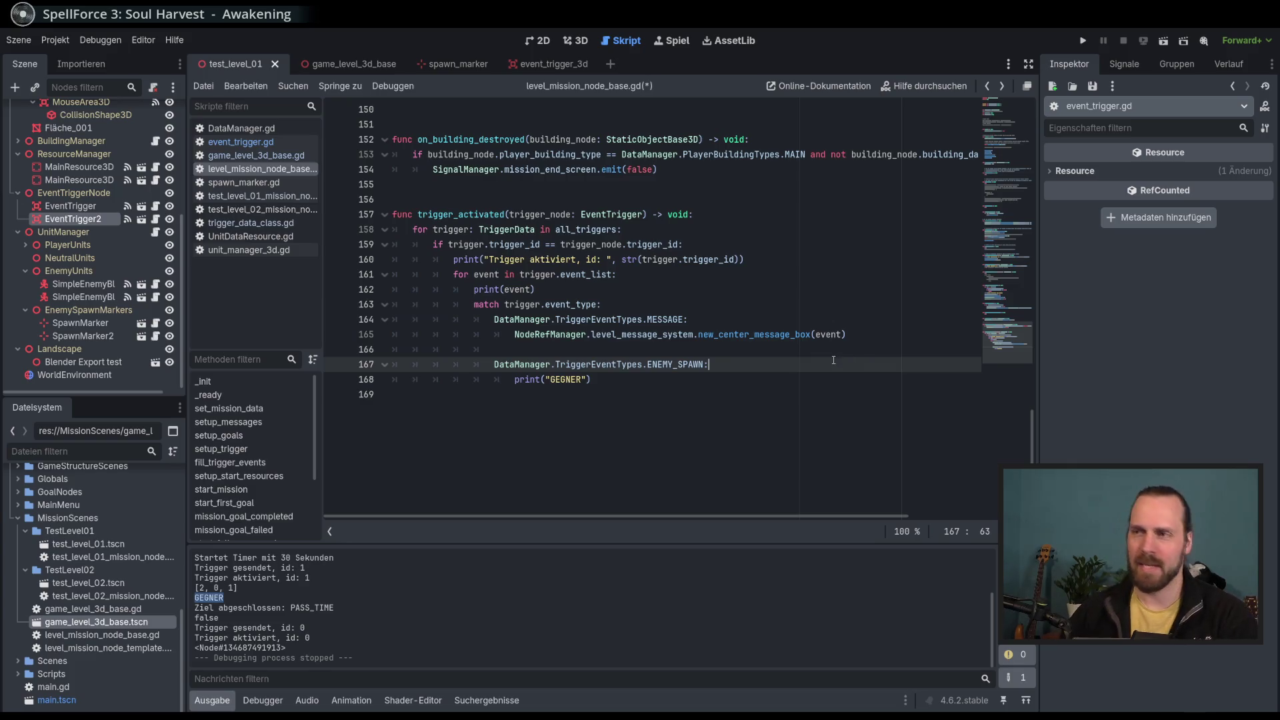
pyautogui.click(844, 349)
pyautogui.hotkey('ctrl', 'shift', 'k')
pyautogui.click(866, 350)
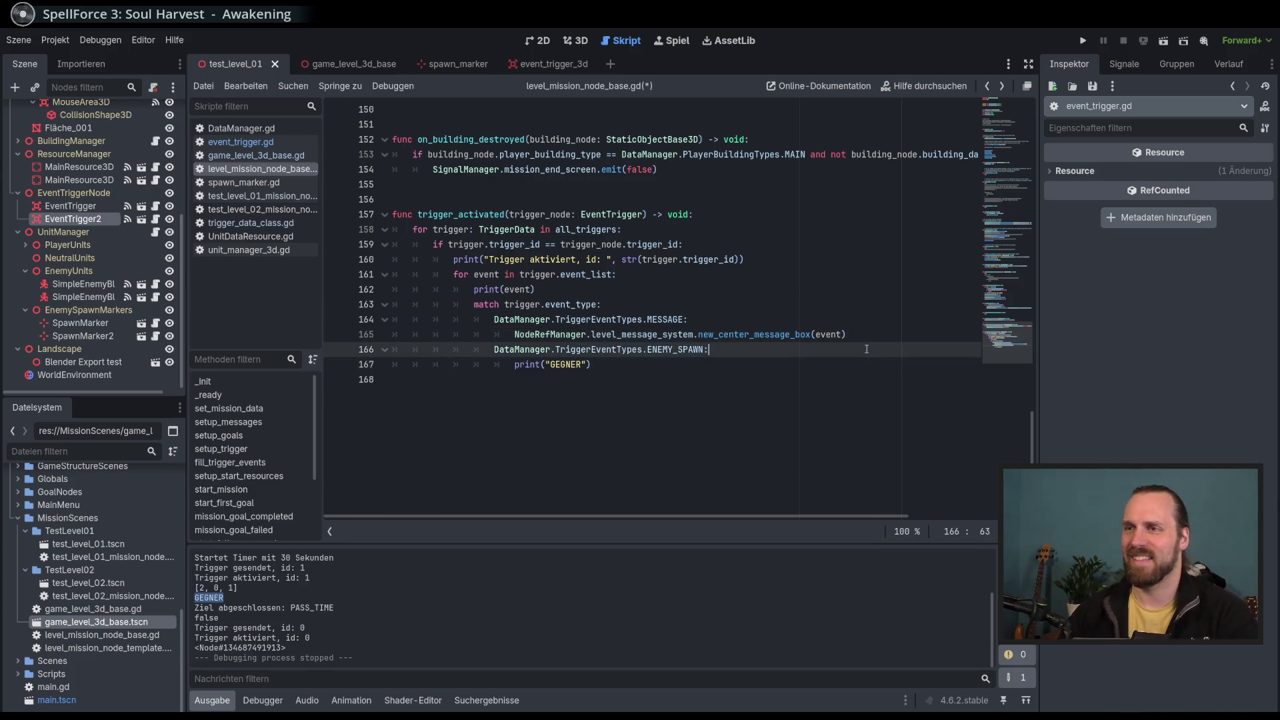
pyautogui.hotkey('ctrl', 's')
# Step: Insert a blank line after line 165, just before the ENEMY_SPAWN case
pyautogui.click(840, 377)
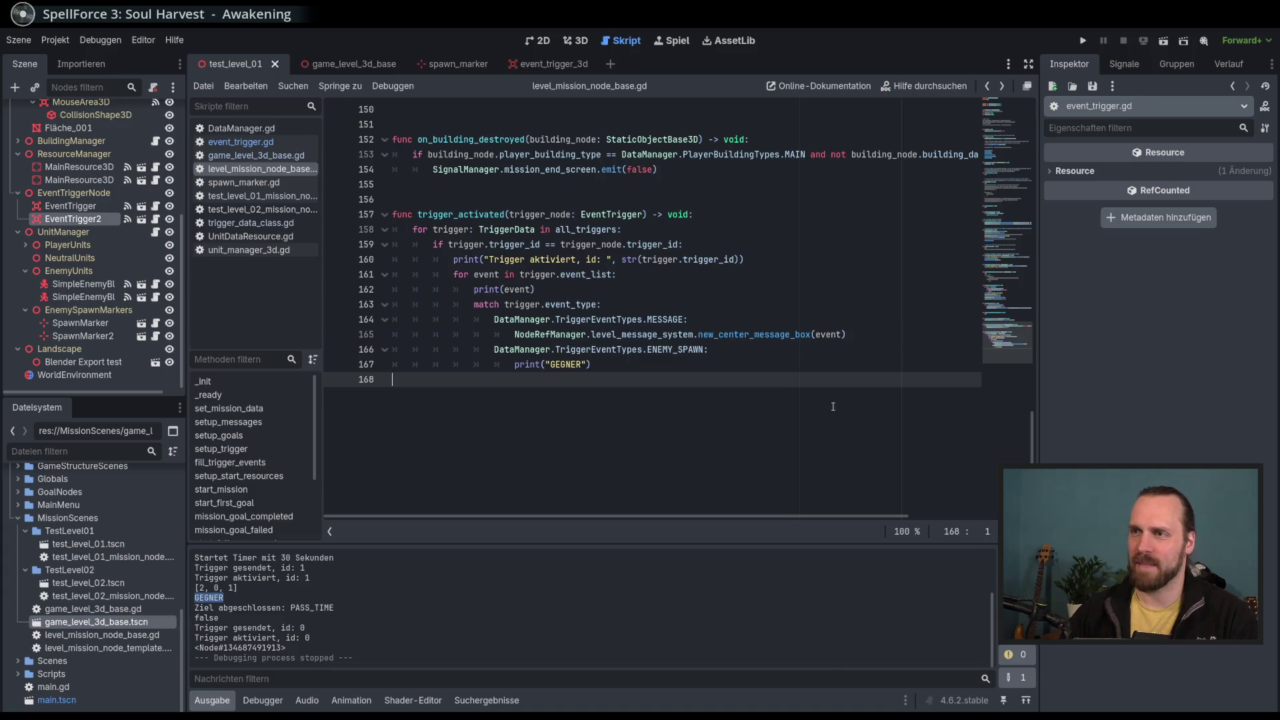
pyautogui.scroll(1, 860, 400)
pyautogui.click(608, 412)
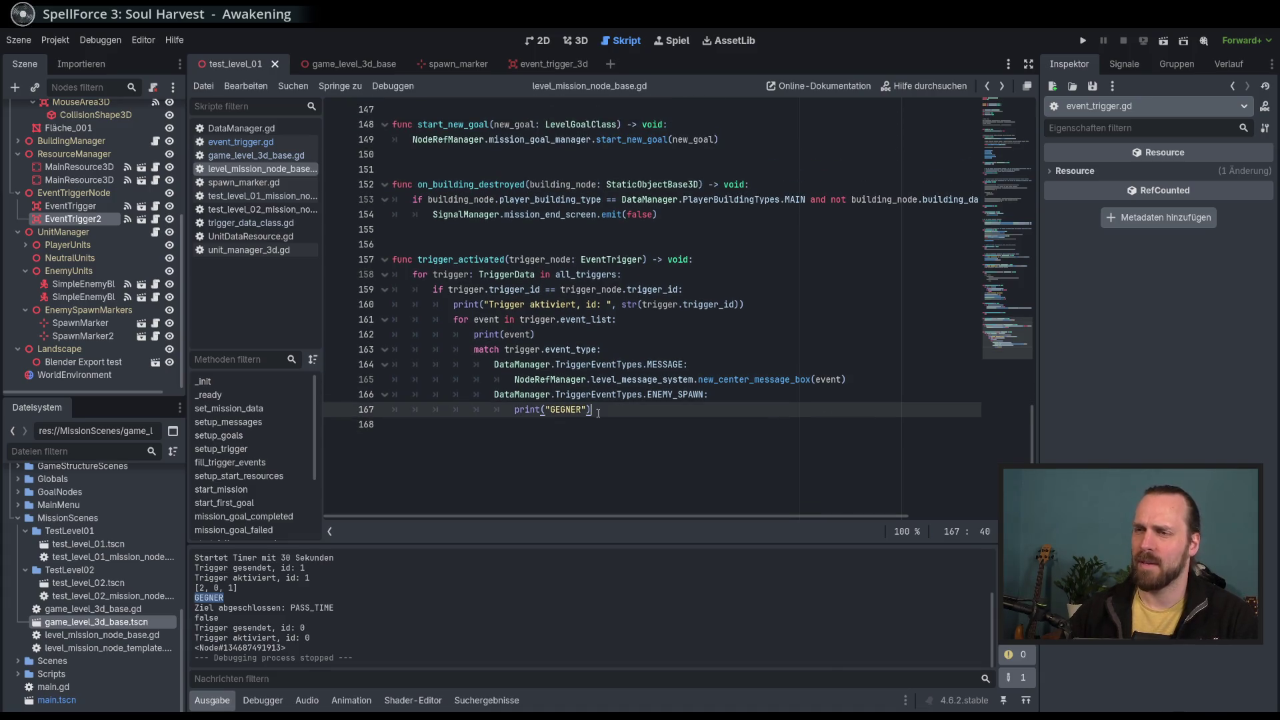
pyautogui.moveTo(518, 409); pyautogui.dragTo(592, 410)
pyautogui.click(853, 379)
pyautogui.press('Return')
pyautogui.scroll(-1, 758, 448)
pyautogui.click(633, 377)
pyautogui.keyDown('shift'); pyautogui.click(512, 380); pyautogui.keyUp('shift')
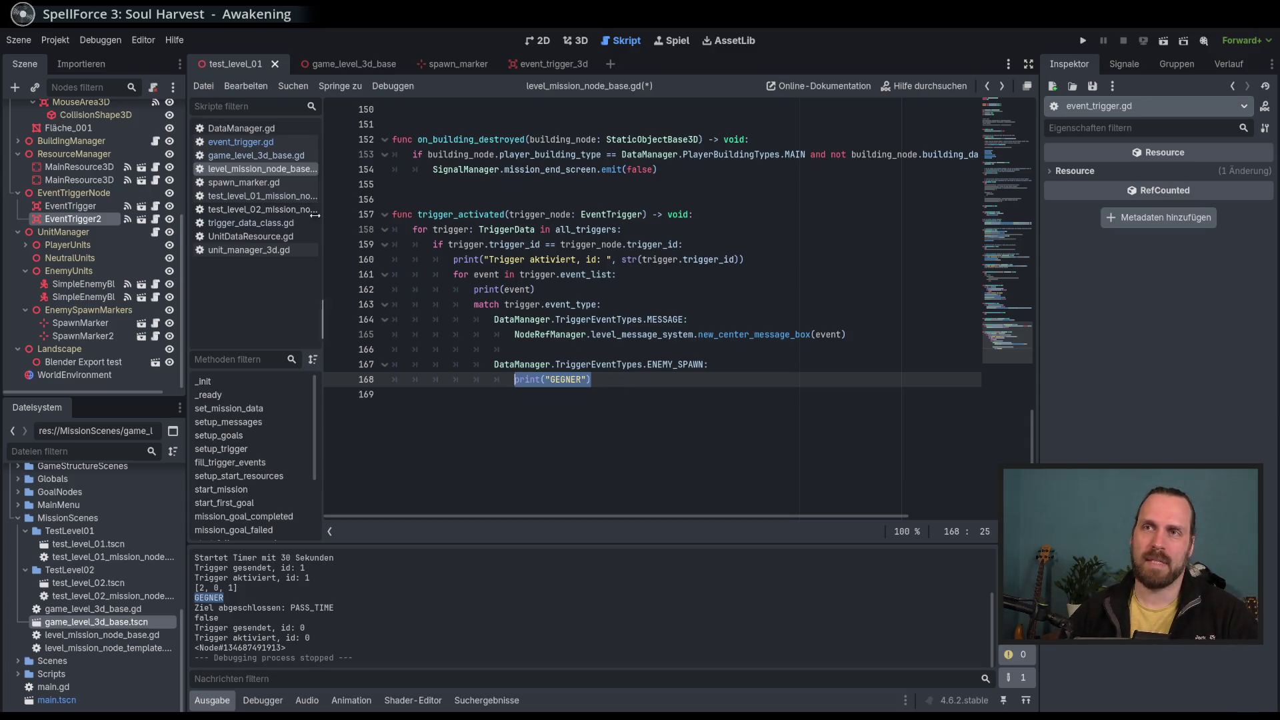
pyautogui.click(252, 251)
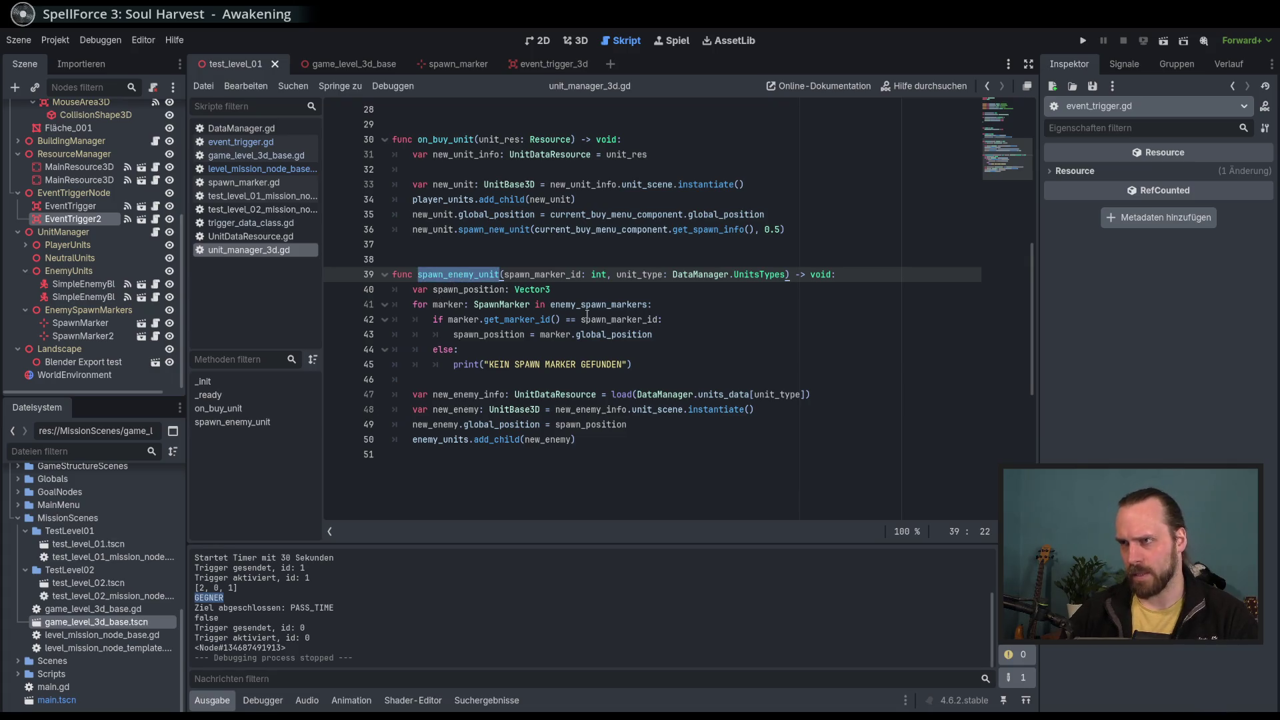
pyautogui.moveTo(588, 315)
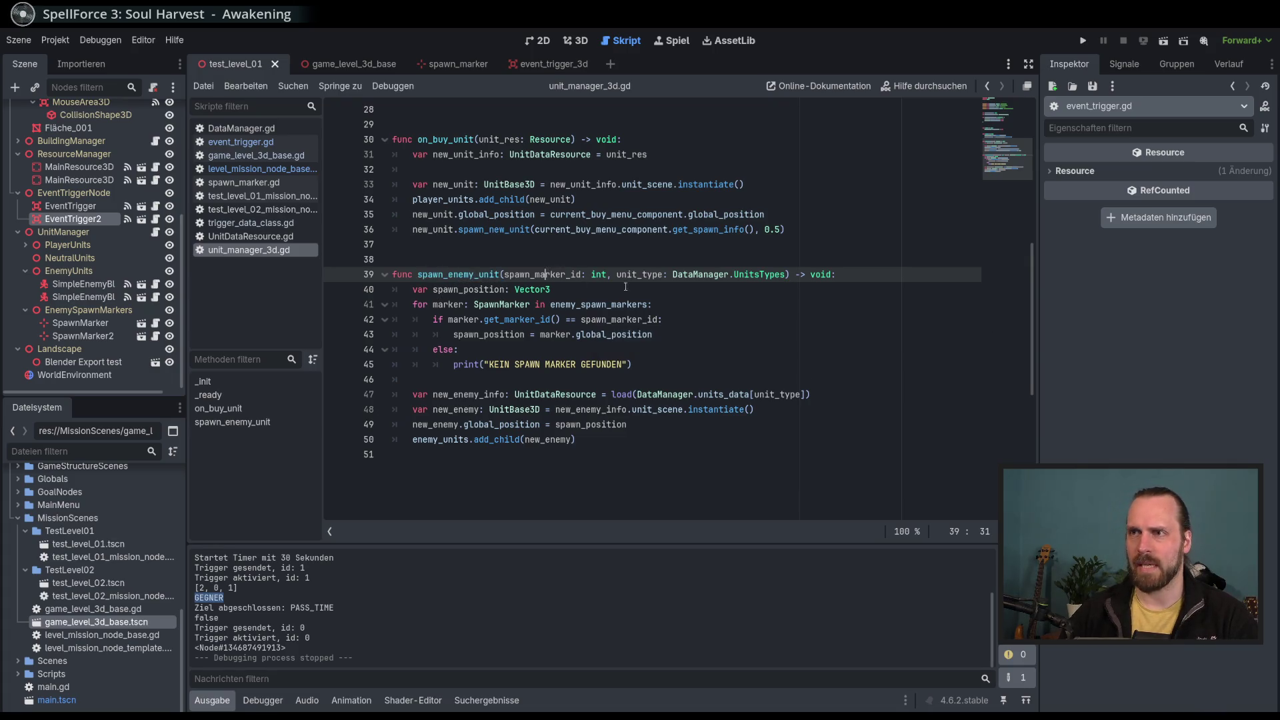
pyautogui.doubleClick(544, 274)
pyautogui.doubleClick(650, 274)
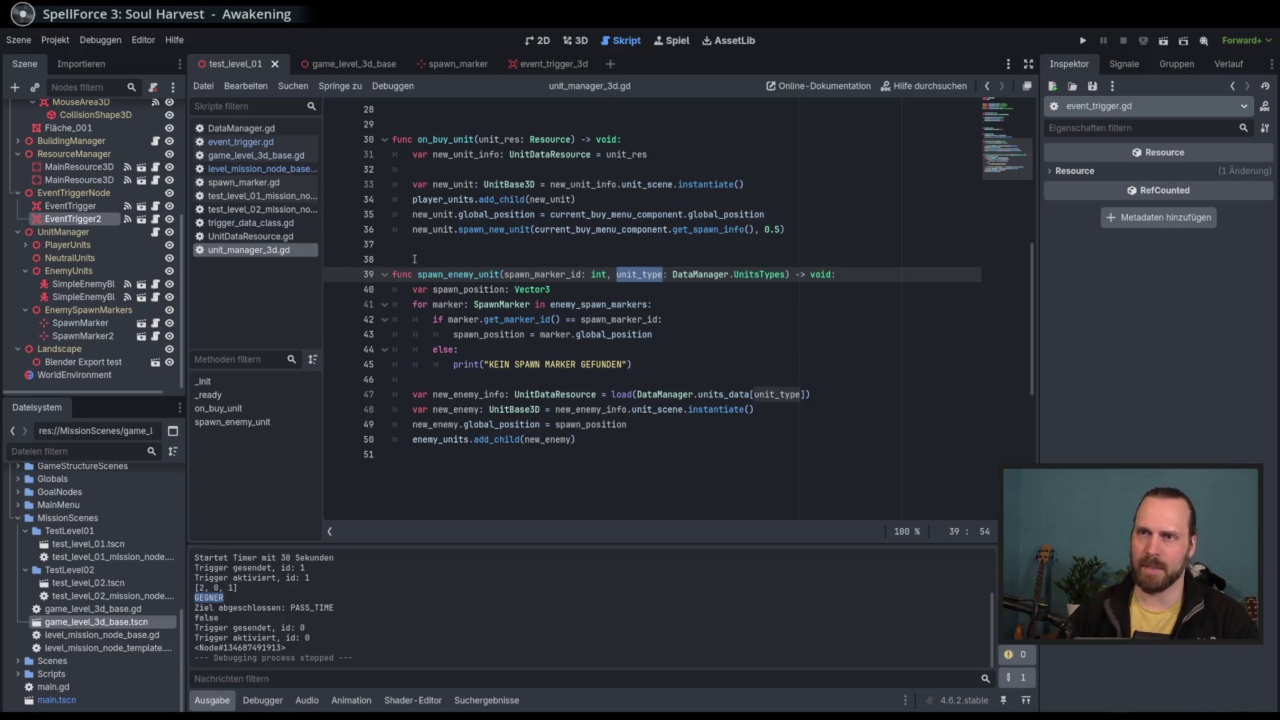
pyautogui.hotkey('alt', 'Left')
pyautogui.click(615, 378)
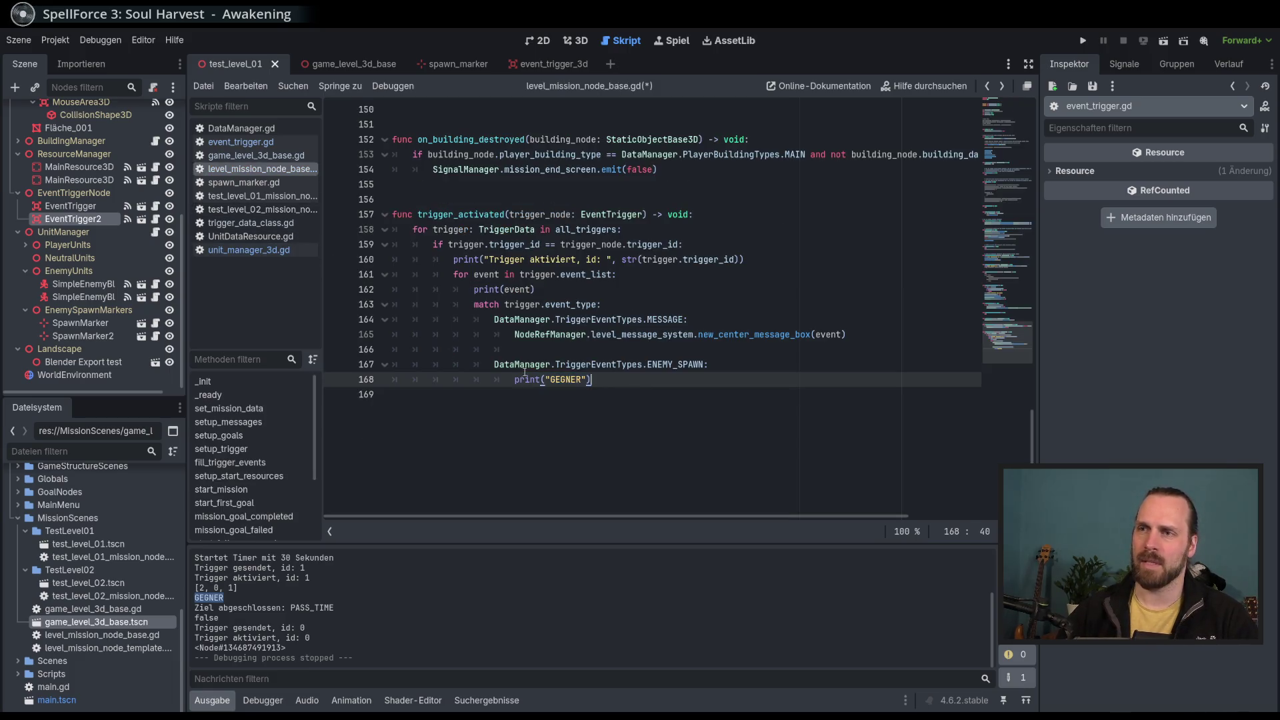
# Step: Swap print("GEGNER") for NodeRefManager.unit_manager_3d.spawn_enemy_unit(), then switch to event_trigger.gd
pyautogui.hotkey('shift', 'Home')
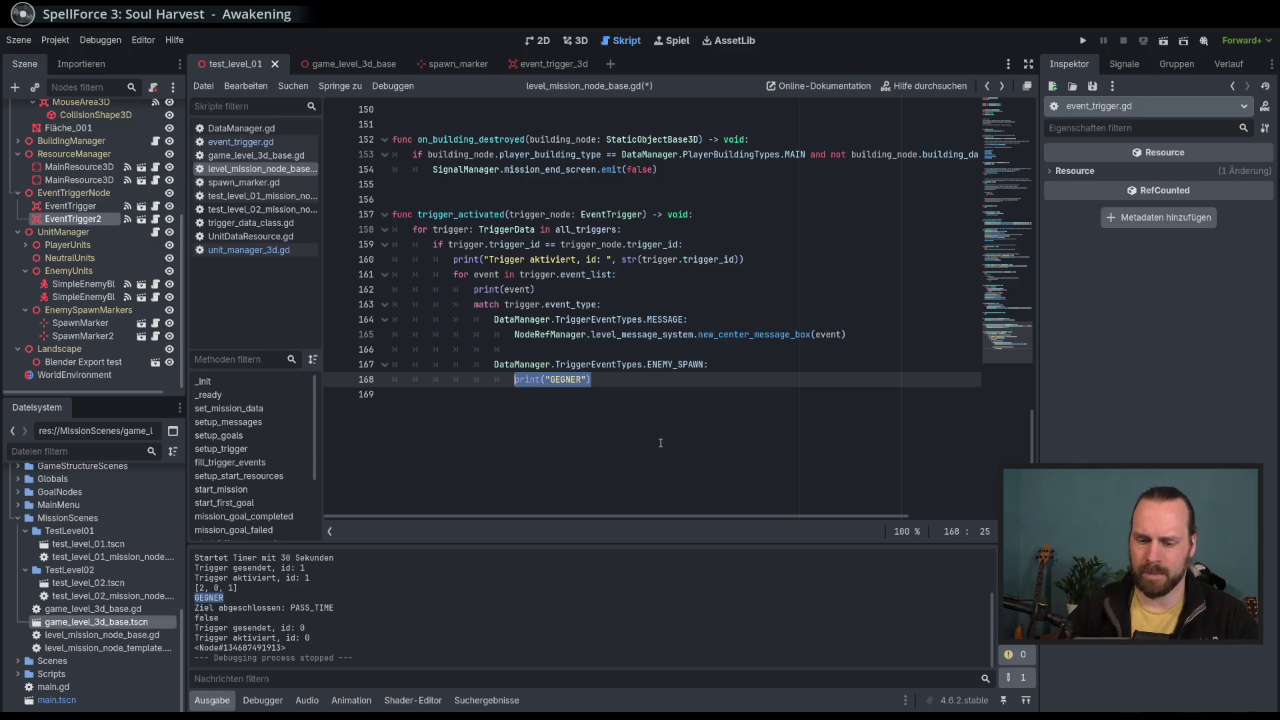
pyautogui.write('No')
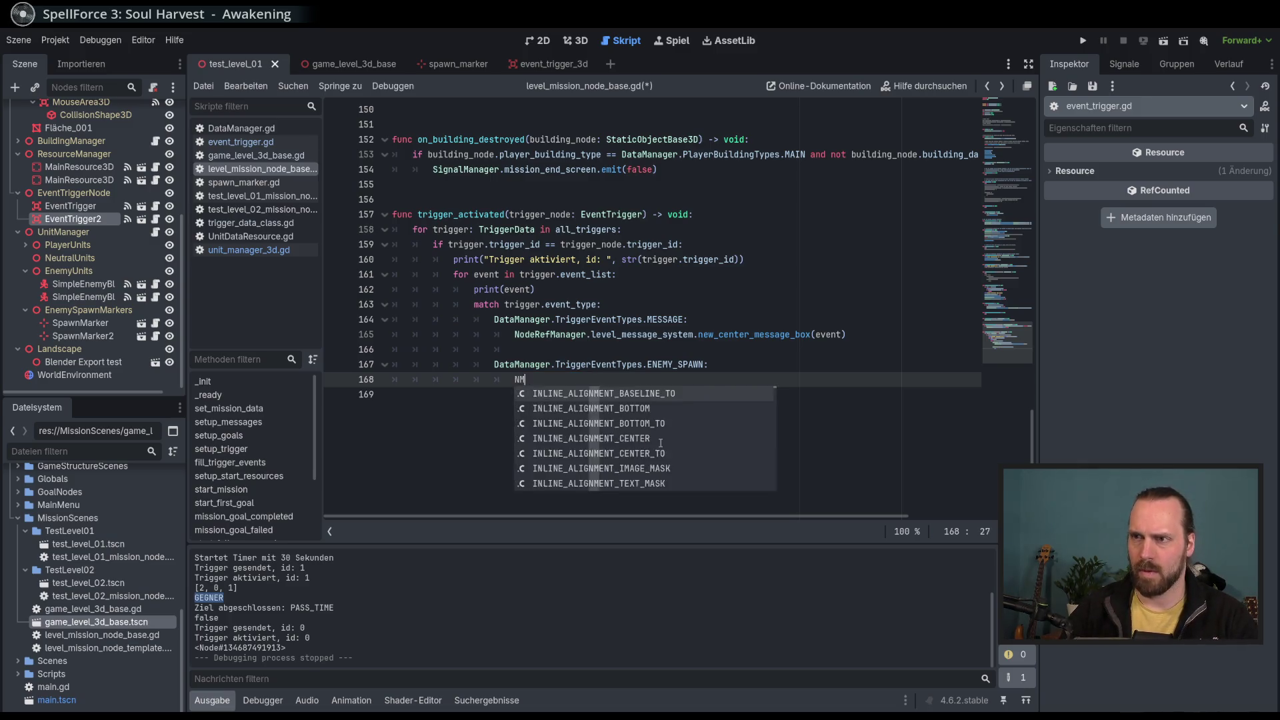
pyautogui.write('deRe')
pyautogui.press('Return')
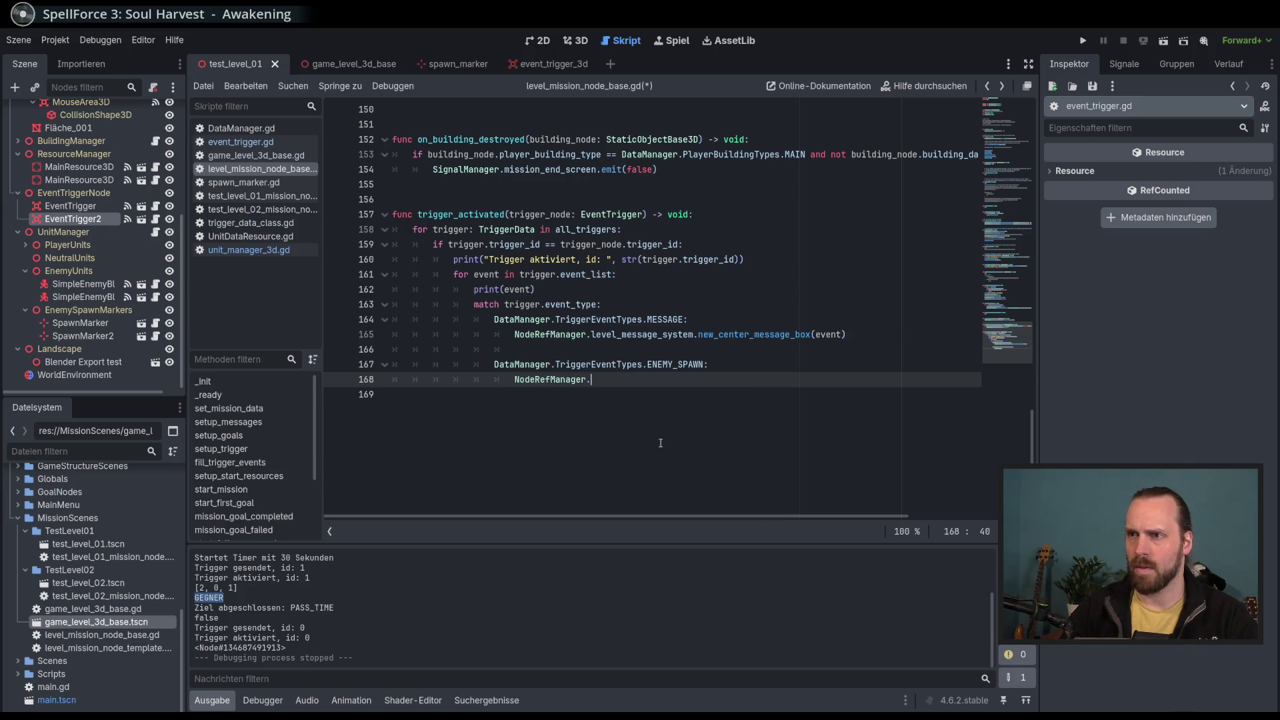
pyautogui.write('.unit')
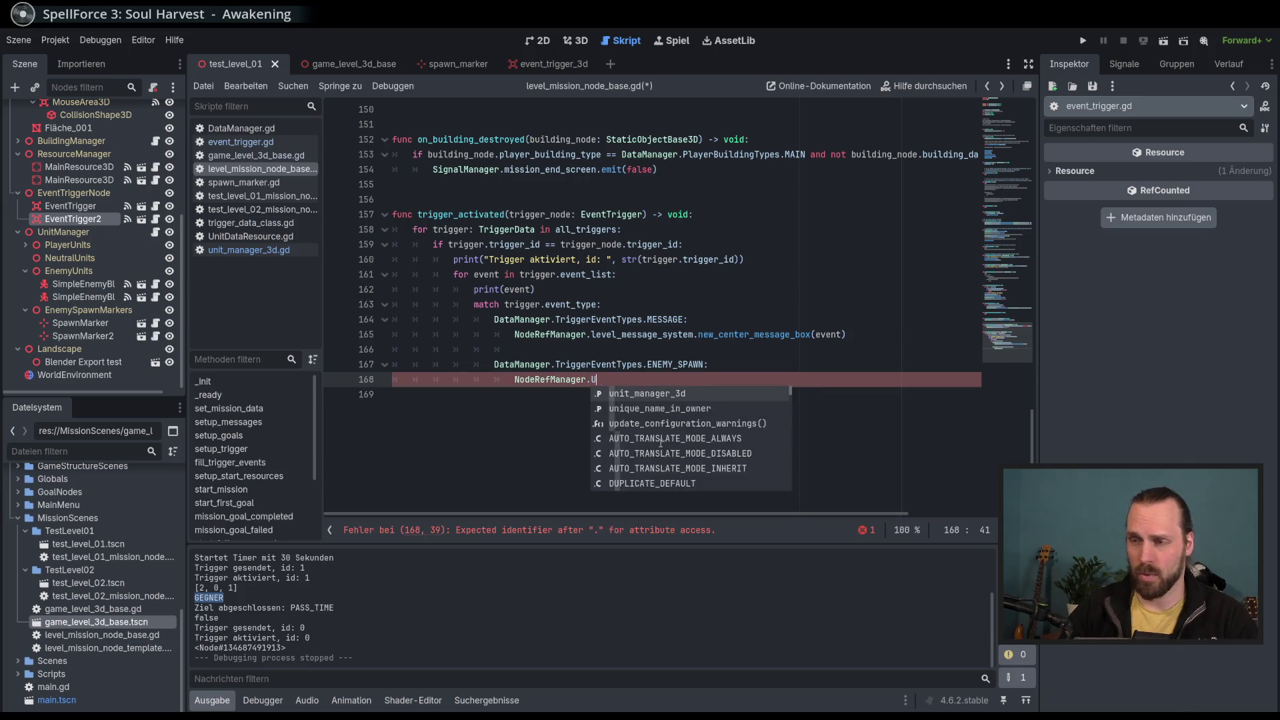
pyautogui.press('Return')
pyautogui.write('.s')
pyautogui.press('Return')
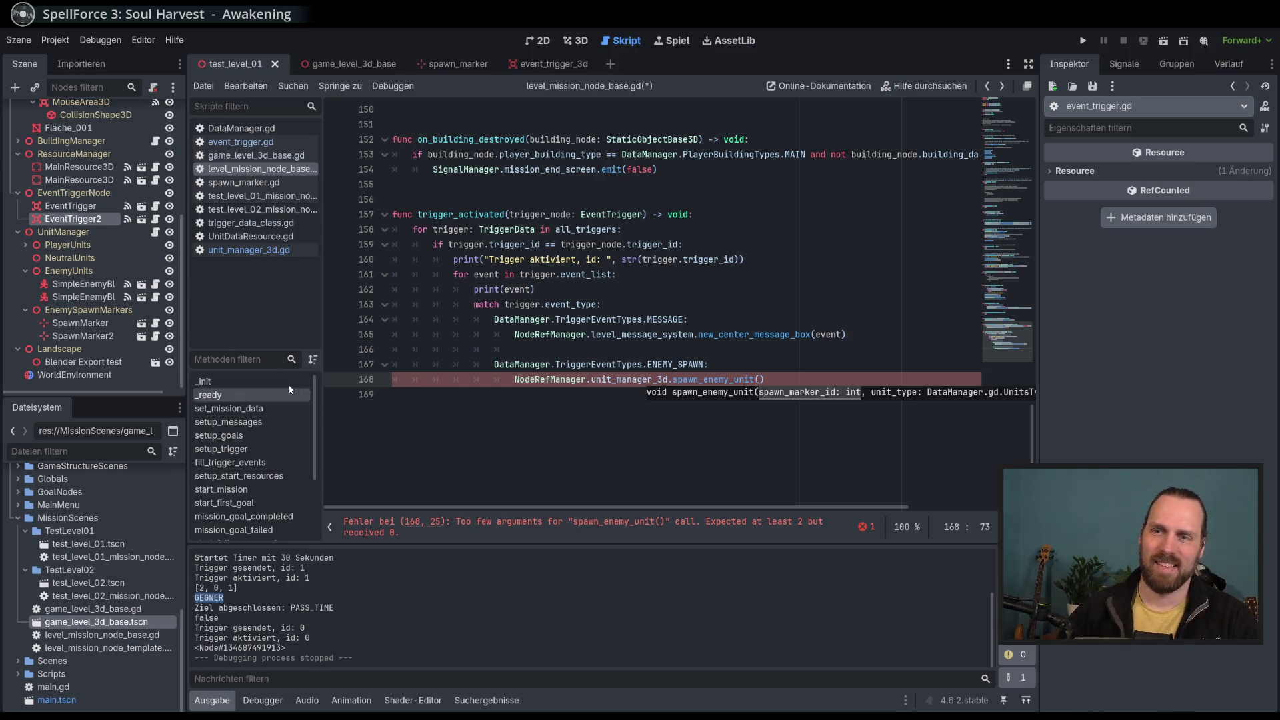
pyautogui.click(249, 143)
pyautogui.scroll(4, 674, 322)
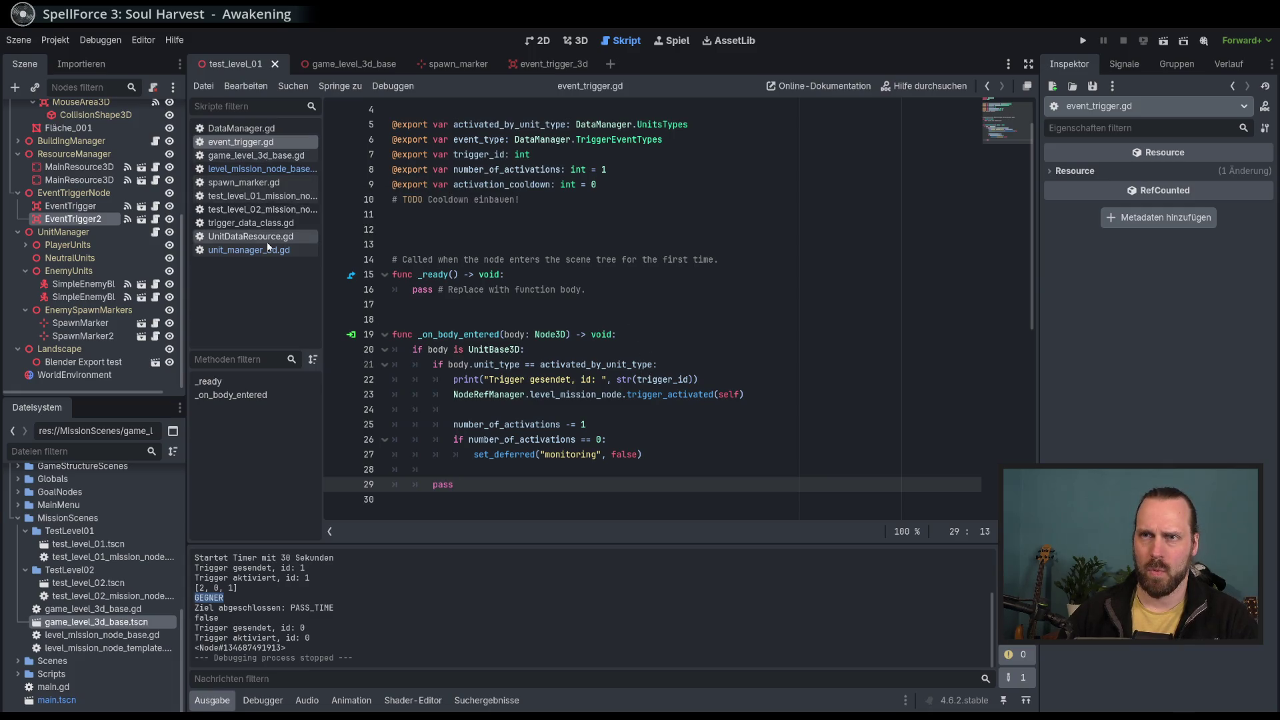
pyautogui.click(250, 131)
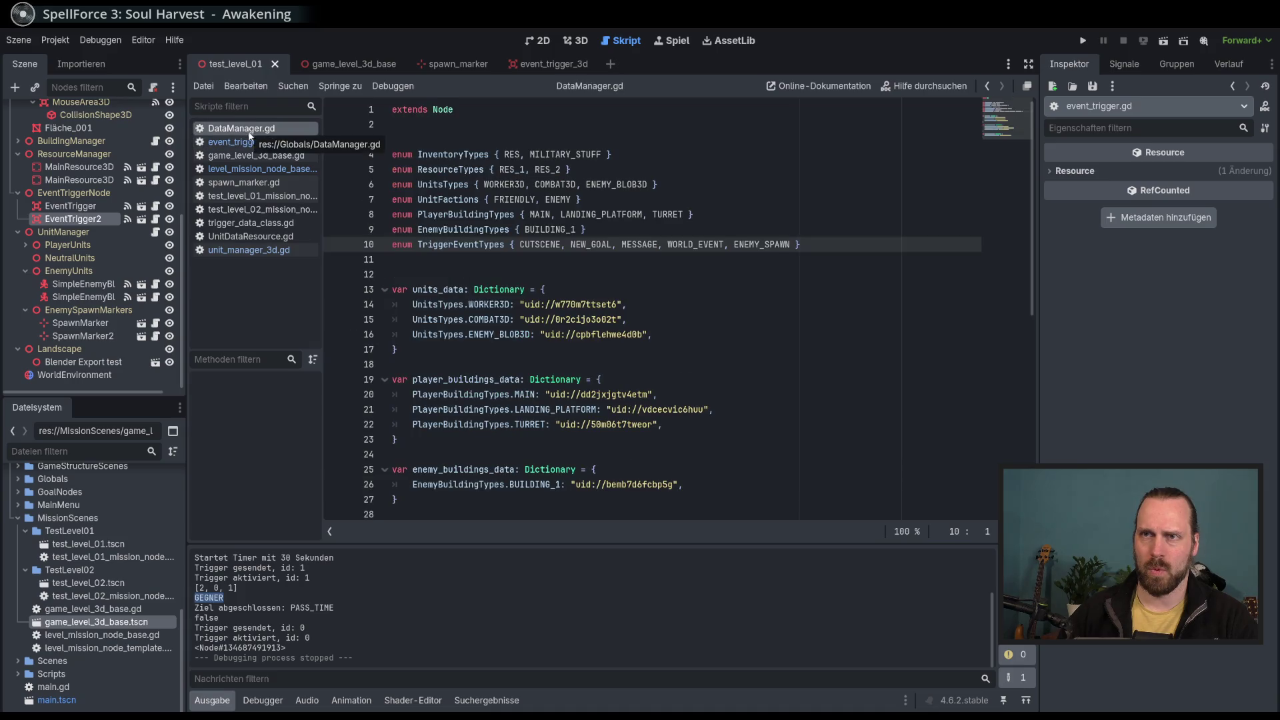
pyautogui.click(257, 223)
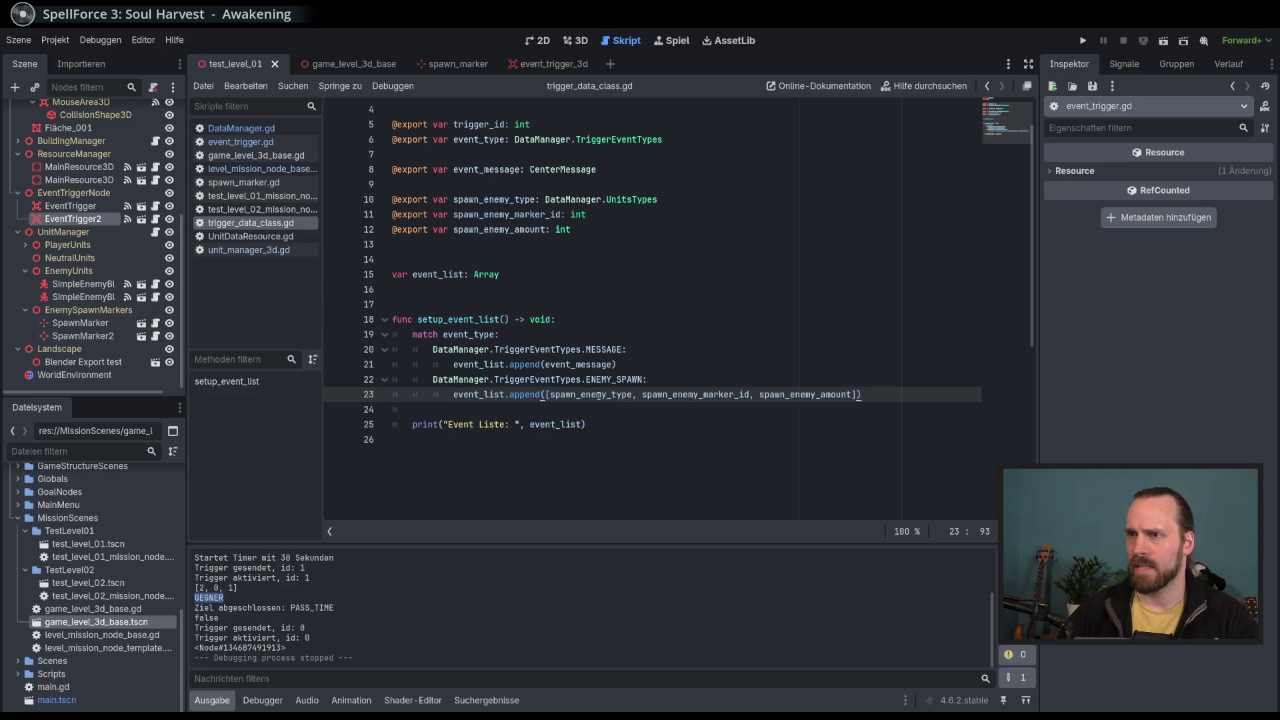
pyautogui.doubleClick(598, 395)
pyautogui.click(249, 249)
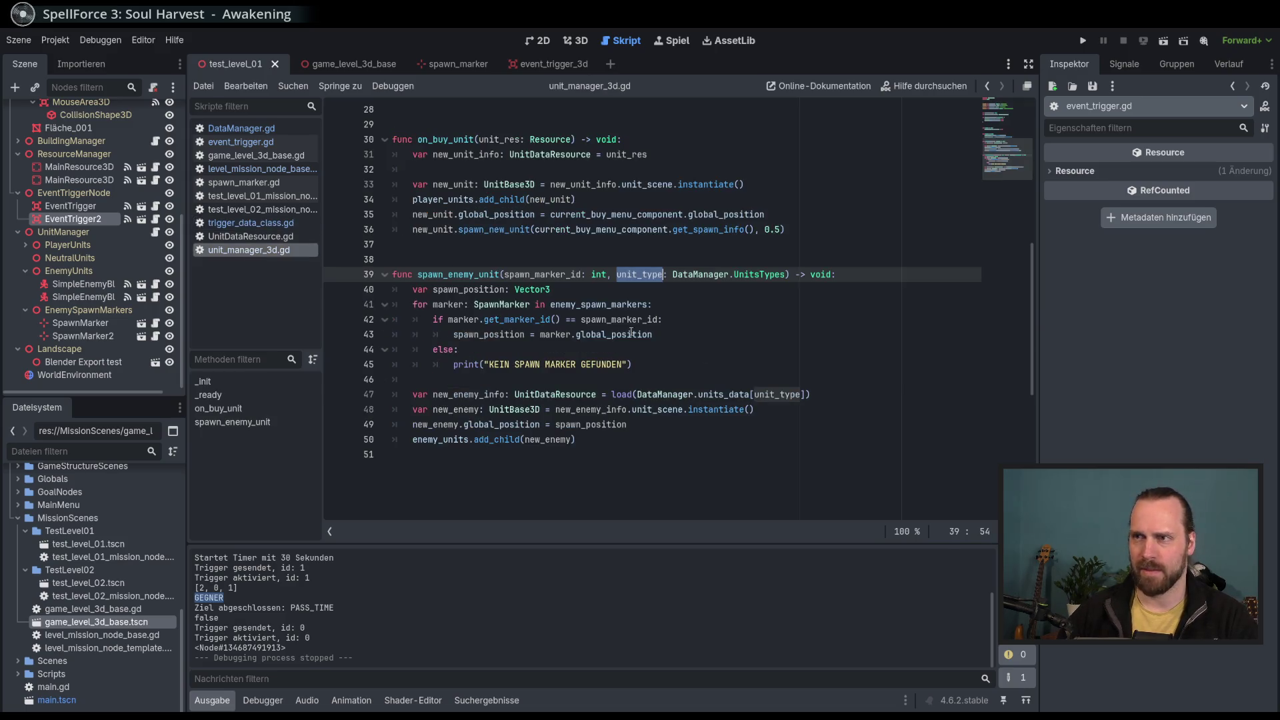
pyautogui.click(290, 225)
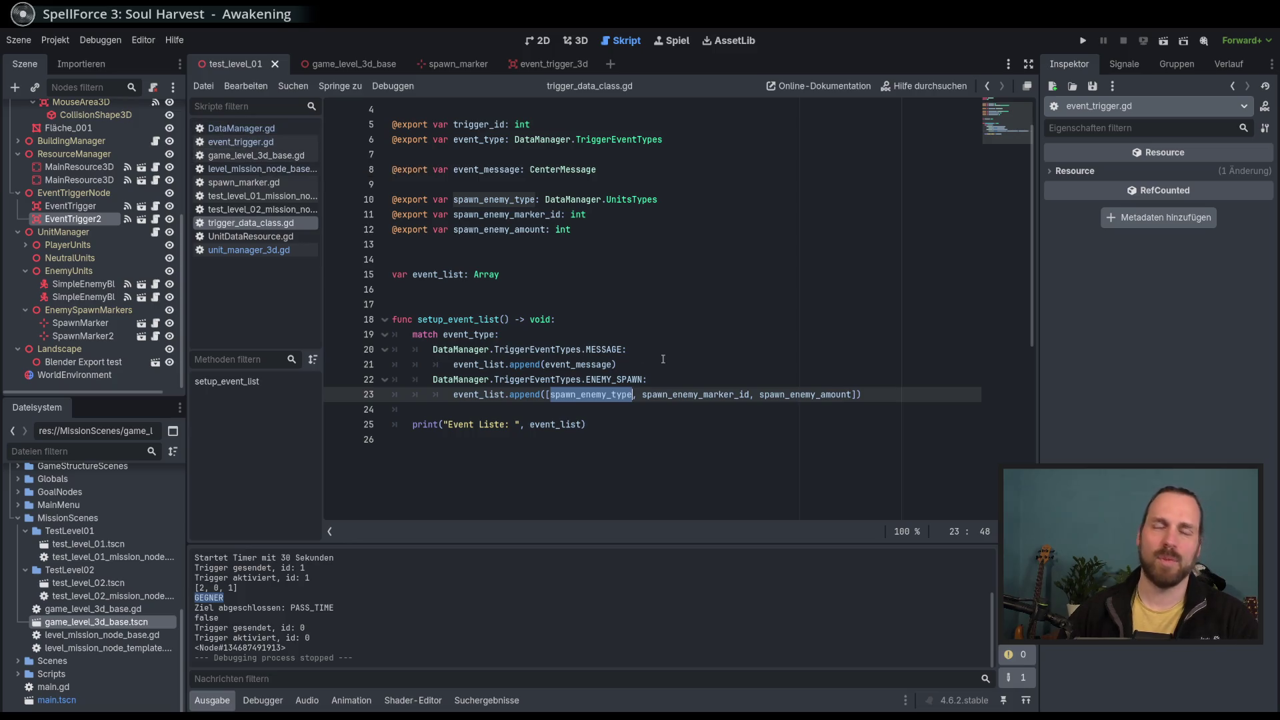
pyautogui.click(240, 130)
pyautogui.click(242, 144)
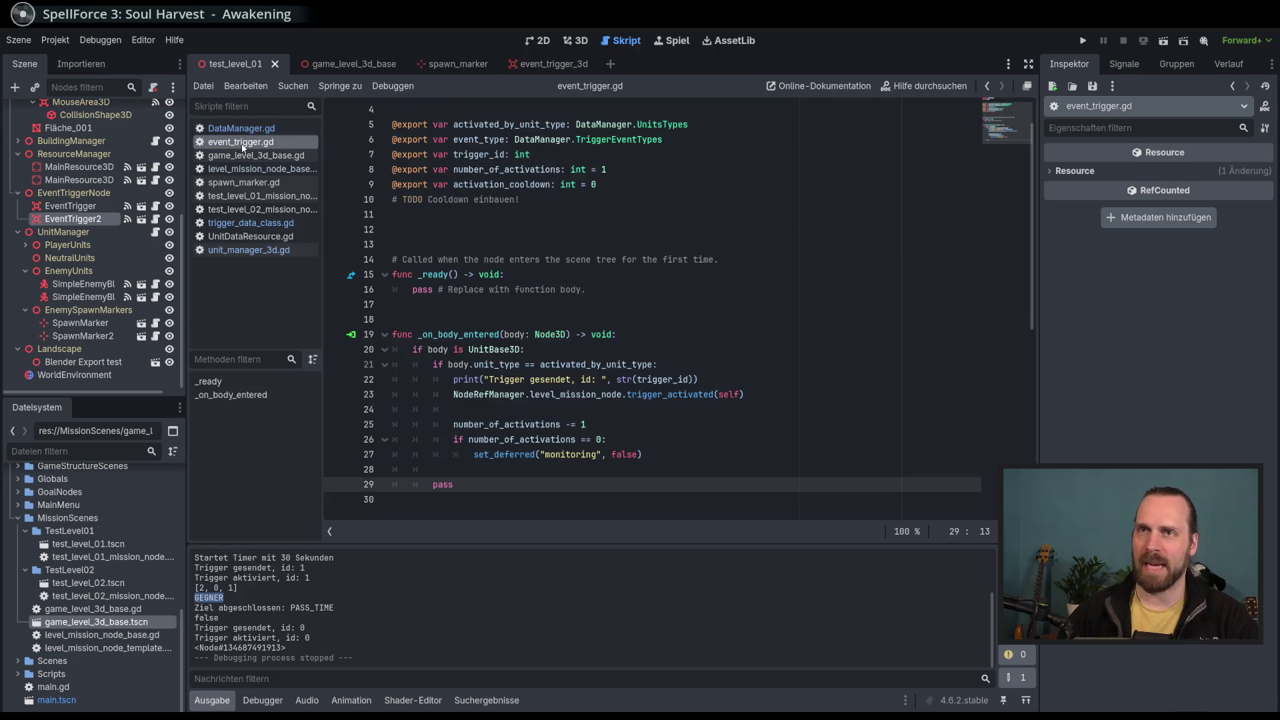
pyautogui.click(247, 170)
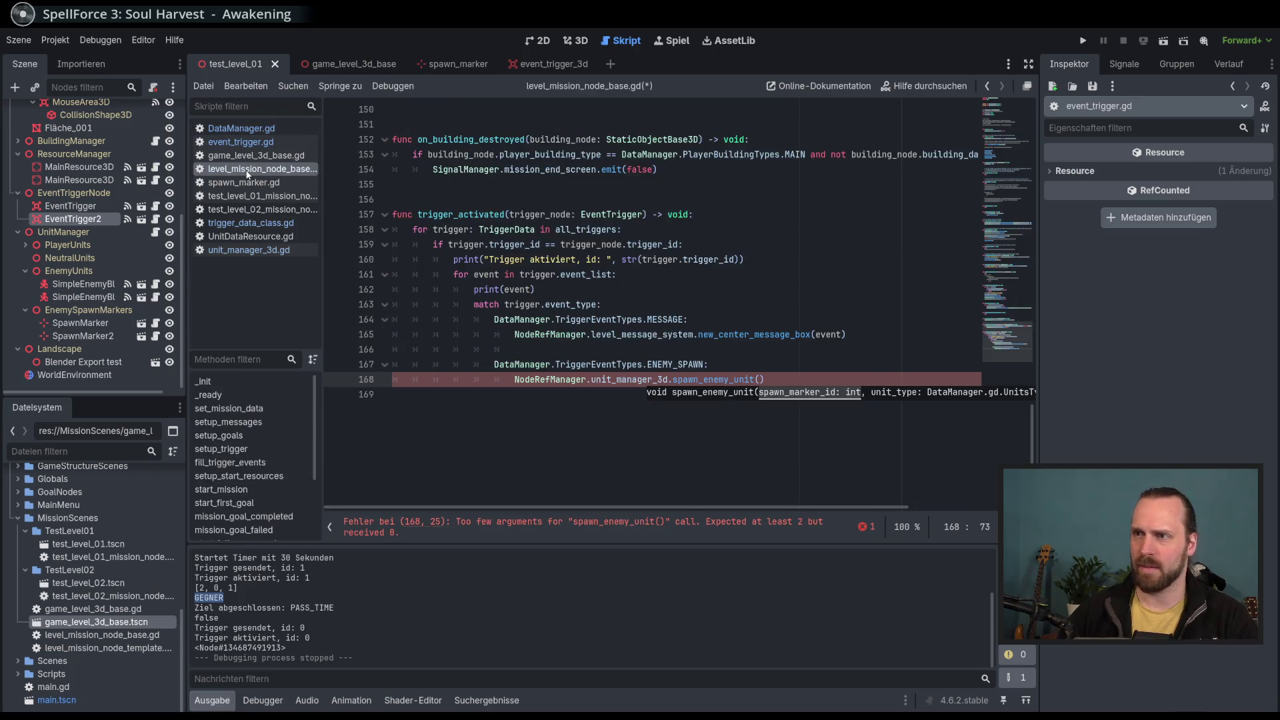
pyautogui.click(262, 250)
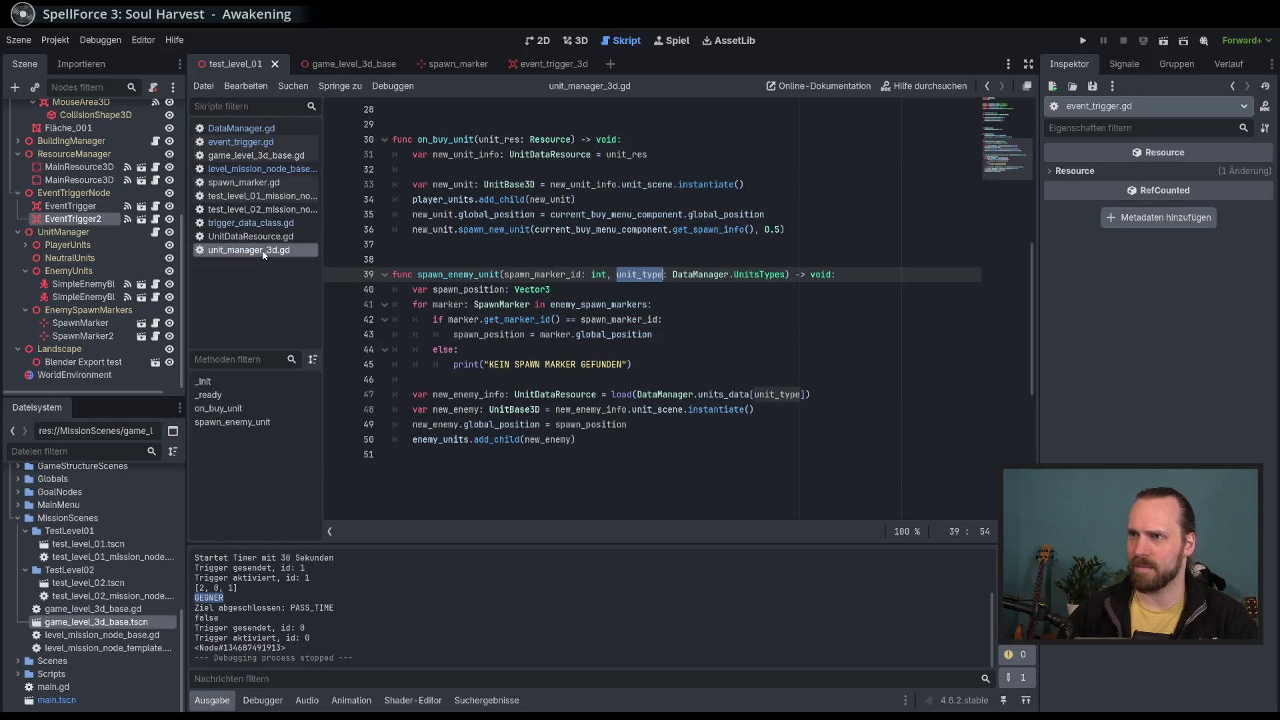
pyautogui.click(270, 224)
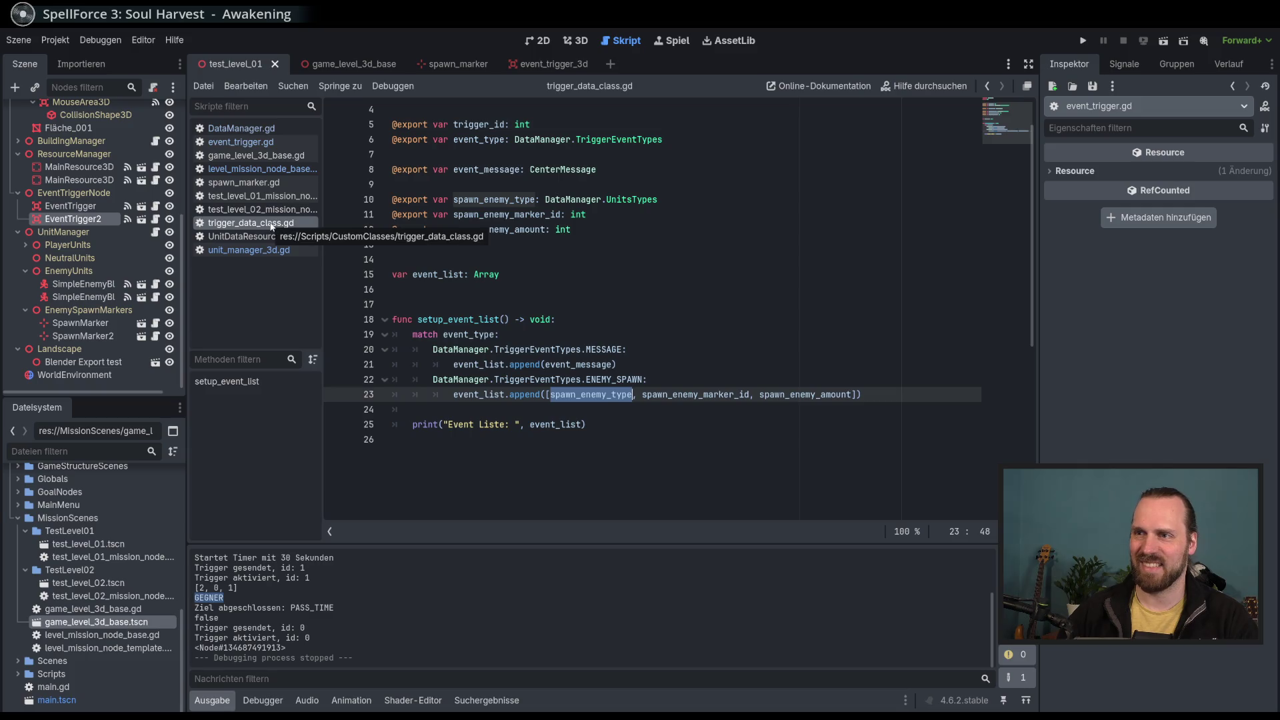
pyautogui.hotkey('alt', 'Left')
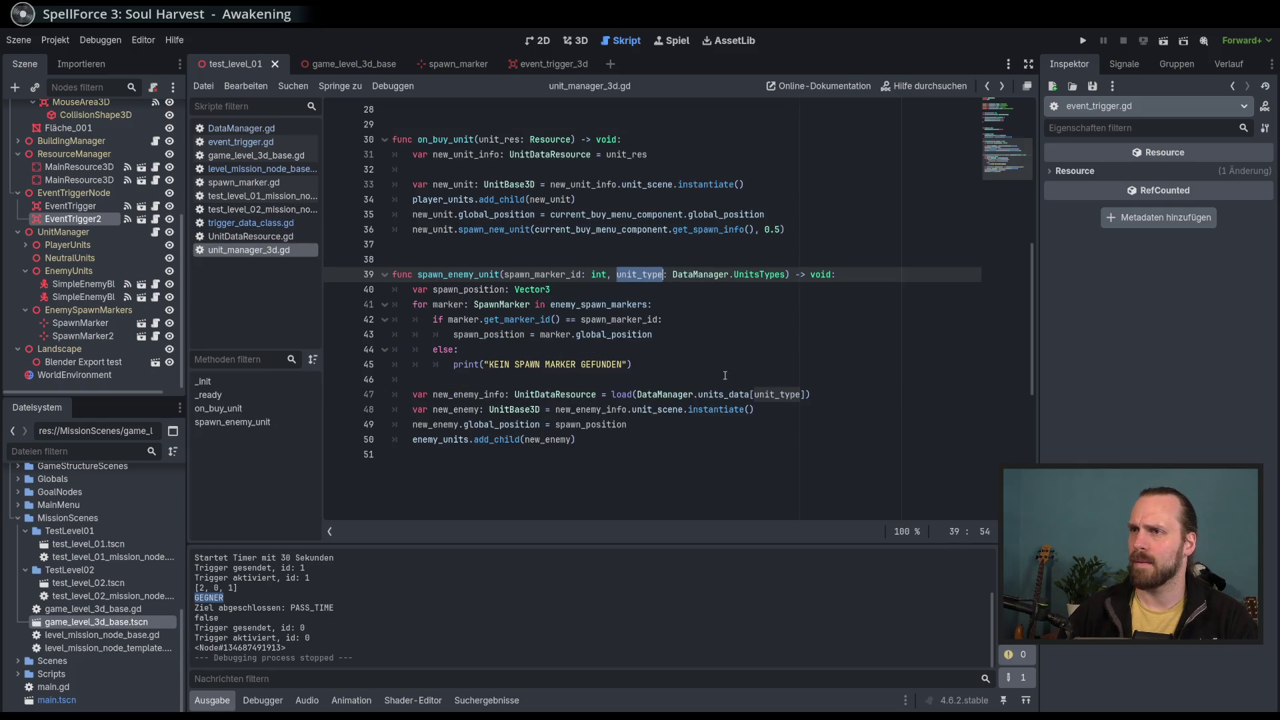
pyautogui.hotkey('alt', 'Left')
pyautogui.hotkey('alt', 'Right')
pyautogui.hotkey('alt', 'Right')
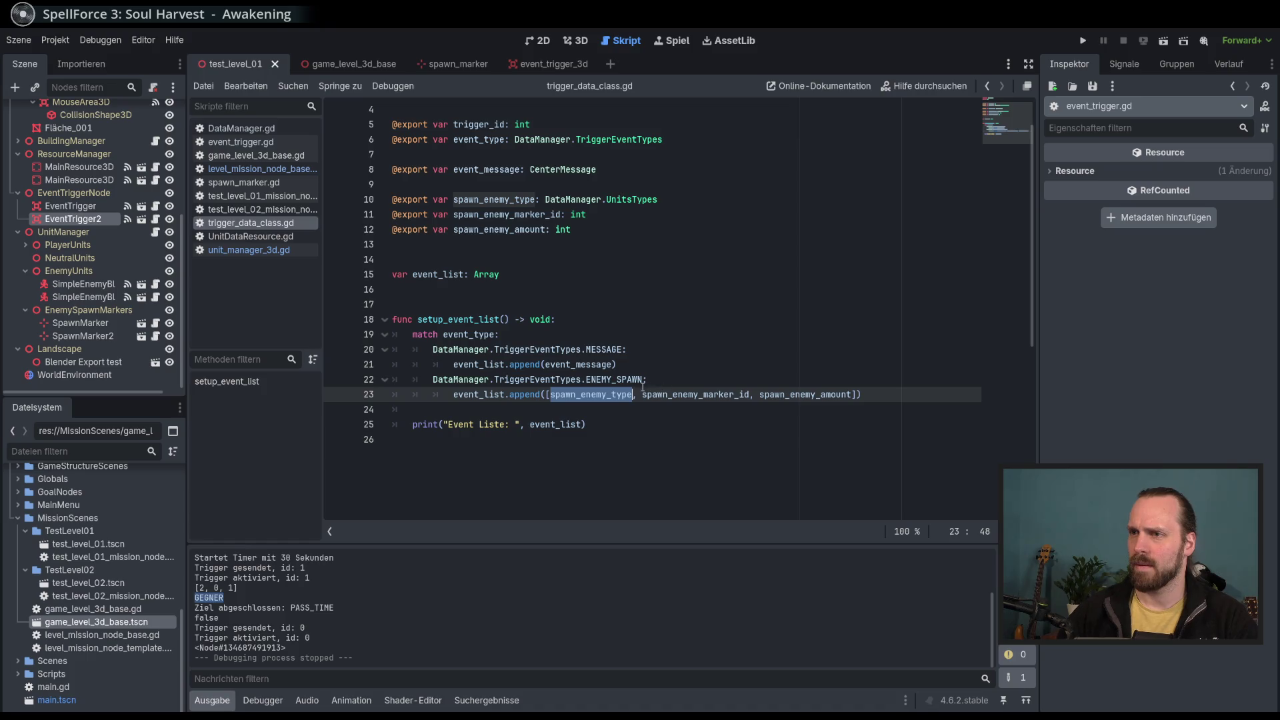
pyautogui.moveTo(643, 386)
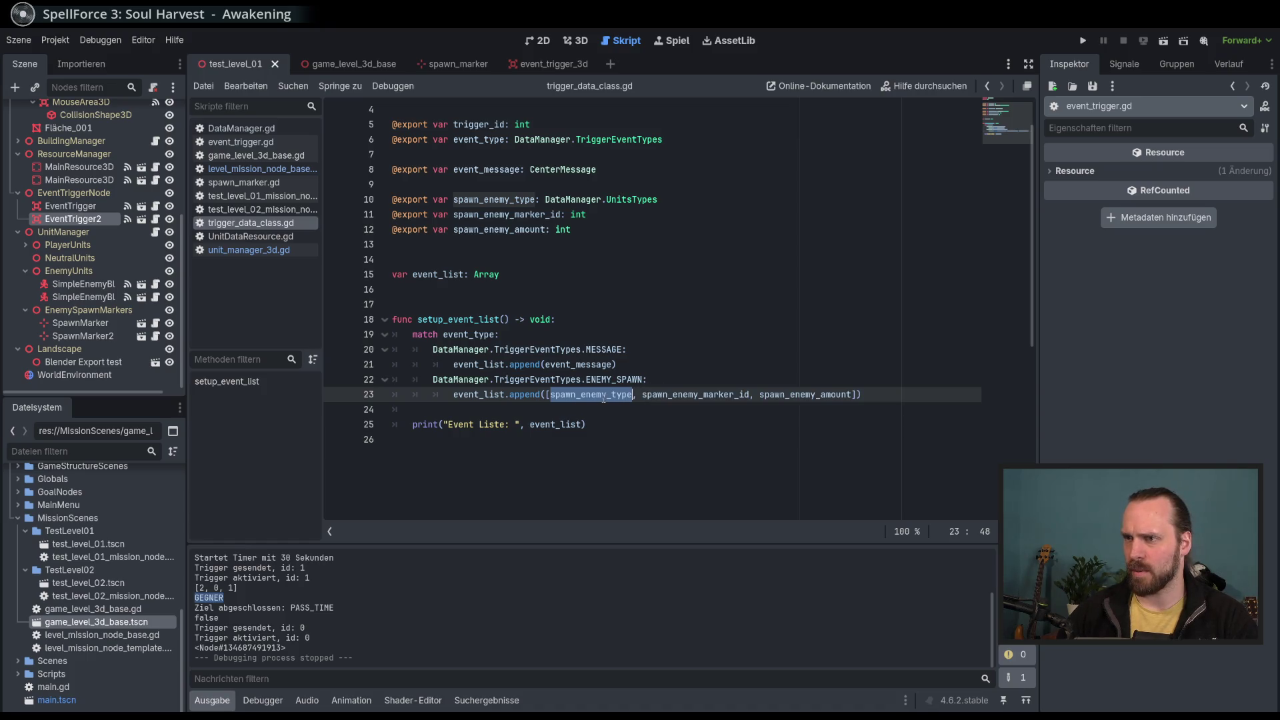
pyautogui.moveTo(604, 397)
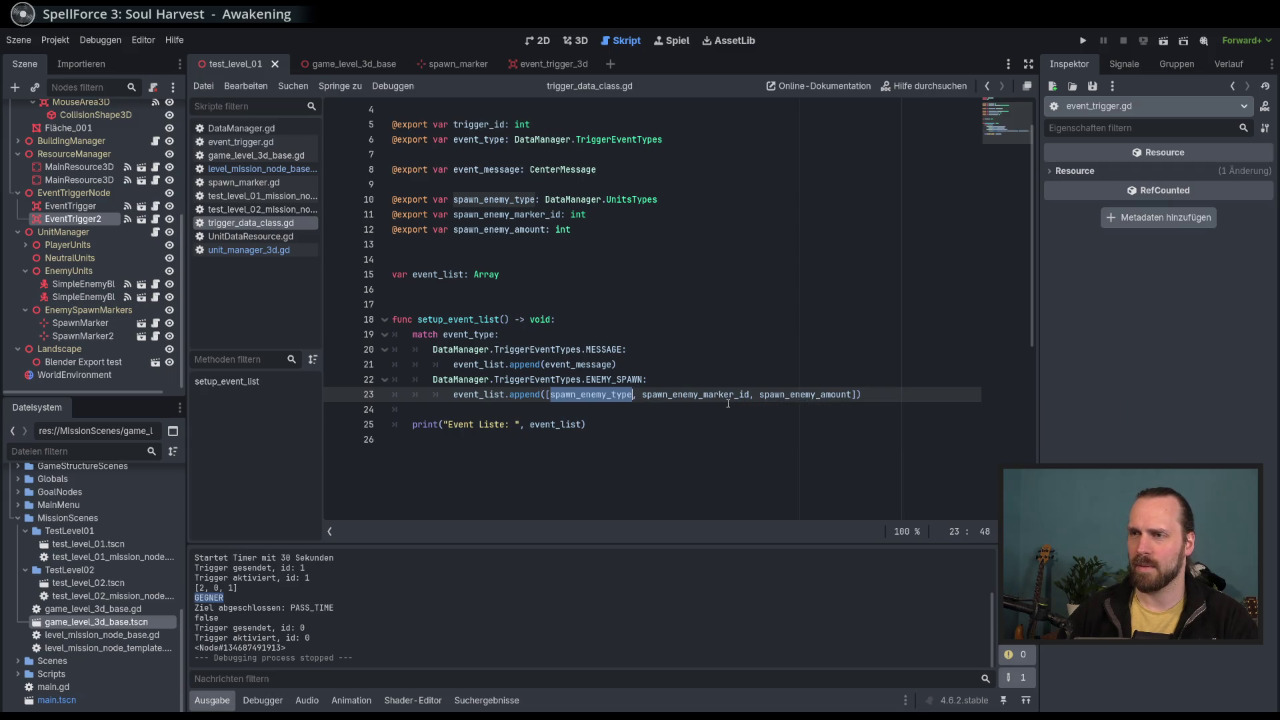
pyautogui.click(642, 394)
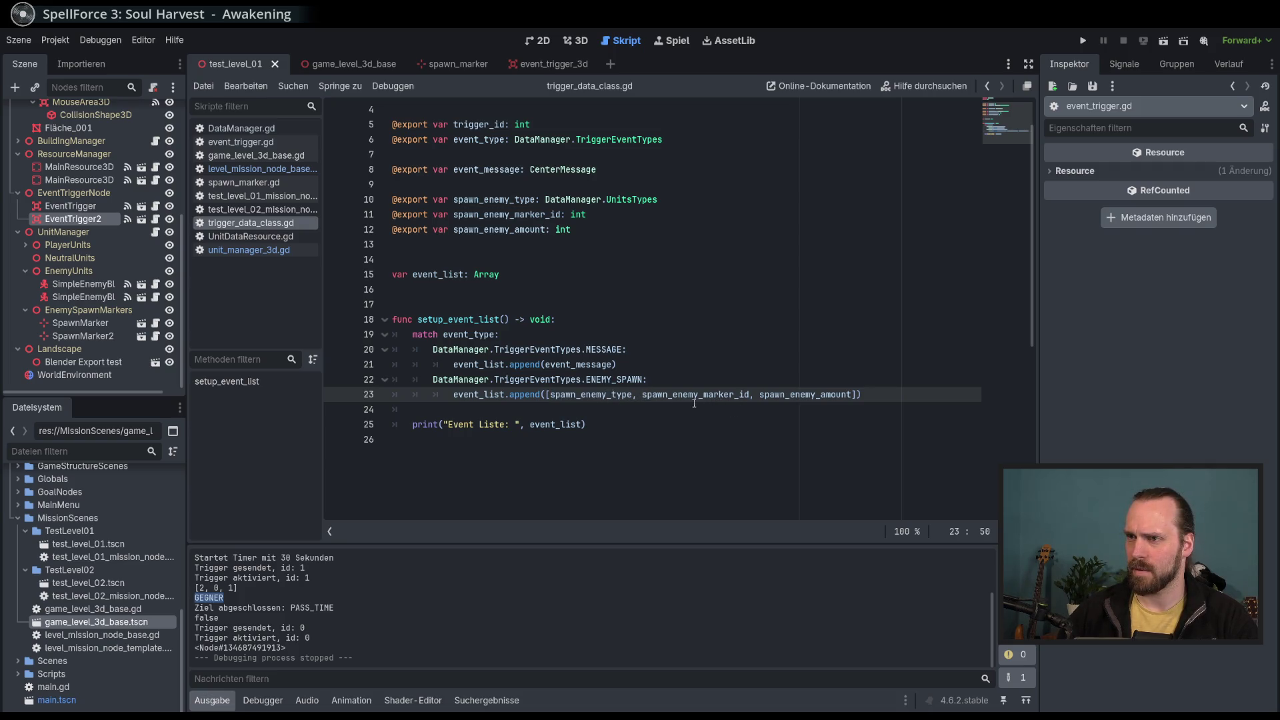
pyautogui.click(552, 394)
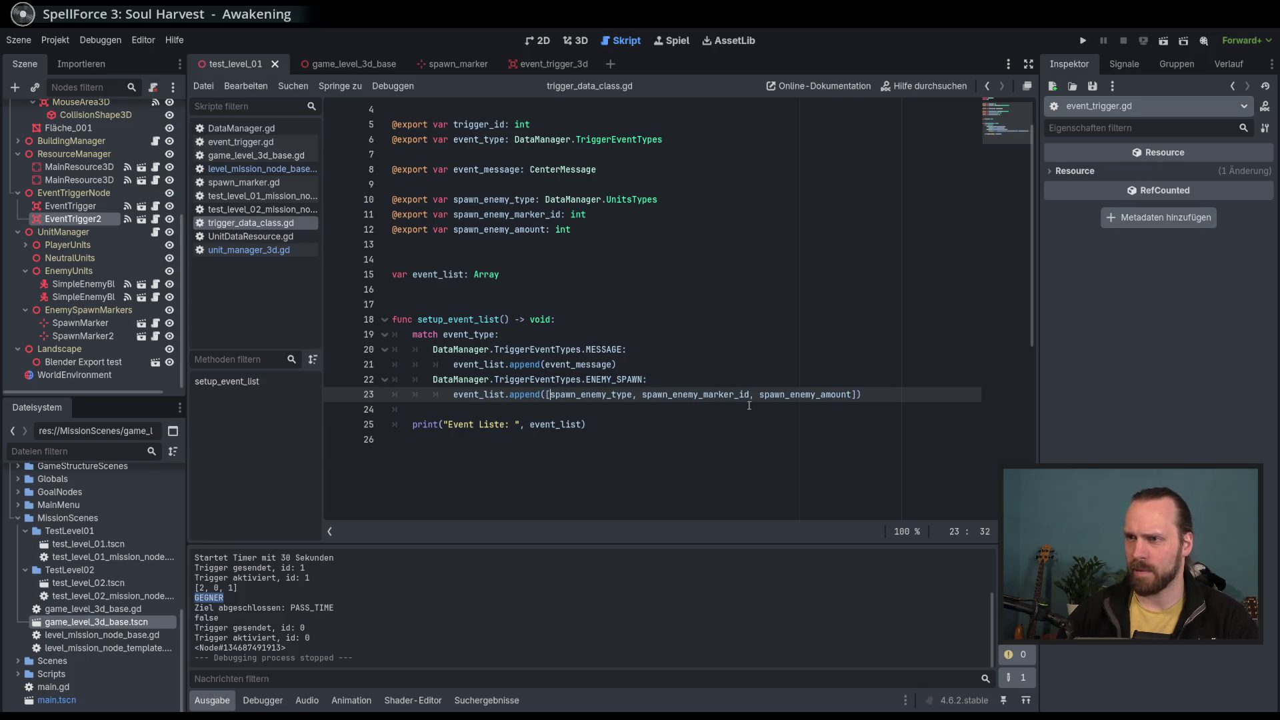
pyautogui.moveTo(754, 394); pyautogui.dragTo(551, 395)
# Step: Fix the commas after moving spawn_enemy_marker_id to the front of the ENEMY_SPAWN append list
pyautogui.click(659, 394)
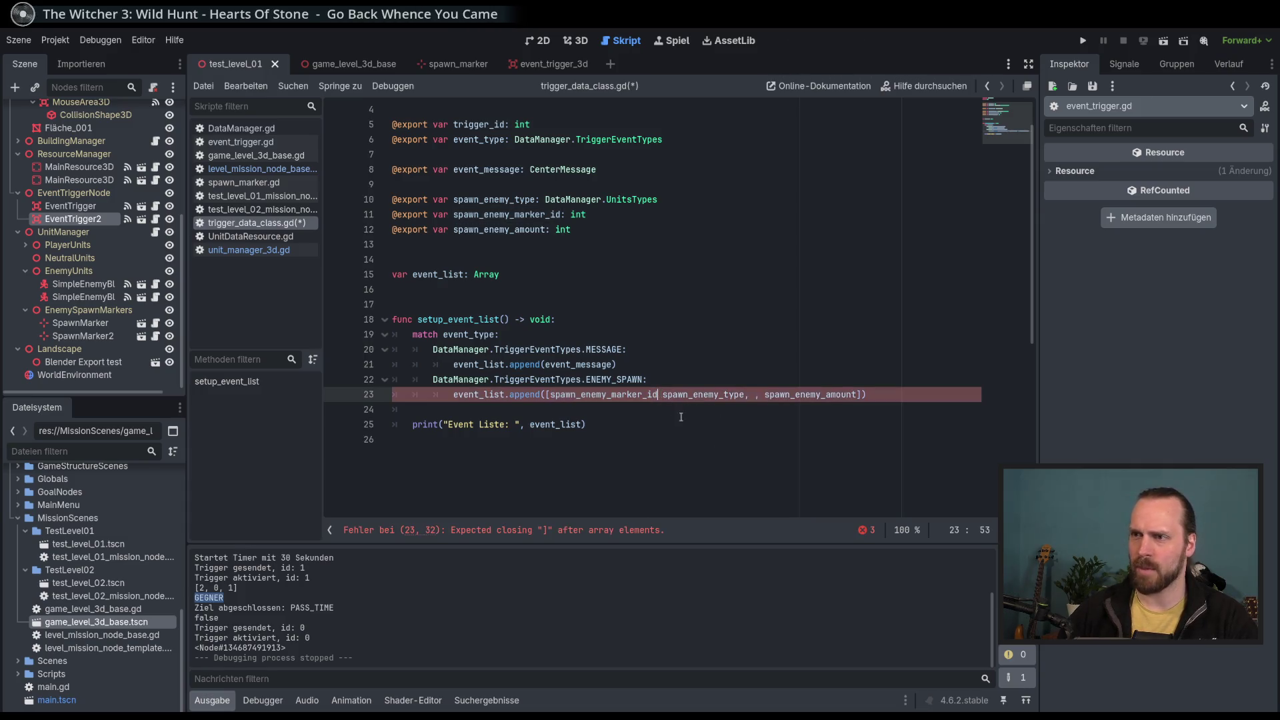
pyautogui.write(',')
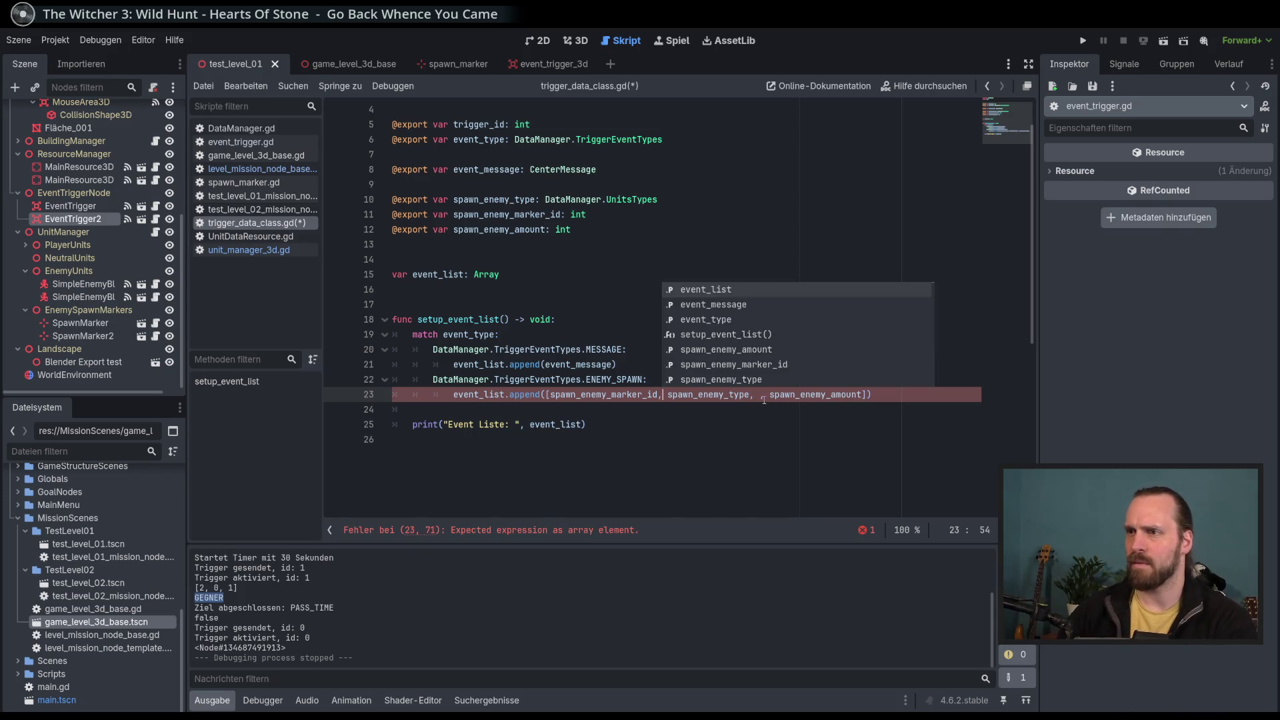
pyautogui.click(765, 394)
pyautogui.press('BackSpace')
pyautogui.press('BackSpace')
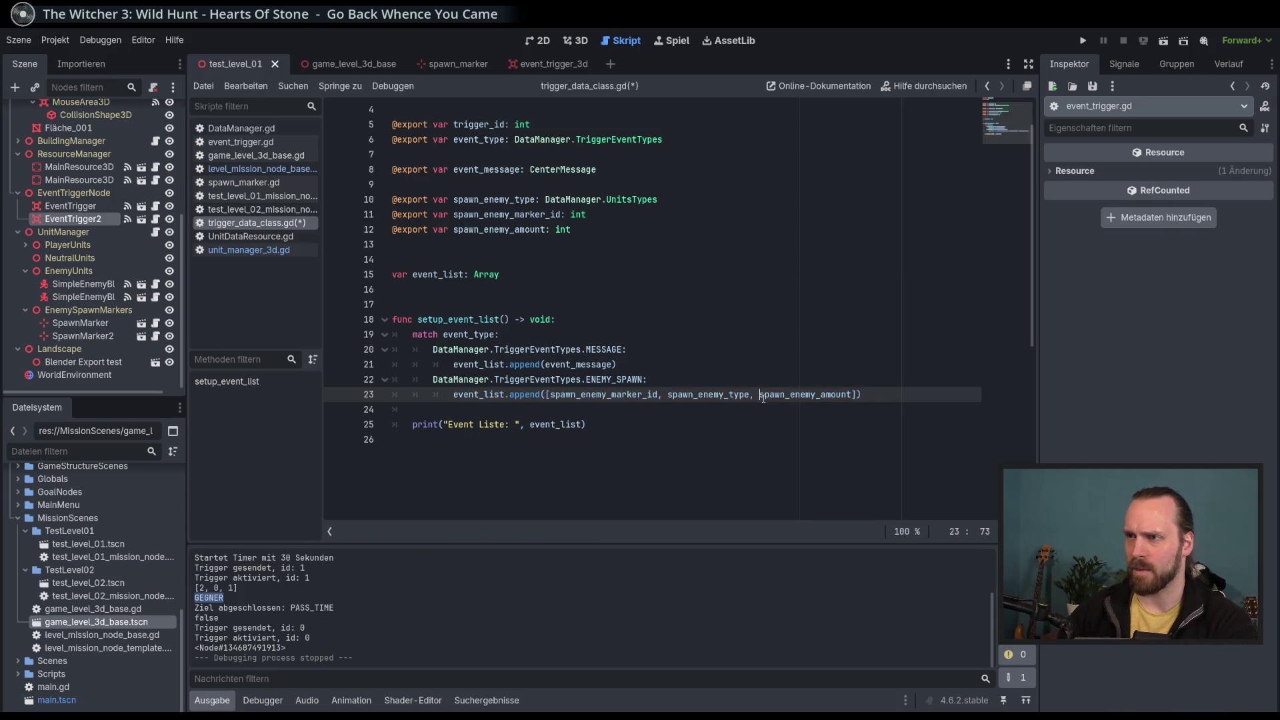
# Step: Move the spawn_enemy_marker_id export above spawn_enemy_type and save trigger_data_class.gd
pyautogui.click(526, 214)
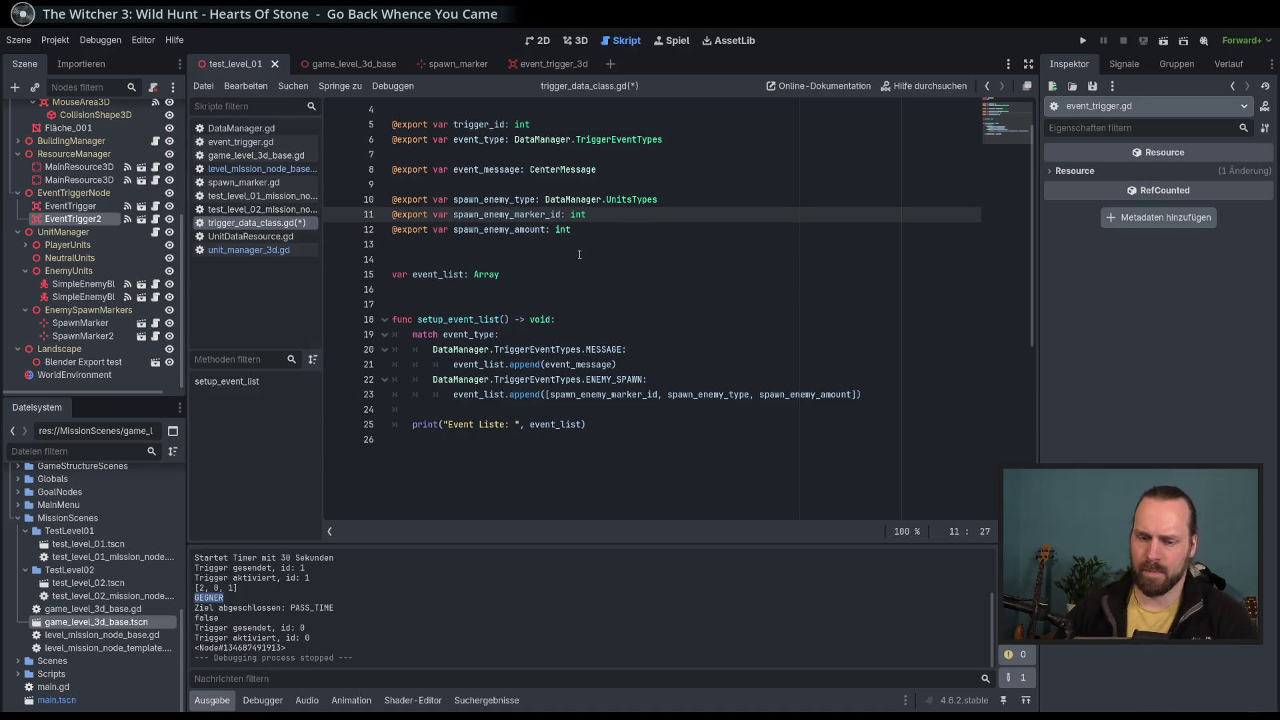
pyautogui.hotkey('alt', 'Up')
pyautogui.press('Down')
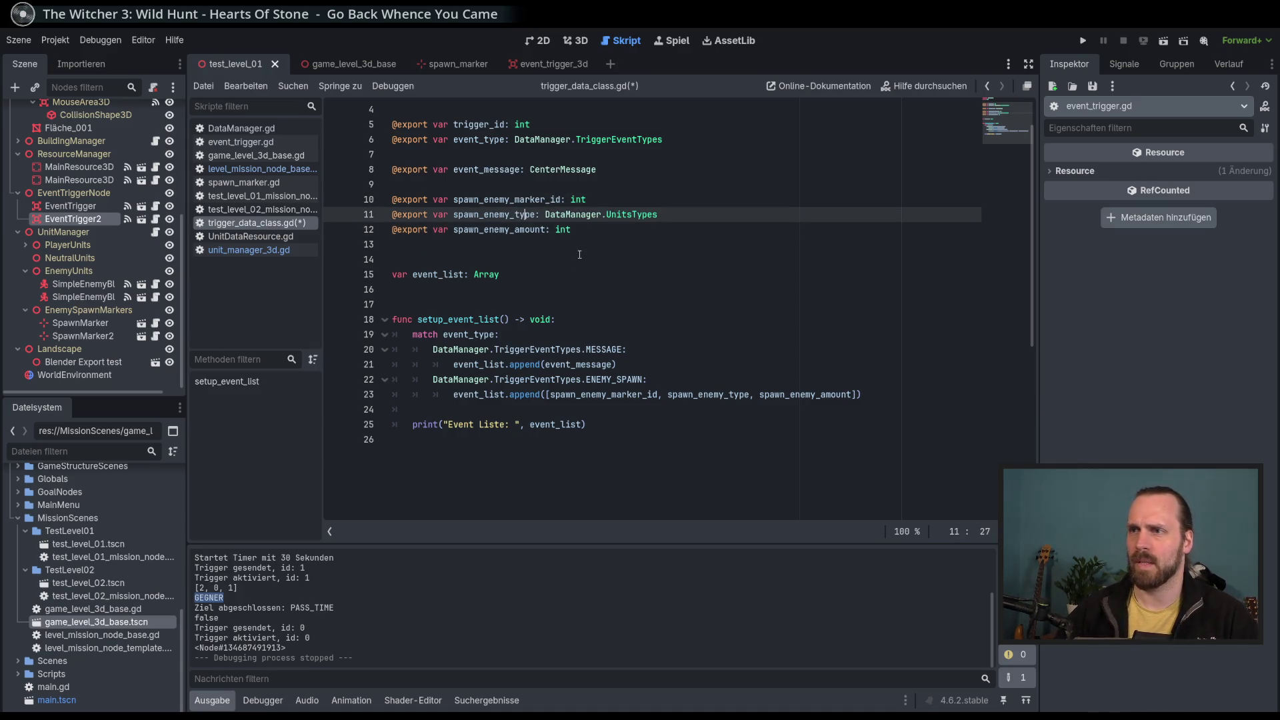
pyautogui.hotkey('ctrl', 's')
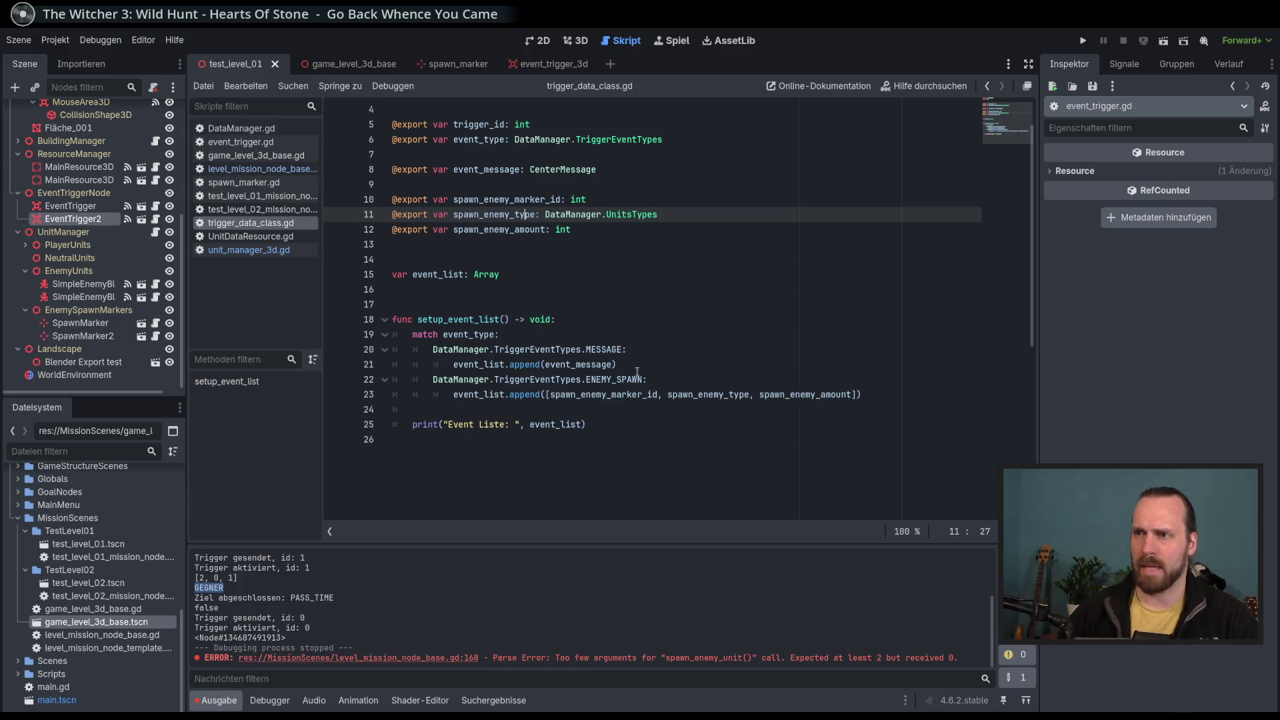
pyautogui.click(262, 169)
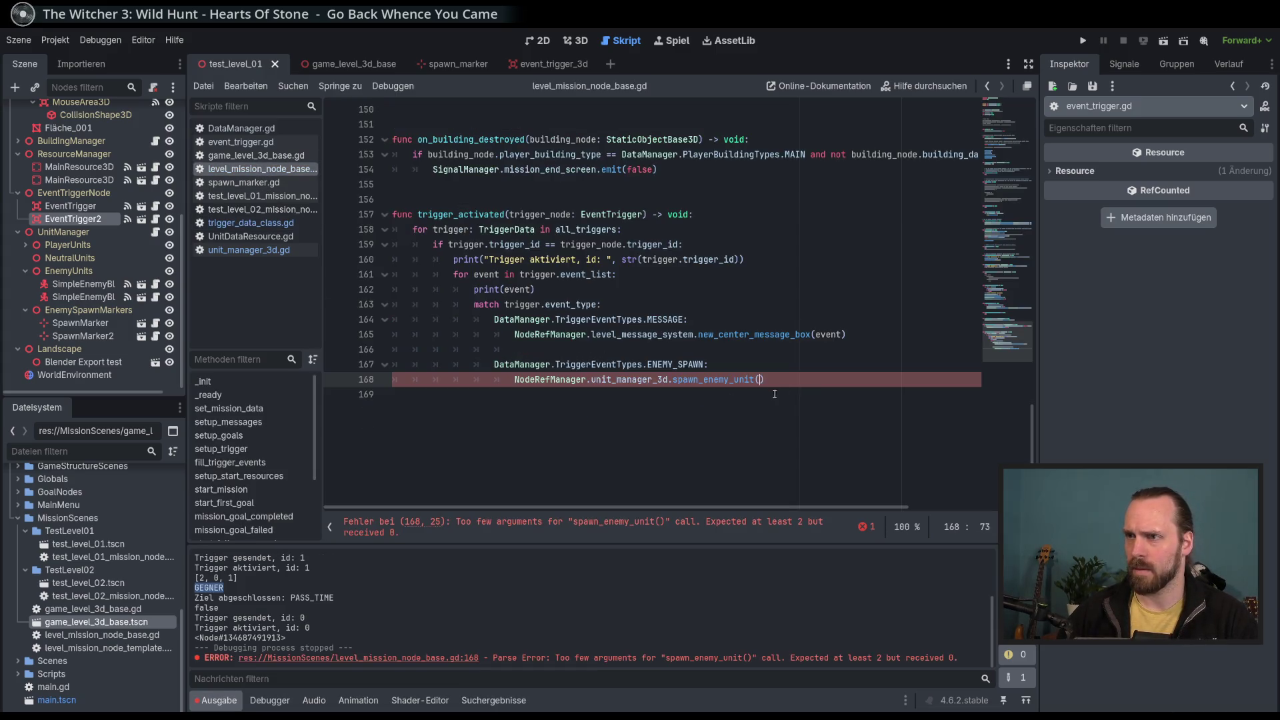
# Step: Check spawn_enemy_unit's definition, then return to the argument-less call on line 168
pyautogui.write('sp')
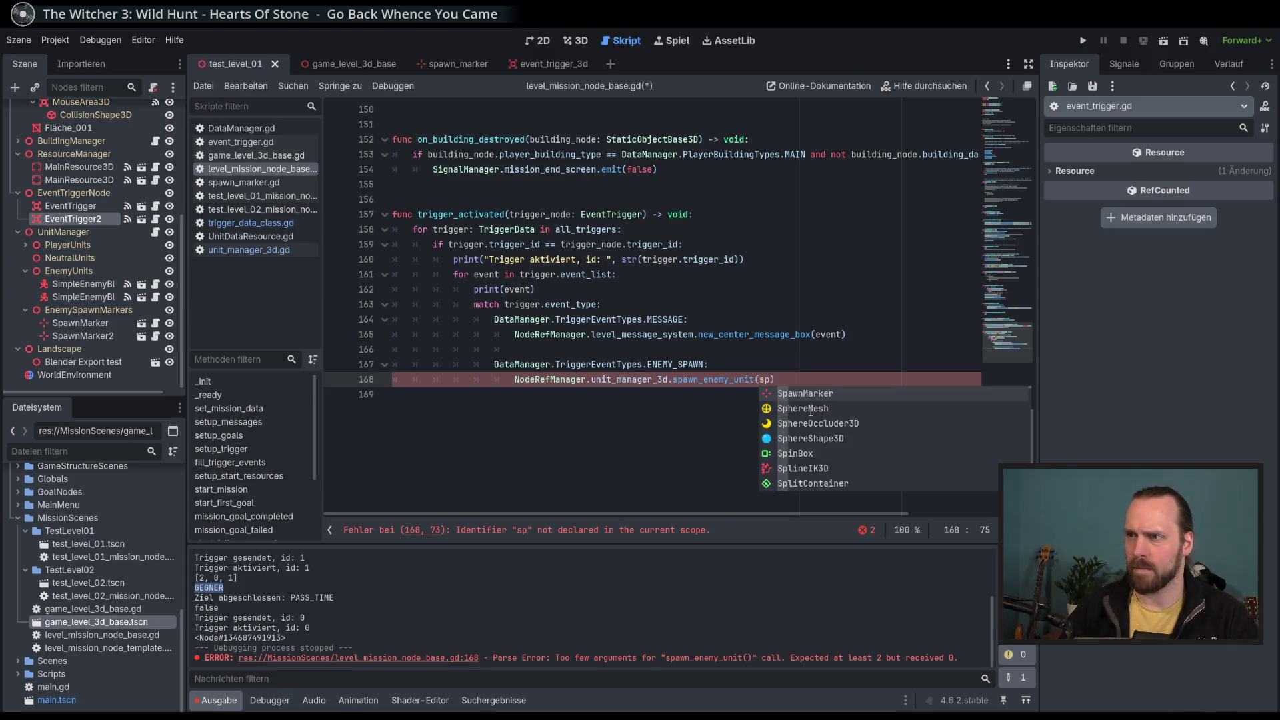
pyautogui.press('BackSpace')
pyautogui.press('BackSpace')
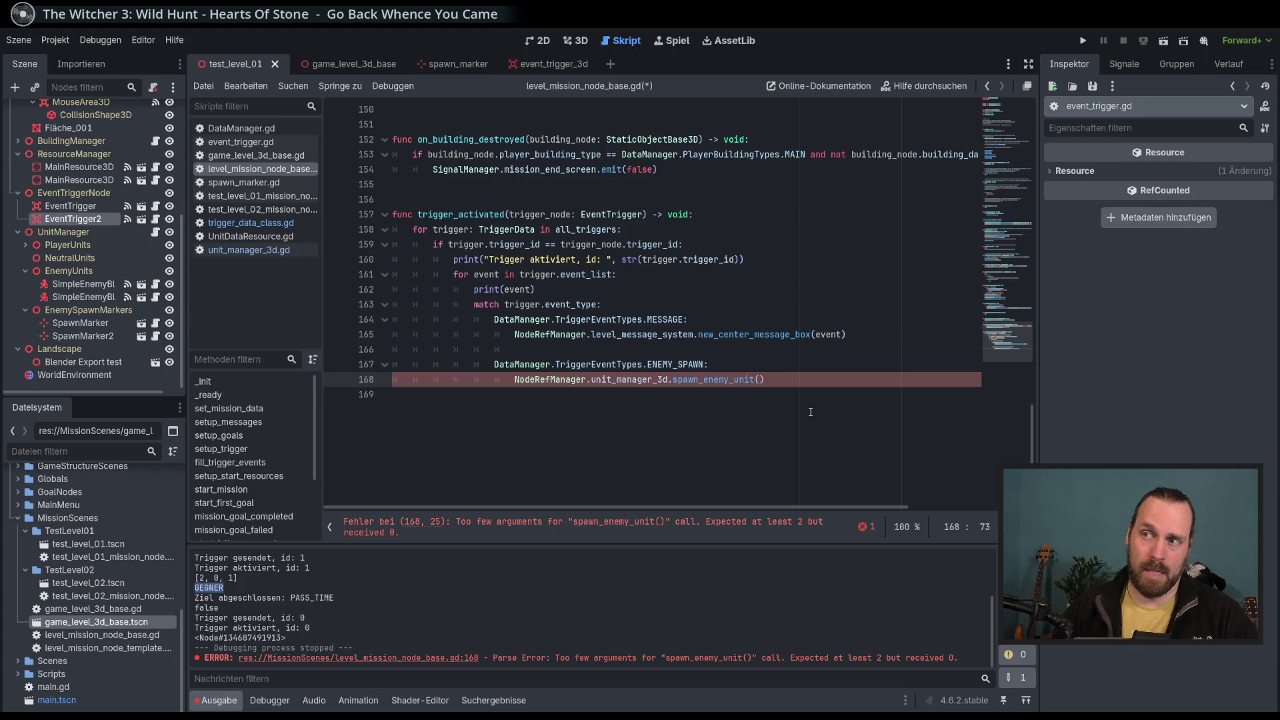
pyautogui.keyDown('ctrl'); pyautogui.click(738, 385); pyautogui.keyUp('ctrl')
pyautogui.hotkey('alt', 'Left')
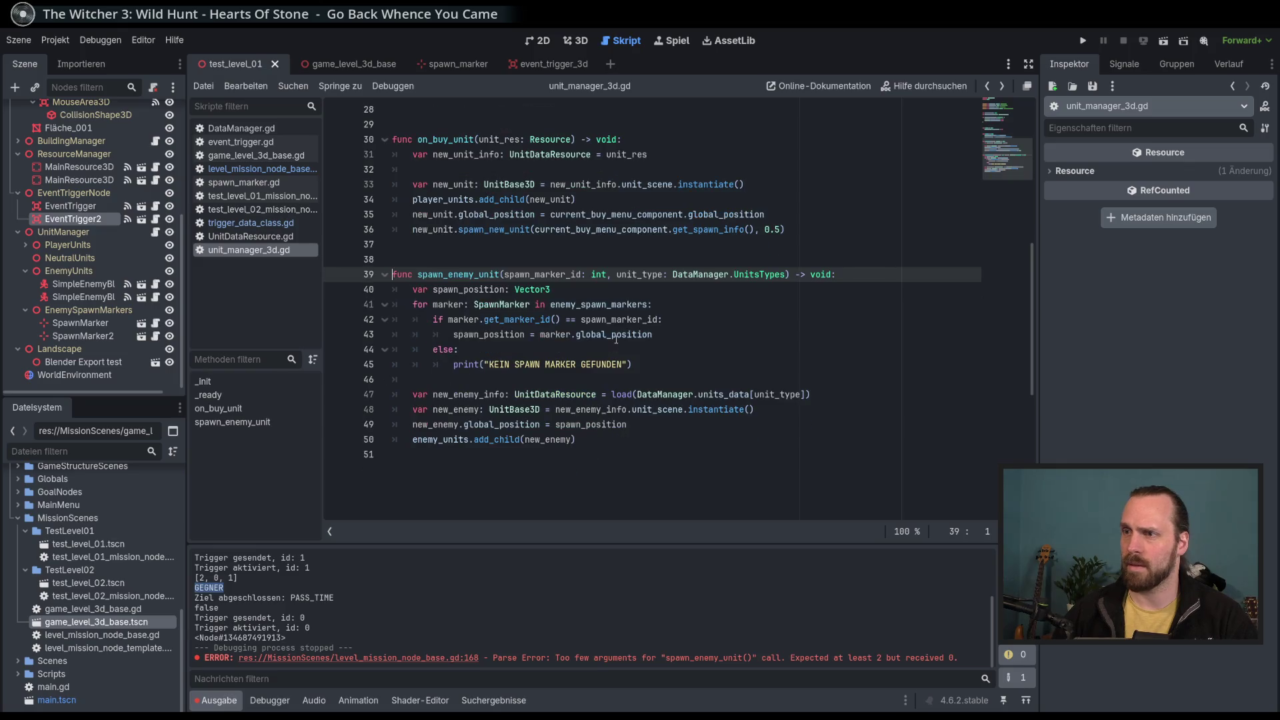
pyautogui.click(760, 379)
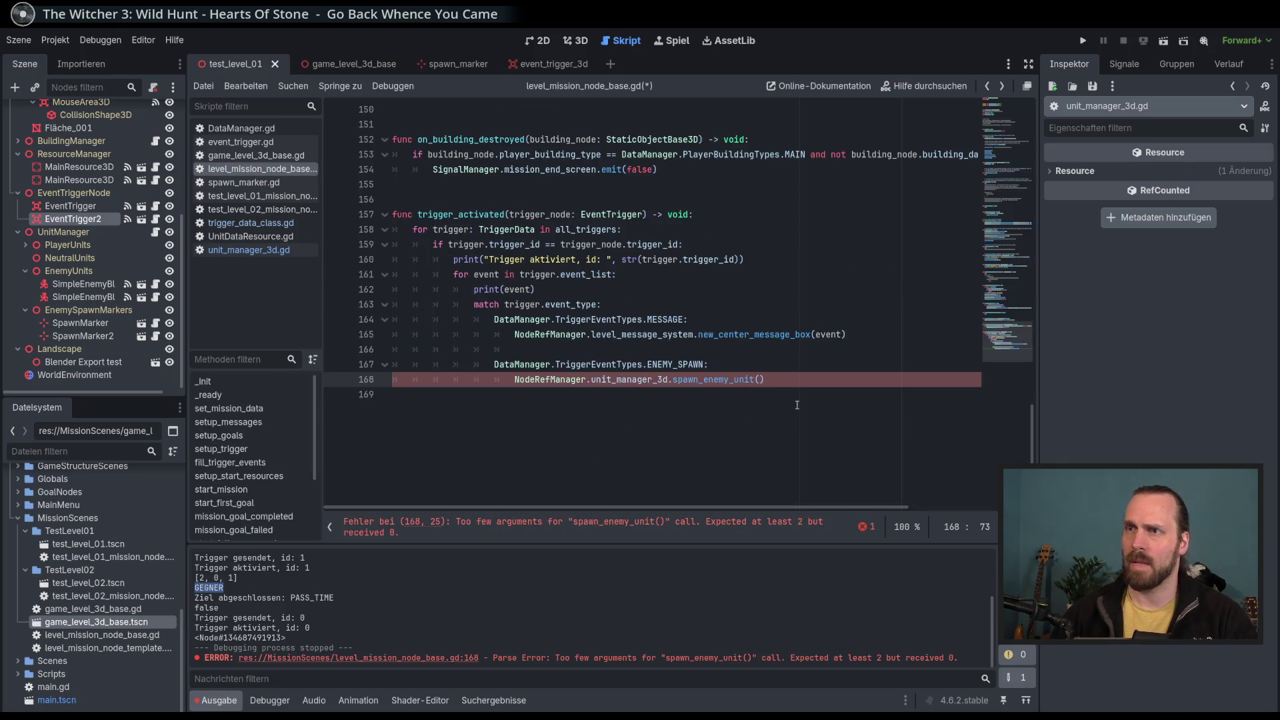
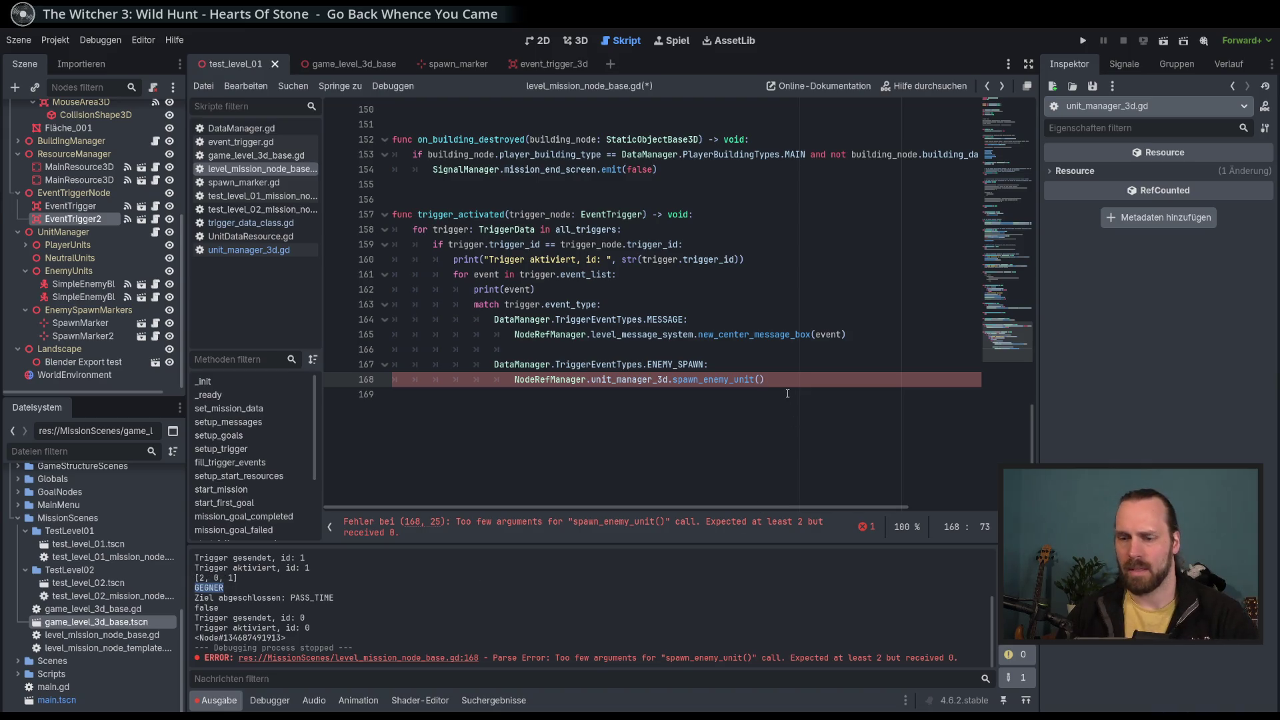
# Step: Fill the spawn_enemy_unit call on line 168 with arguments event[0], event[1]
pyautogui.write('even')
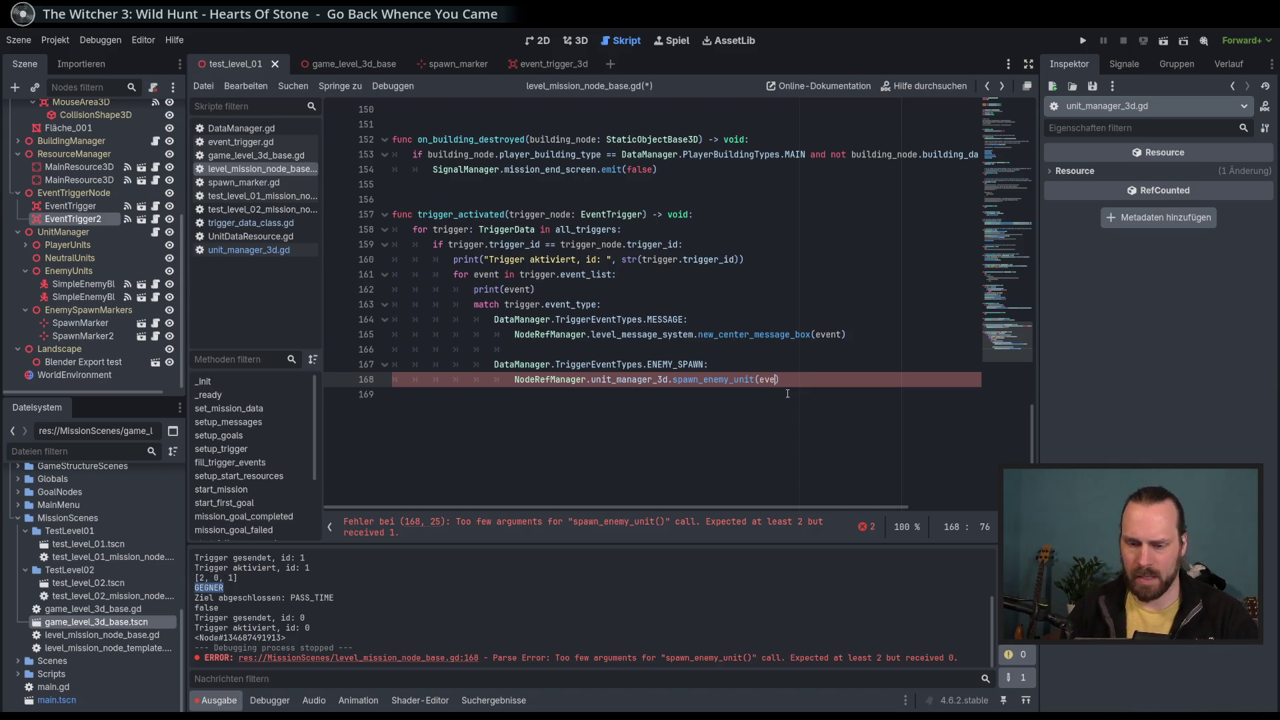
pyautogui.write('t')
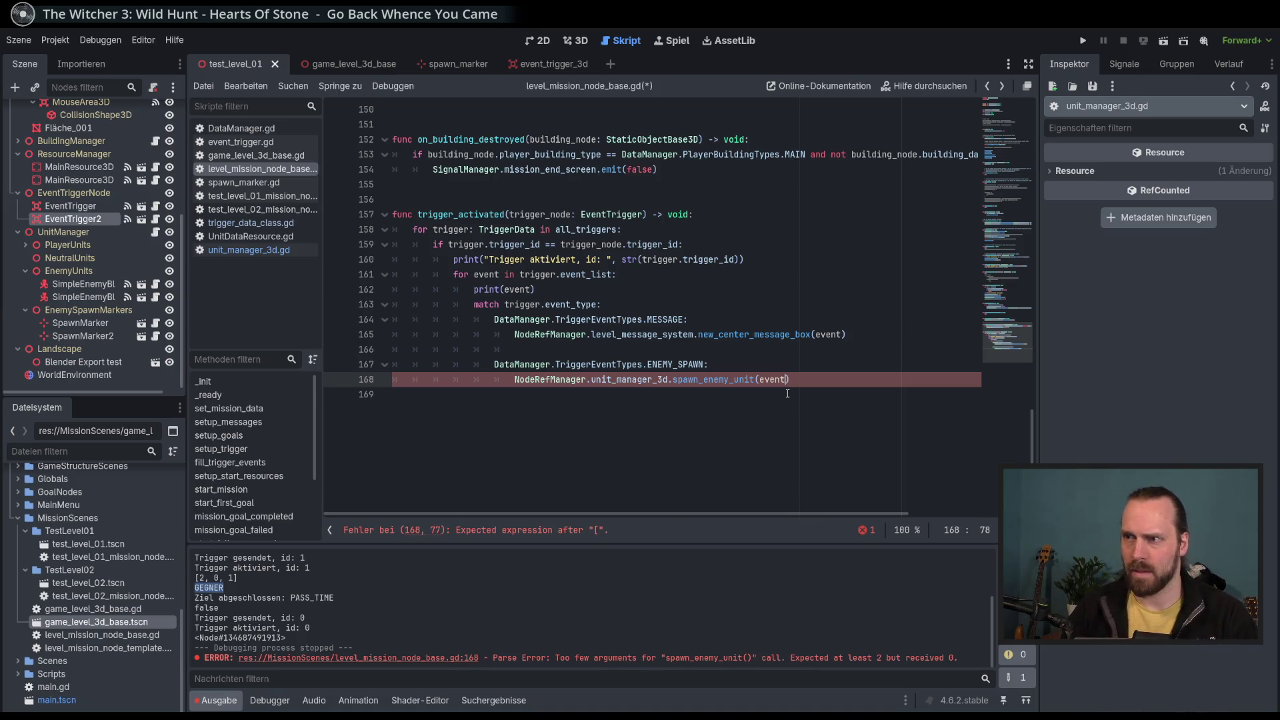
pyautogui.press('Escape')
pyautogui.write('[0]')
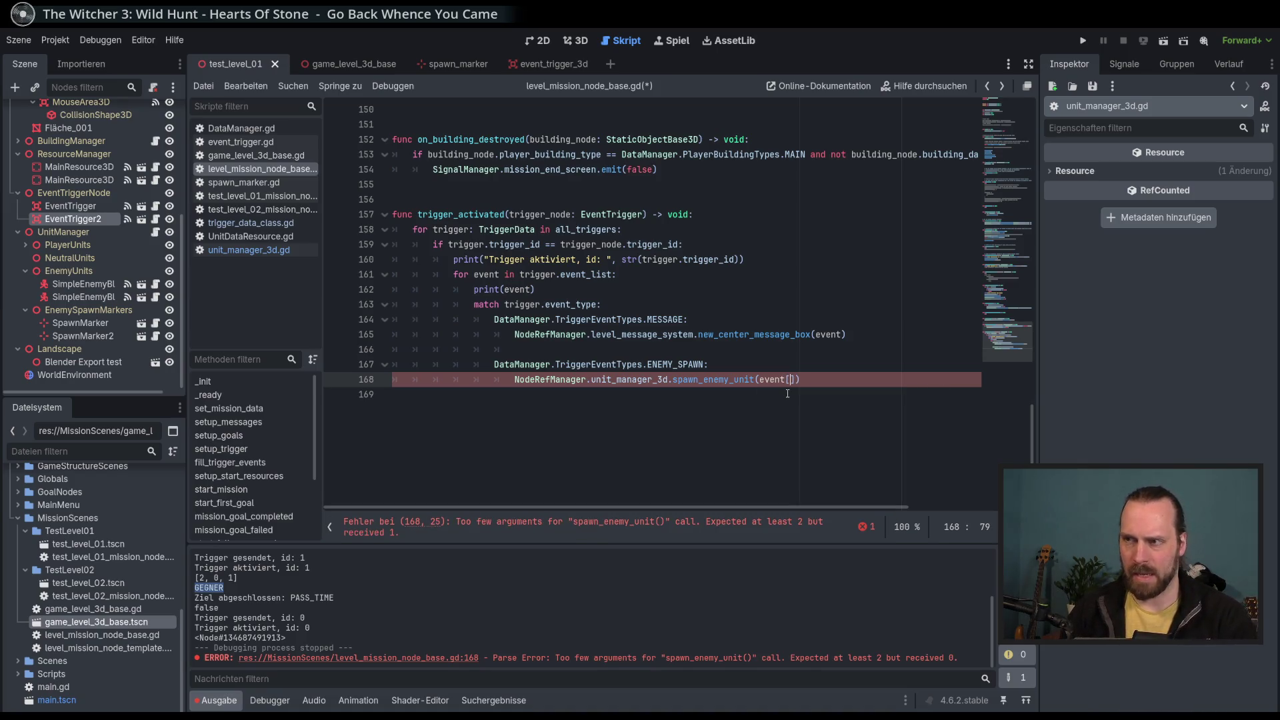
pyautogui.write(', event')
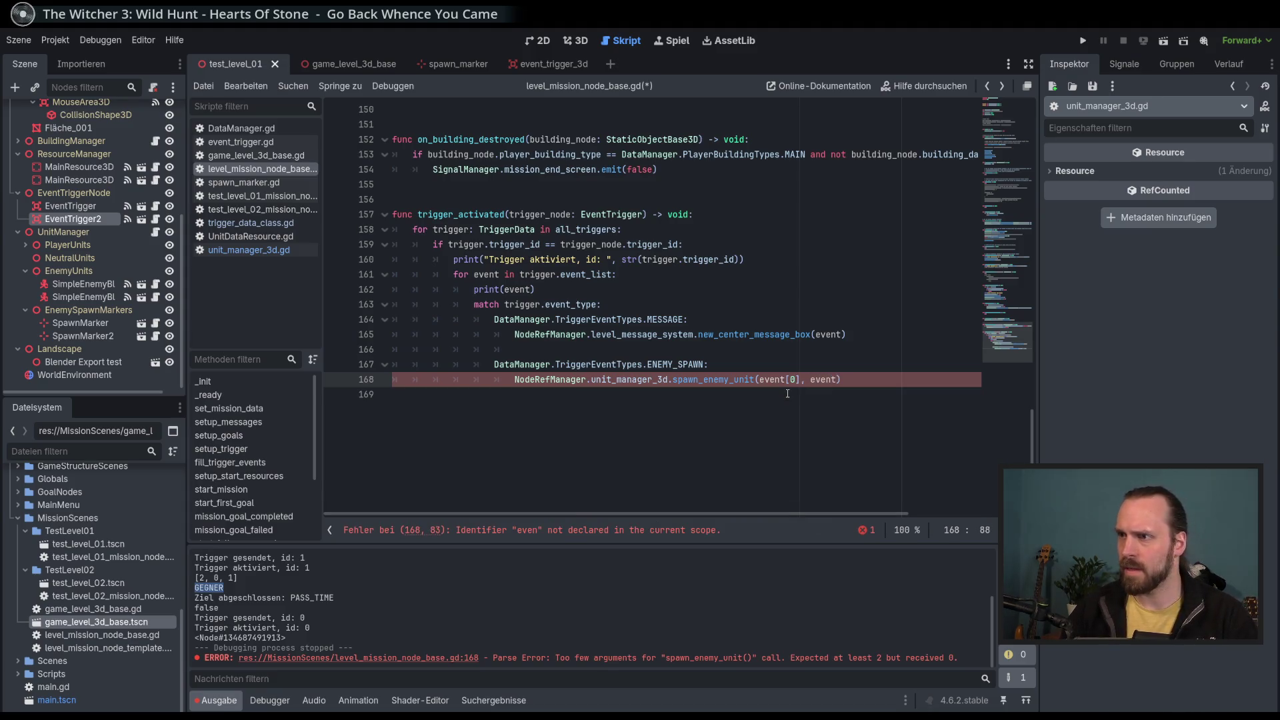
pyautogui.write('[1')
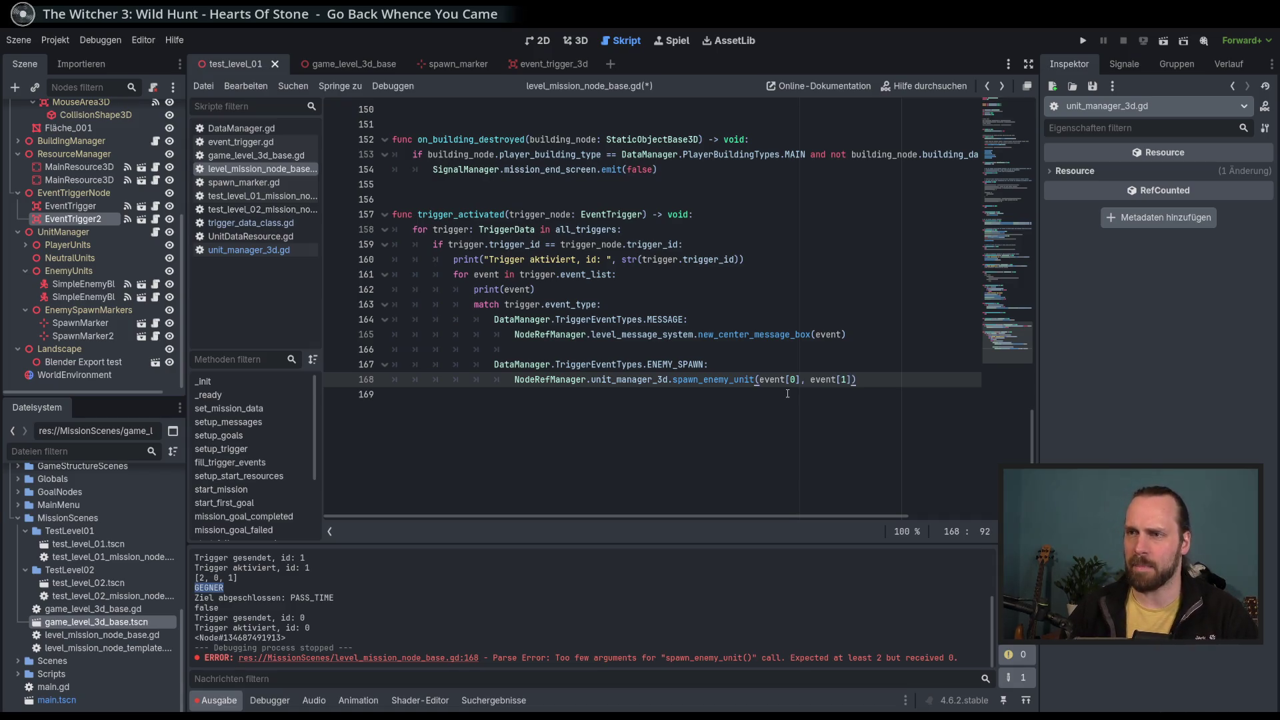
# Step: Insert the loop line 'for idx in event[2]:' above the spawn call
pyautogui.press('Up')
pyautogui.press('Return')
pyautogui.write('for')
pyautogui.hotkey('ctrl', 'space')
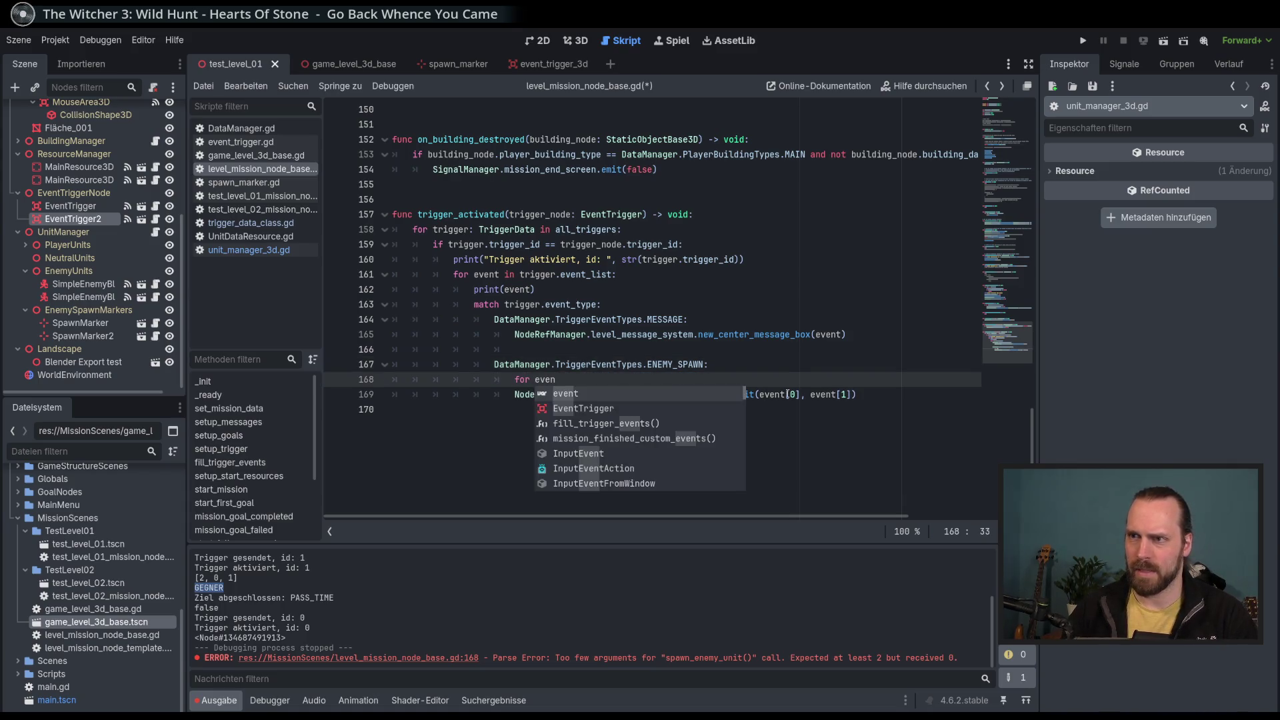
pyautogui.write('amouint ib')
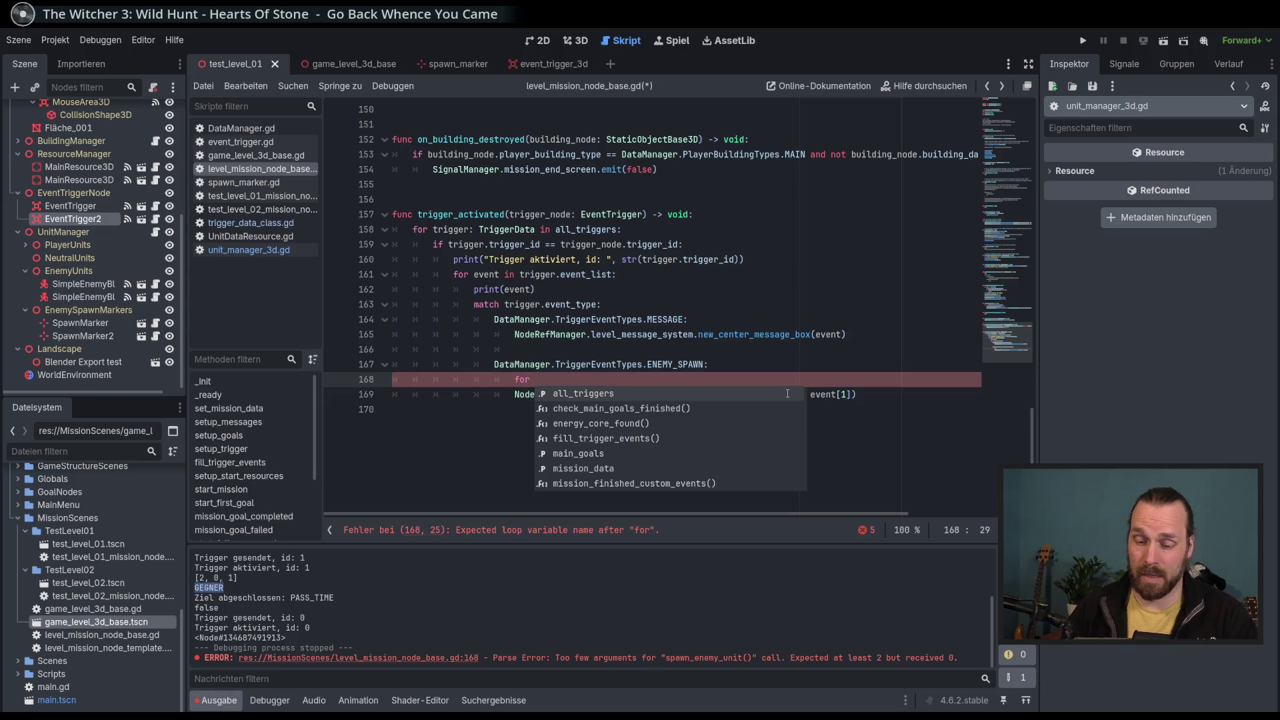
pyautogui.press('BackSpace')
pyautogui.press('BackSpace')
pyautogui.press('BackSpace')
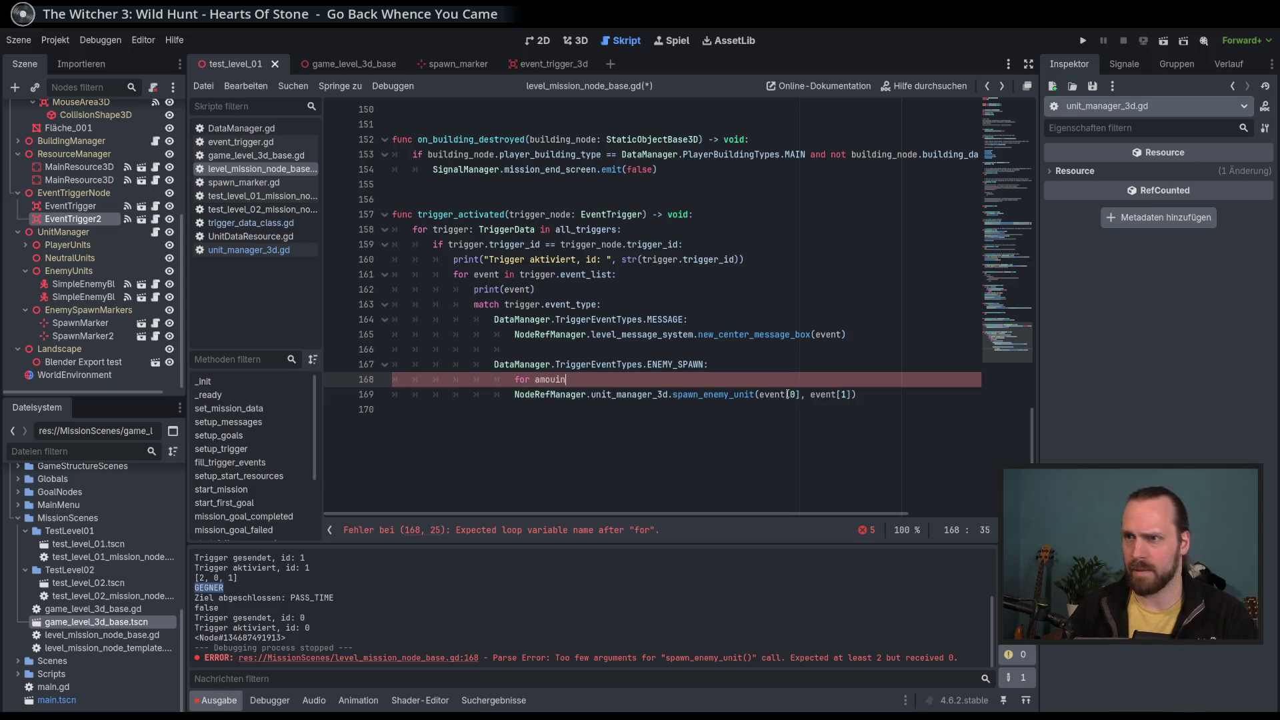
pyautogui.write('nt in')
pyautogui.press('BackSpace')
pyautogui.press('BackSpace')
pyautogui.press('BackSpace')
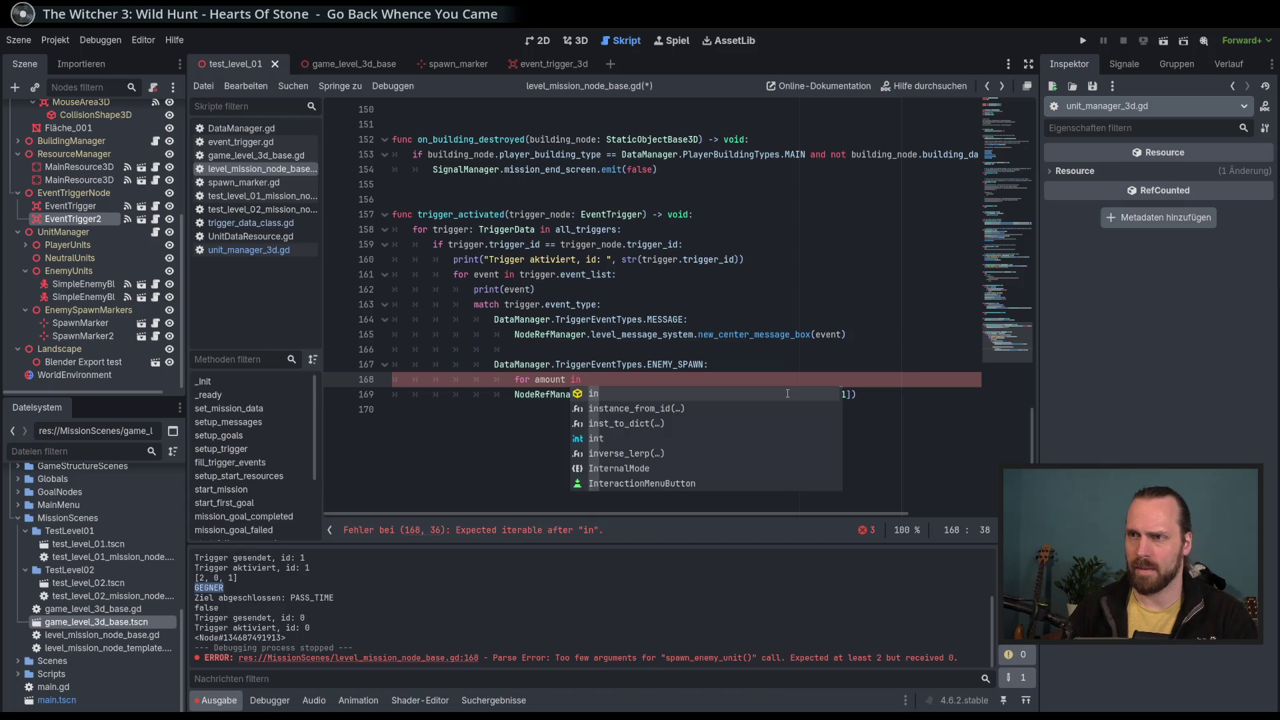
pyautogui.write('idx in')
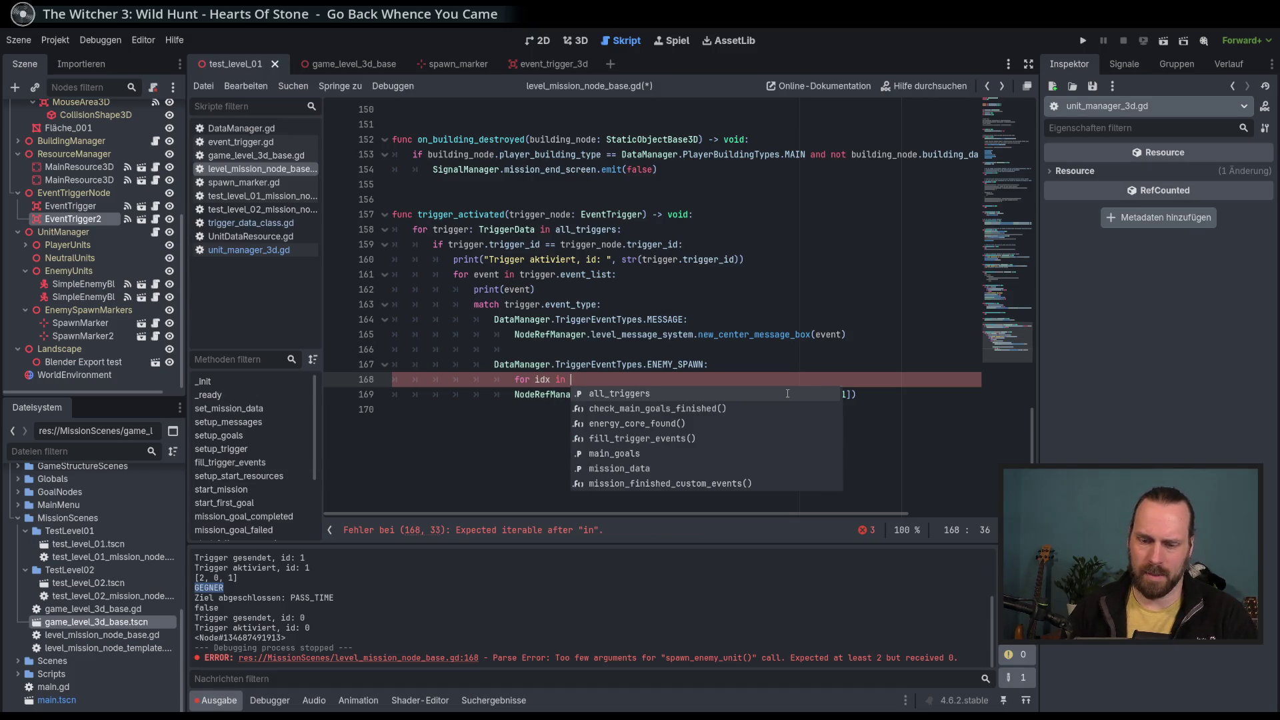
pyautogui.write(' event[')
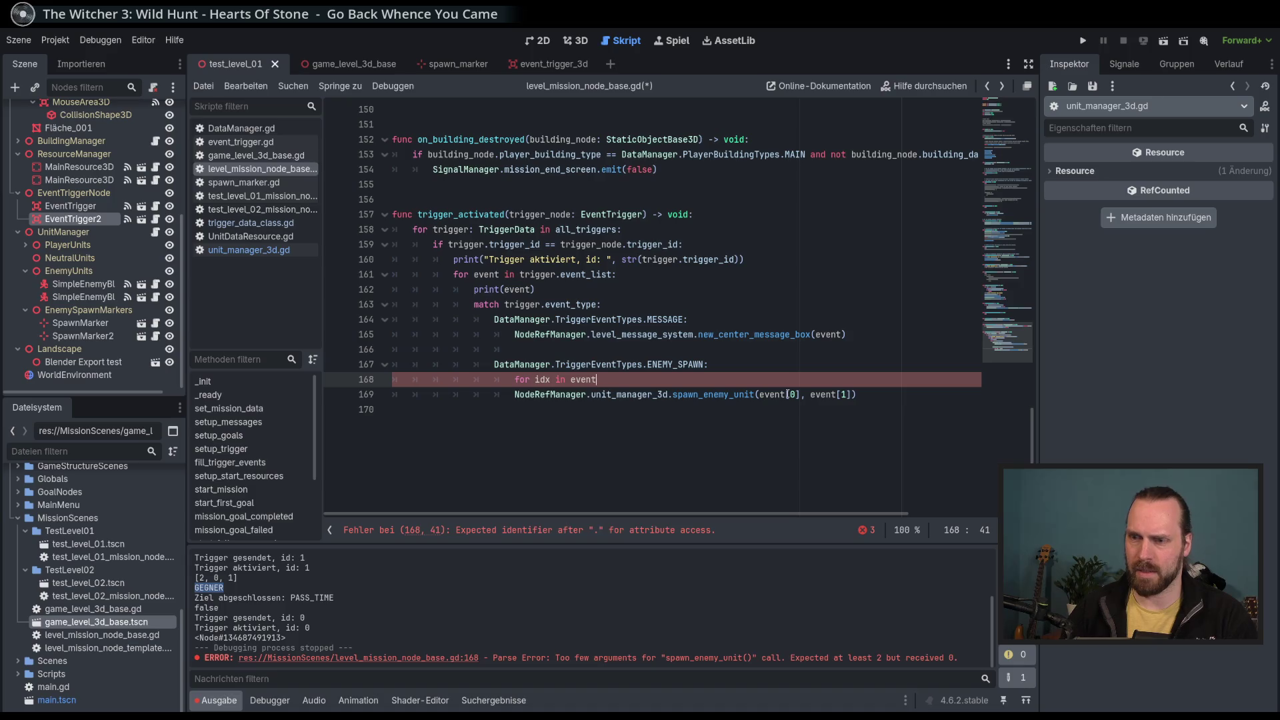
pyautogui.write('2')
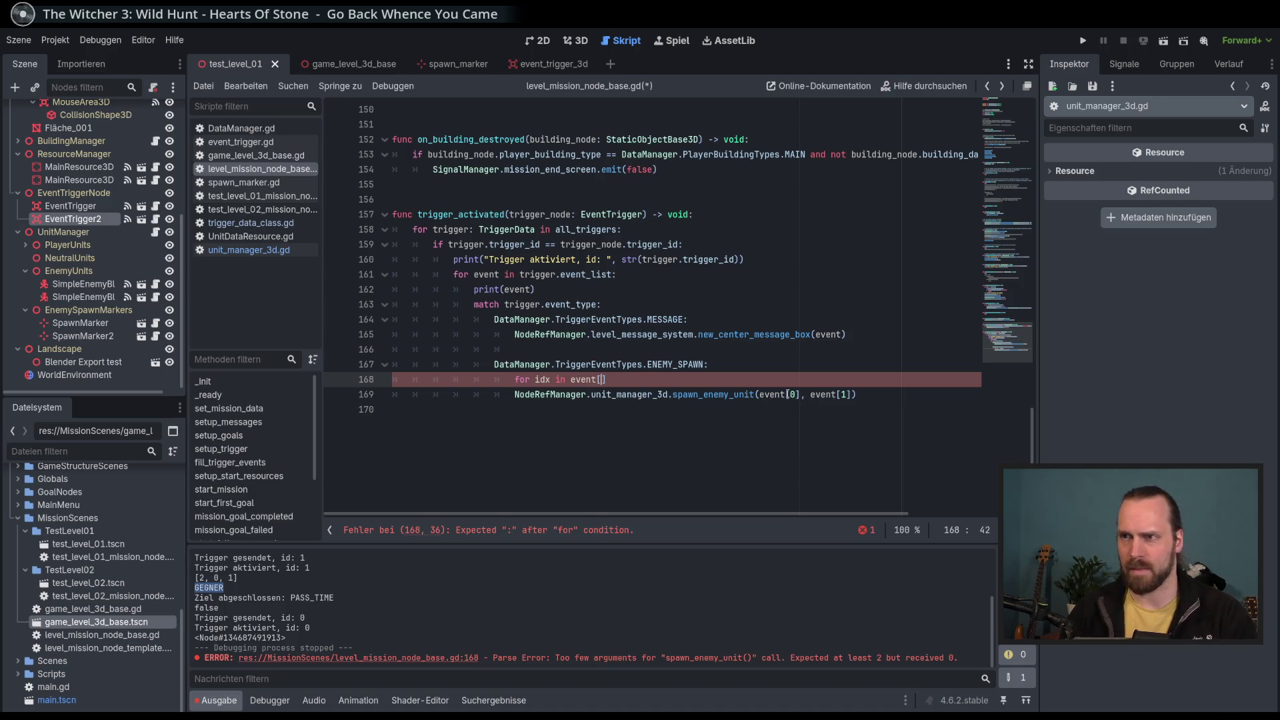
pyautogui.write(']:')
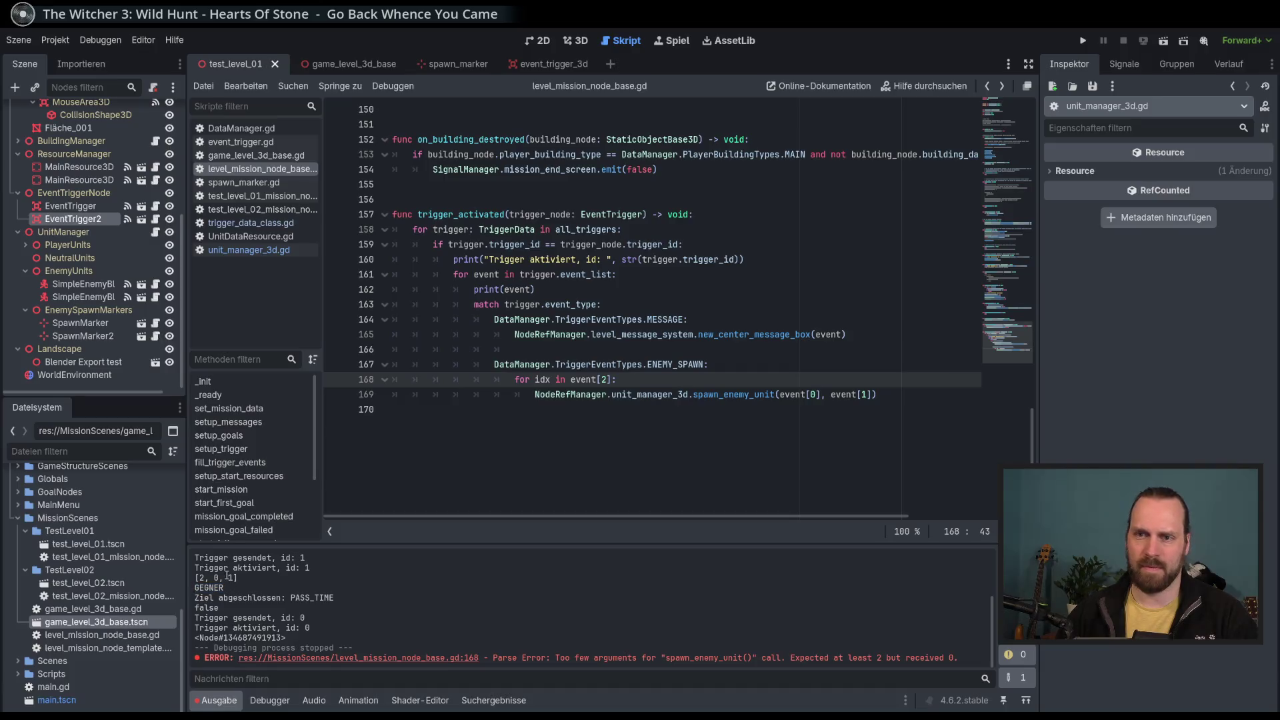
# Step: Check the event variable on line 169 against the console's [2, 0, 1] output, then run the game
pyautogui.click(536, 394)
pyautogui.hotkey('shift', 'End')
pyautogui.press('End')
pyautogui.doubleClick(231, 577)
pyautogui.hotkey('shift', 'Home')
pyautogui.click(885, 393)
pyautogui.click(854, 394)
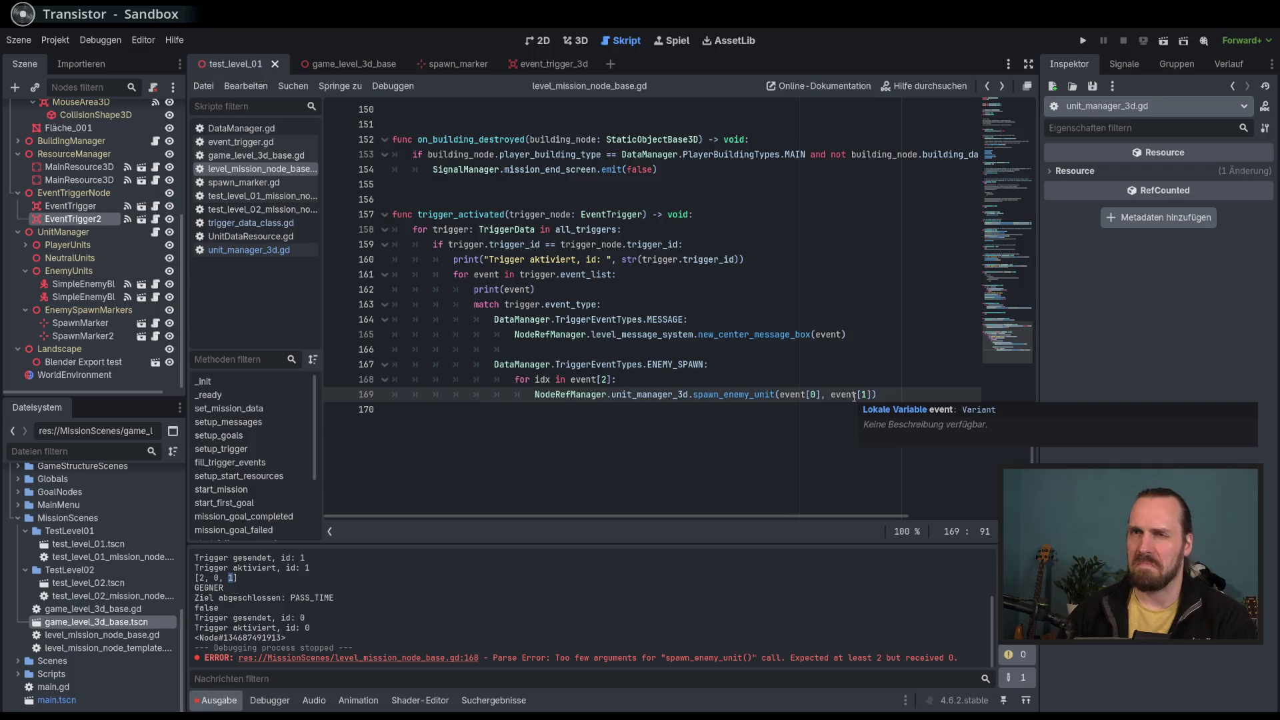
pyautogui.press('F5')
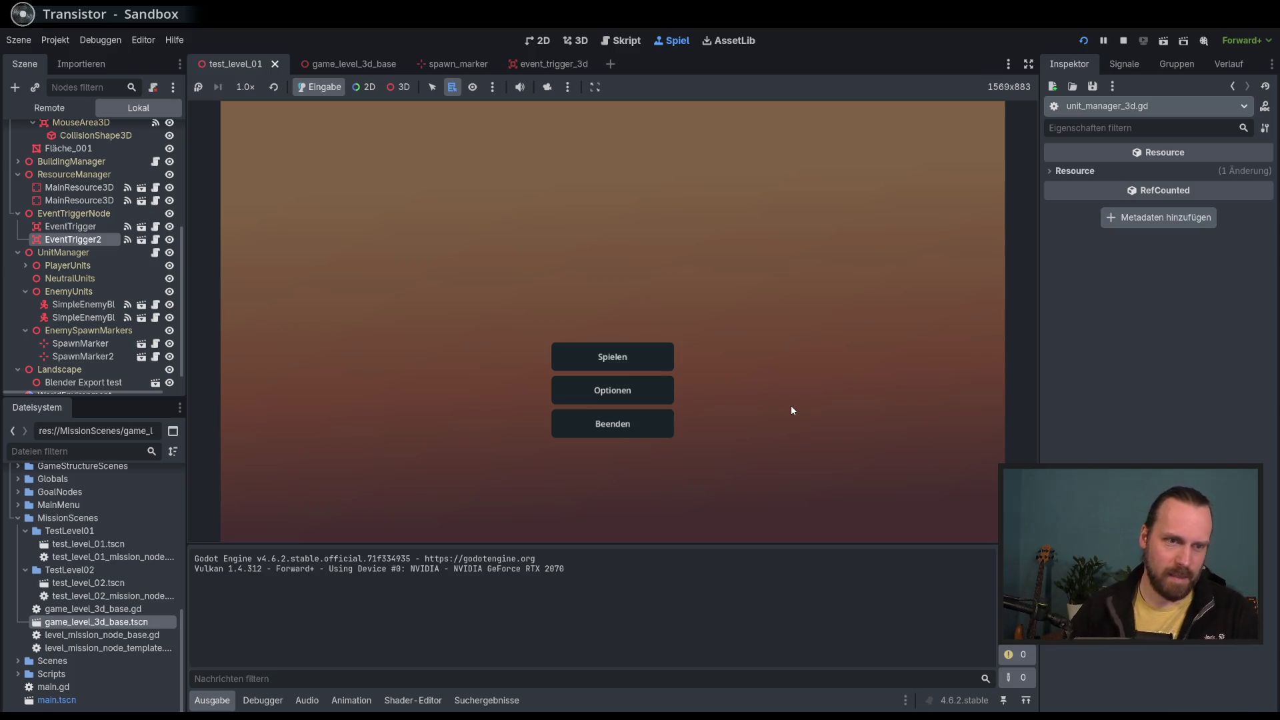
# Step: Start Test Mission 01 and send the selected worker onto the trigger point
pyautogui.click(662, 363)
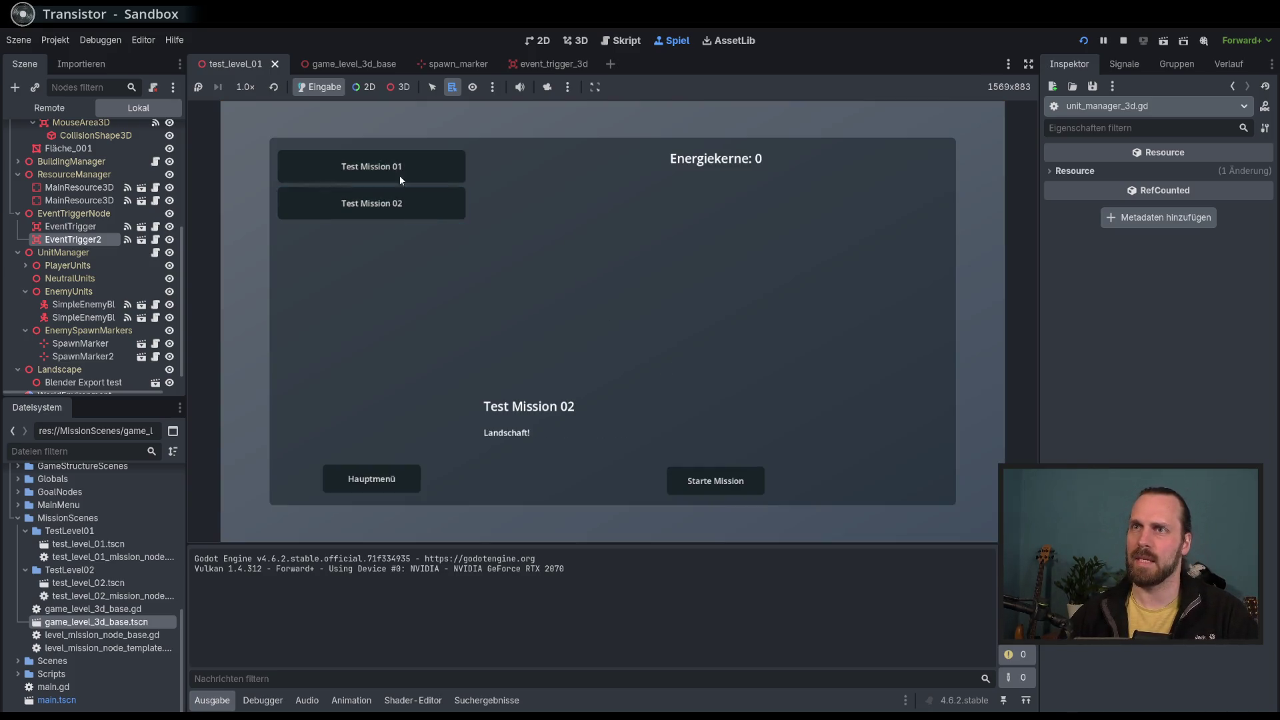
pyautogui.click(693, 482)
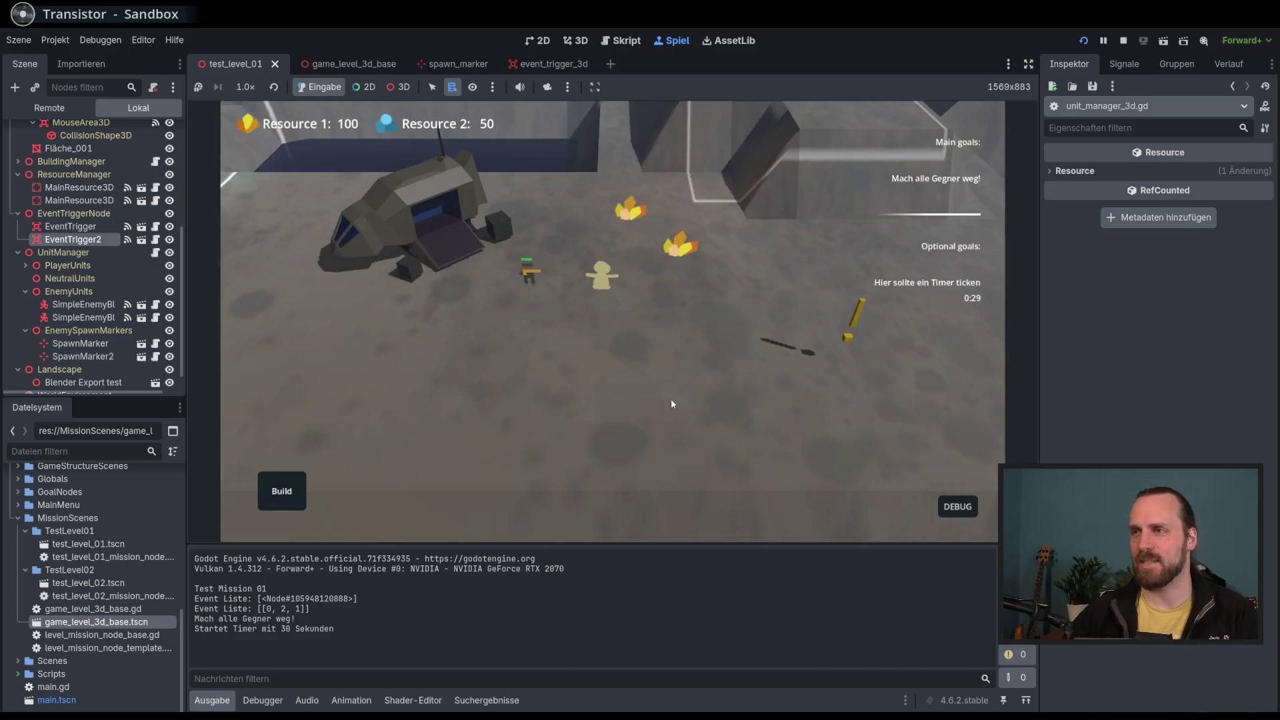
pyautogui.click(563, 294)
pyautogui.rightClick(806, 361)
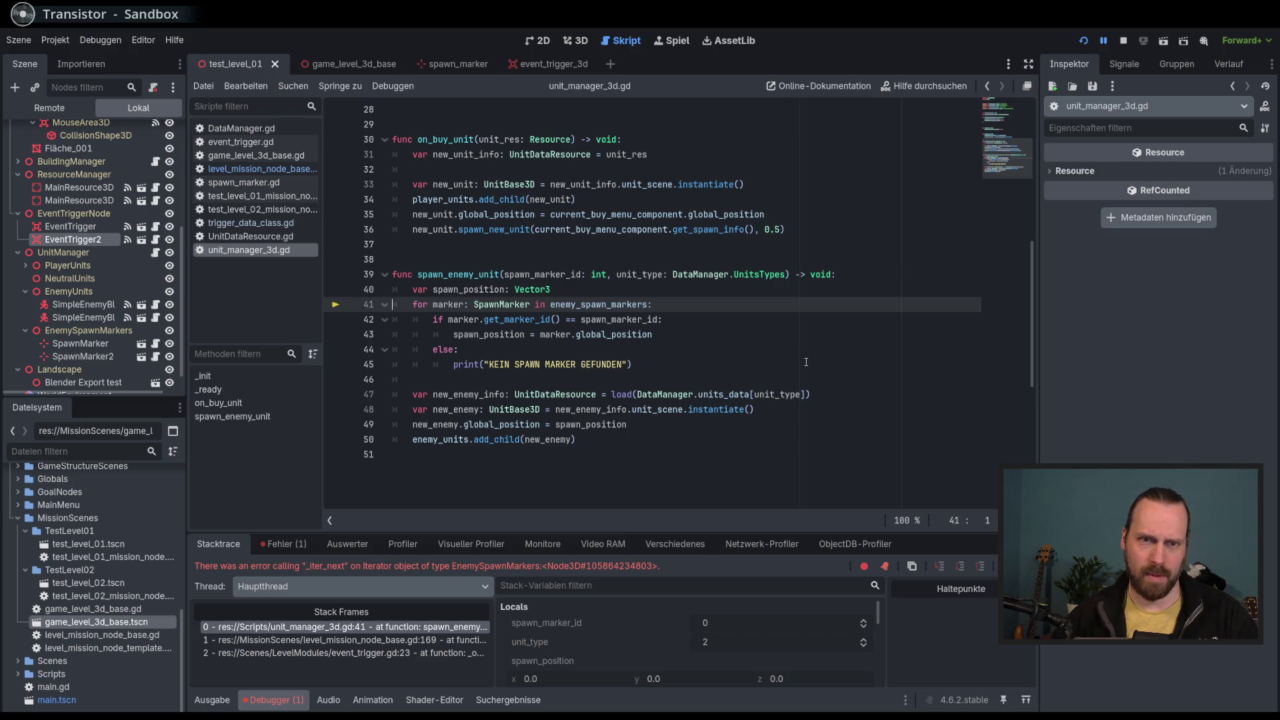
# Step: Stop the halted debug session with F8 while reviewing lines 42–43 of spawn_enemy_unit
pyautogui.click(710, 318)
pyautogui.press('F8')
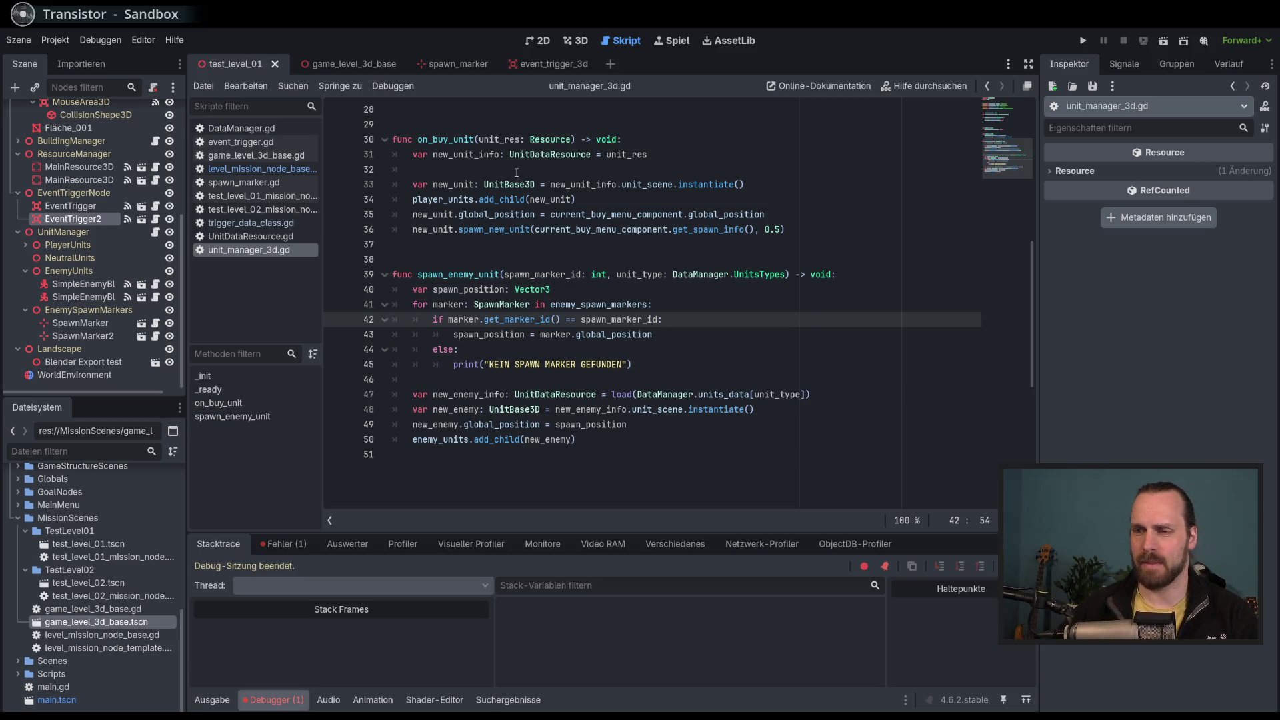
pyautogui.press('F5')
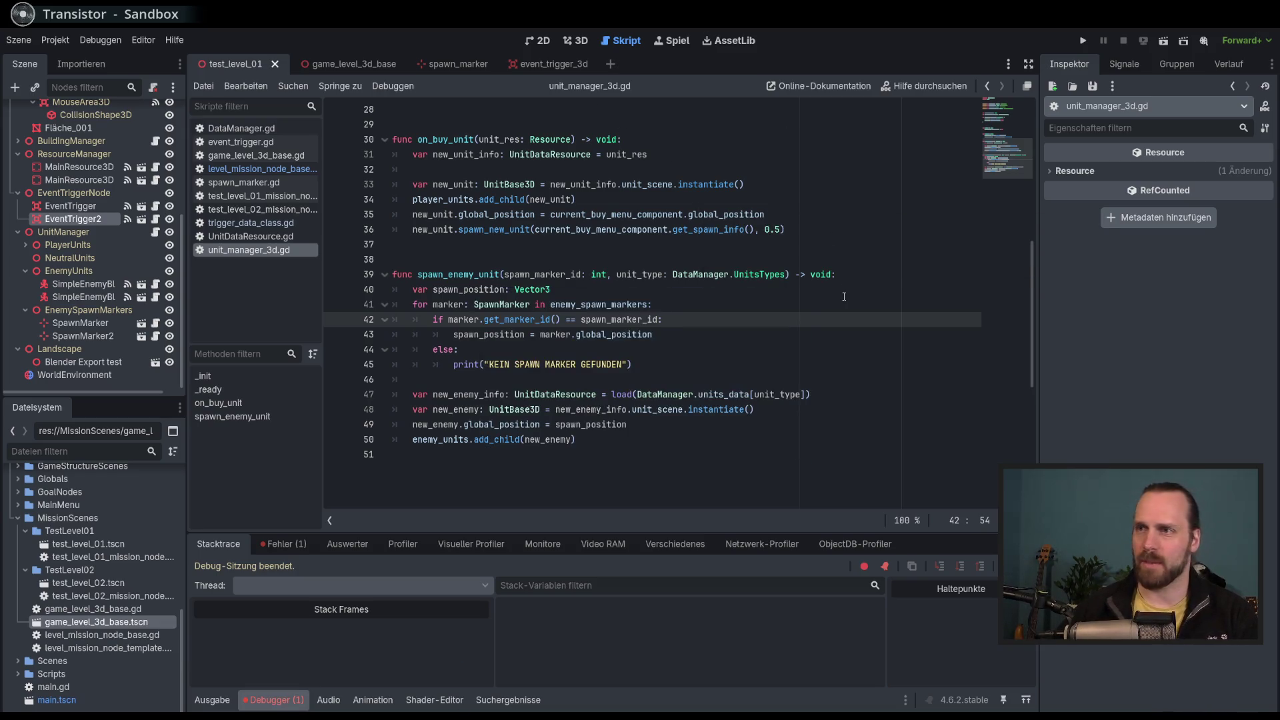
pyautogui.click(734, 338)
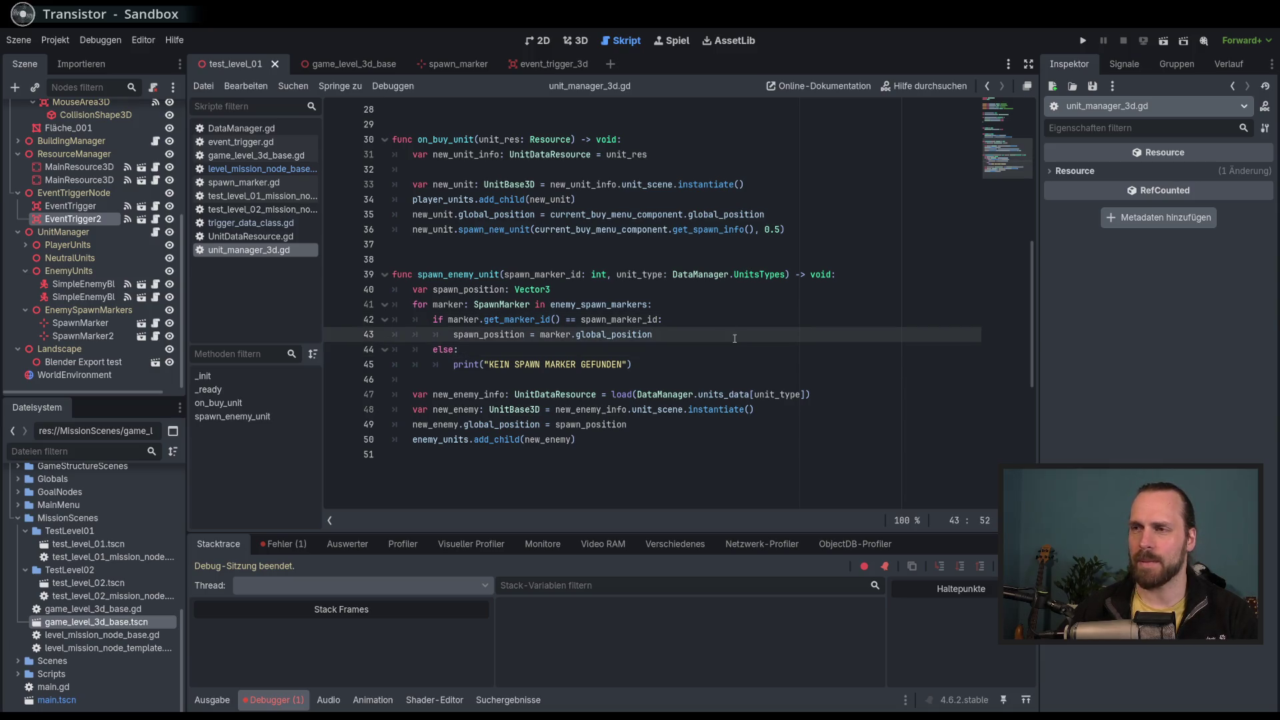
pyautogui.press('F5')
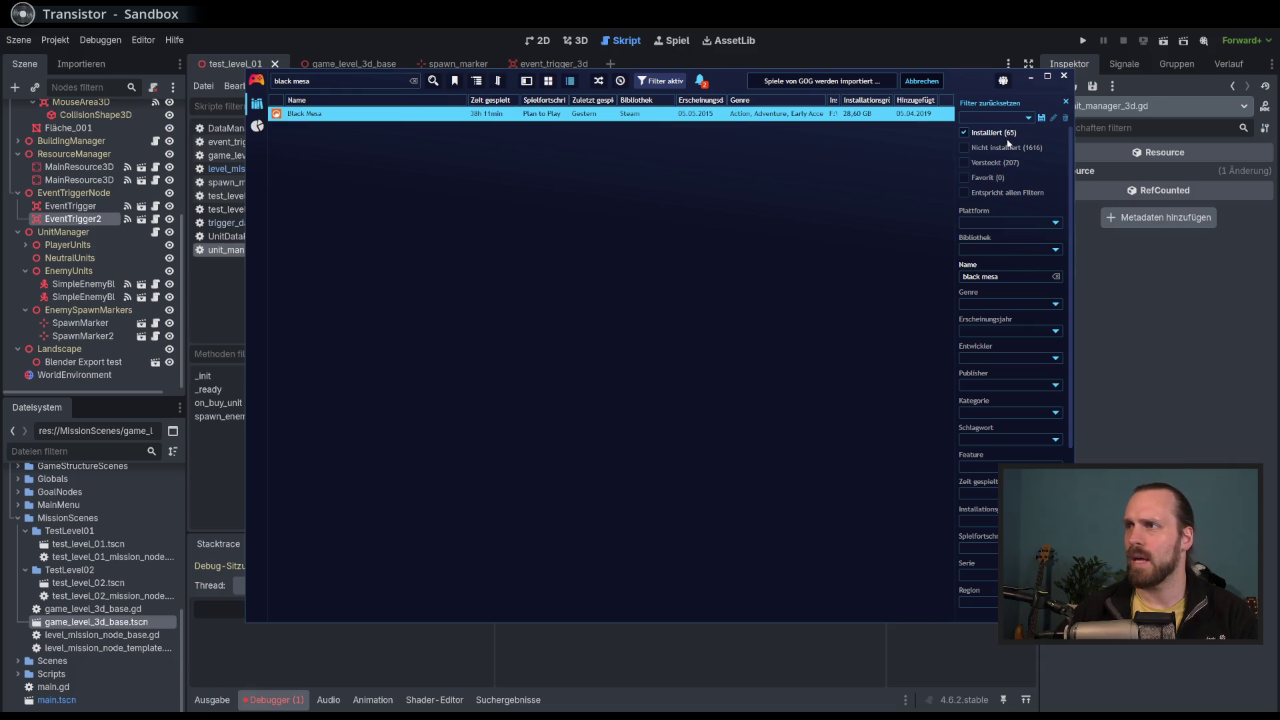
pyautogui.click(346, 82)
# Step: Search the Playnite library for 'arx', select Arx Fatalis, and close the library window
pyautogui.hotkey('ctrl', 'a')
pyautogui.write('arx')
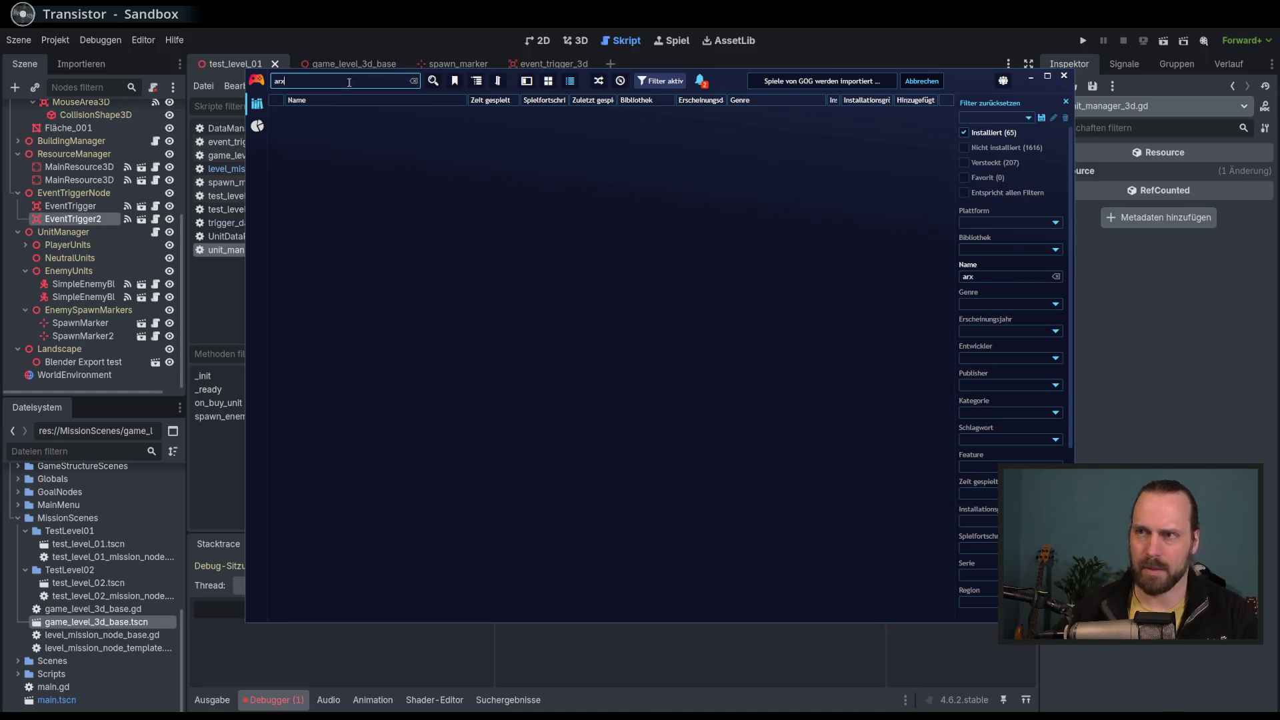
pyautogui.press('Down')
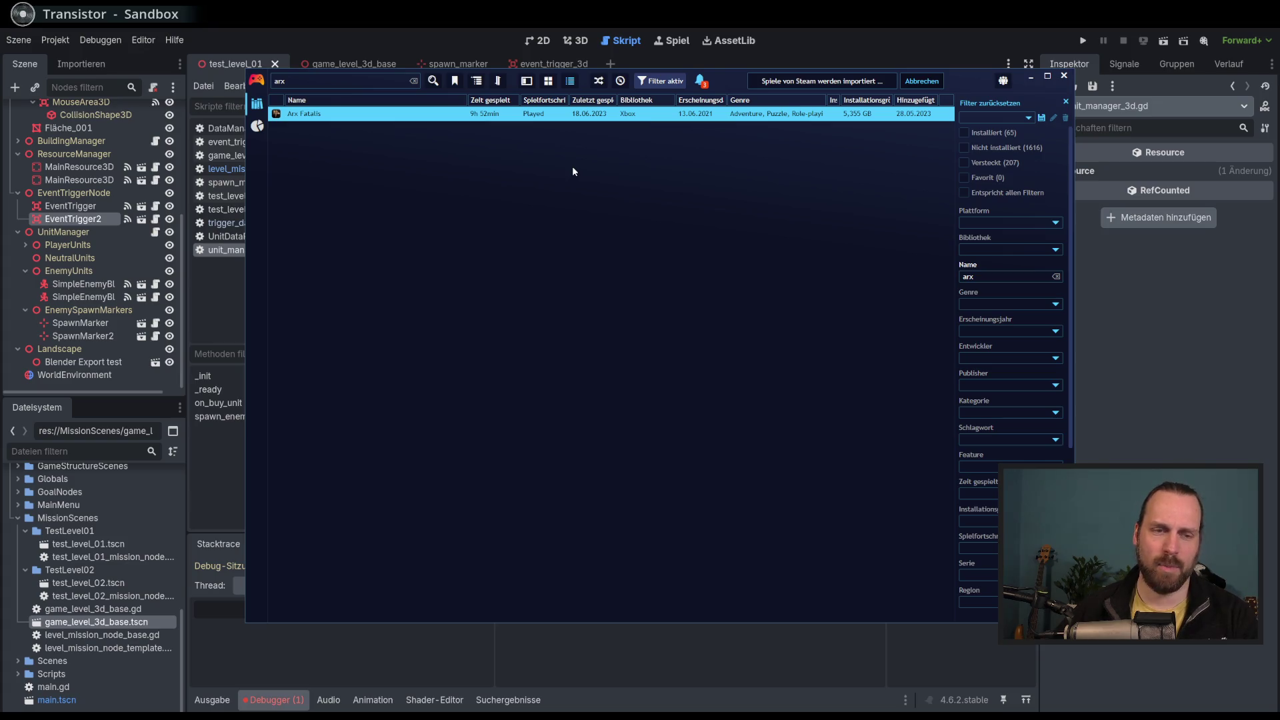
pyautogui.moveTo(999, 71)
pyautogui.mouseDown()
pyautogui.moveTo(989, 98)
pyautogui.moveTo(1001, 89)
pyautogui.mouseUp()
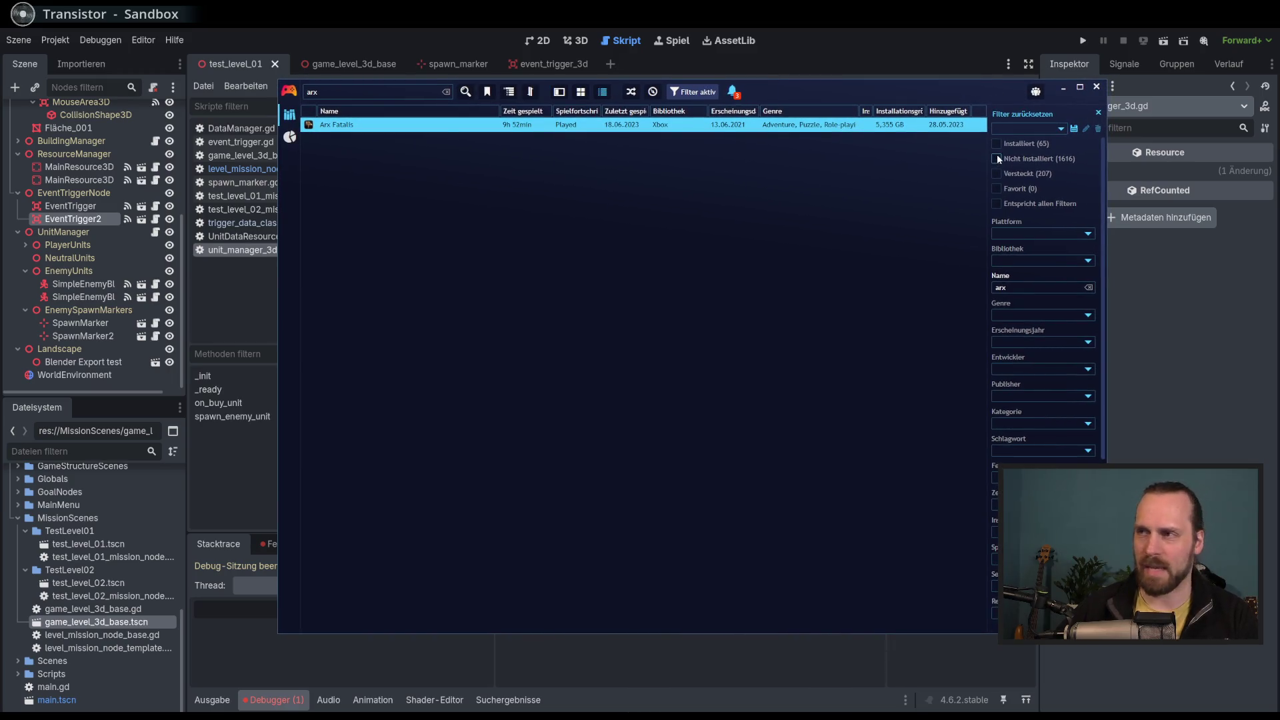
pyautogui.click(1096, 87)
pyautogui.click(728, 331)
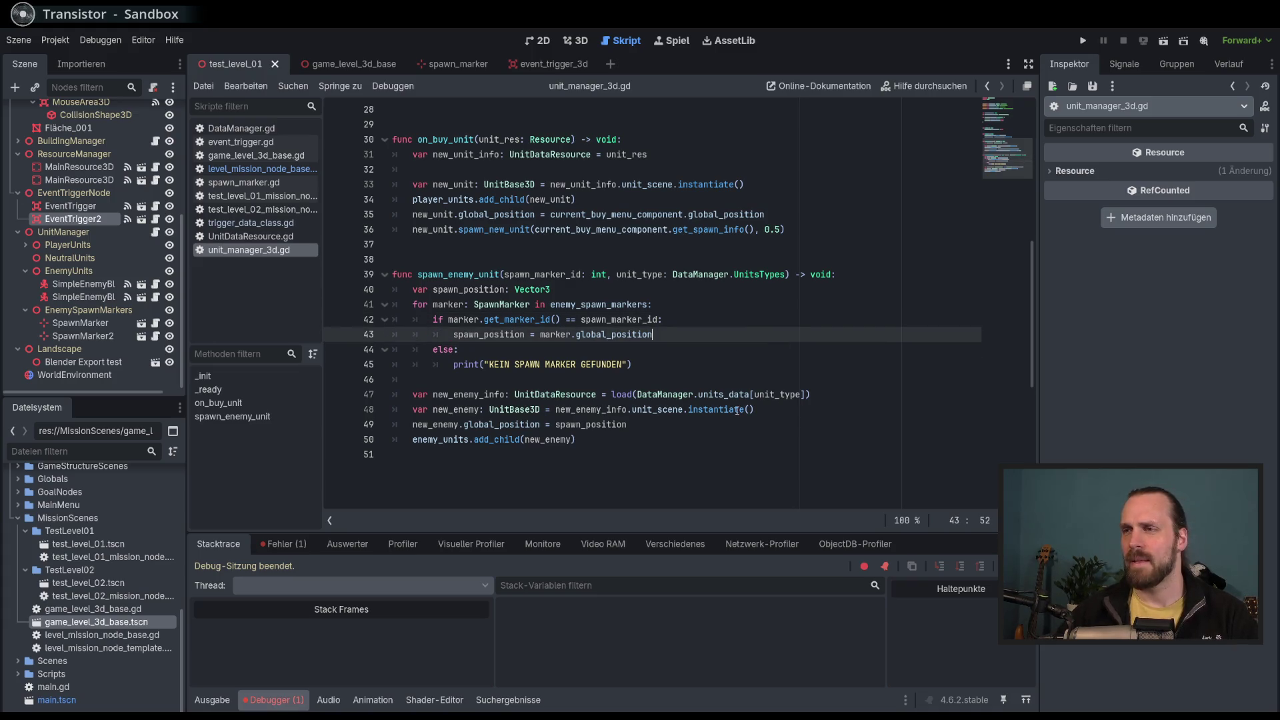
# Step: Review spawn_enemy_unit lines 45–46 and highlight every use of the marker variable
pyautogui.scroll(-2, 736, 408)
pyautogui.scroll(7, 731, 400)
pyautogui.scroll(-4, 720, 390)
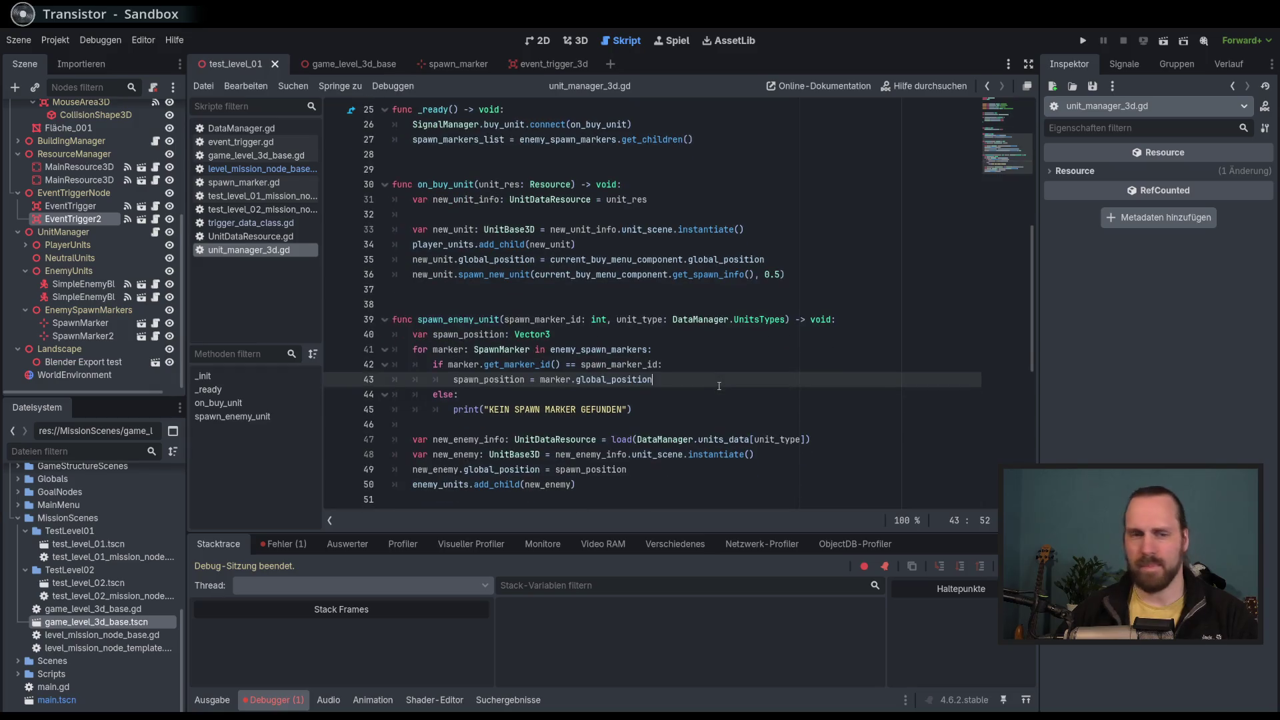
pyautogui.scroll(-2, 719, 386)
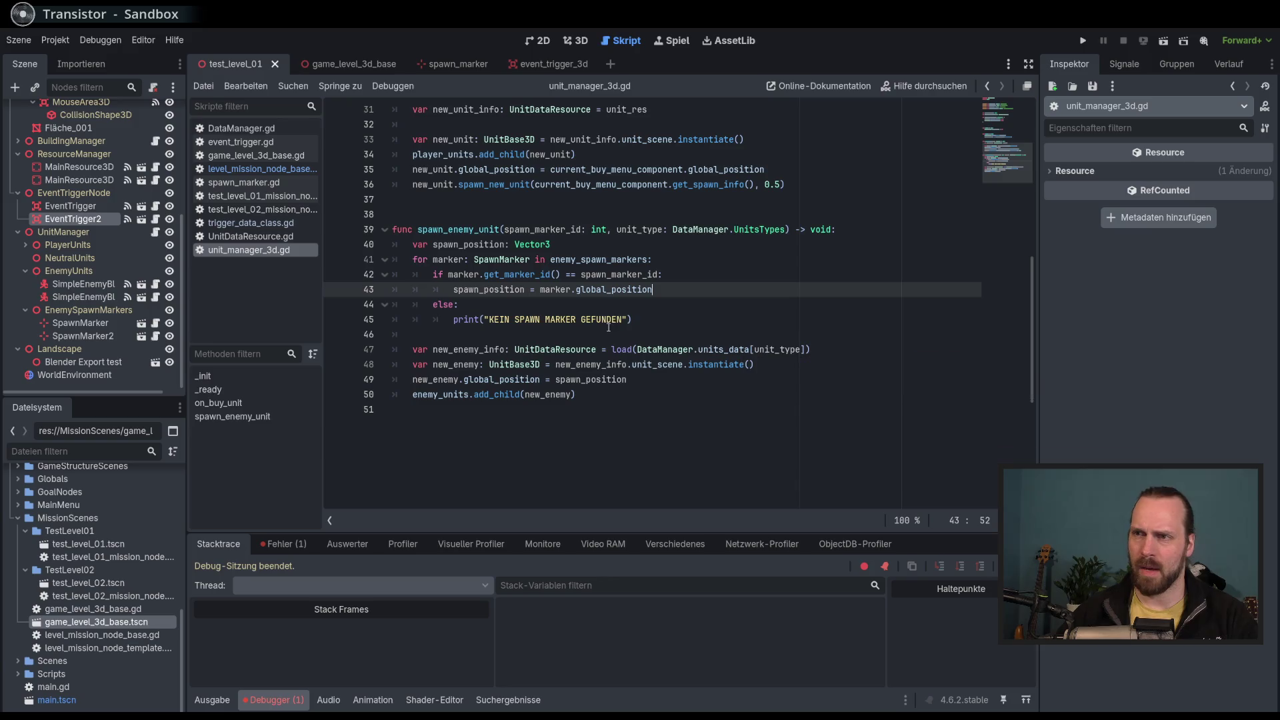
pyautogui.click(696, 323)
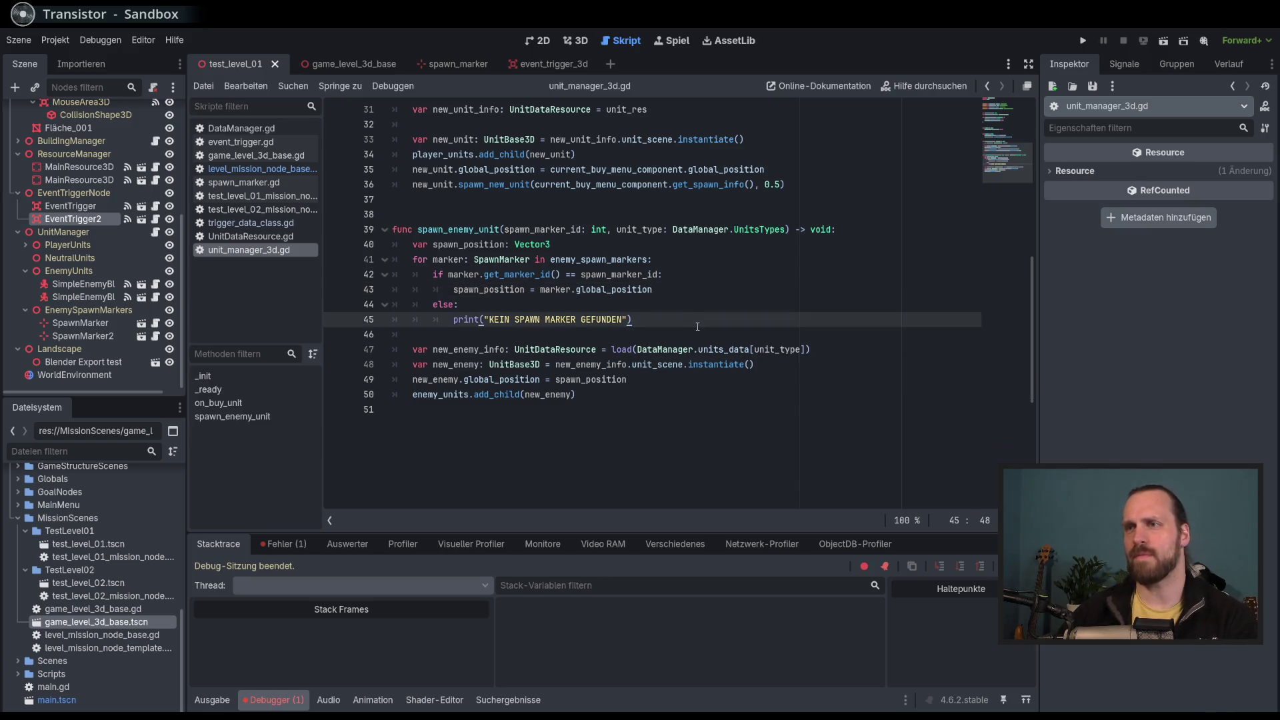
pyautogui.click(716, 333)
pyautogui.doubleClick(460, 258)
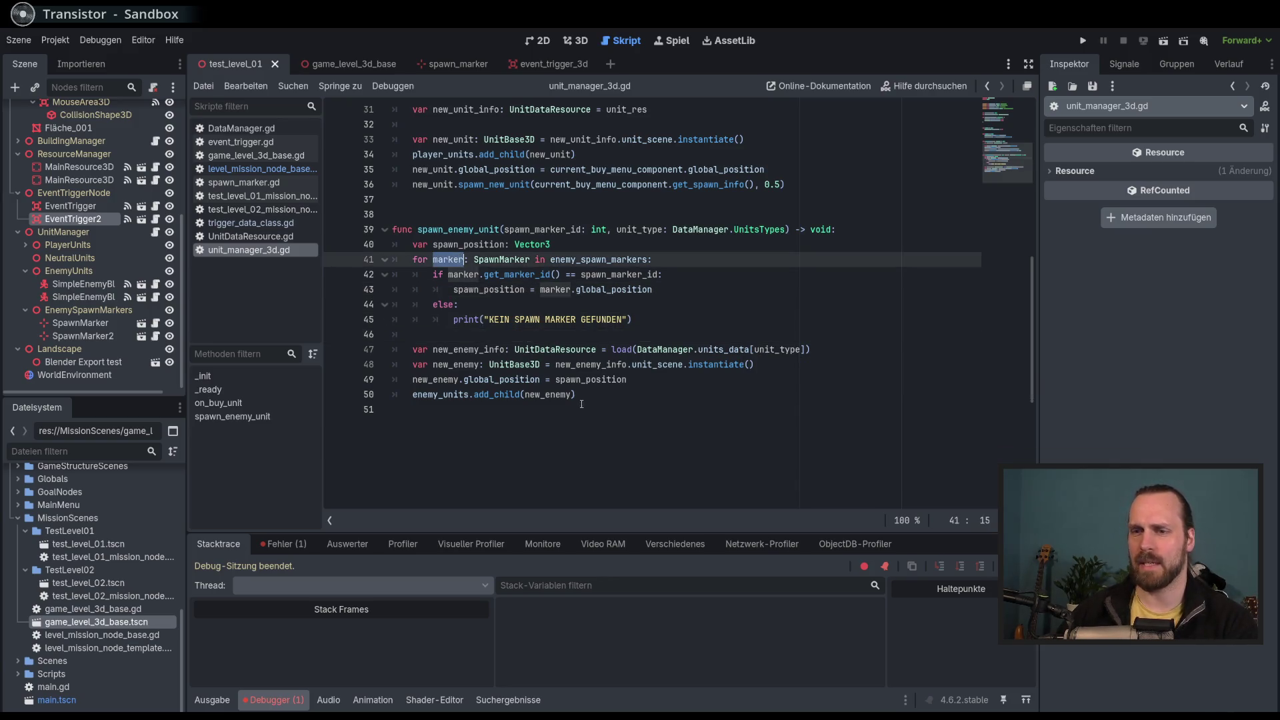
# Step: Show the Debugger's error list and jump from the _iter_next error to line 41
pyautogui.click(306, 697)
pyautogui.click(273, 699)
pyautogui.click(292, 544)
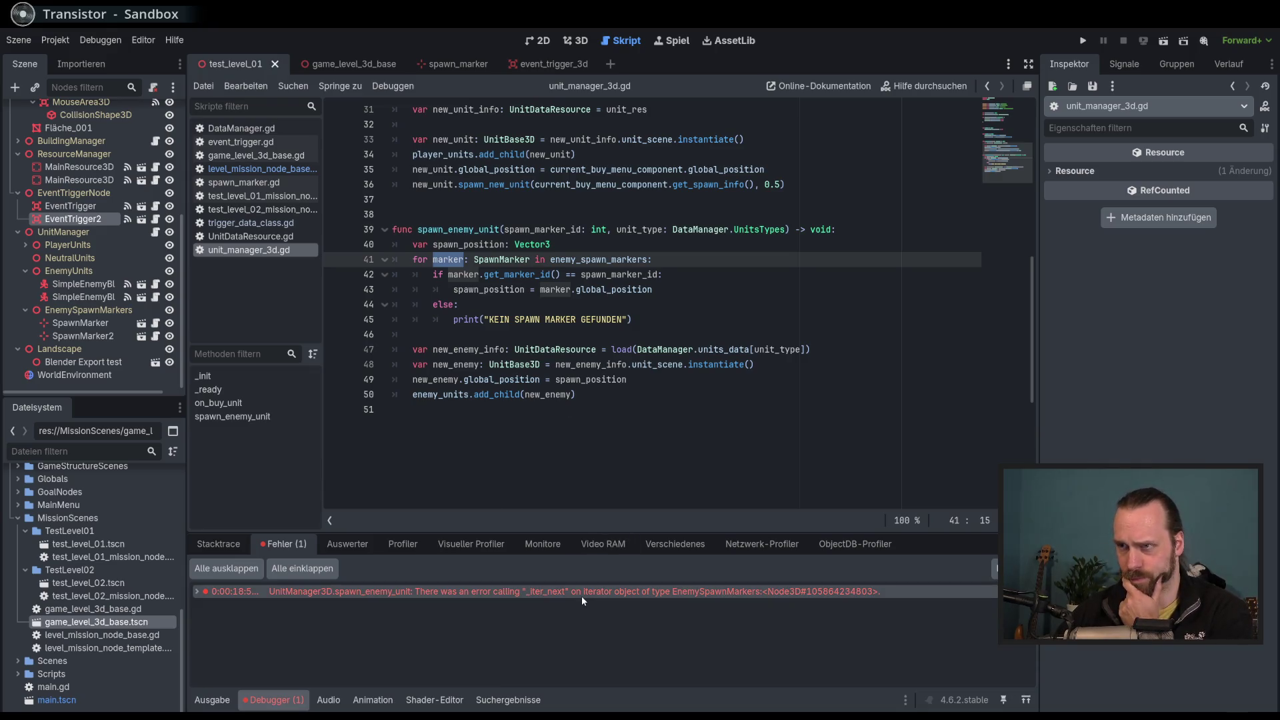
pyautogui.moveTo(583, 600)
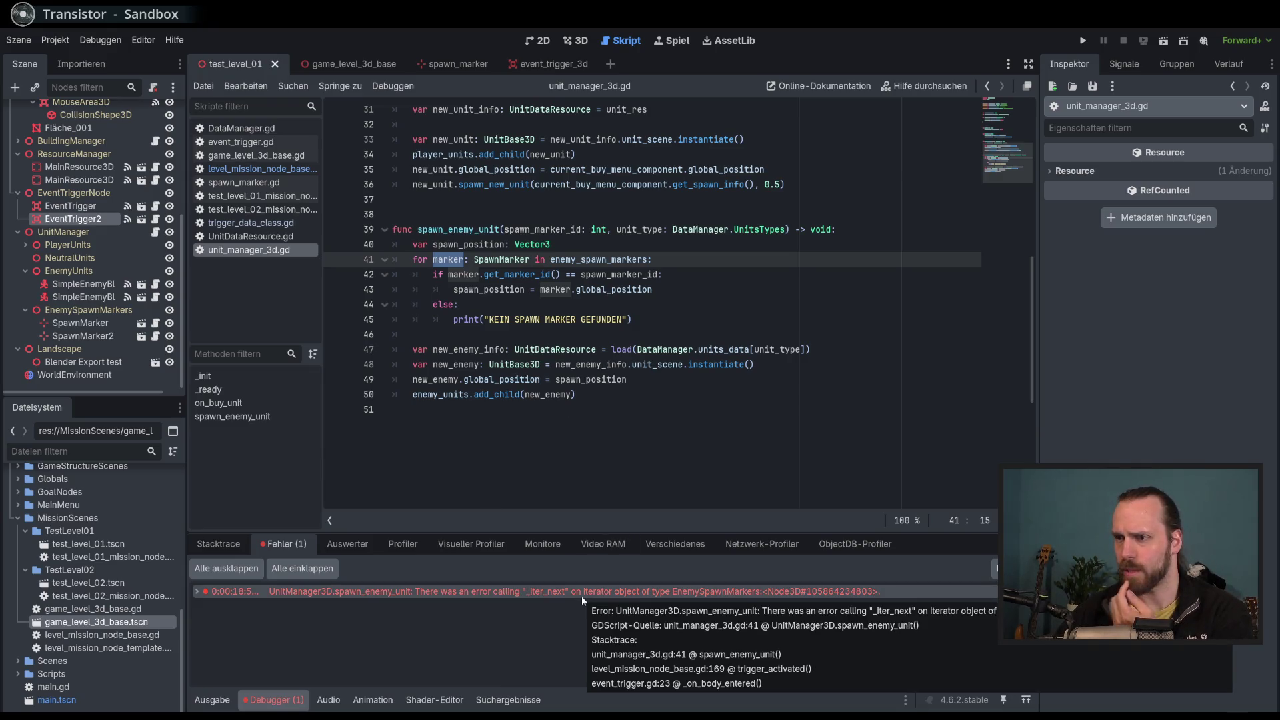
pyautogui.click(819, 594)
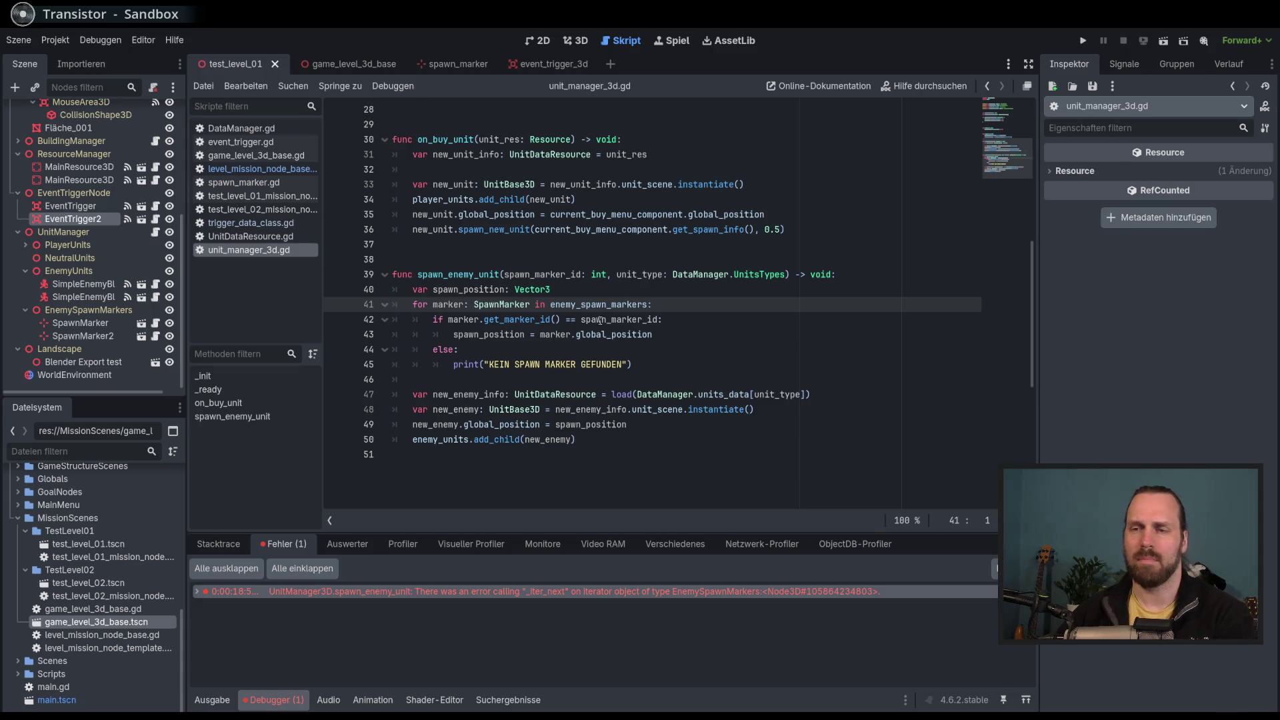
# Step: Rerun the mission and move the worker into the trigger to reproduce the error
pyautogui.press('F5')
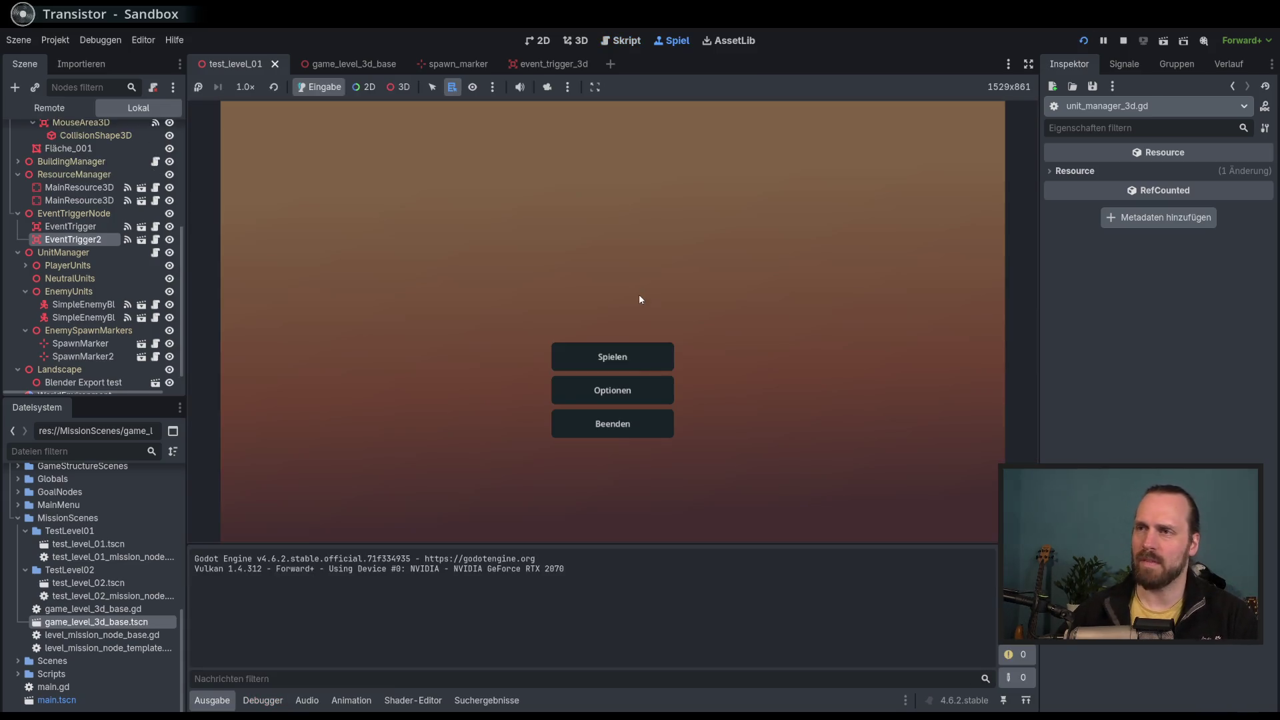
pyautogui.click(603, 357)
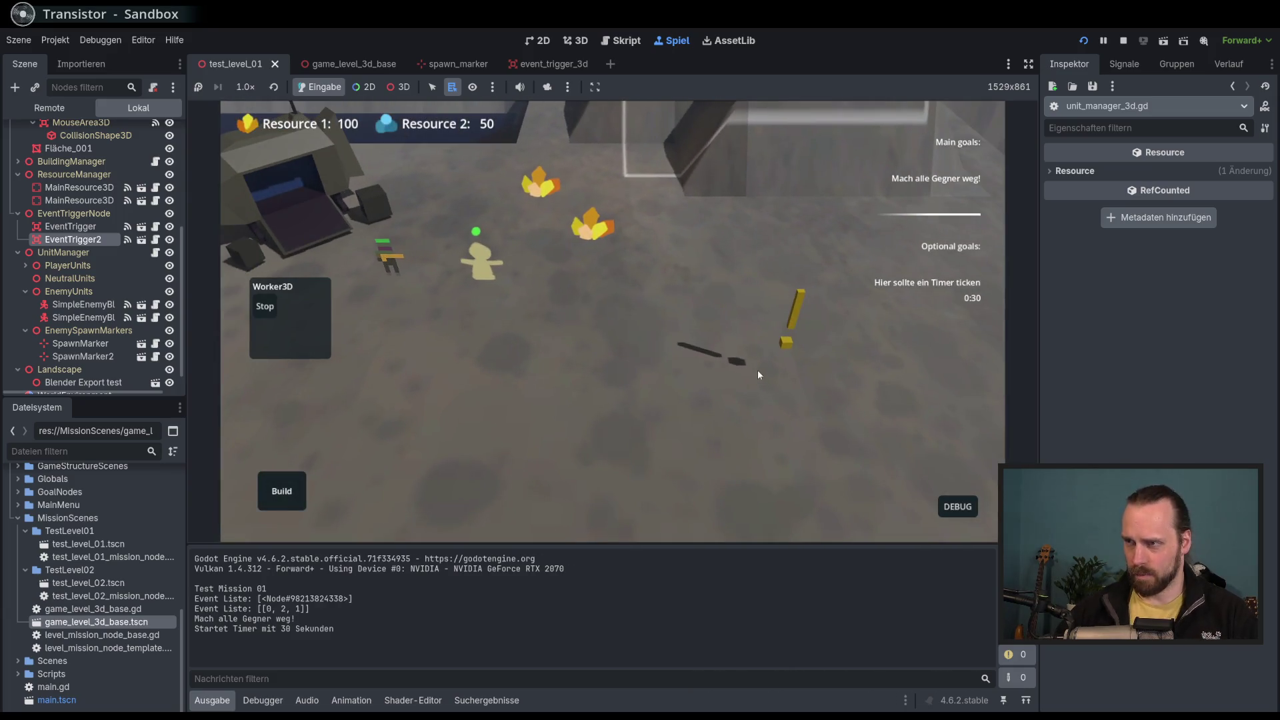
pyautogui.rightClick(779, 387)
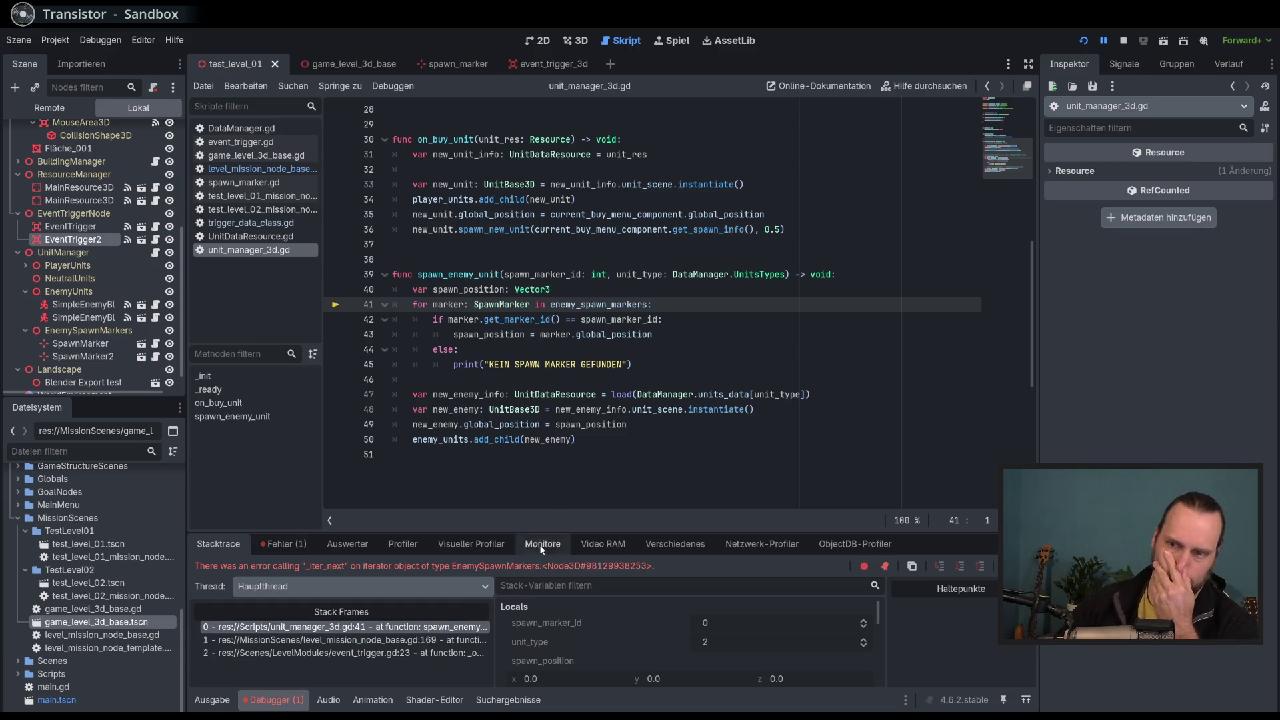
# Step: Enlarge the debugger and show the event_trigger.gd frame at line 23 with widened stack list
pyautogui.moveTo(555, 531); pyautogui.dragTo(555, 439)
pyautogui.click(346, 560)
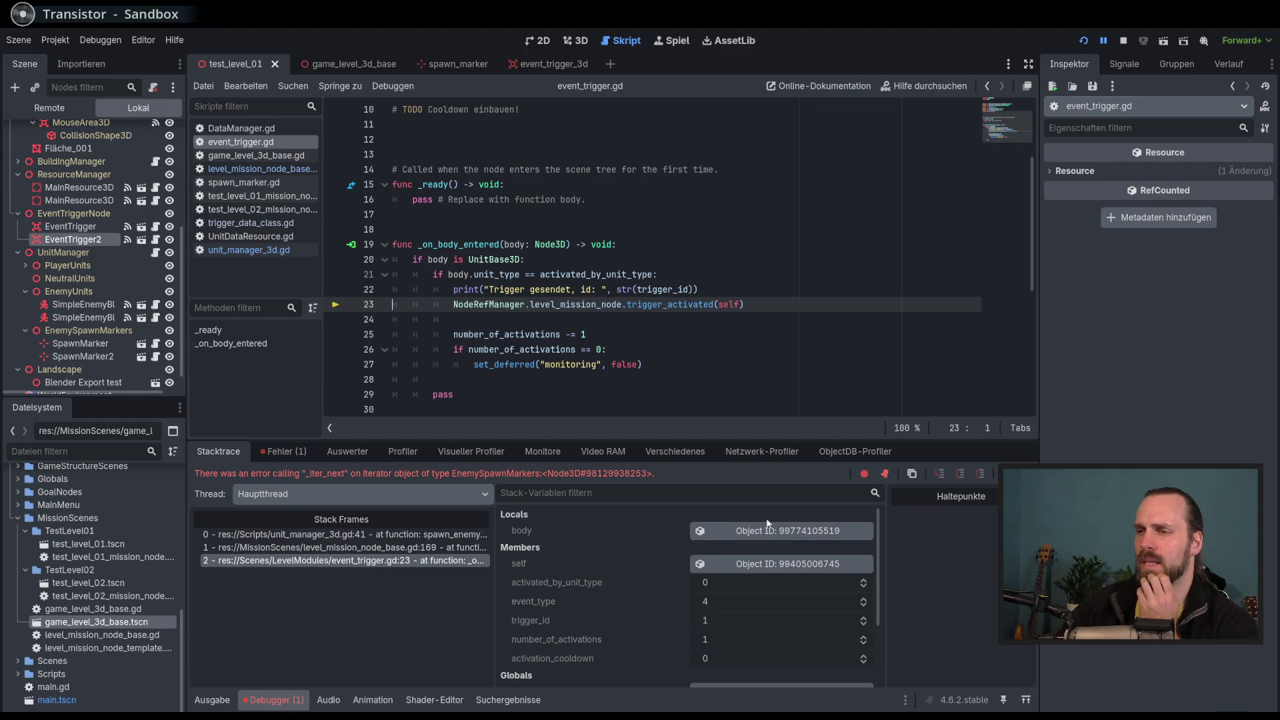
pyautogui.moveTo(496, 587); pyautogui.dragTo(549, 588)
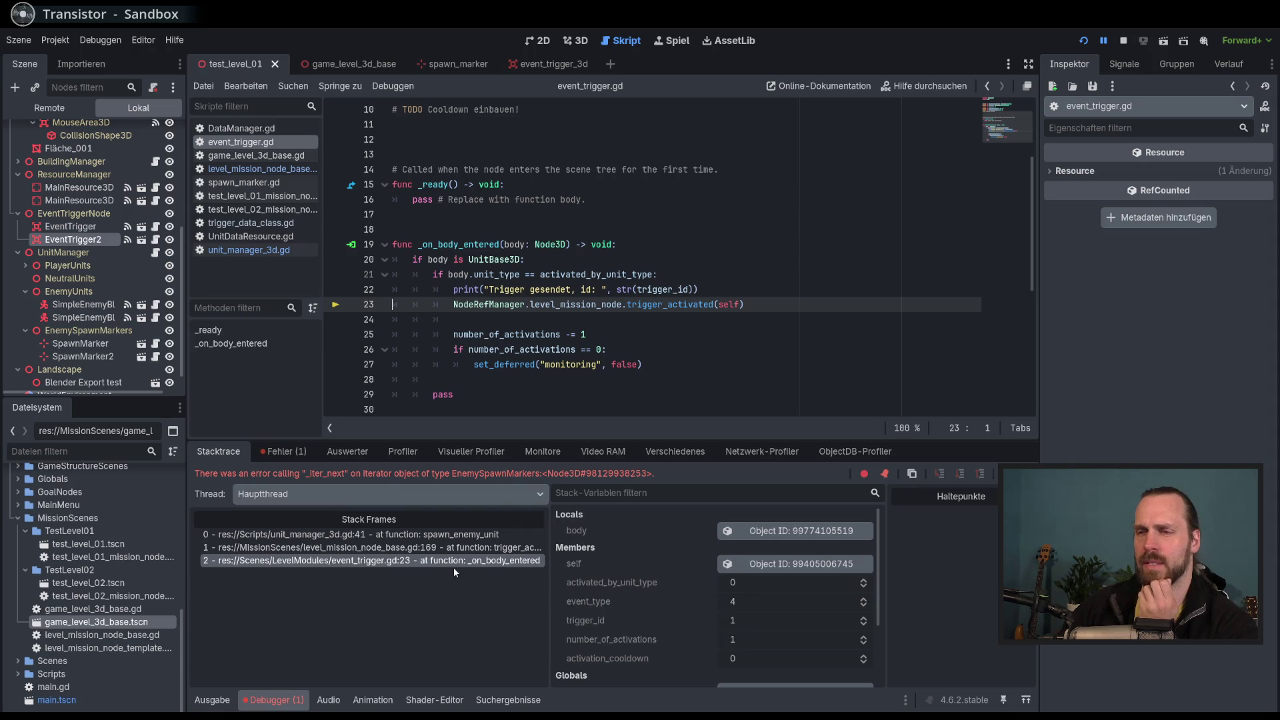
# Step: Inspect the triggering body in the Remote tree and views, then open level_mission_node_base.gd line 169
pyautogui.click(794, 531)
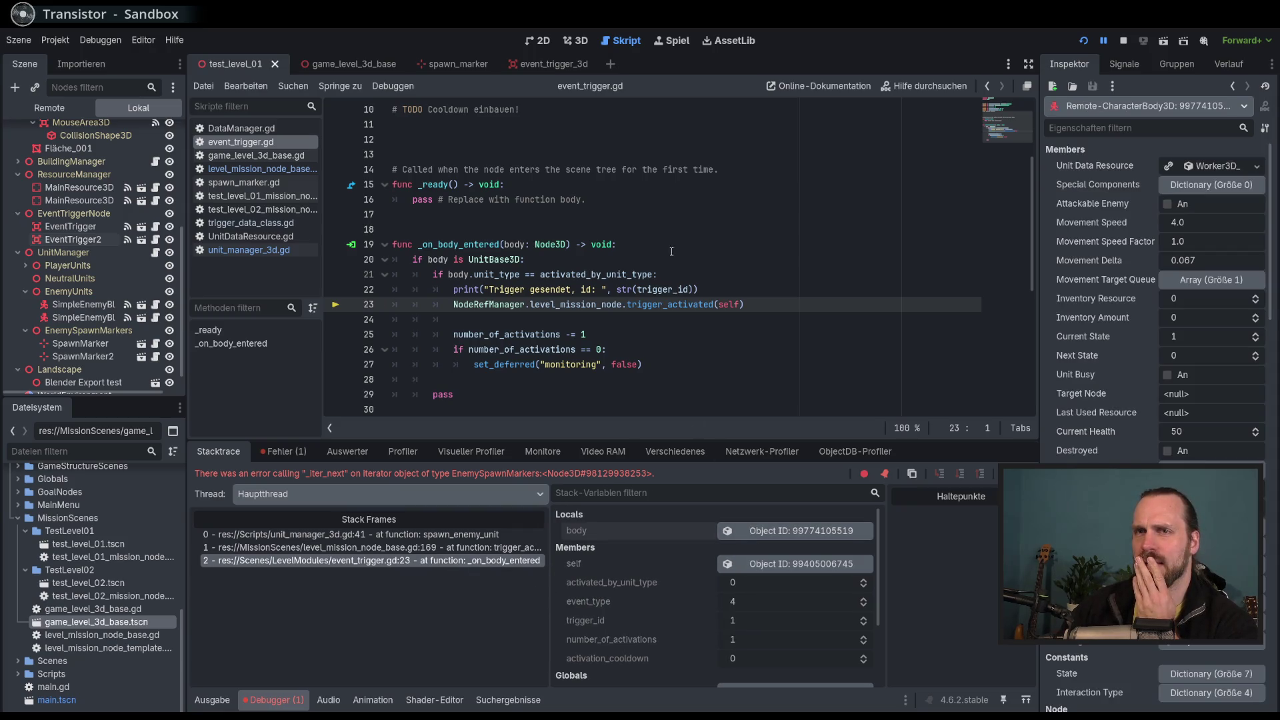
pyautogui.click(17, 108)
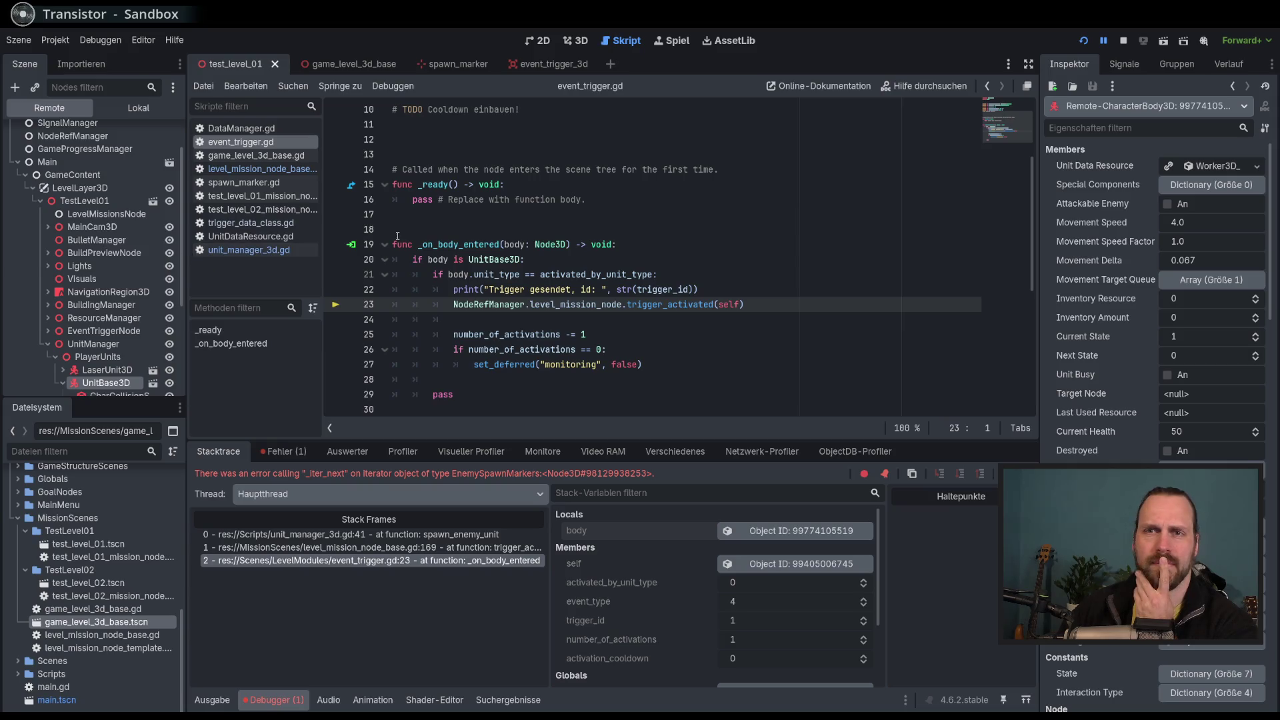
pyautogui.click(581, 40)
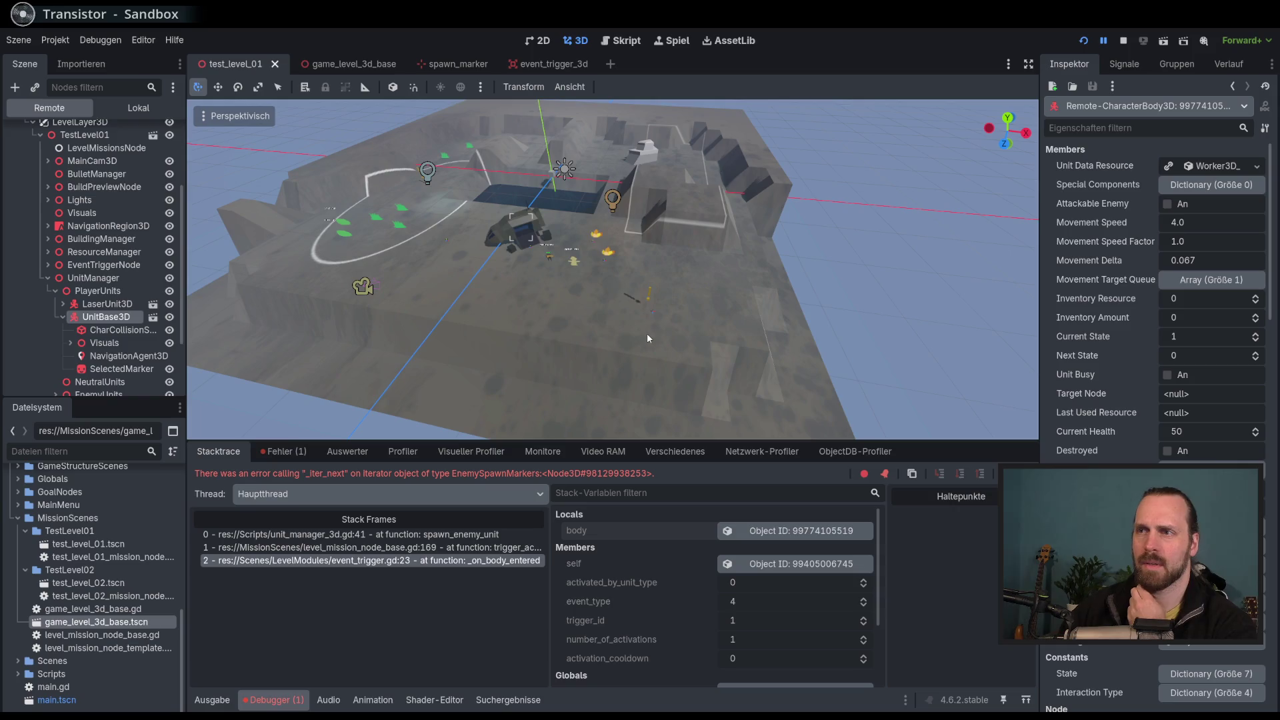
pyautogui.scroll(5, 754, 329)
pyautogui.scroll(-2, 754, 329)
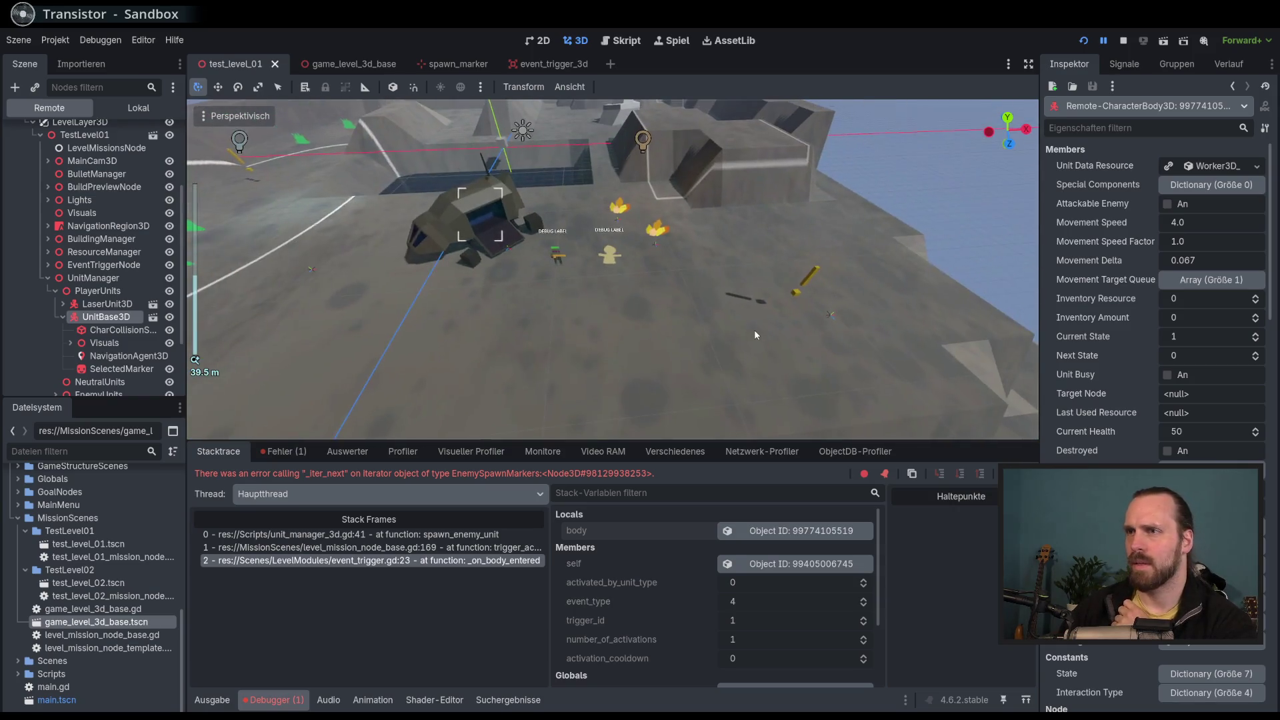
pyautogui.click(672, 40)
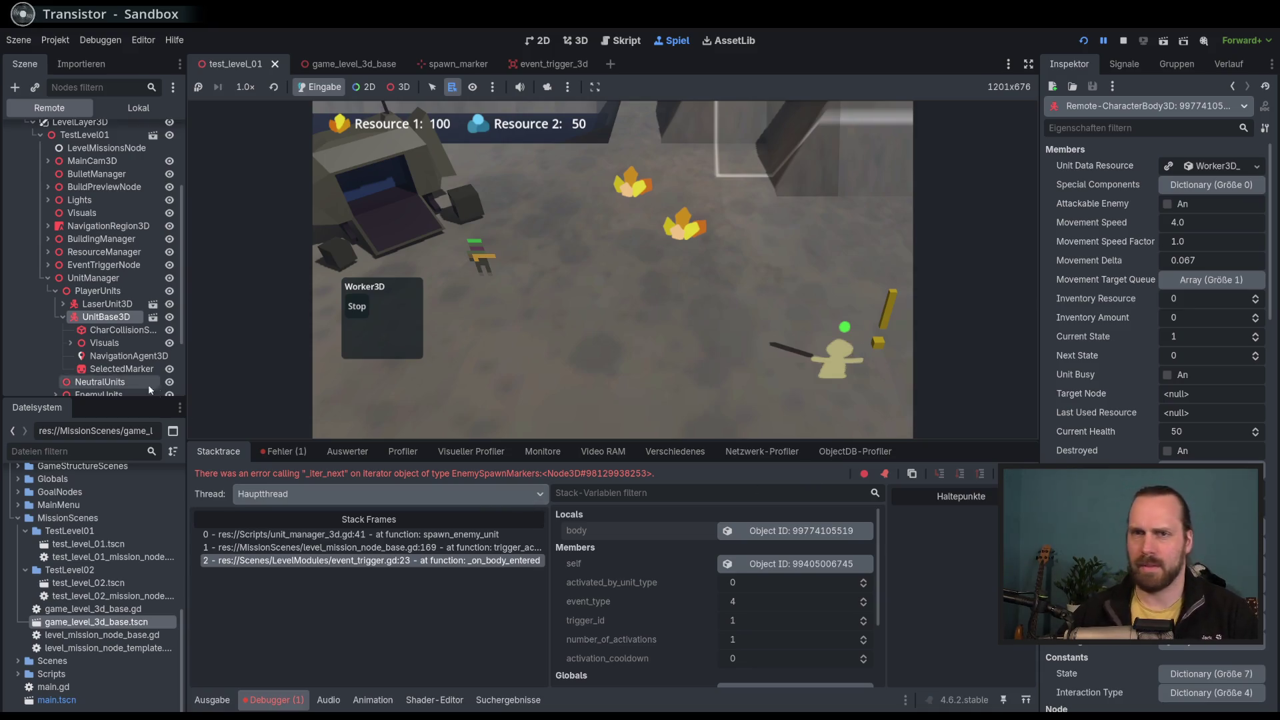
pyautogui.click(470, 548)
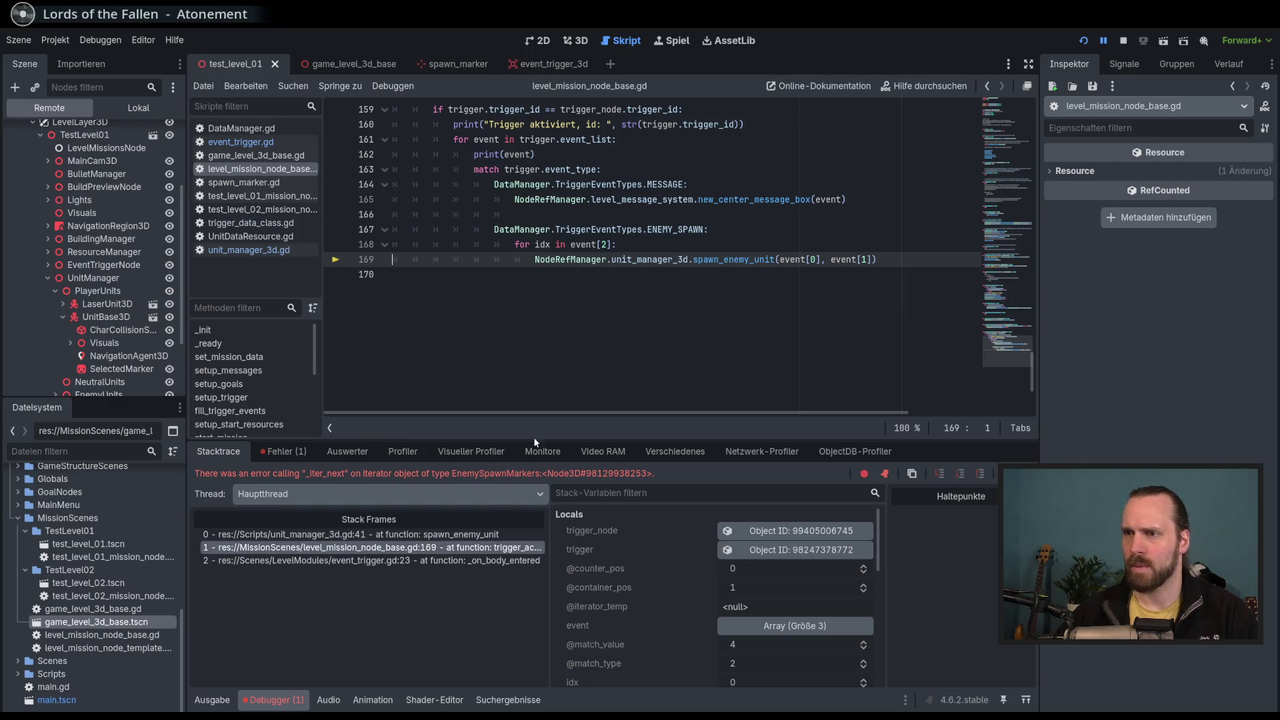
# Step: Return to the spawn_enemy_unit frame and select enemy_spawn_markers on line 41
pyautogui.click(473, 537)
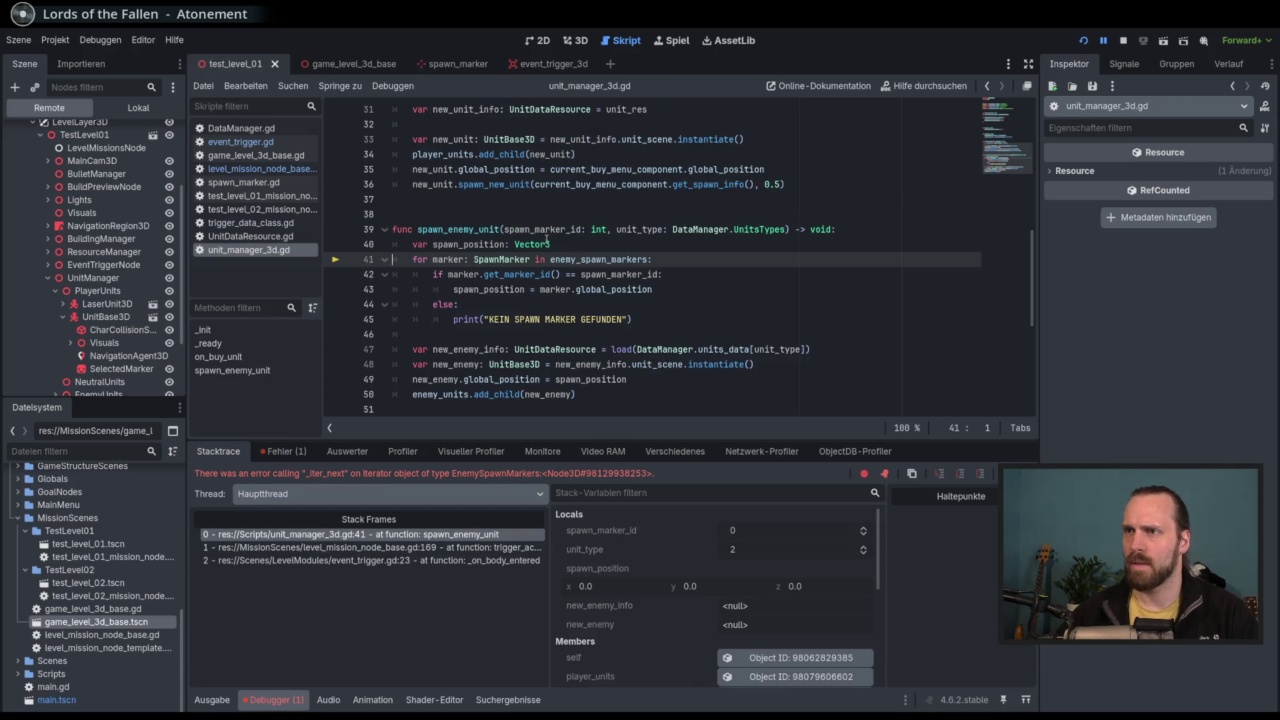
pyautogui.click(467, 548)
pyautogui.click(467, 534)
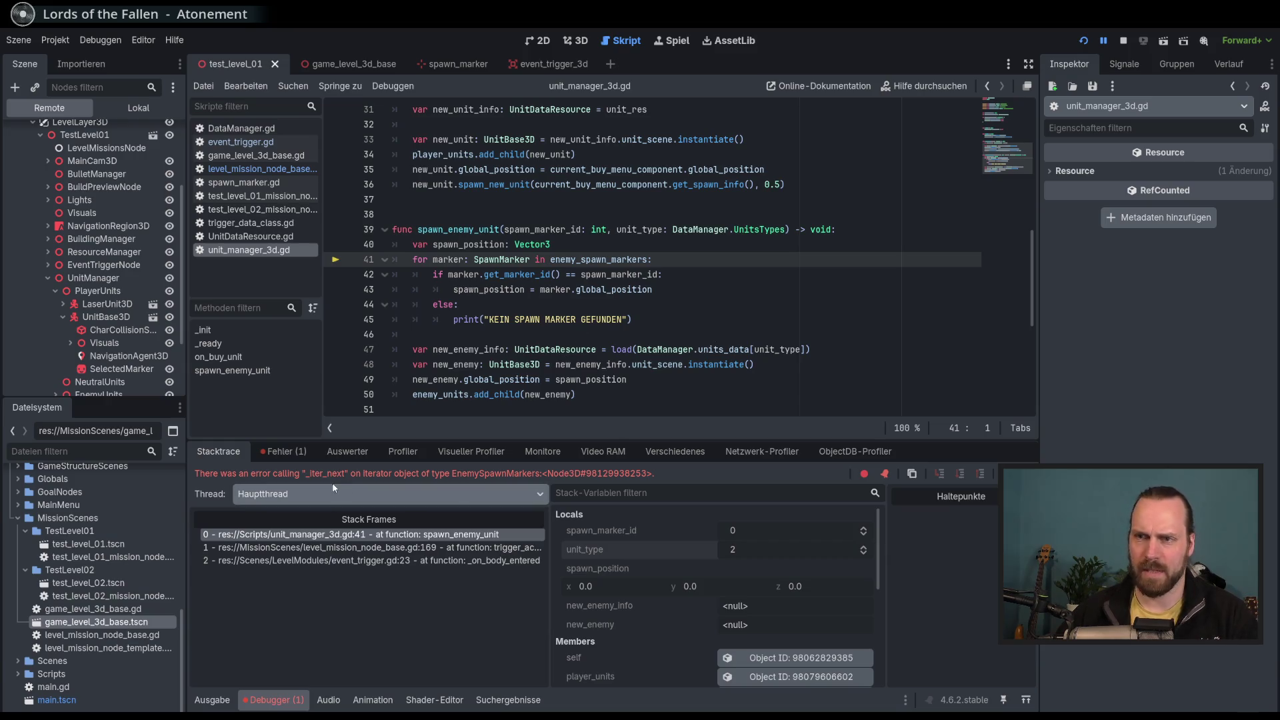
pyautogui.doubleClick(606, 260)
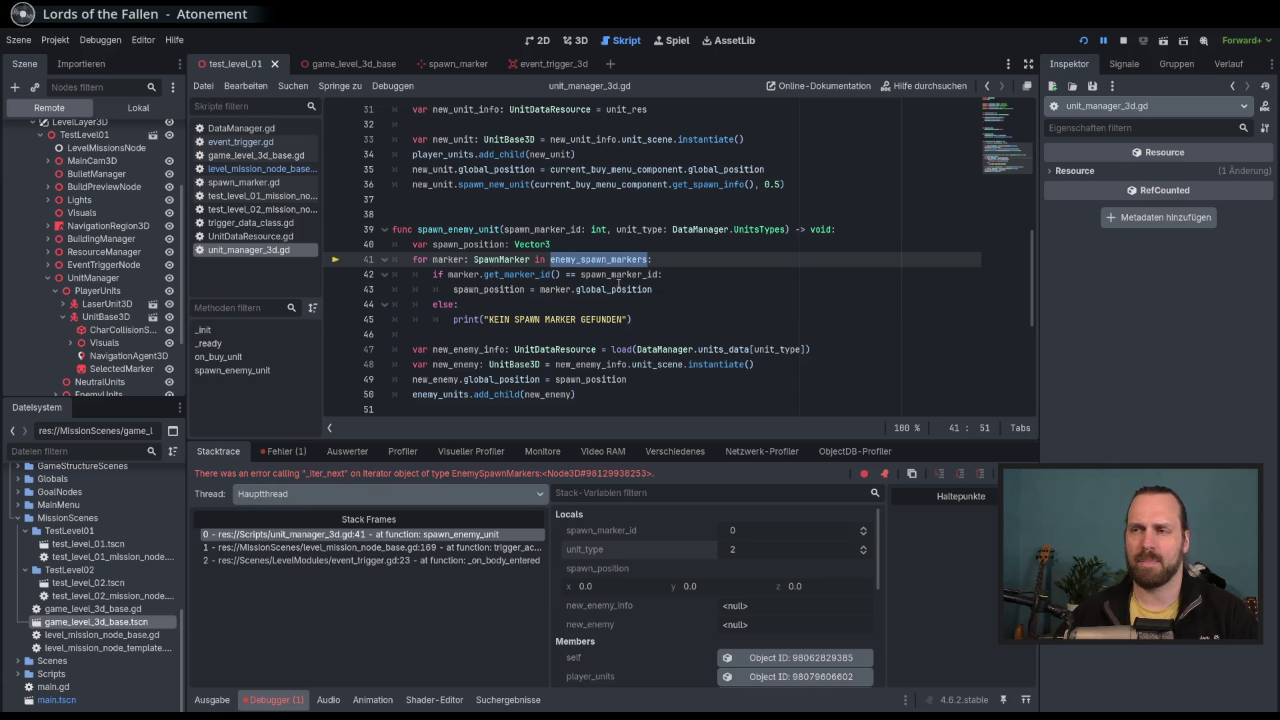
pyautogui.moveTo(632, 280)
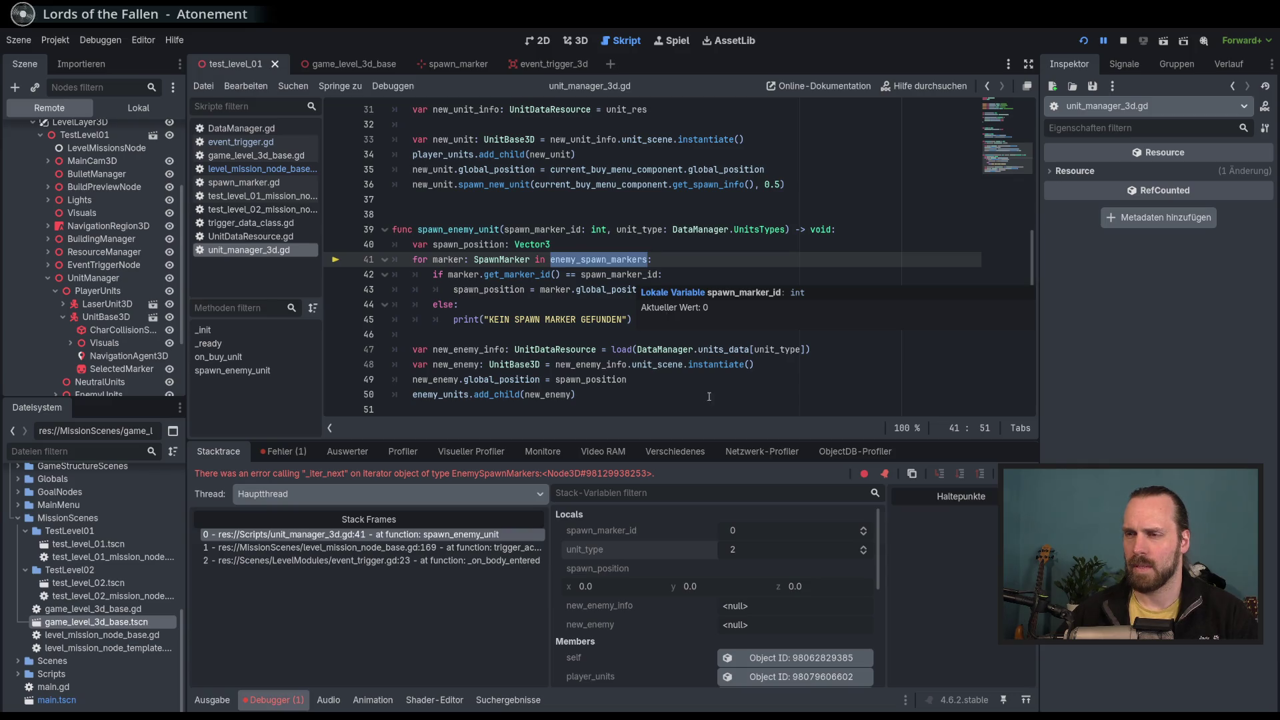
pyautogui.scroll(-2, 126, 277)
pyautogui.scroll(8, 122, 271)
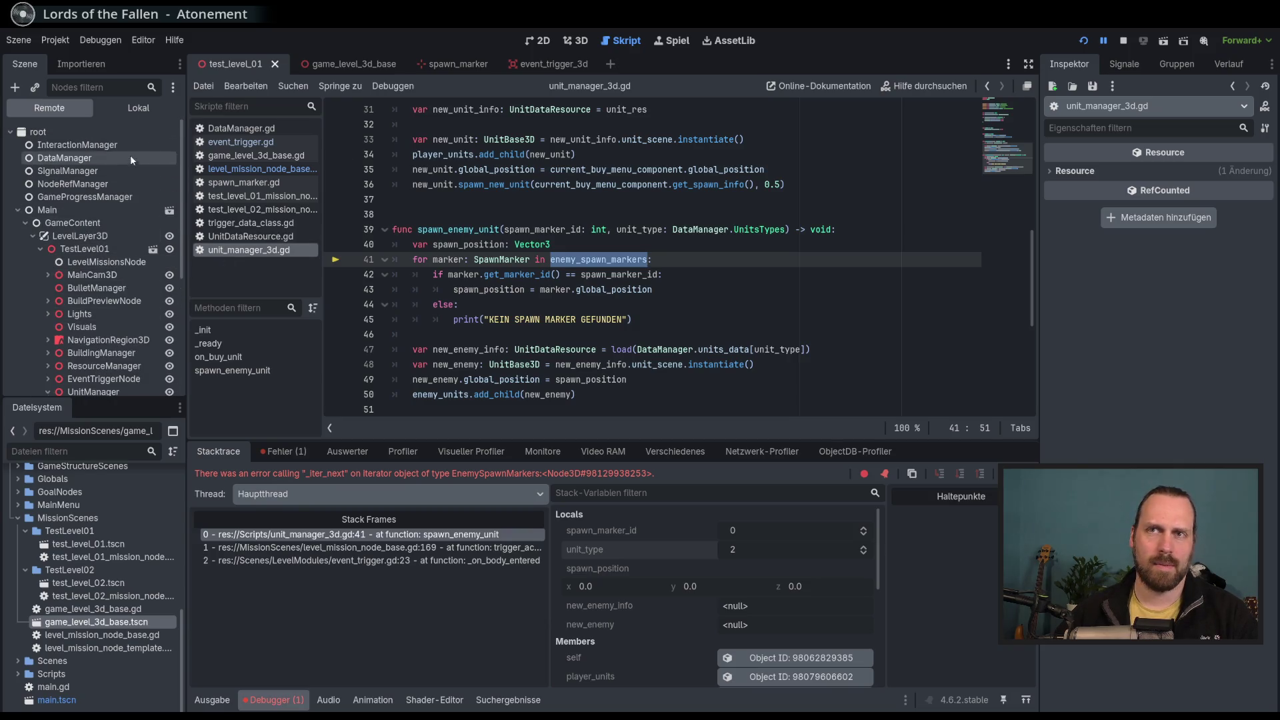
pyautogui.scroll(-5, 80, 330)
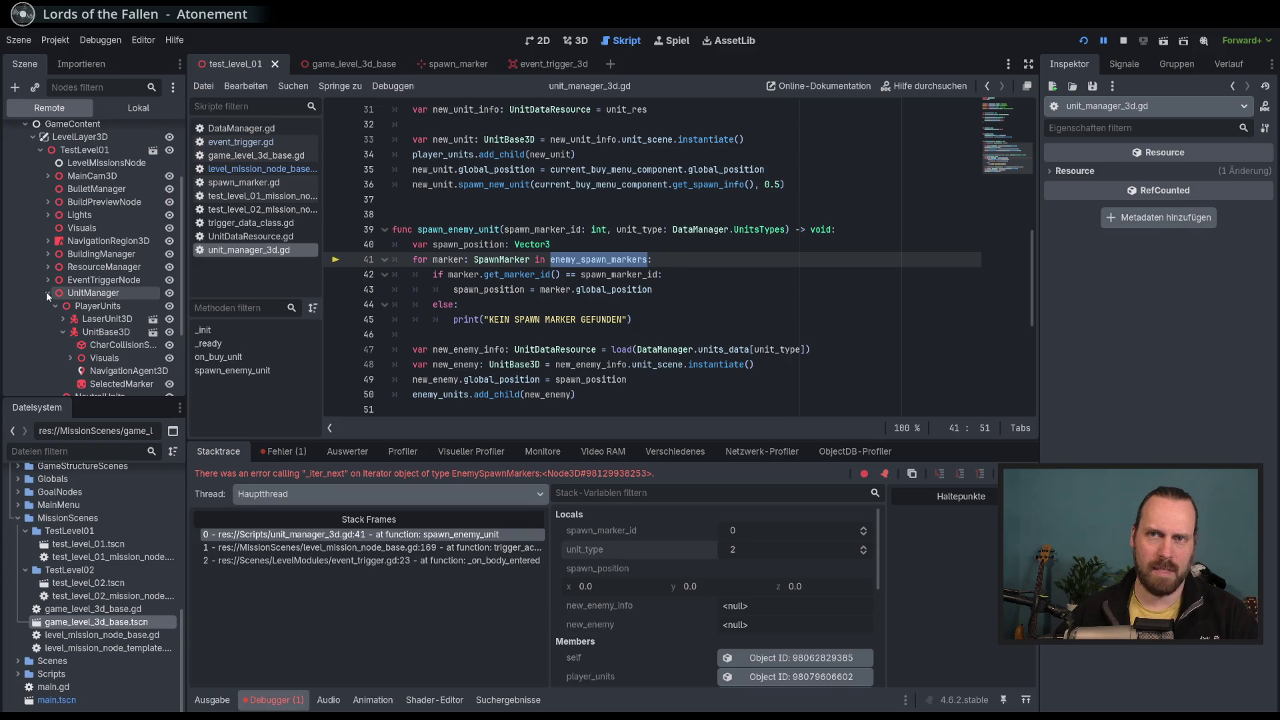
# Step: Inspect the live UnitManager node and expand EnemySpawnMarkers to see its two markers
pyautogui.click(47, 293)
pyautogui.click(52, 318)
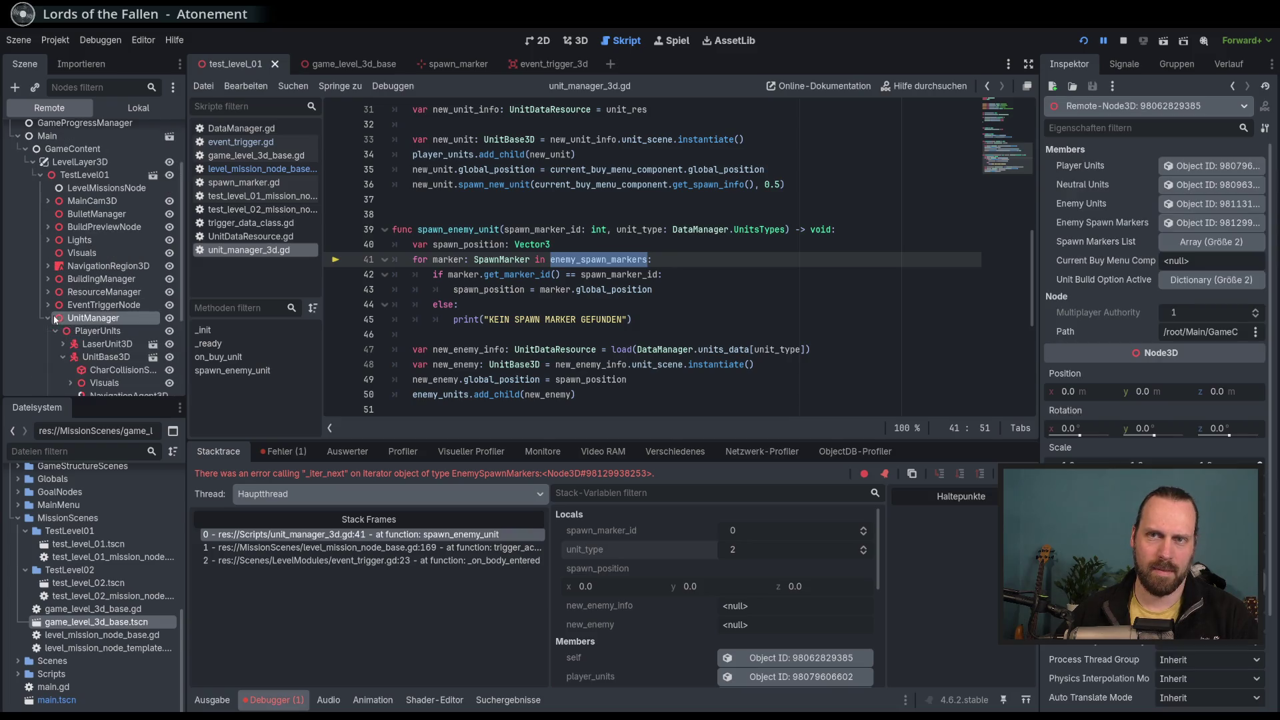
pyautogui.scroll(-3, 59, 354)
pyautogui.scroll(-2, 59, 363)
pyautogui.click(56, 318)
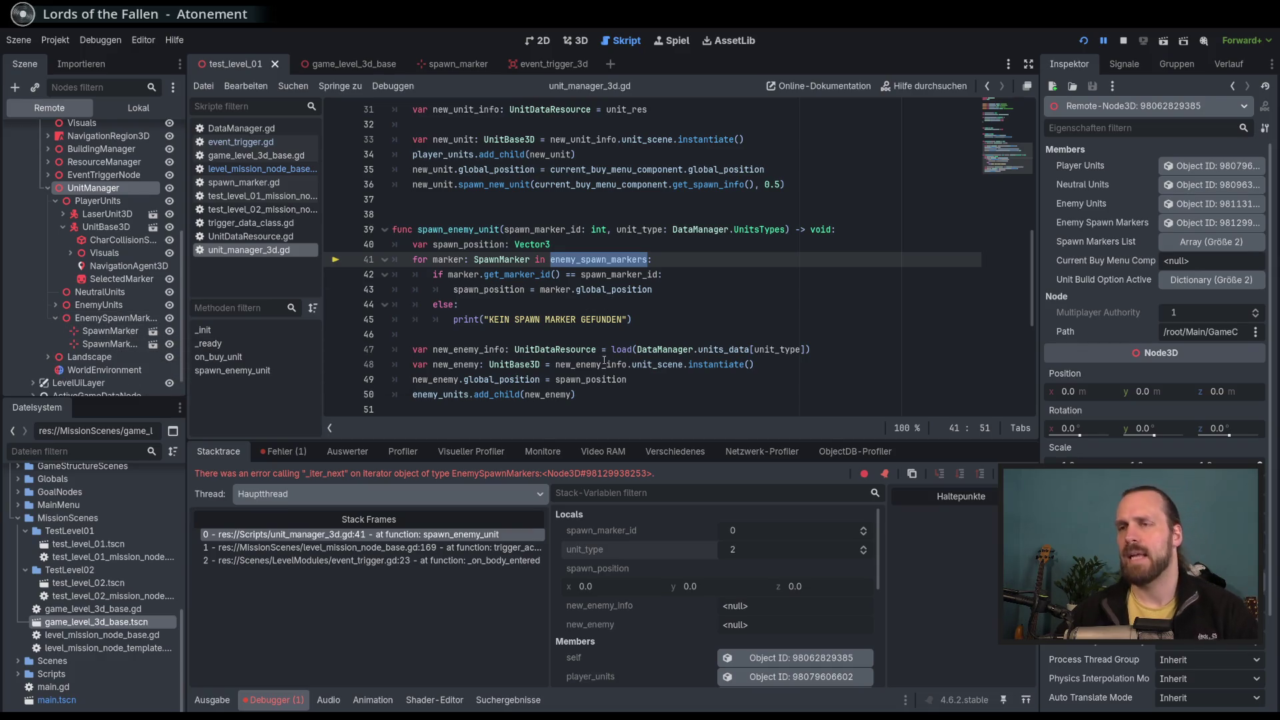
pyautogui.moveTo(604, 361)
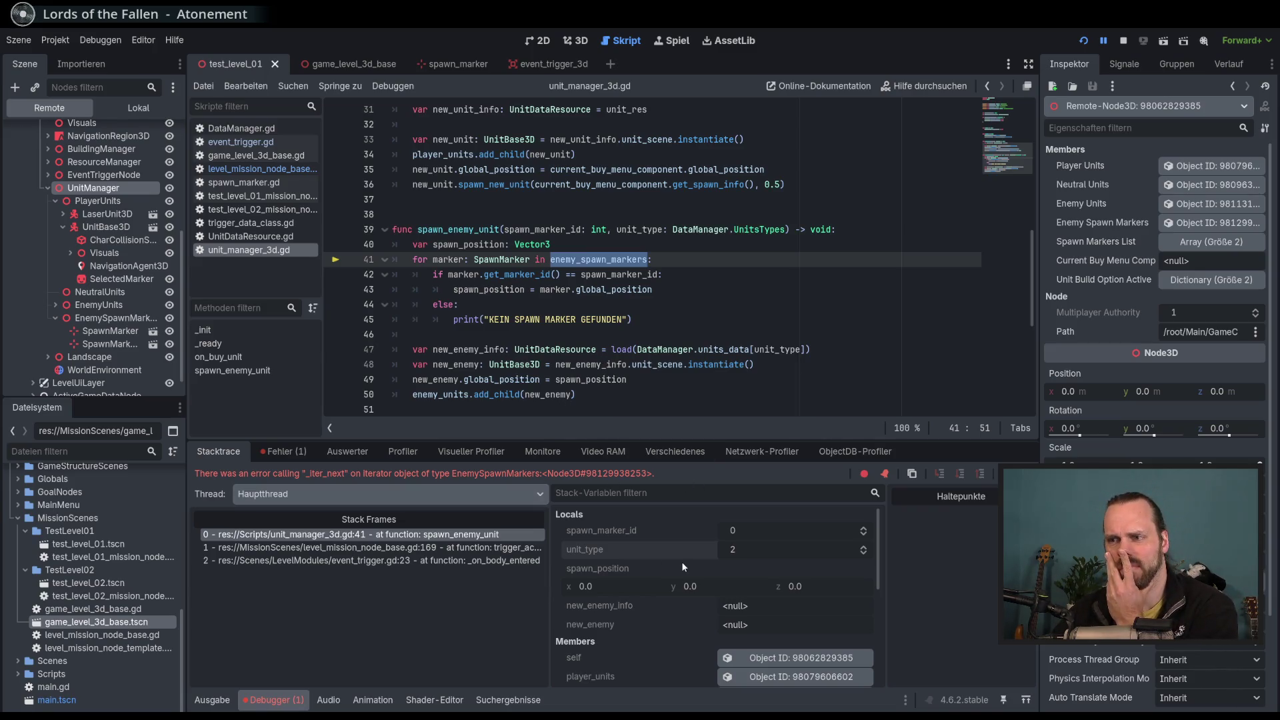
pyautogui.scroll(-3, 672, 556)
pyautogui.scroll(-1, 671, 551)
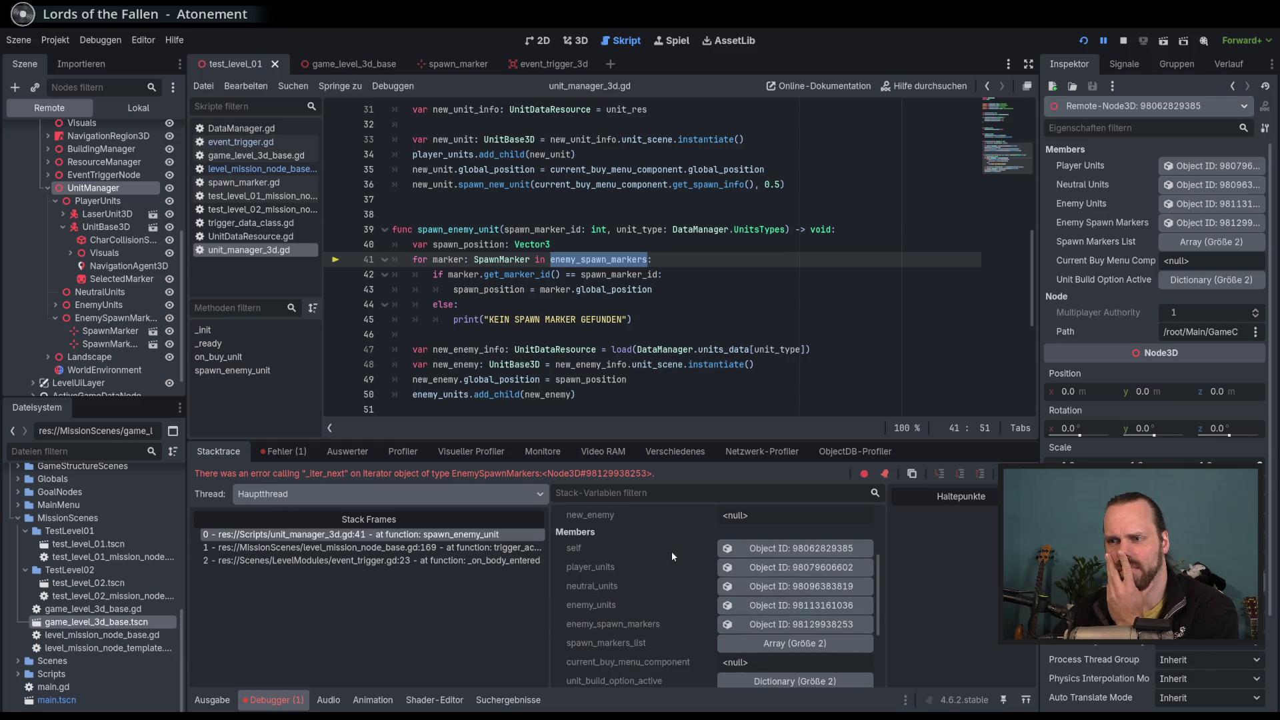
pyautogui.scroll(-2, 671, 551)
# Step: Expand spawn_markers_list in Members, check the error's node ID, and stop debugging with F8
pyautogui.click(747, 597)
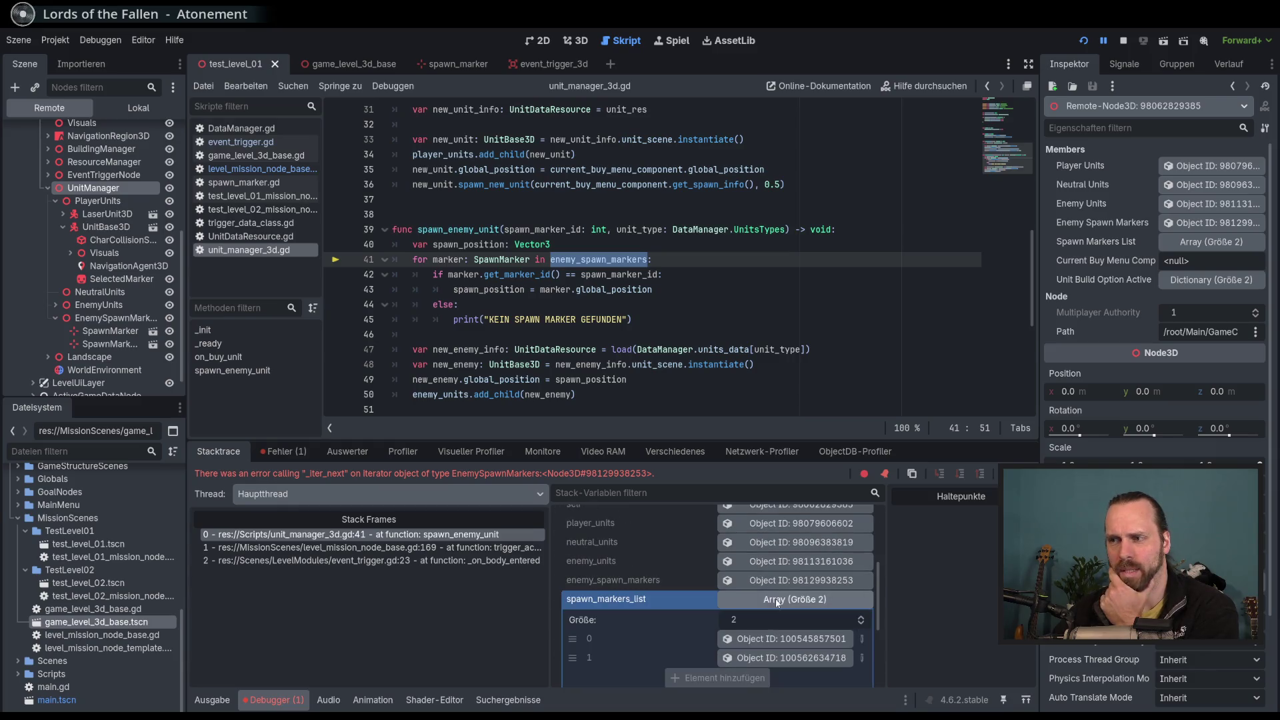
pyautogui.scroll(-2, 707, 579)
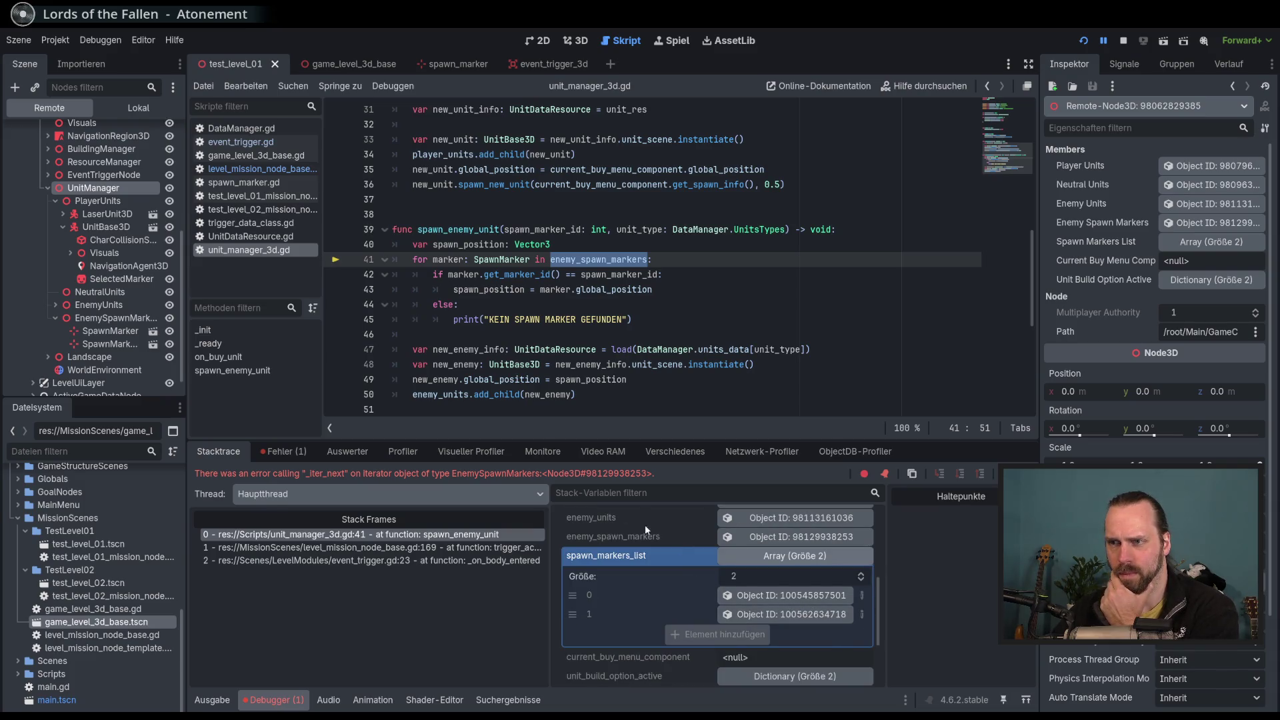
pyautogui.moveTo(586, 474); pyautogui.dragTo(625, 475)
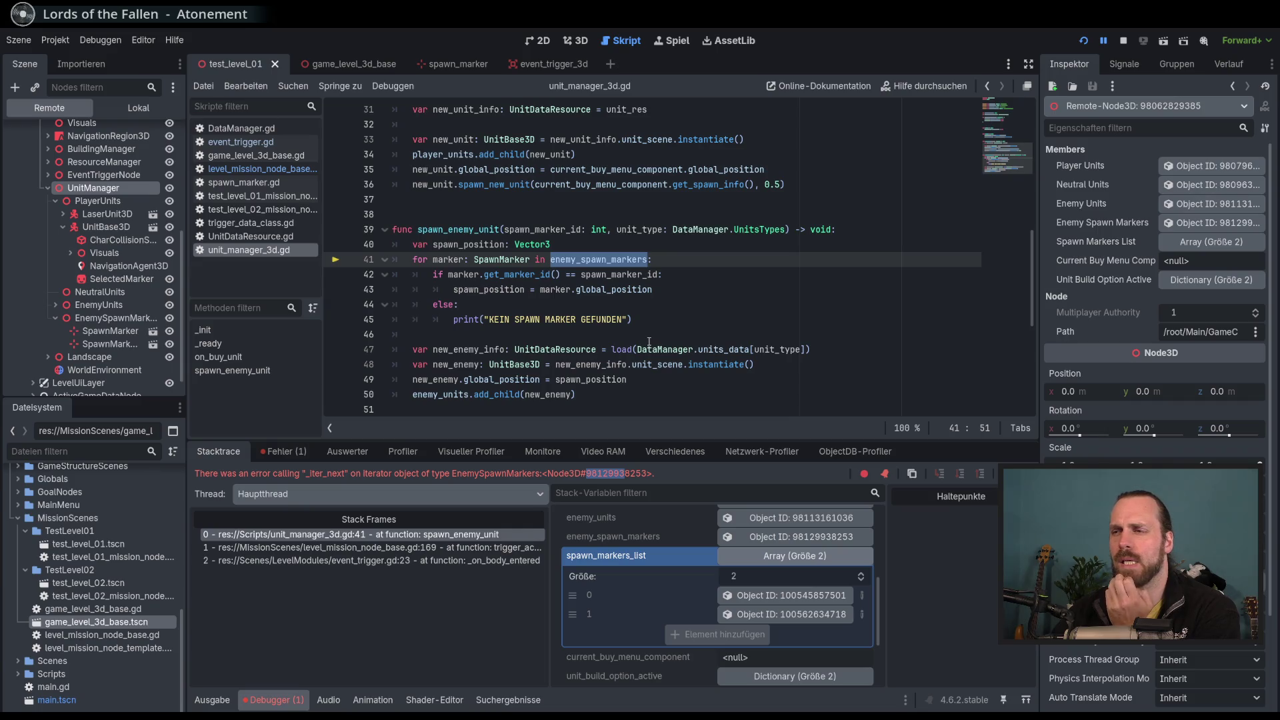
pyautogui.scroll(10, 649, 341)
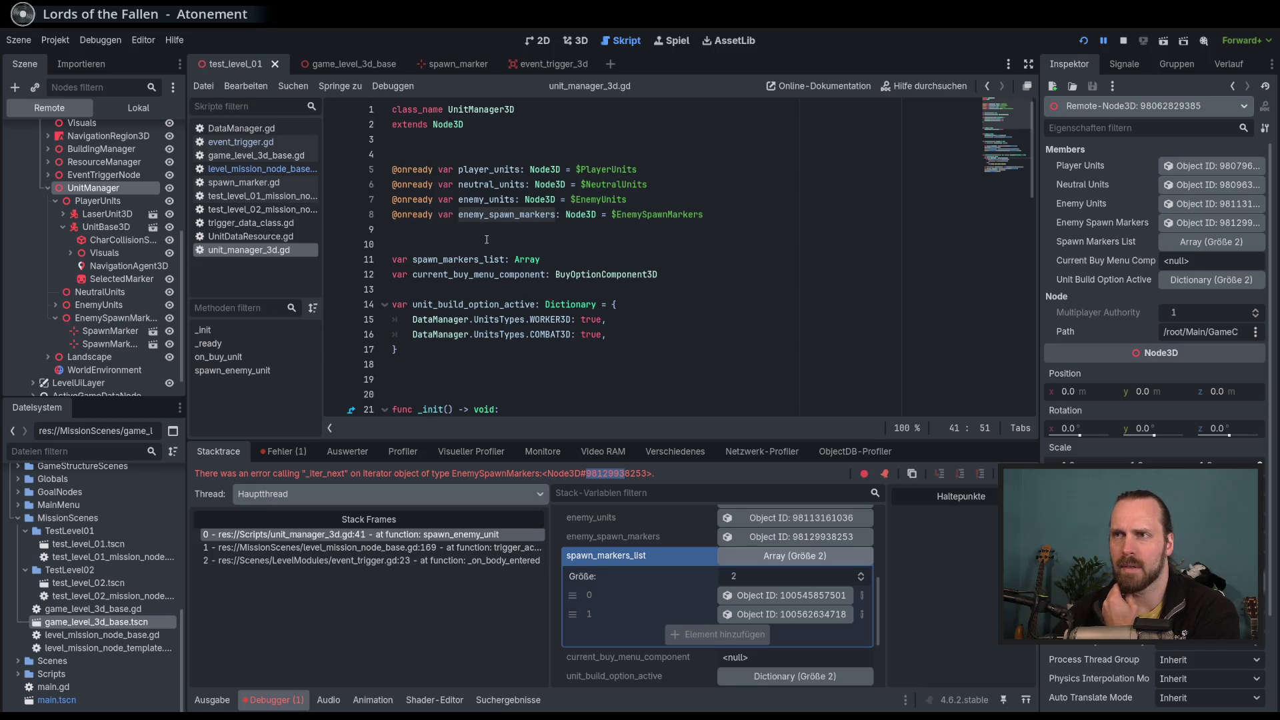
pyautogui.press('F8')
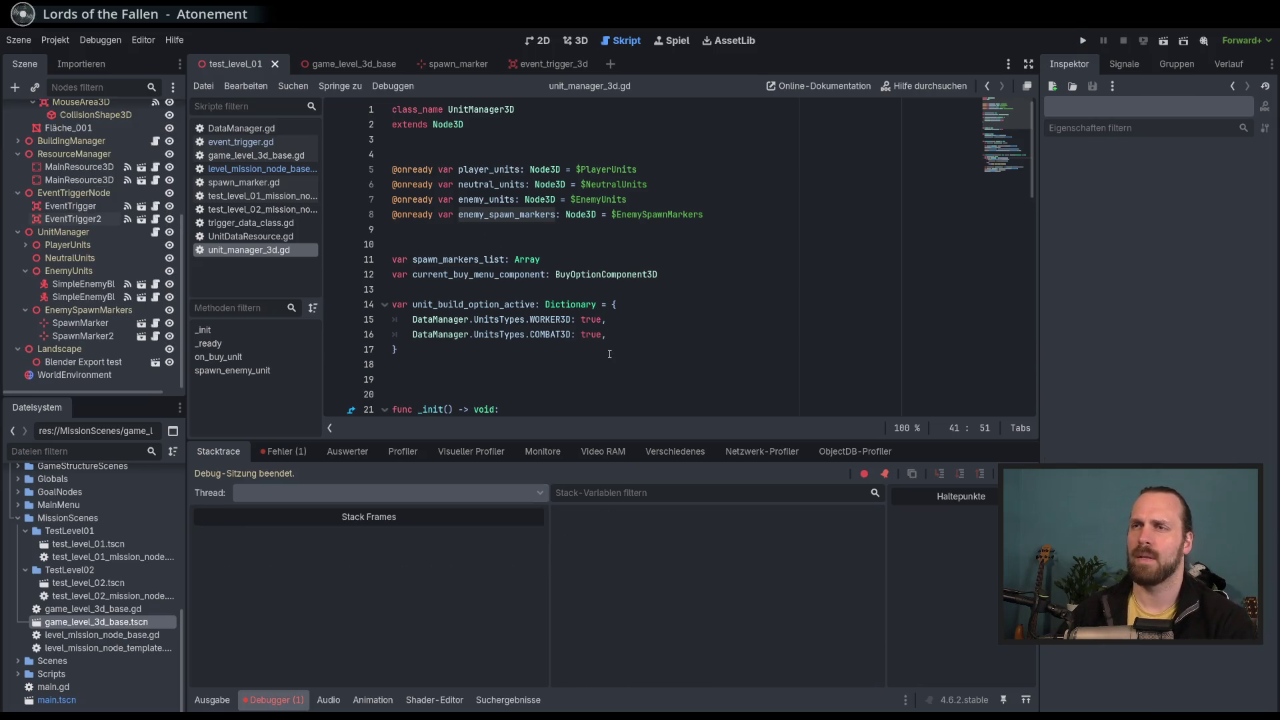
# Step: Change the loop on line 41 to iterate over spawn_markers_list and save the script
pyautogui.scroll(-7, 600, 334)
pyautogui.scroll(5, 607, 354)
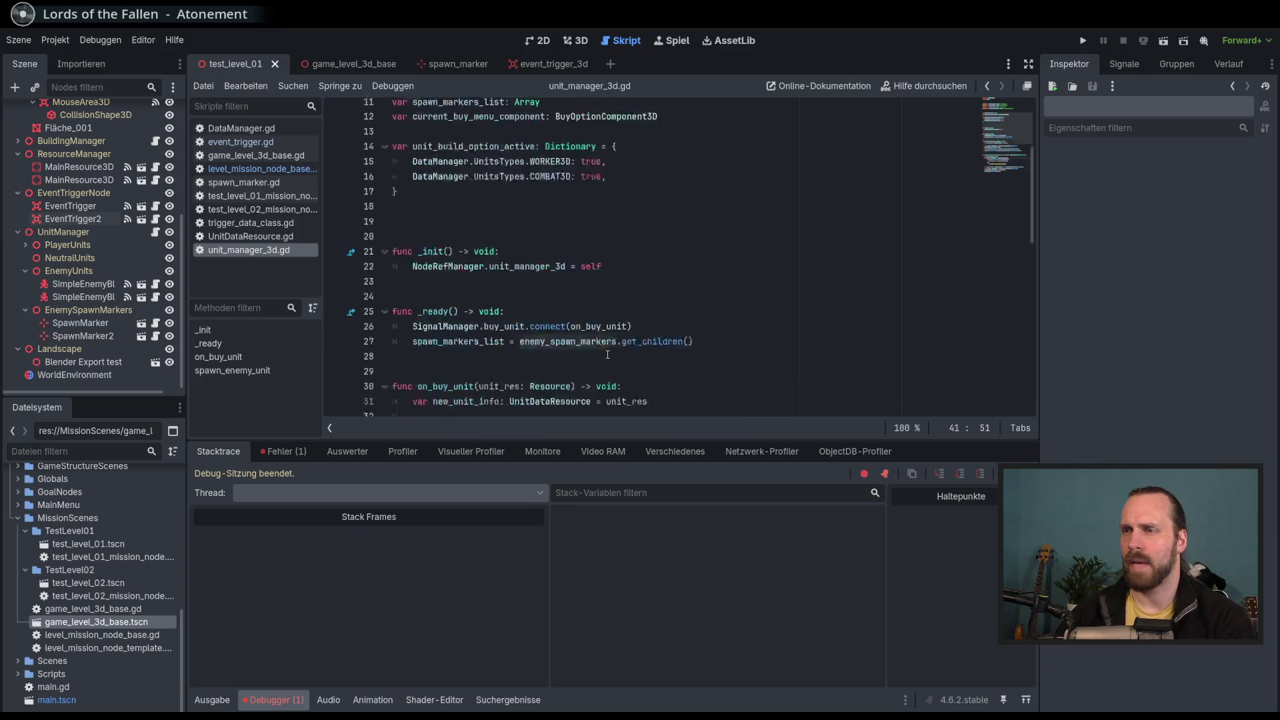
pyautogui.scroll(-8, 608, 354)
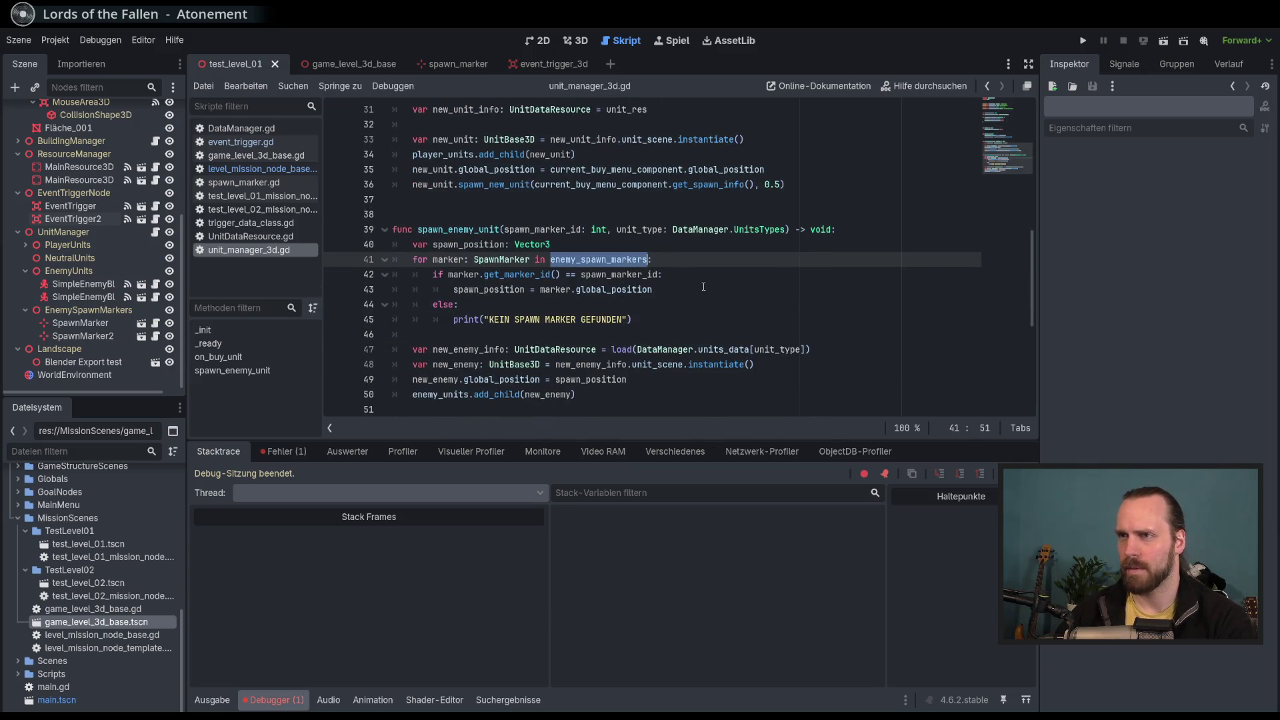
pyautogui.write('spawn')
pyautogui.press('Down')
pyautogui.press('Return')
pyautogui.hotkey('ctrl', 's')
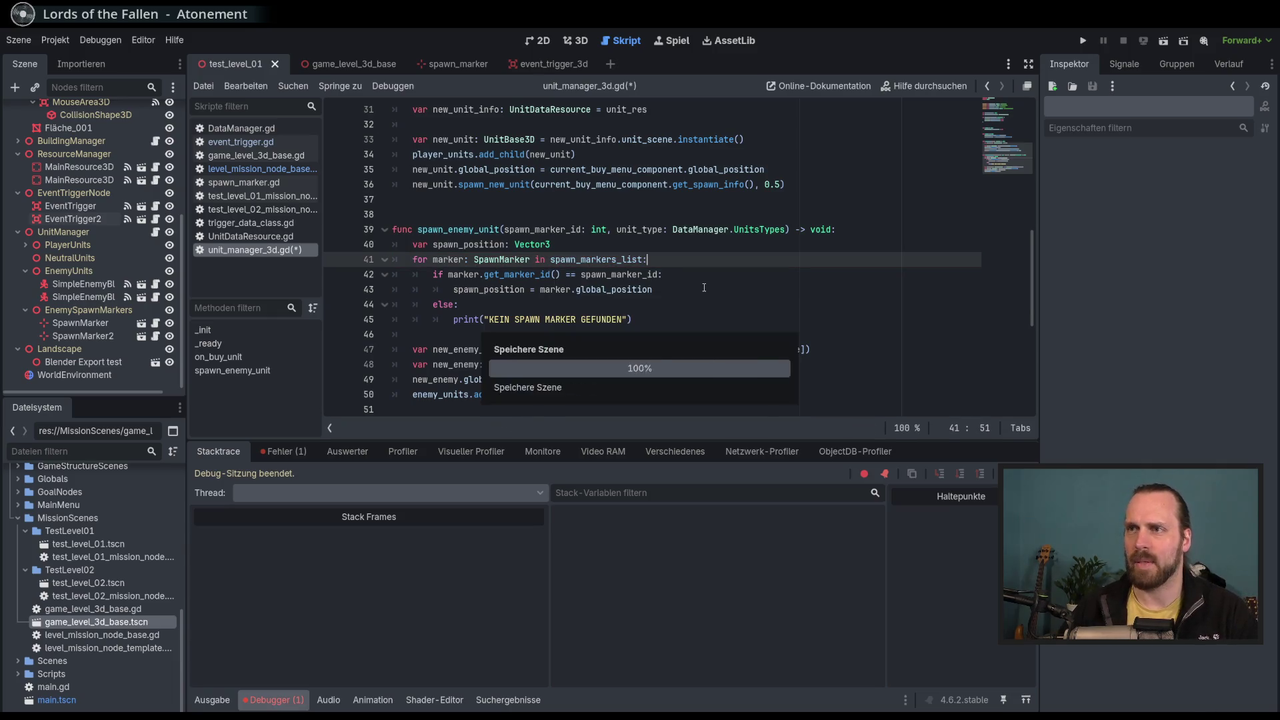
# Step: Rerun the mission and walk the worker across the map onto the trigger
pyautogui.press('F5')
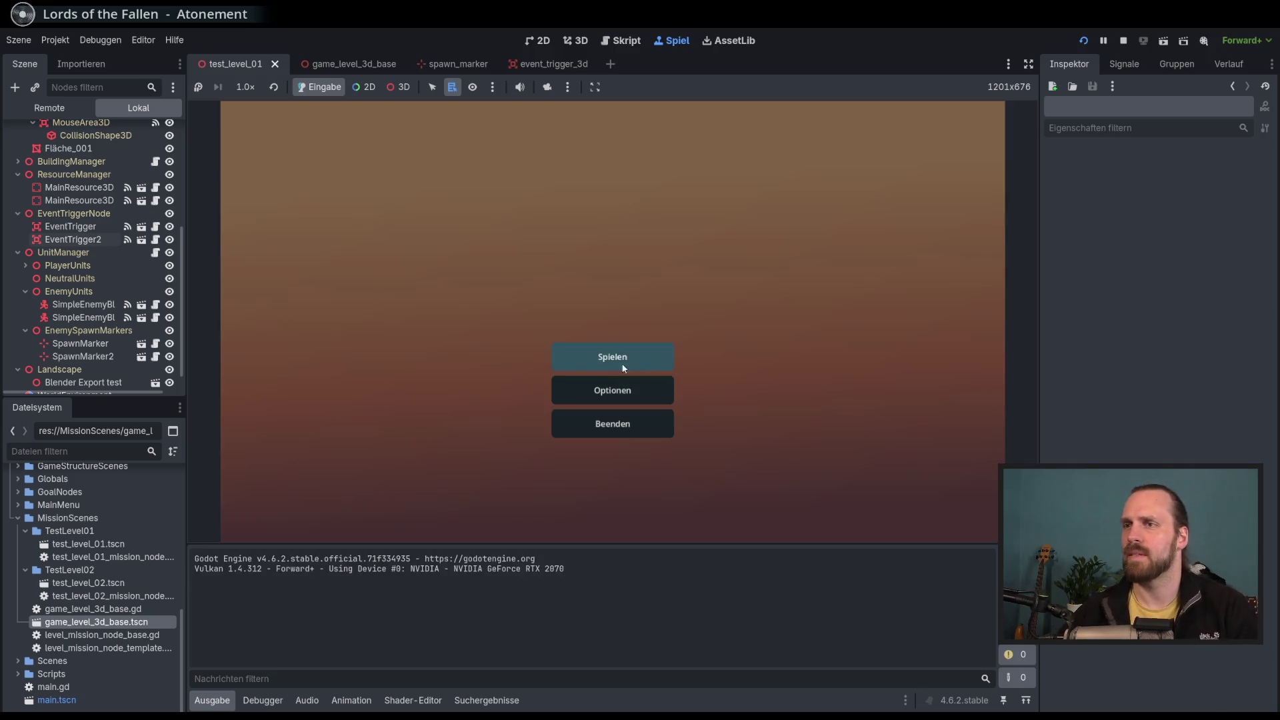
pyautogui.click(623, 364)
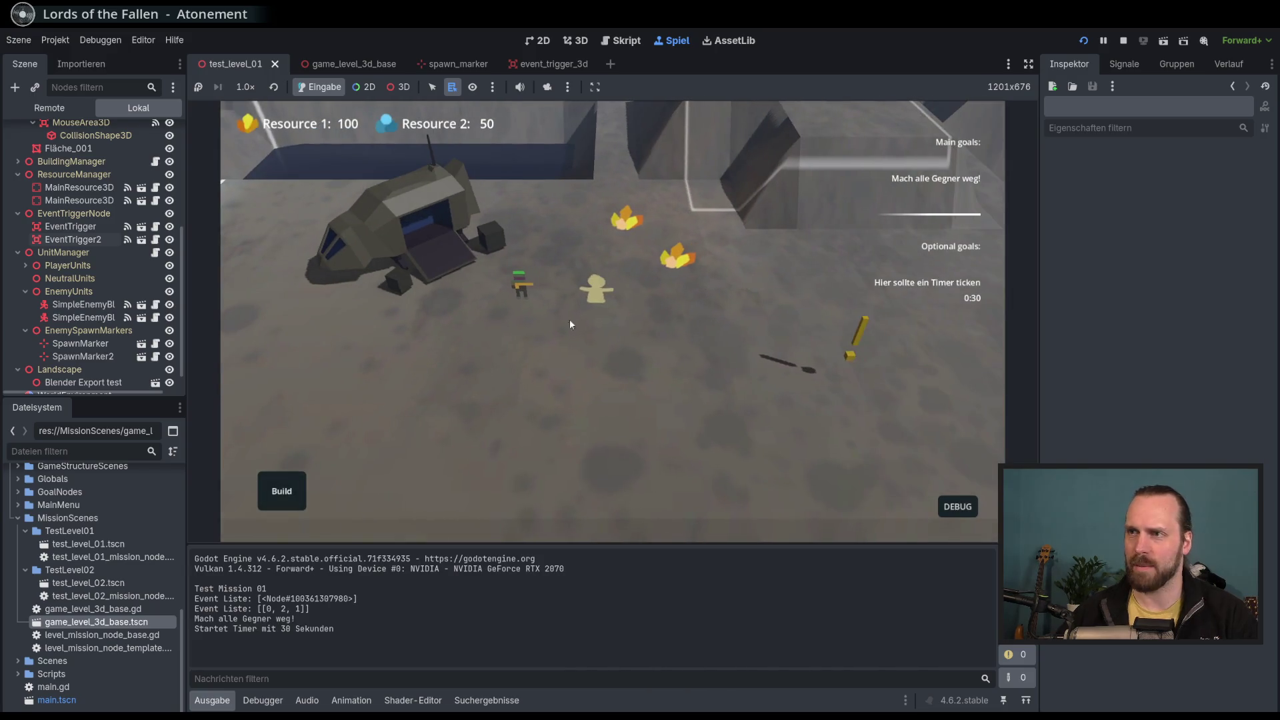
pyautogui.click(595, 290)
pyautogui.press('d')
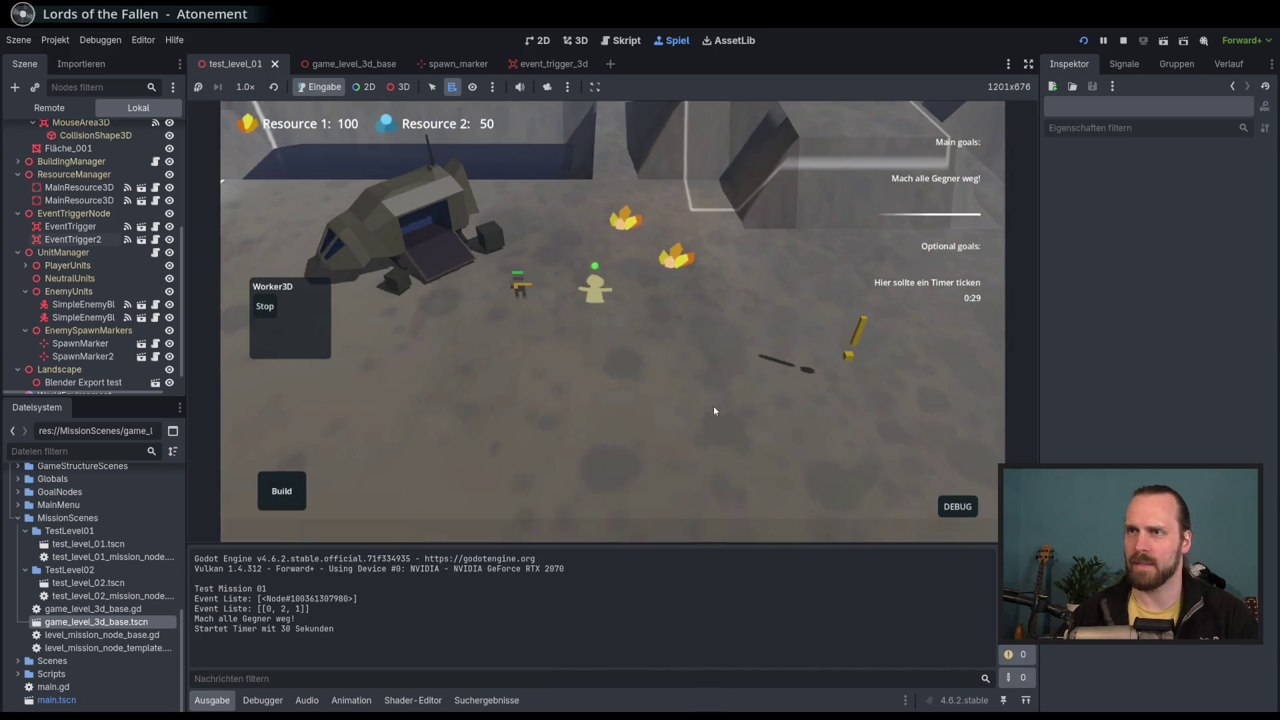
pyautogui.rightClick(729, 408)
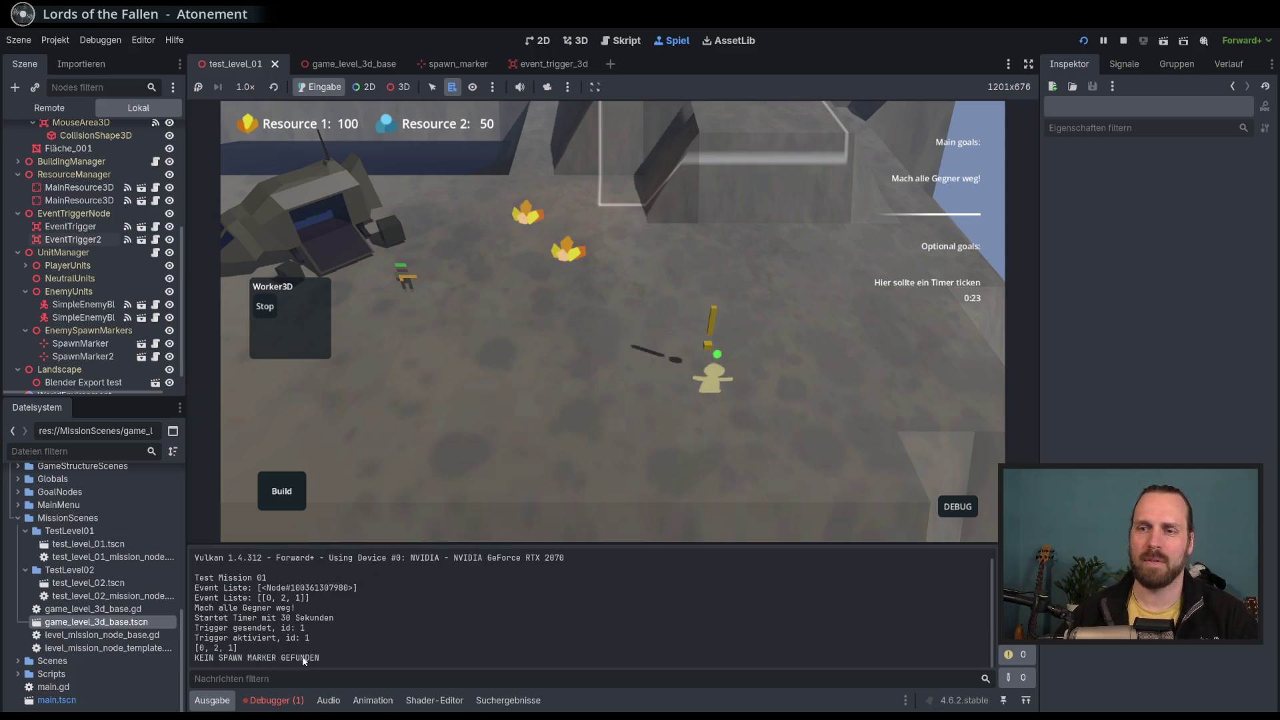
pyautogui.rightClick(839, 259)
pyautogui.rightClick(575, 453)
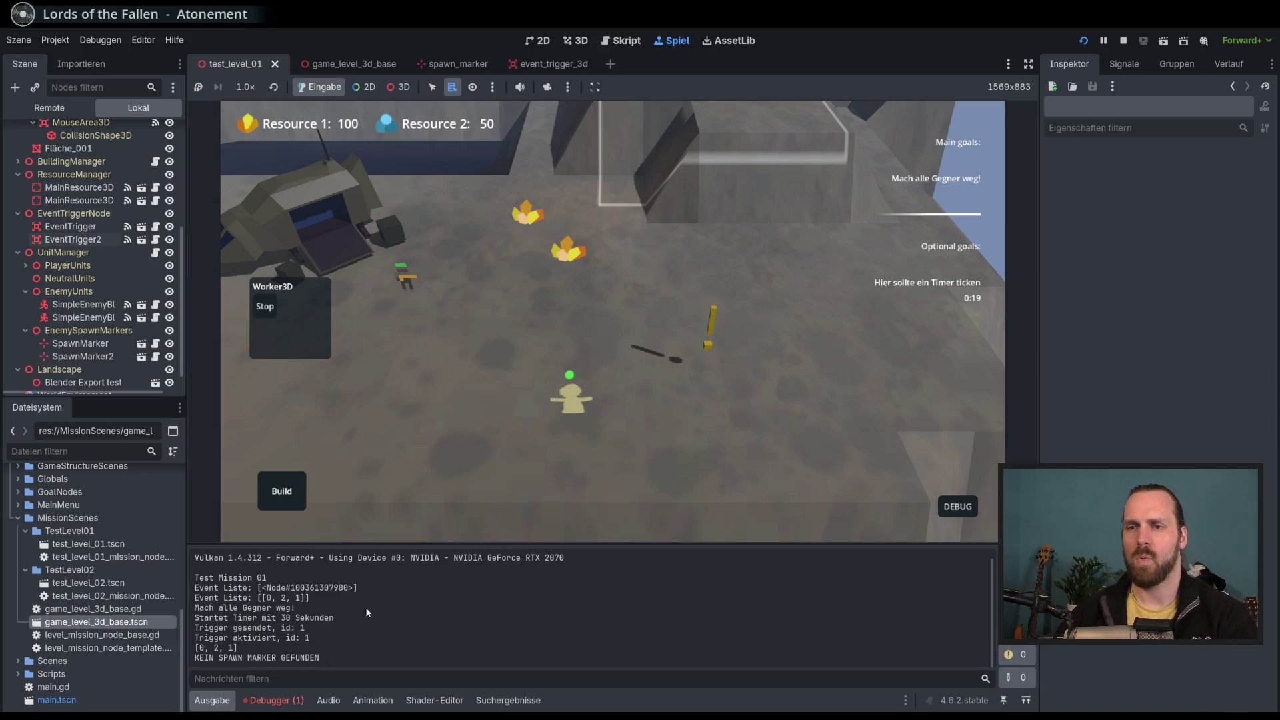
# Step: Stop the game with F8 and show the Debugger's list of reported errors
pyautogui.press('F8')
pyautogui.click(270, 701)
pyautogui.click(287, 452)
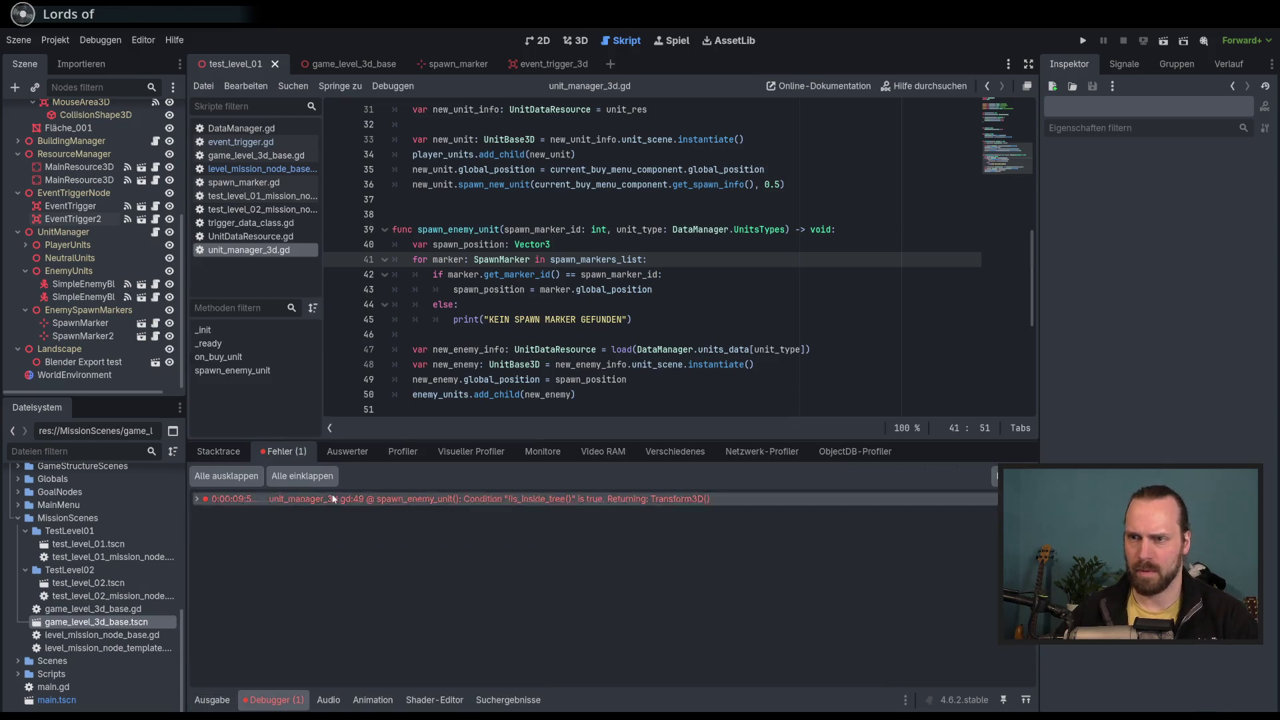
# Step: Jump to the erroring line, enlarge the code area, and locate the enemy-creation lines 47–50
pyautogui.click(523, 501)
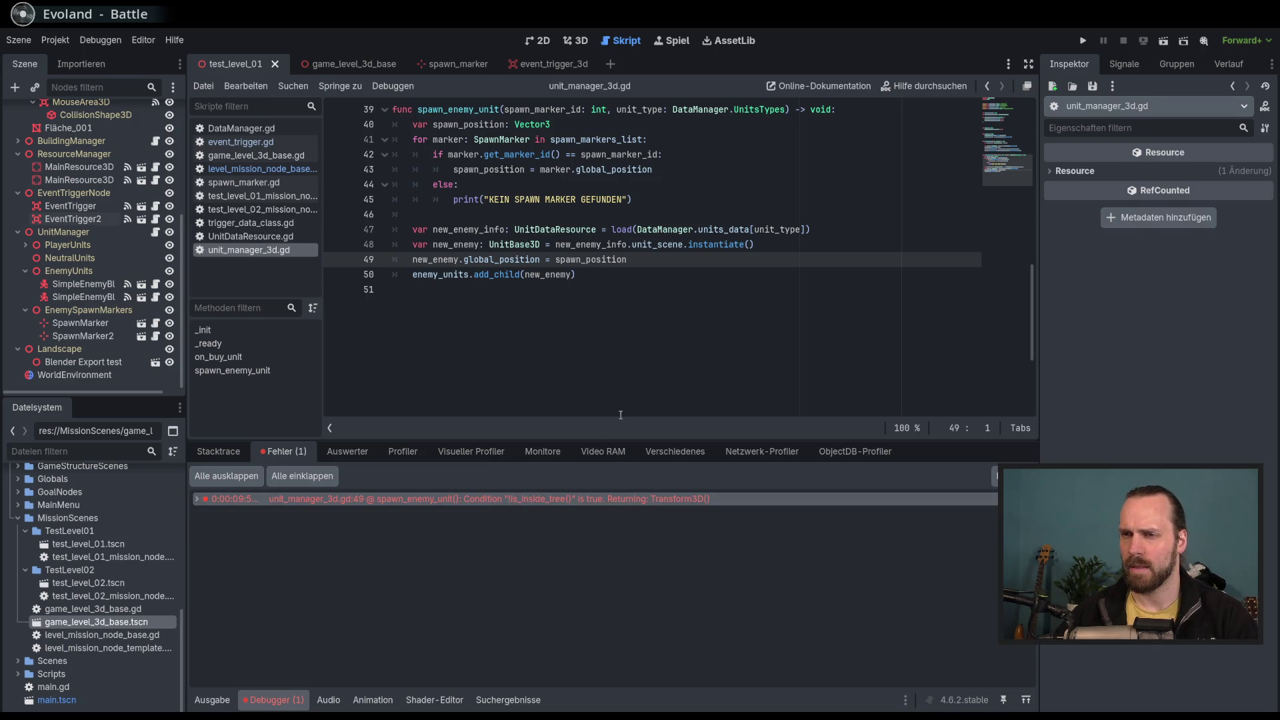
pyautogui.moveTo(603, 440); pyautogui.dragTo(588, 520)
pyautogui.scroll(2, 586, 440)
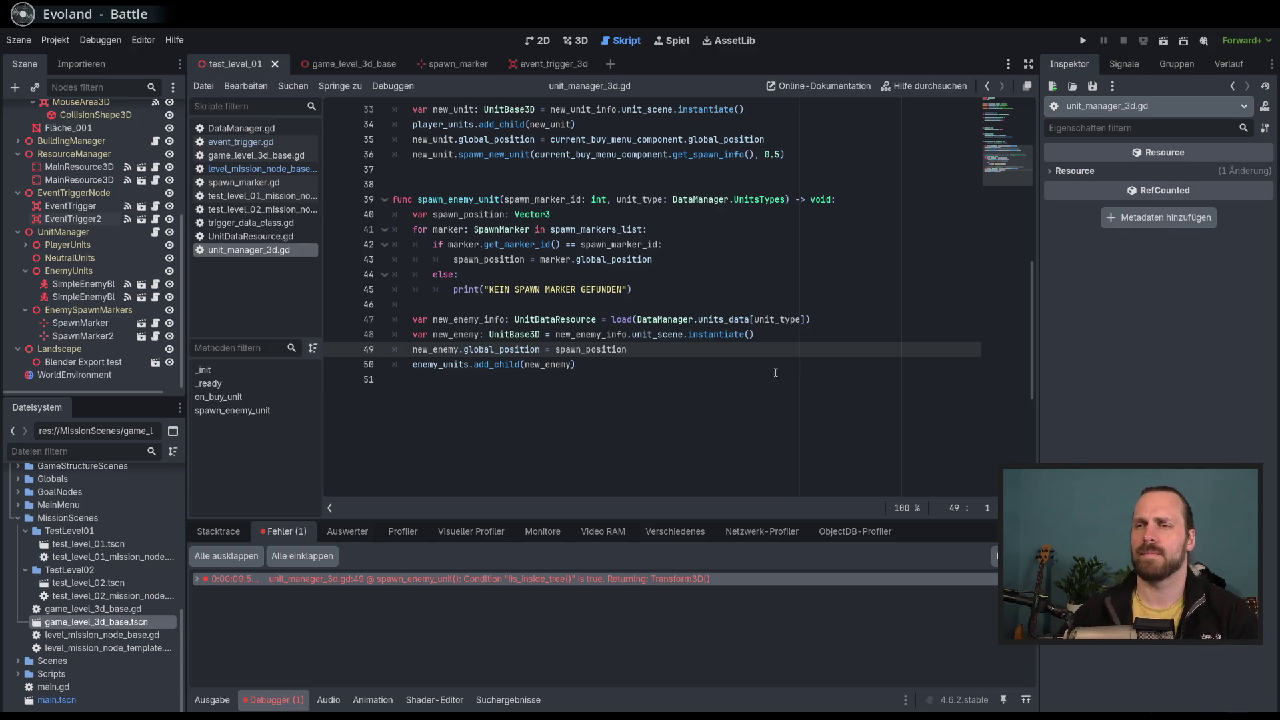
pyautogui.click(751, 370)
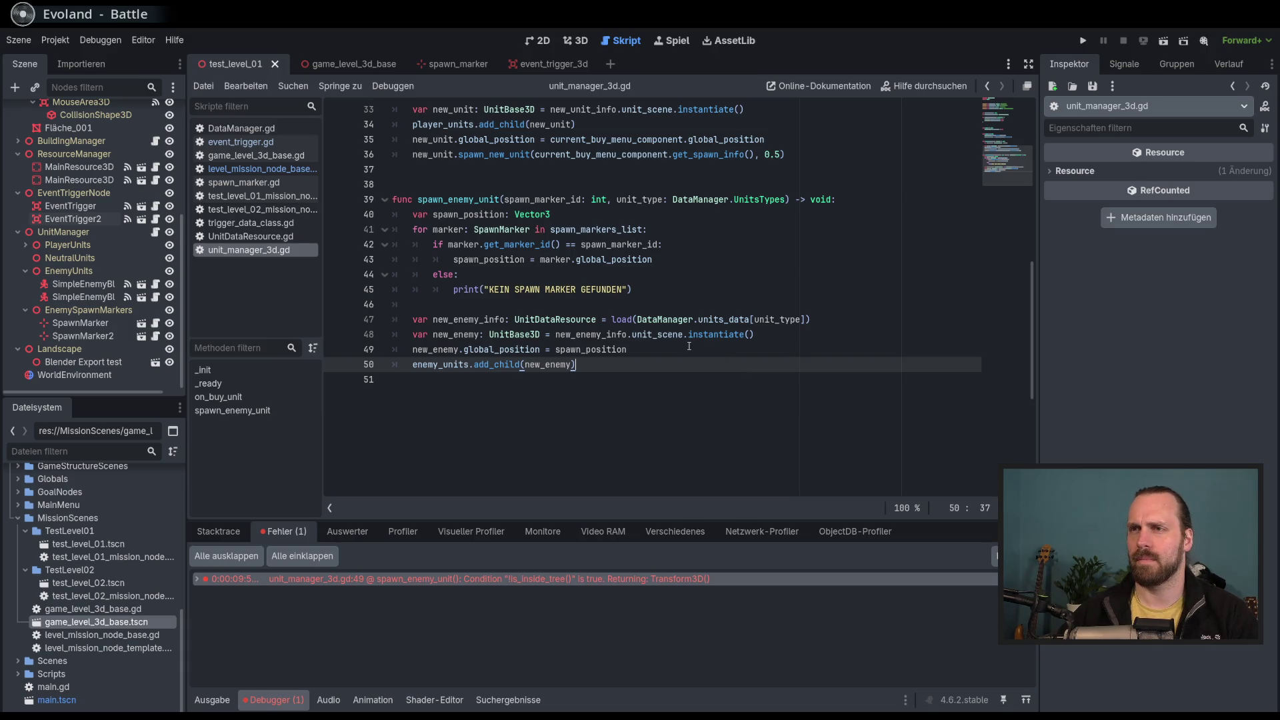
pyautogui.doubleClick(583, 230)
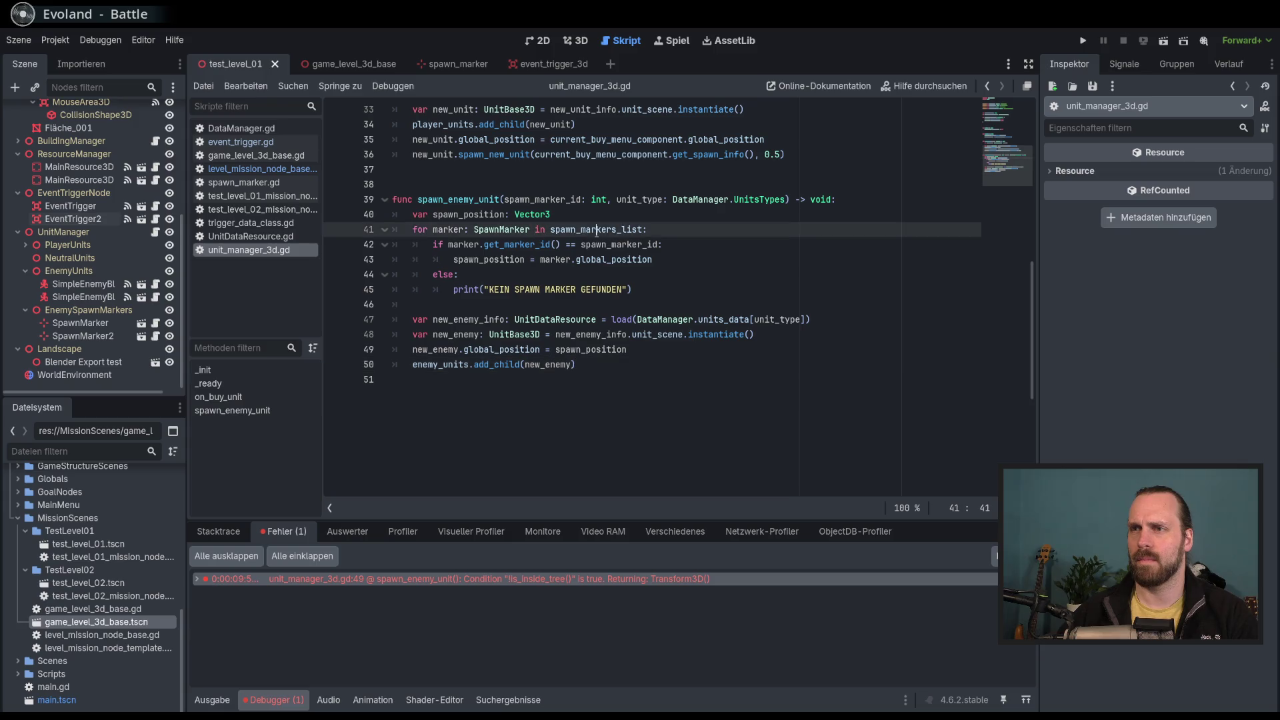
pyautogui.moveTo(571, 319); pyautogui.dragTo(636, 366)
pyautogui.click(637, 366)
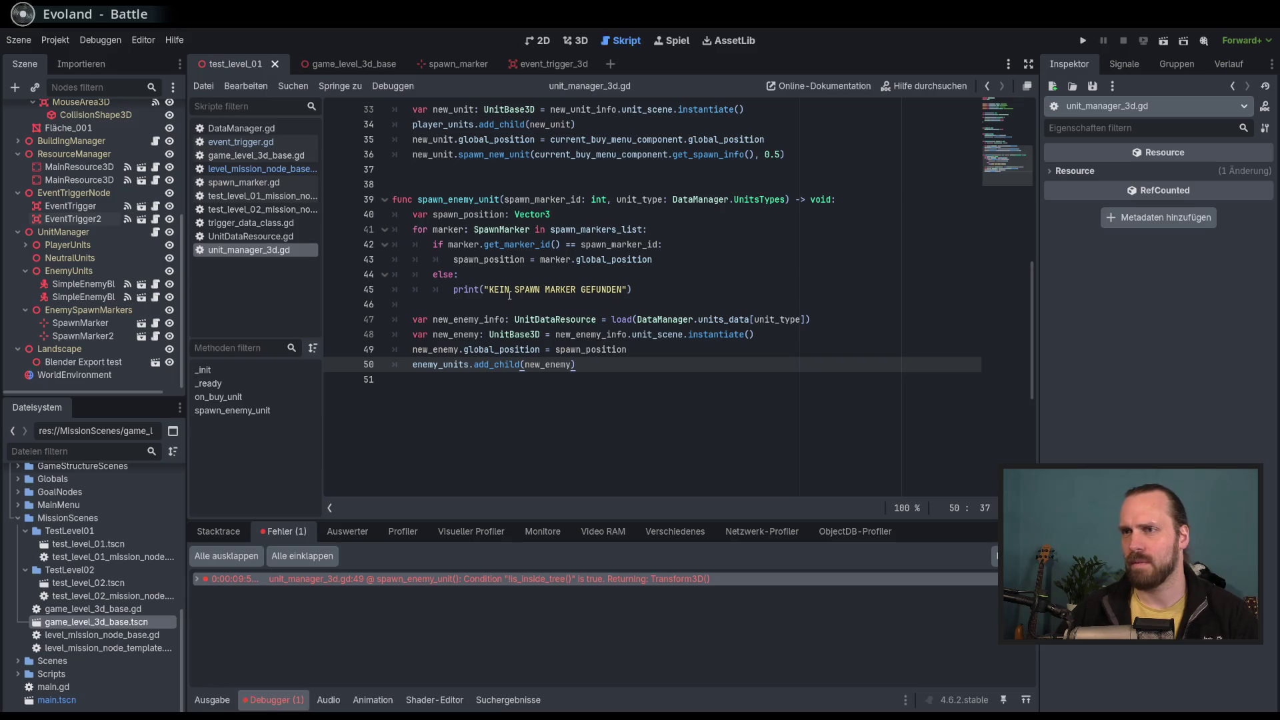
pyautogui.click(481, 289)
pyautogui.click(602, 334)
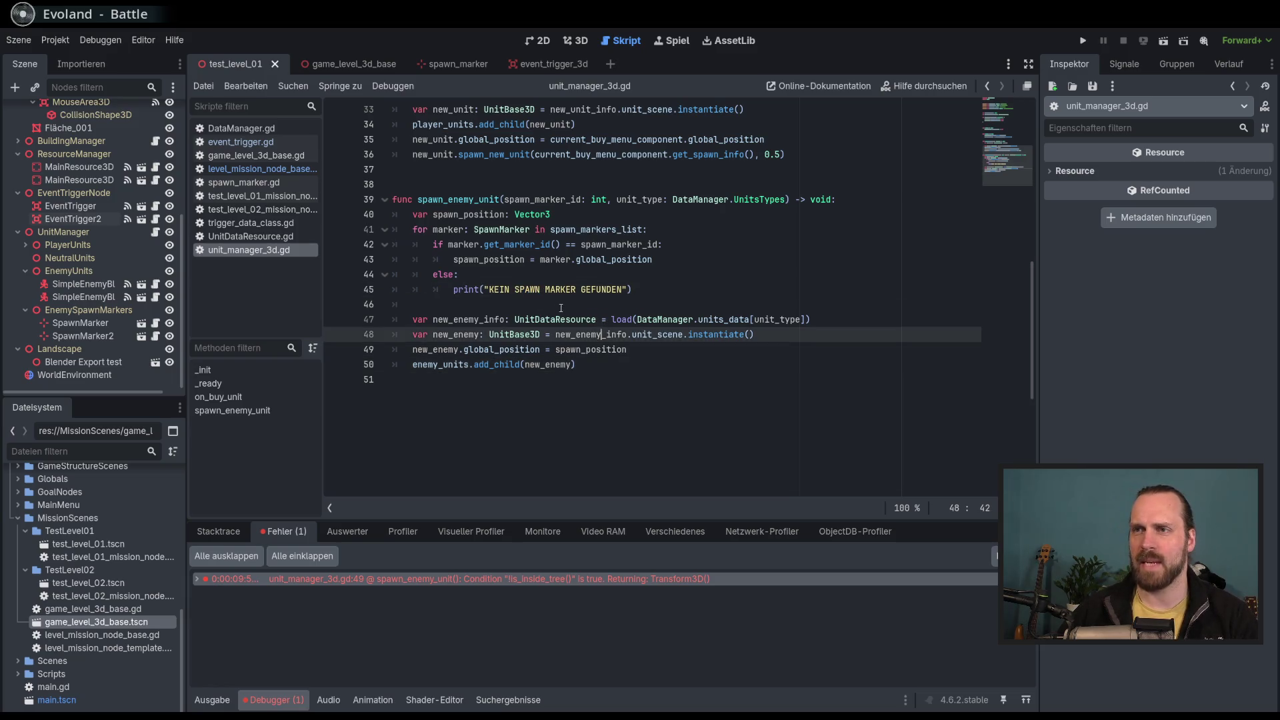
# Step: Move the enemy-creation lines under the matching-marker if branch, re-indent them, and save
pyautogui.click(671, 260)
pyautogui.press('Return')
pyautogui.press('Return')
pyautogui.moveTo(596, 394); pyautogui.dragTo(394, 349)
pyautogui.moveTo(467, 364); pyautogui.dragTo(460, 289)
pyautogui.press('Tab')
pyautogui.press('Left')
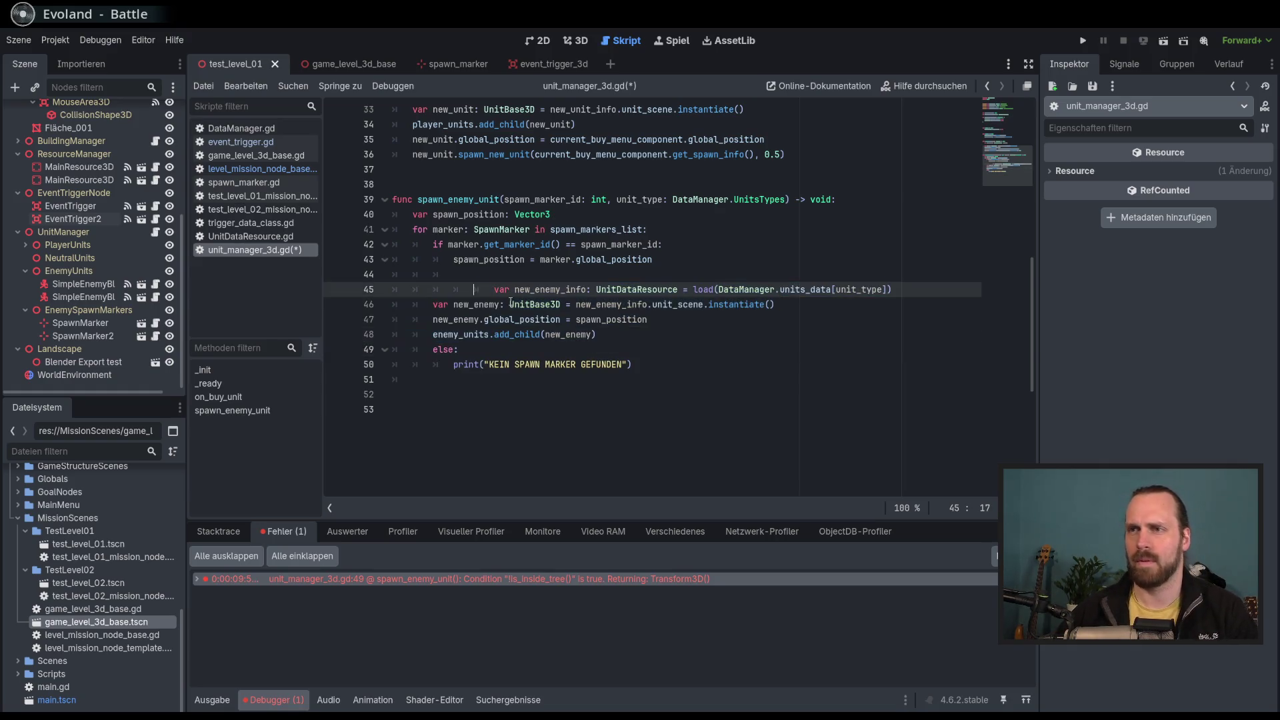
pyautogui.press('BackSpace')
pyautogui.press('BackSpace')
pyautogui.moveTo(566, 308)
pyautogui.mouseDown()
pyautogui.moveTo(587, 360)
pyautogui.moveTo(577, 334)
pyautogui.mouseUp()
pyautogui.press('Tab')
pyautogui.press('Right')
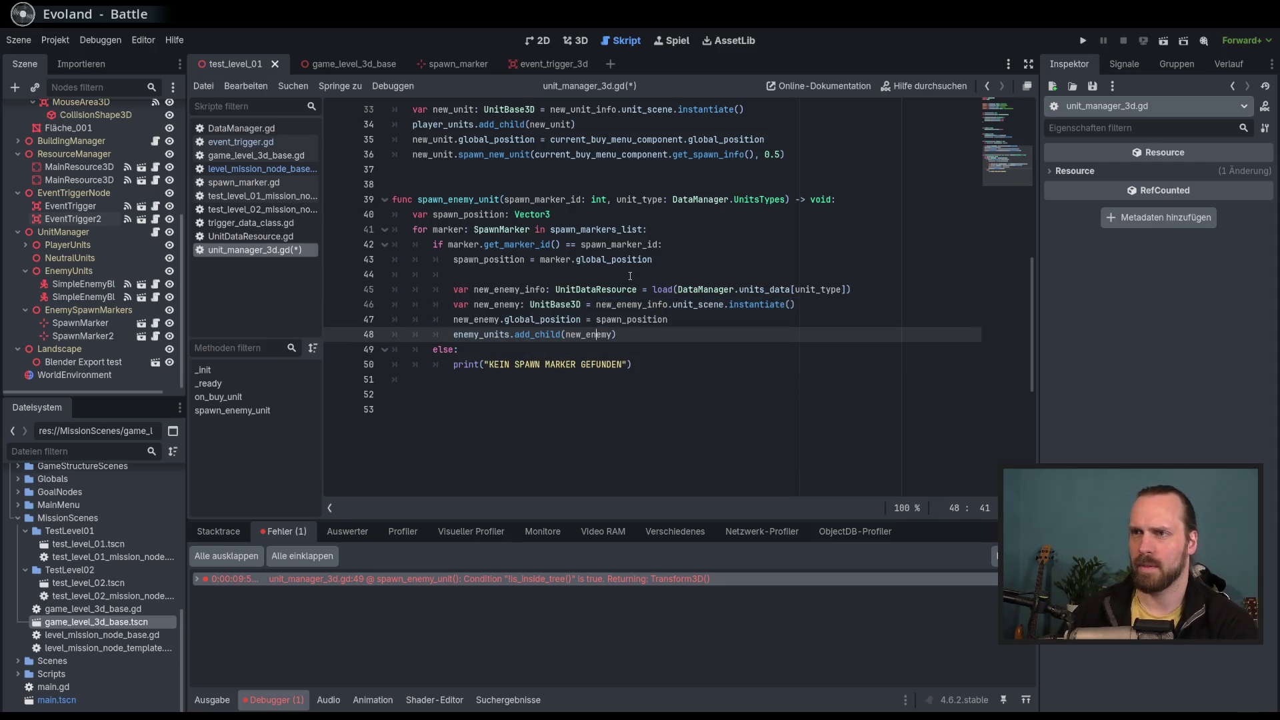
pyautogui.press('Return')
pyautogui.click(783, 379)
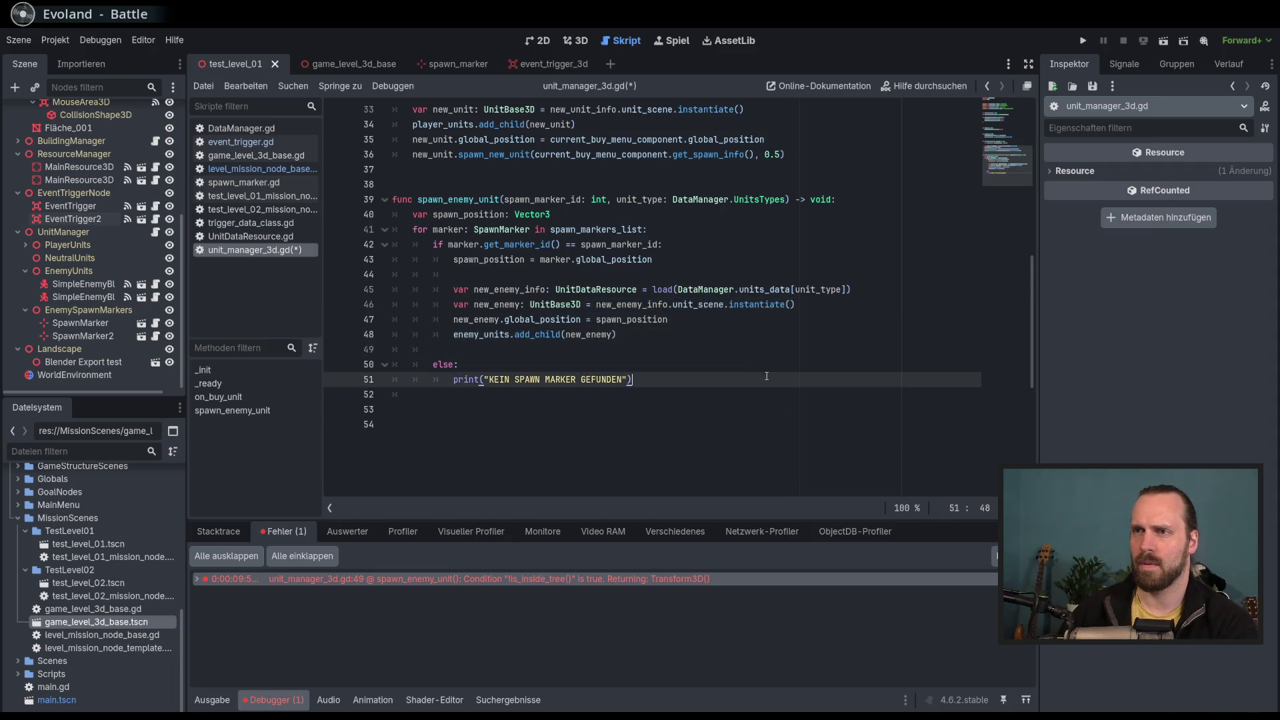
pyautogui.hotkey('ctrl', 's')
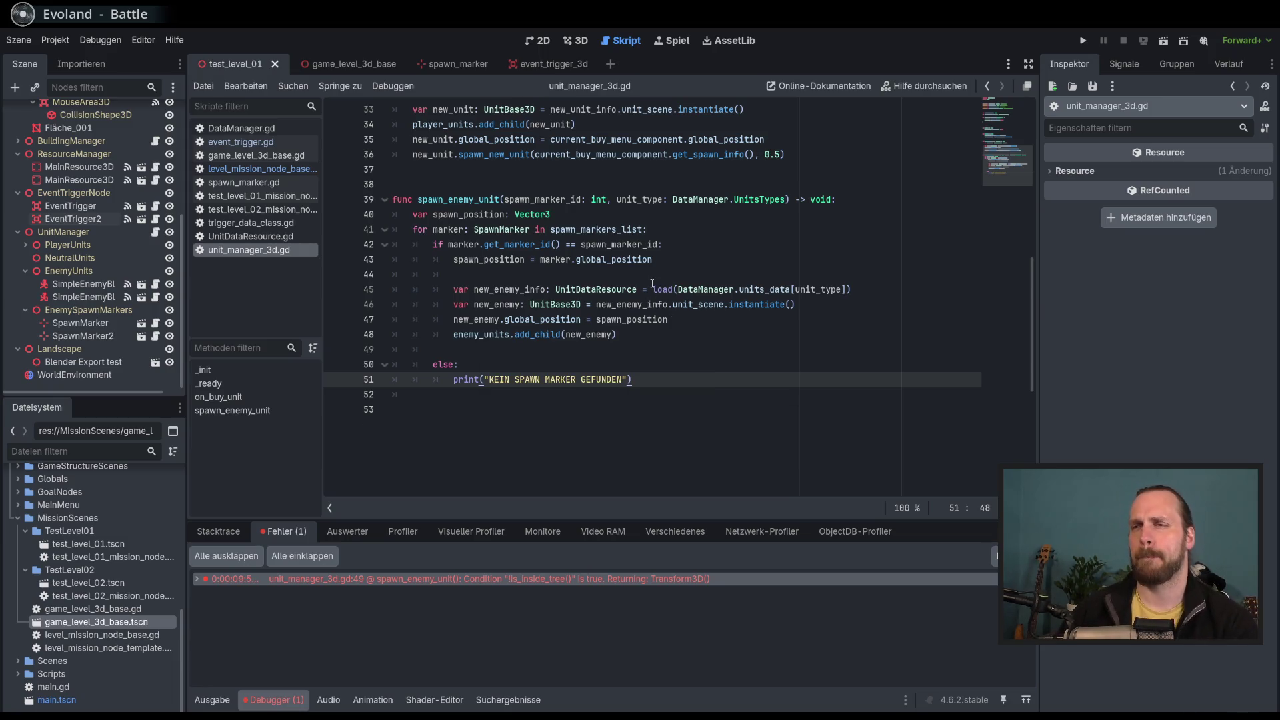
# Step: Delete the leftover blank line 44 and check the lines down to the else
pyautogui.click(607, 280)
pyautogui.press('BackSpace')
pyautogui.press('BackSpace')
pyautogui.press('BackSpace')
pyautogui.press('Down')
pyautogui.press('Down')
pyautogui.press('Down')
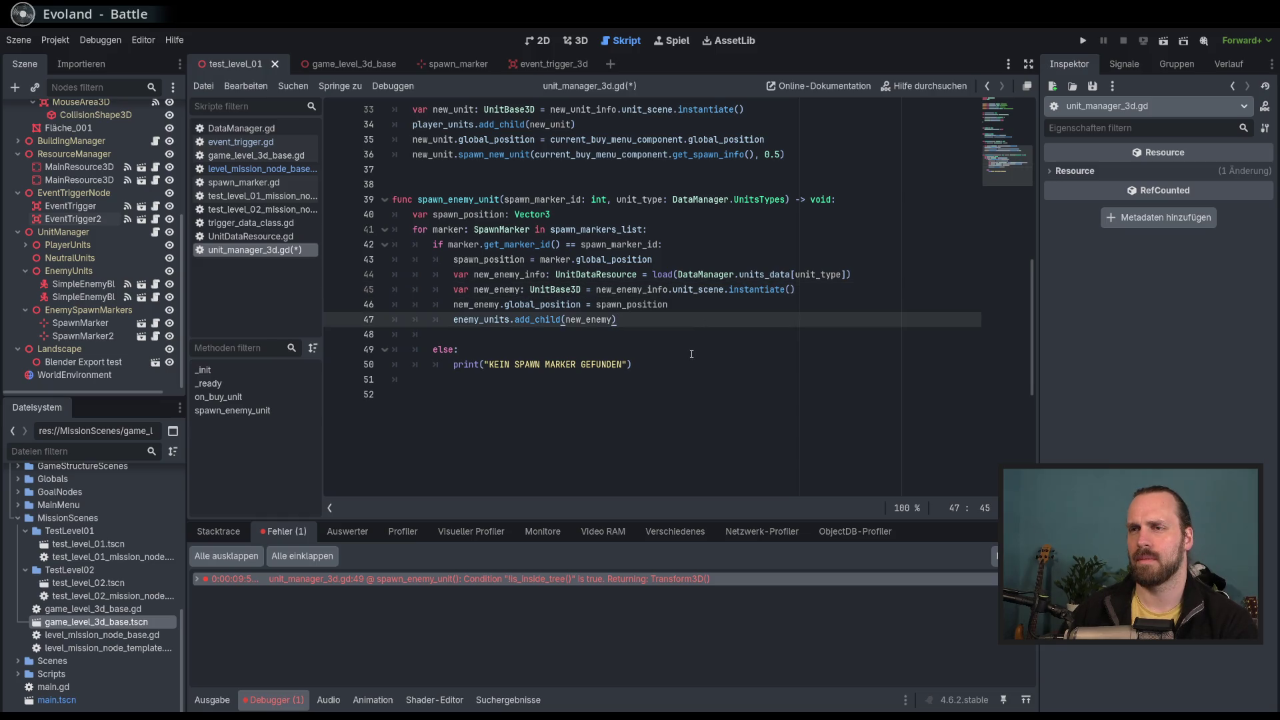
pyautogui.press('Down')
pyautogui.press('Down')
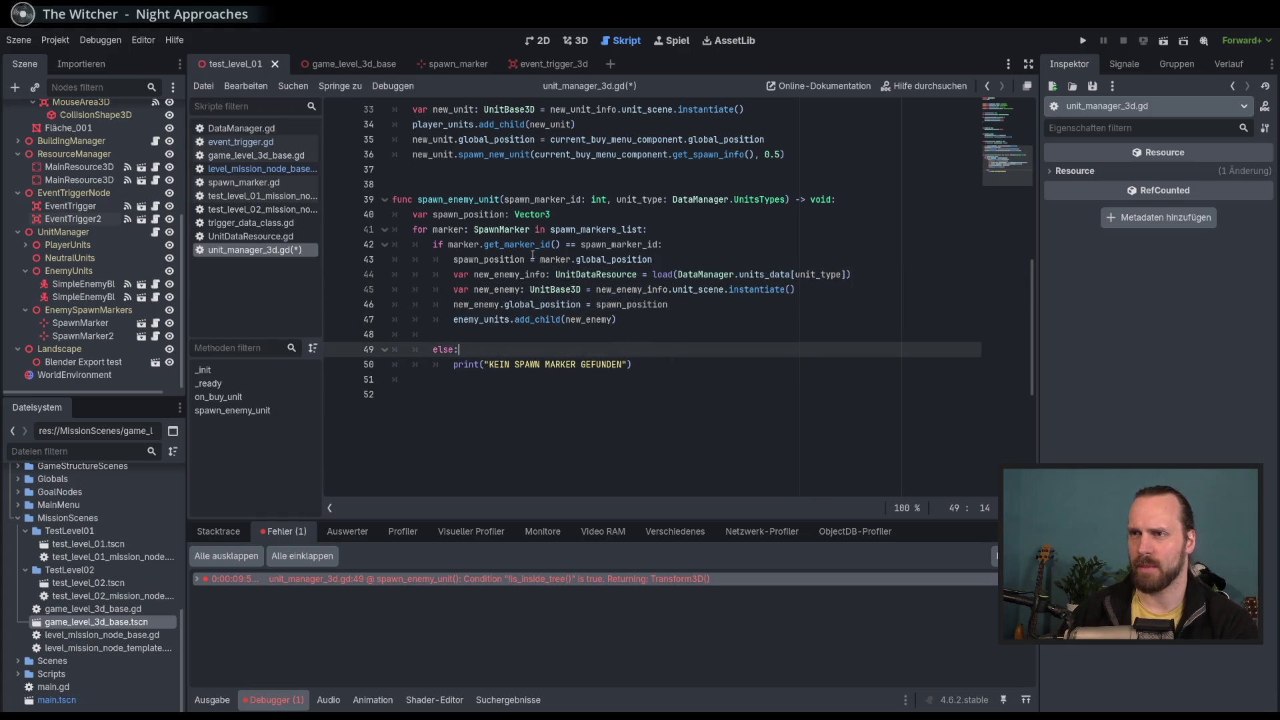
# Step: Review spawn_position on line 43 and save unit_manager_3d.gd with Ctrl+S
pyautogui.doubleClick(502, 260)
pyautogui.click(663, 367)
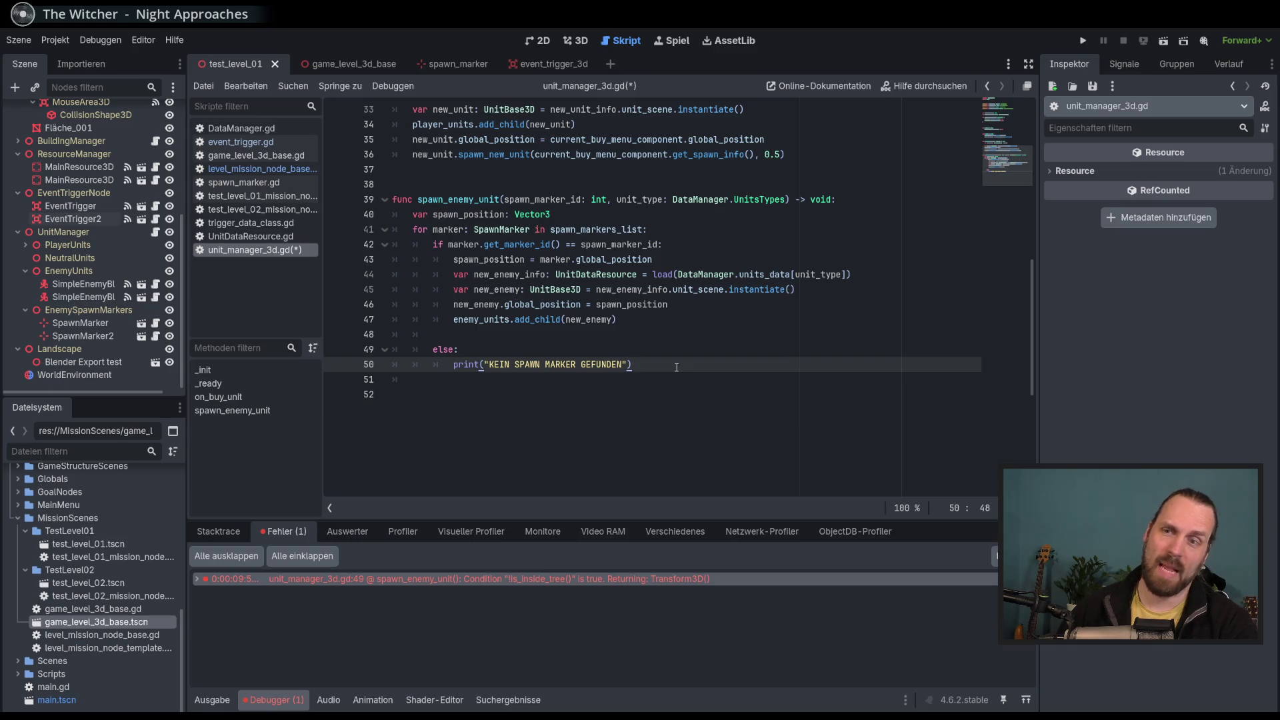
pyautogui.hotkey('ctrl', 's')
# Step: Inspect marker and spawn_markers_list in the spawn-marker loop on line 41
pyautogui.click(443, 229)
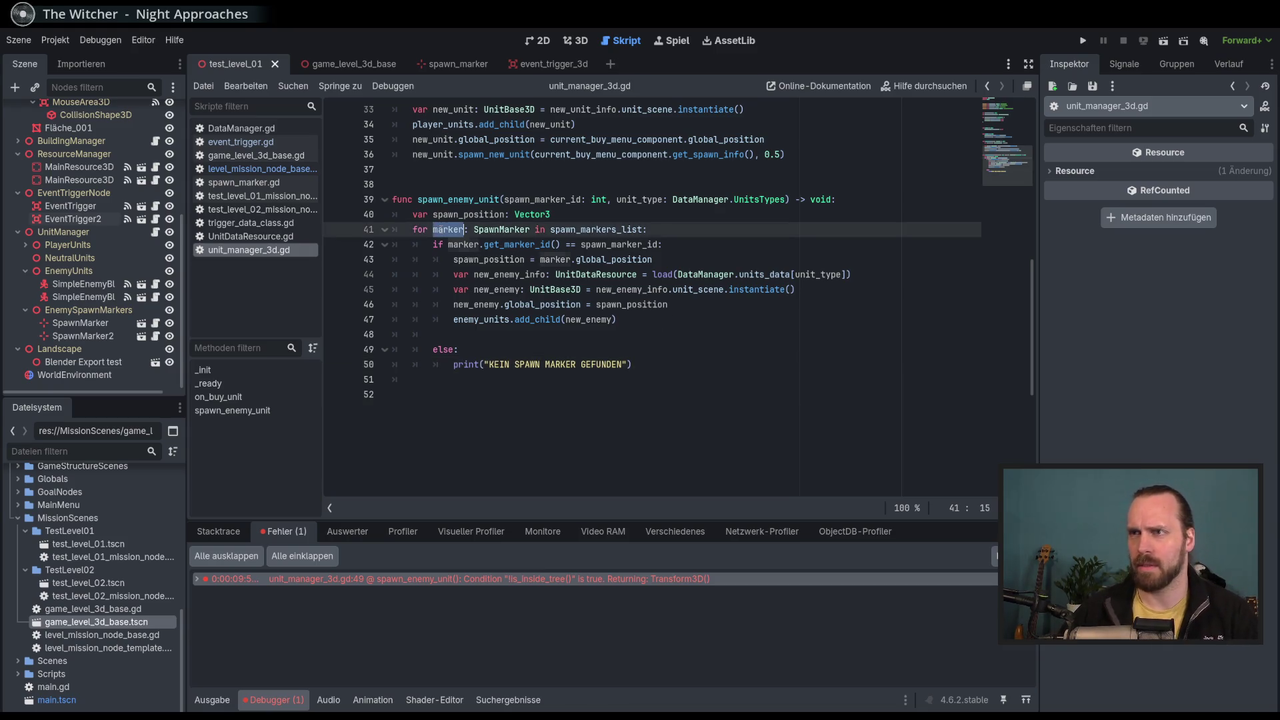
pyautogui.doubleClick(610, 230)
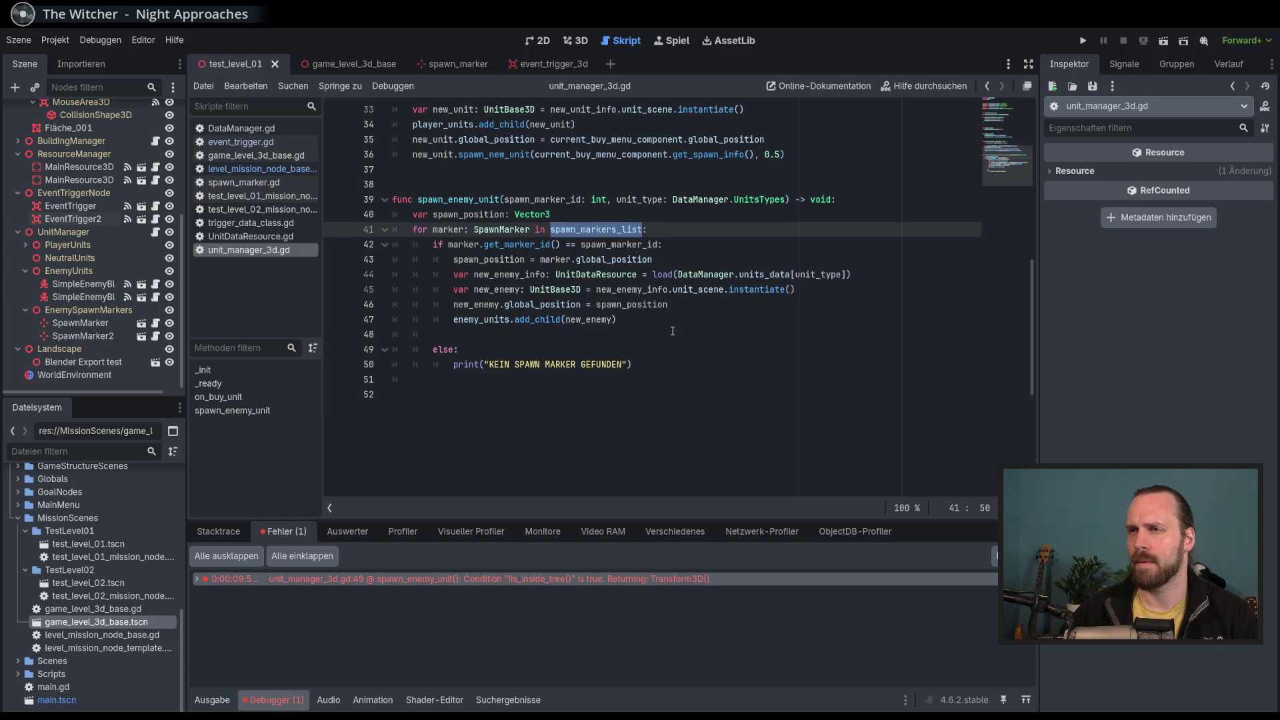
pyautogui.scroll(2, 672, 331)
pyautogui.scroll(-1, 673, 331)
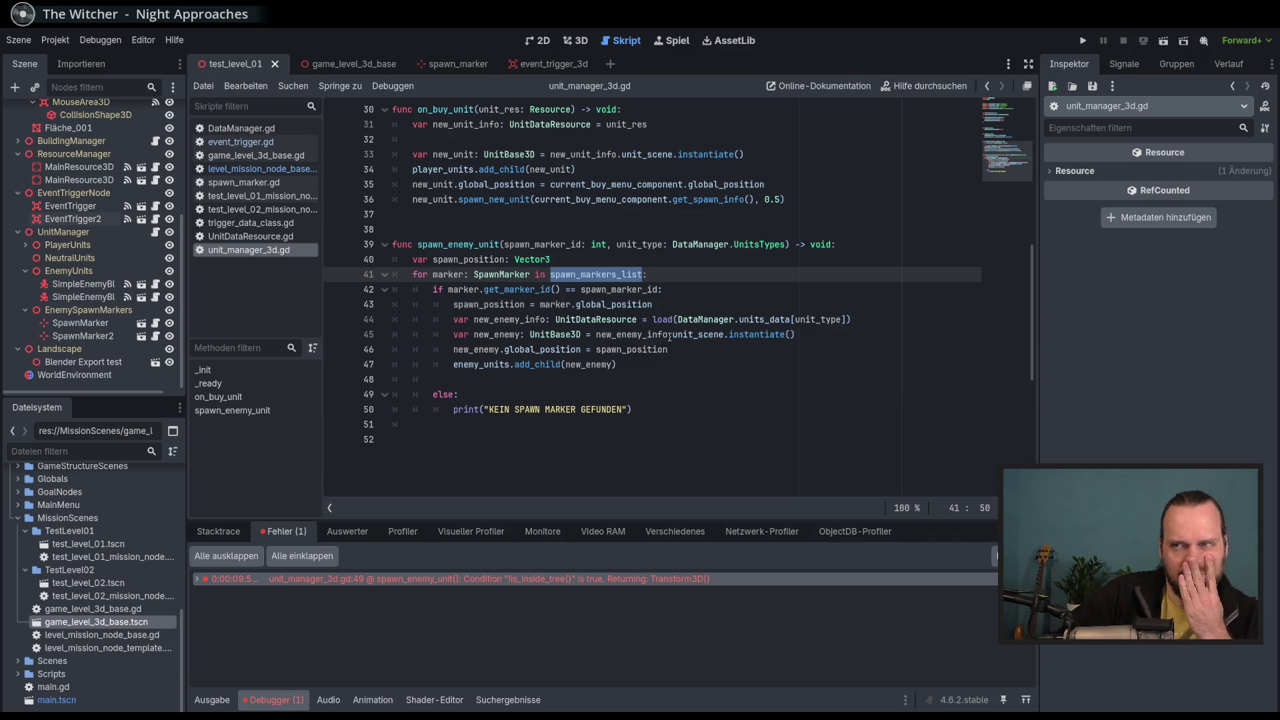
pyautogui.moveTo(669, 337)
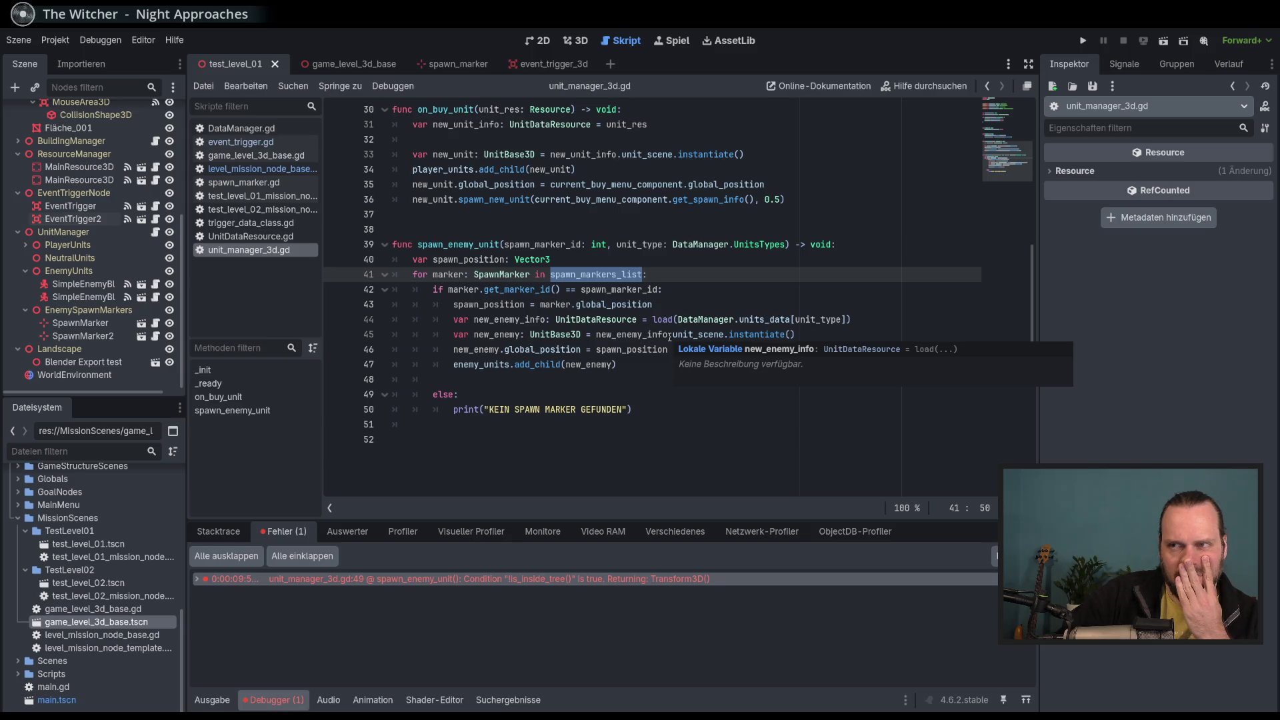
pyautogui.doubleClick(448, 274)
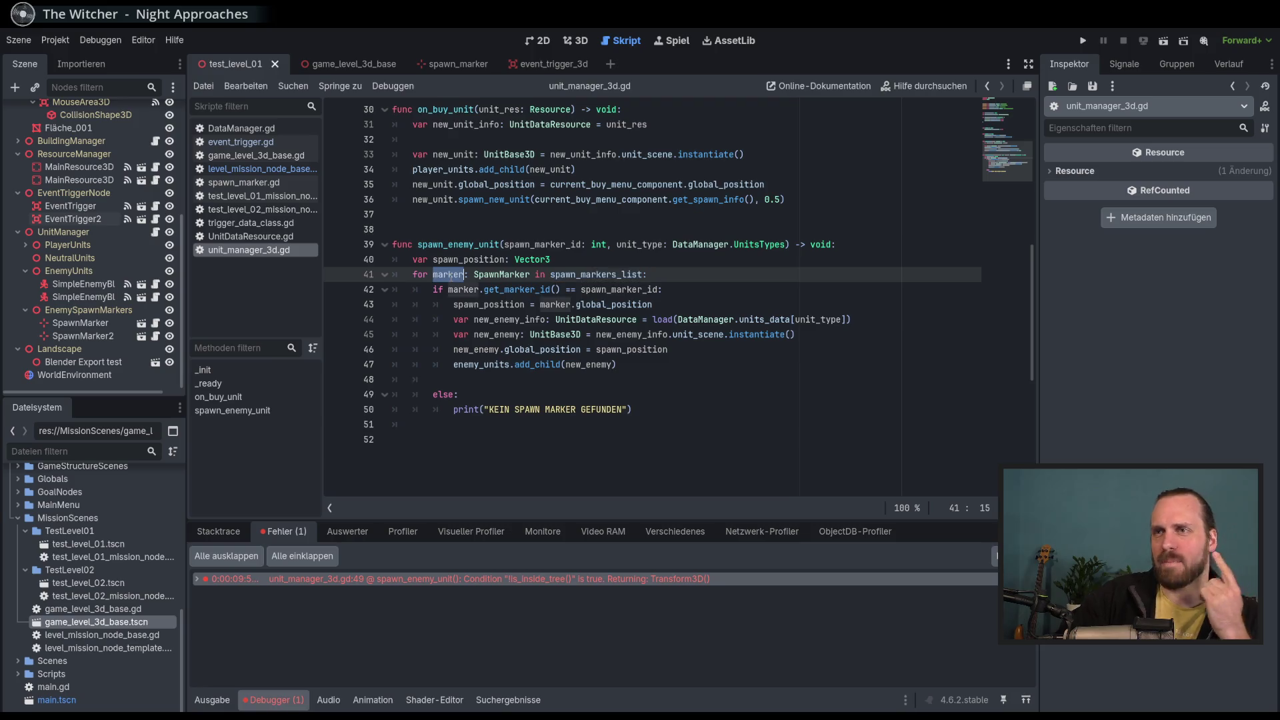
pyautogui.doubleClick(604, 274)
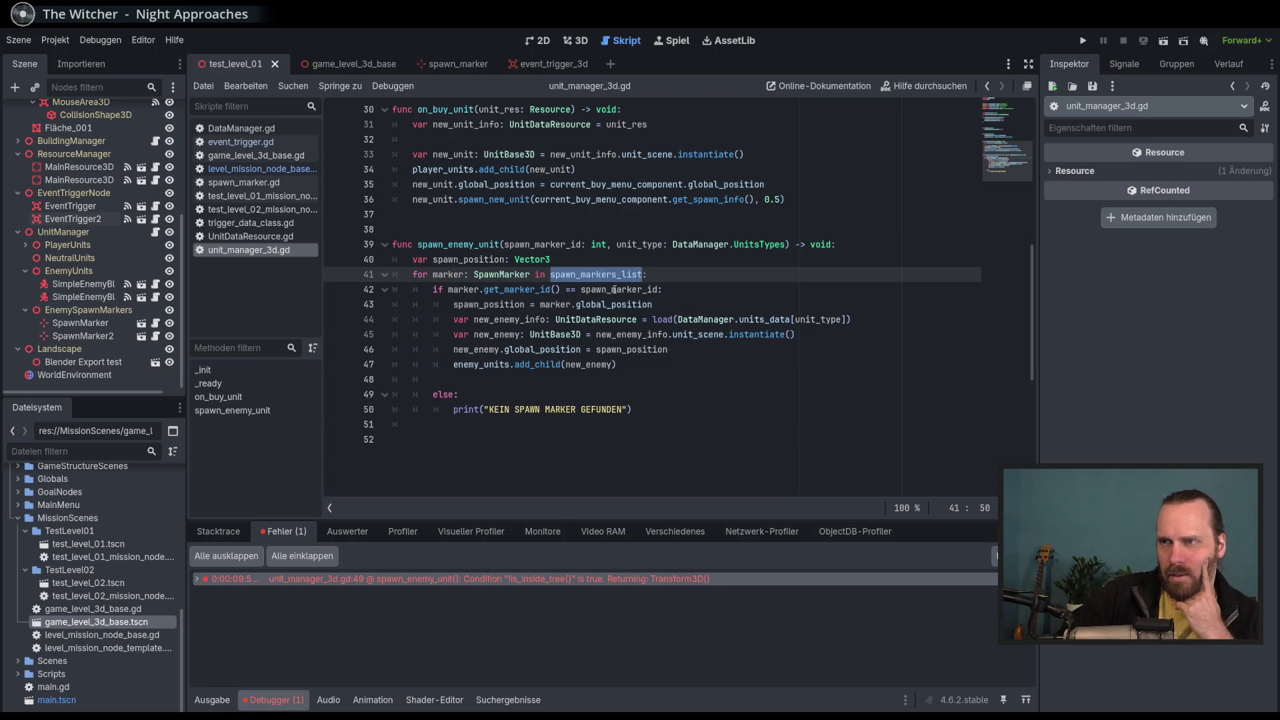
pyautogui.moveTo(595, 274)
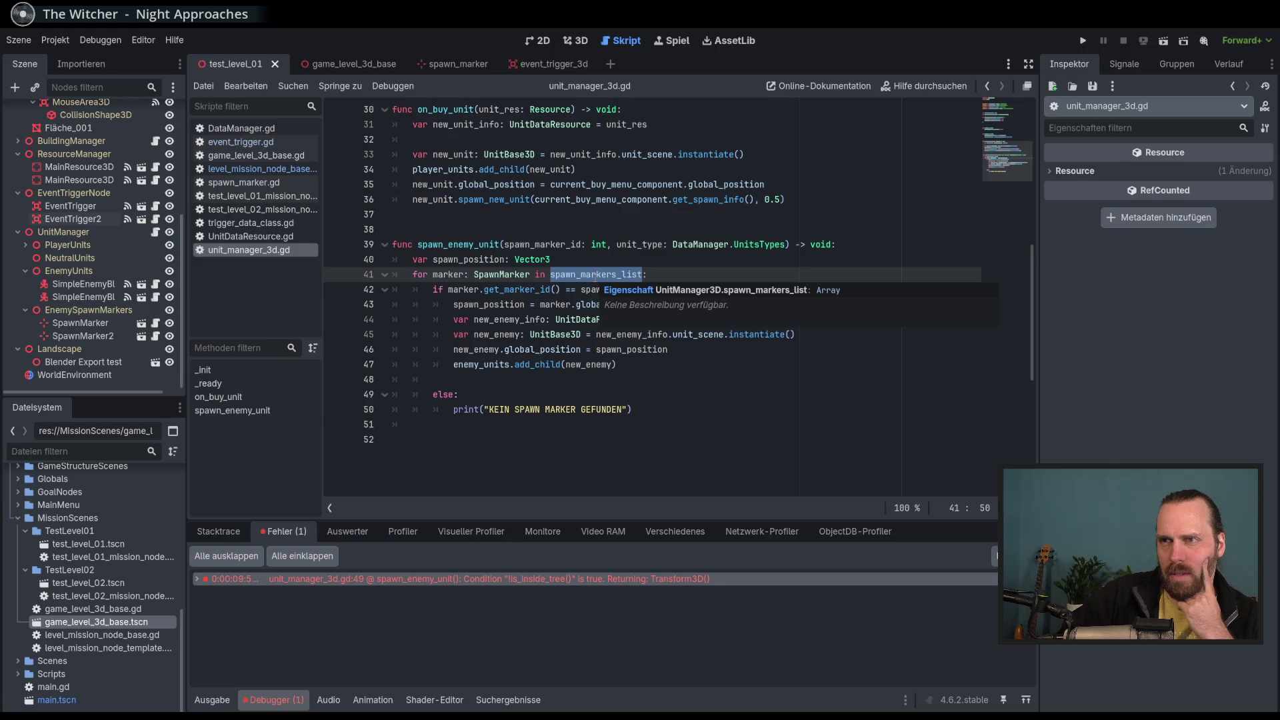
pyautogui.doubleClick(448, 274)
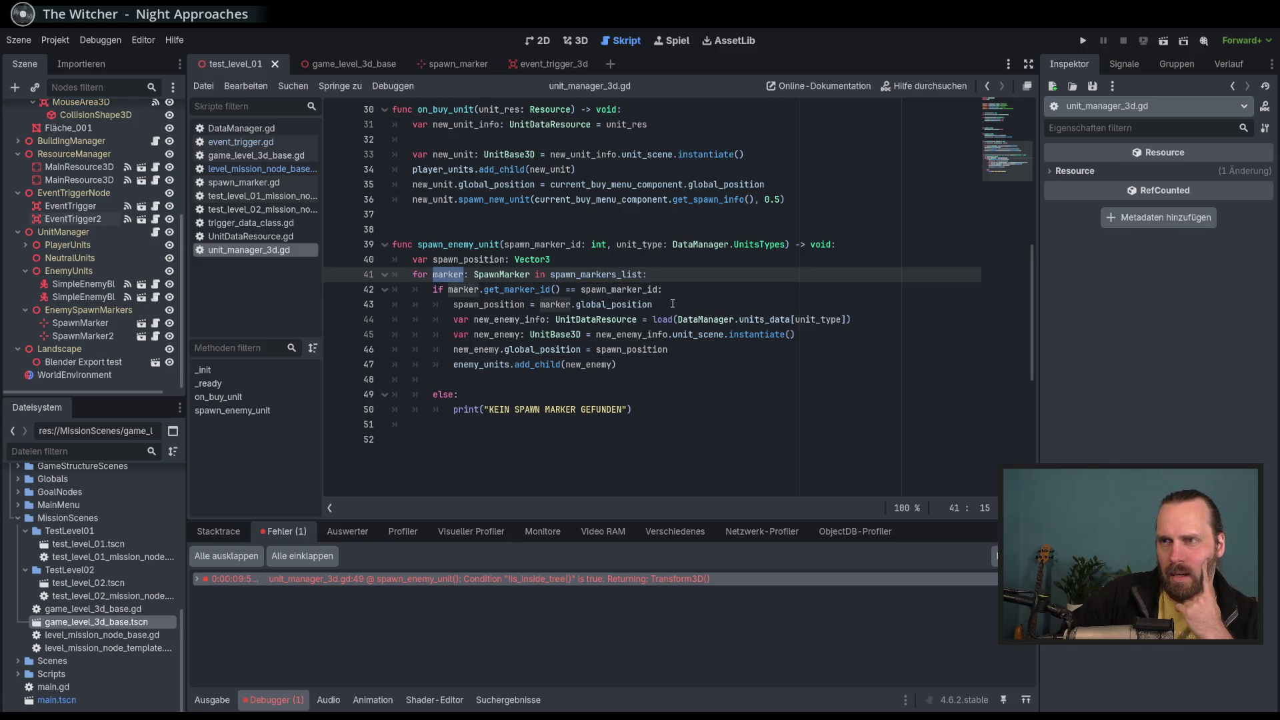
pyautogui.doubleClick(597, 274)
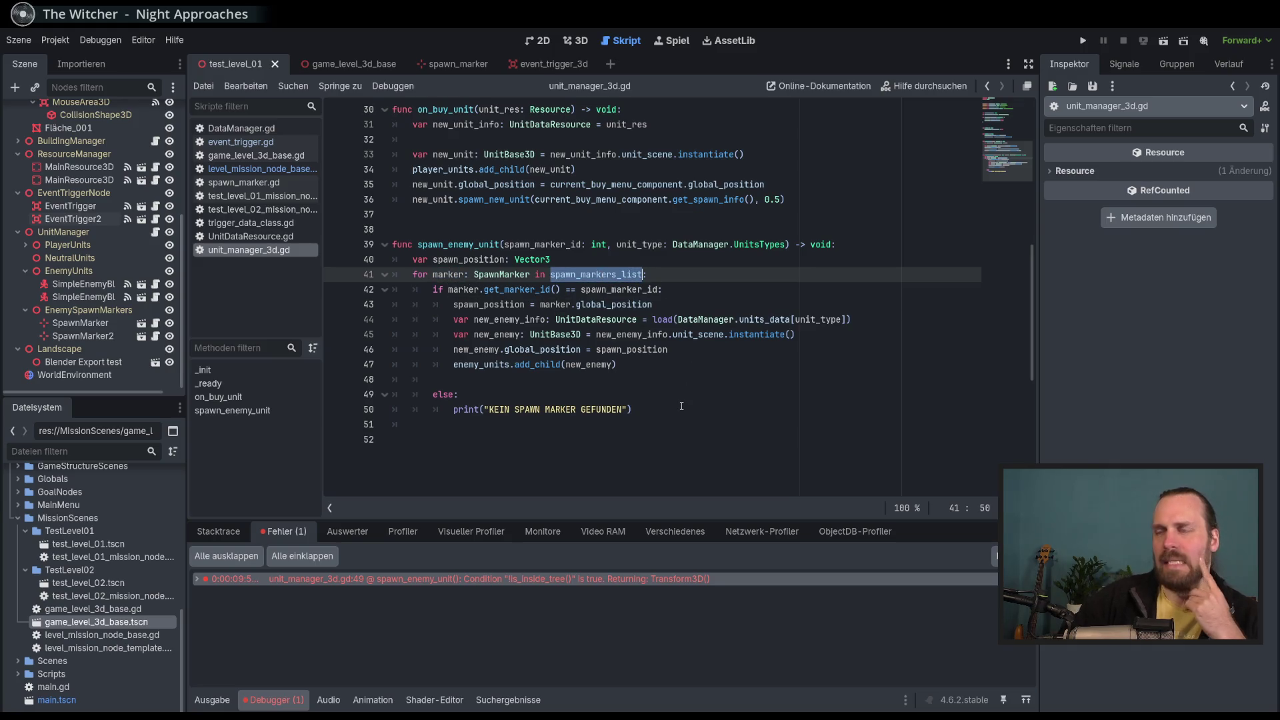
# Step: Switch the bottom Debugger panel to its Stack Trace view, leaving the caret on line 48
pyautogui.click(225, 697)
pyautogui.click(273, 699)
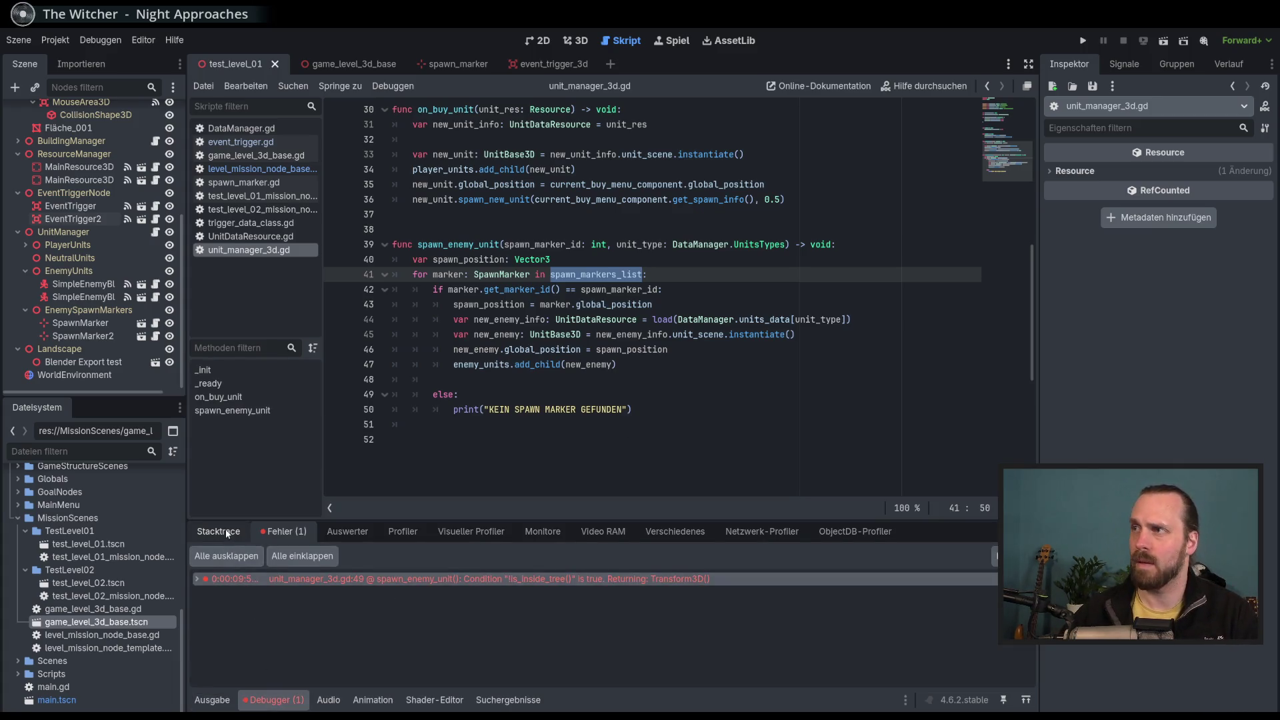
pyautogui.click(225, 532)
pyautogui.click(433, 379)
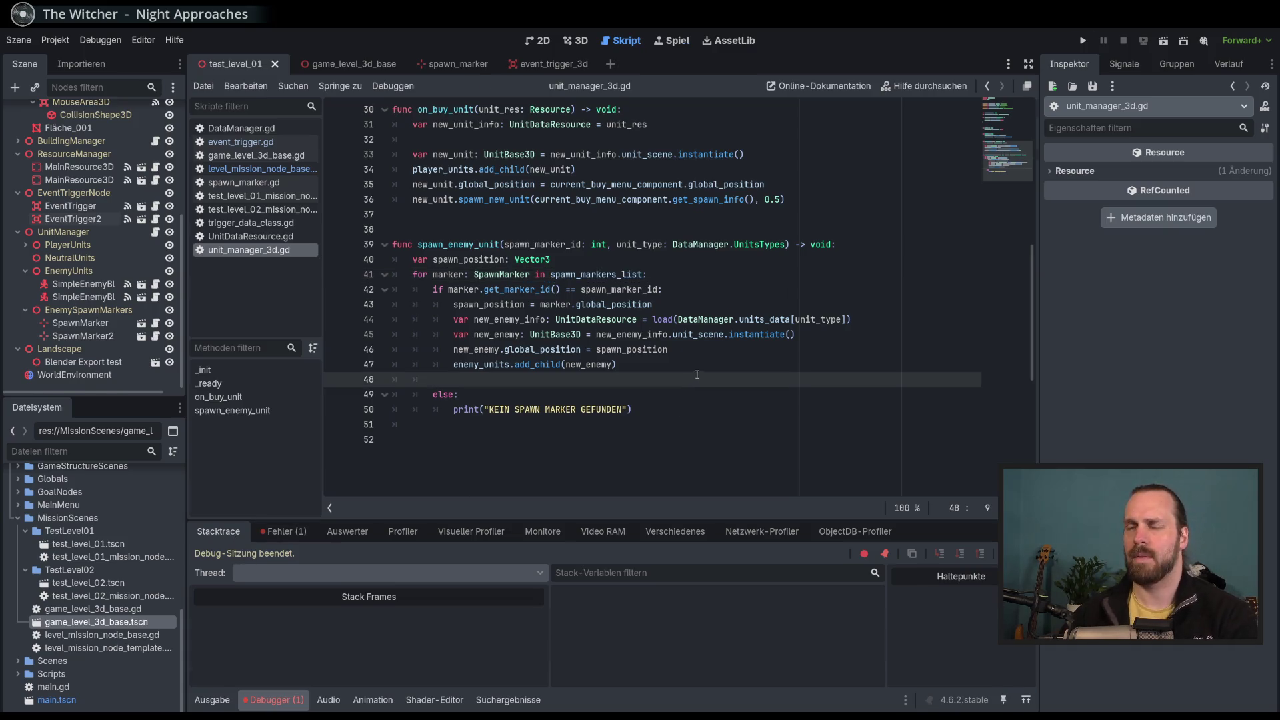
# Step: Run the game, start Test Mission 01, and send the worker onto the trigger
pyautogui.press('F5')
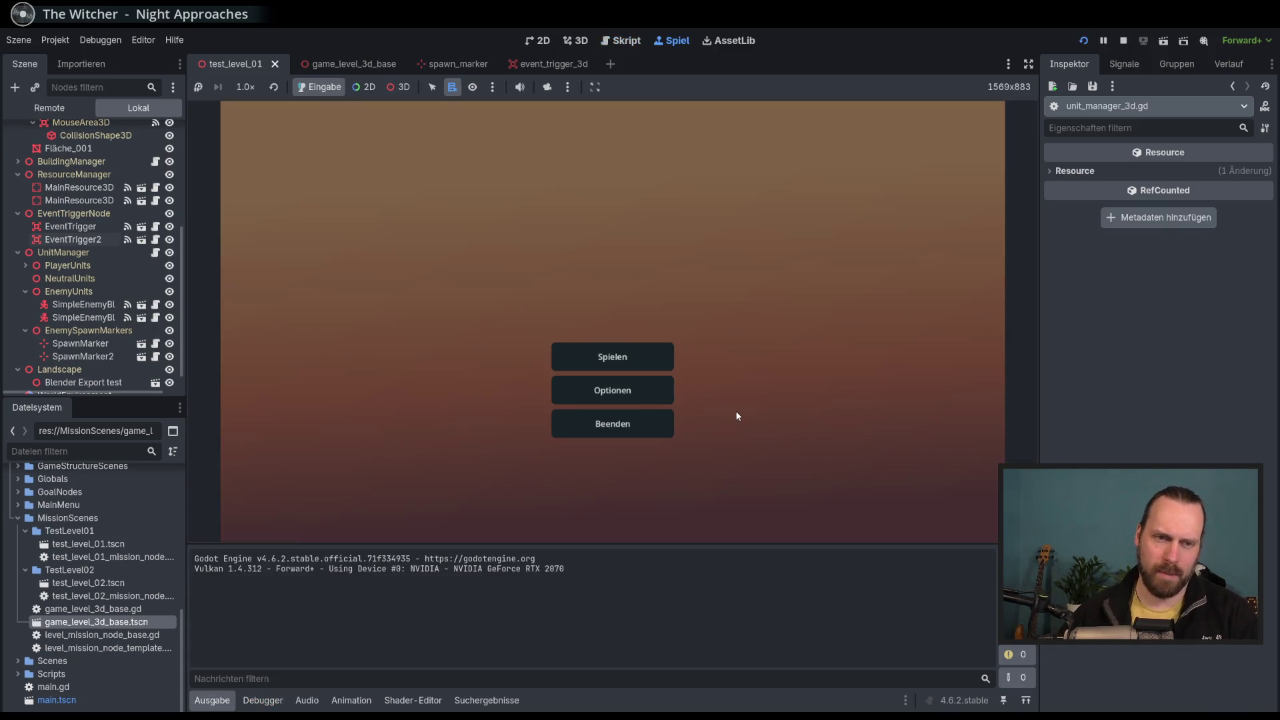
pyautogui.click(656, 367)
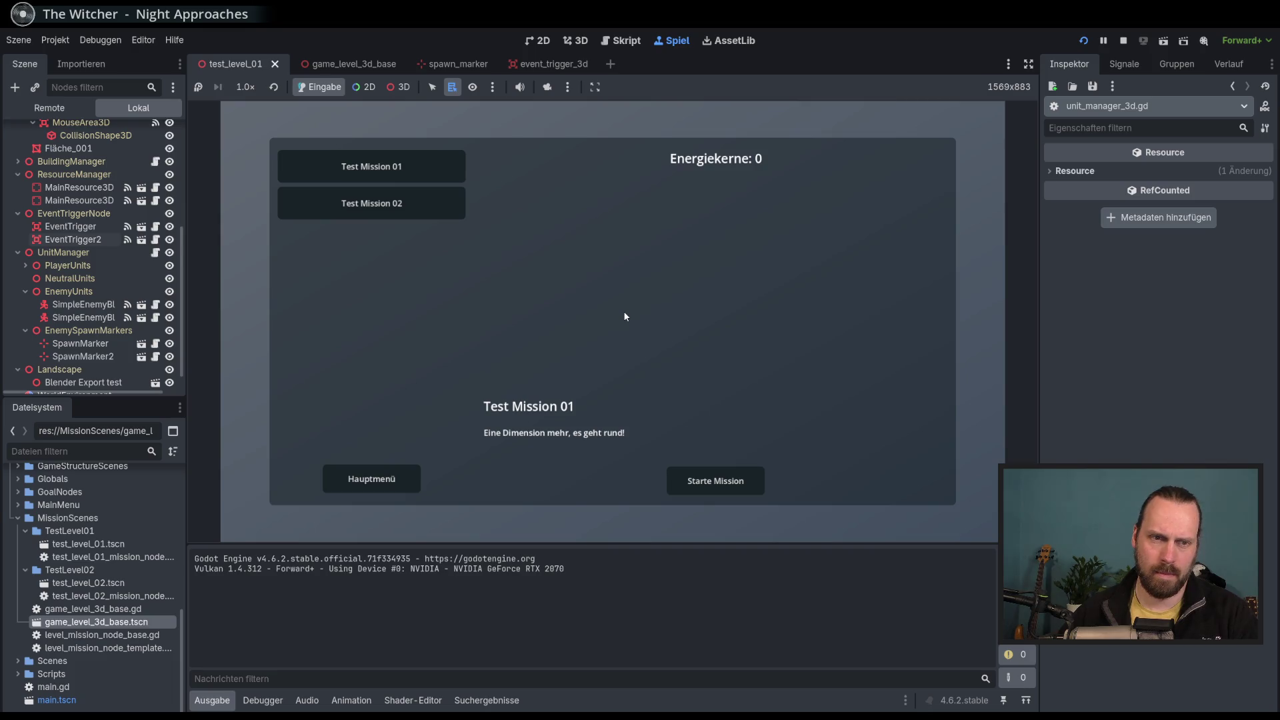
pyautogui.click(373, 167)
pyautogui.click(731, 487)
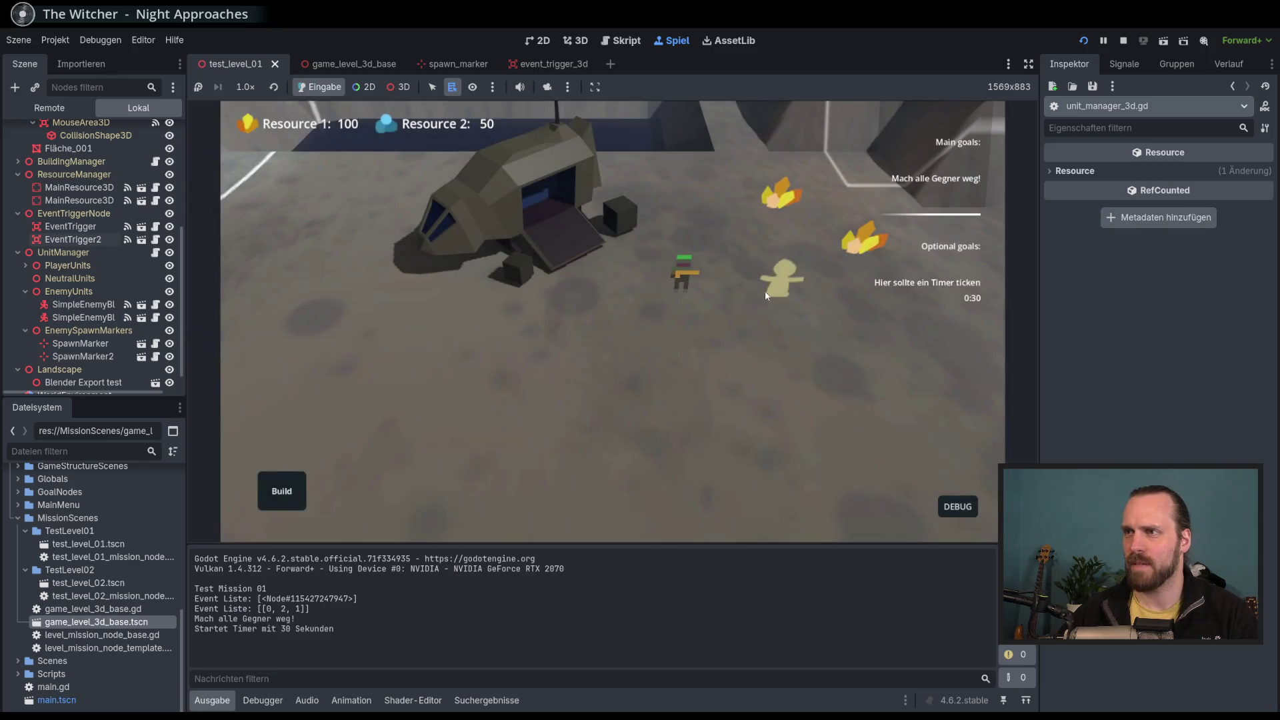
pyautogui.click(684, 278)
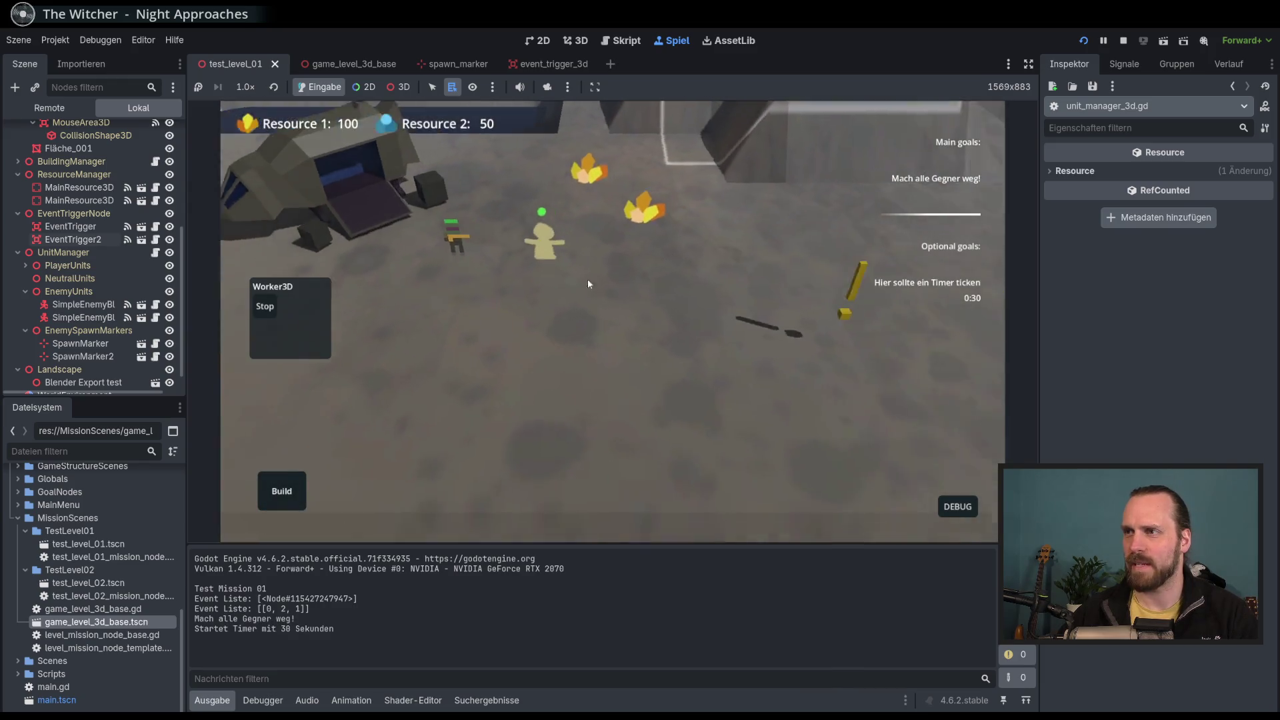
pyautogui.rightClick(755, 358)
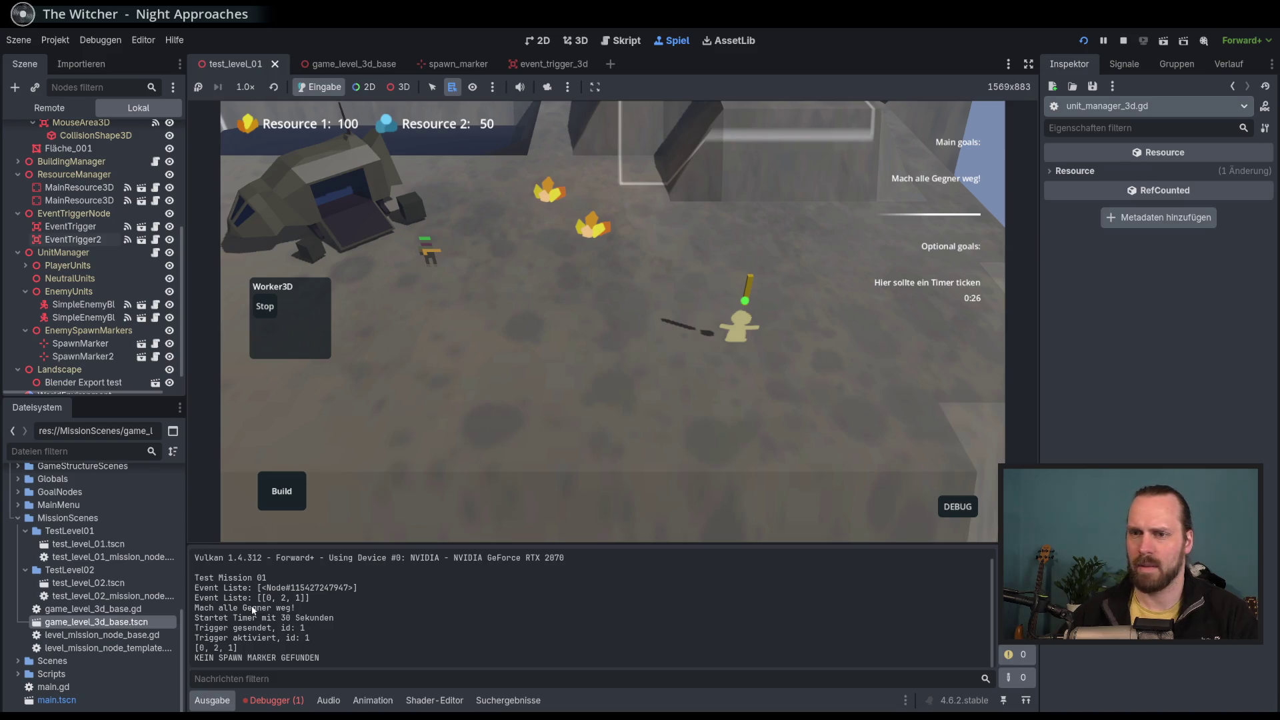
# Step: Open the Debugger's error list and jump to the !is_inside_tree() error at line 46
pyautogui.click(266, 700)
pyautogui.click(284, 531)
pyautogui.click(447, 575)
pyautogui.doubleClick(454, 579)
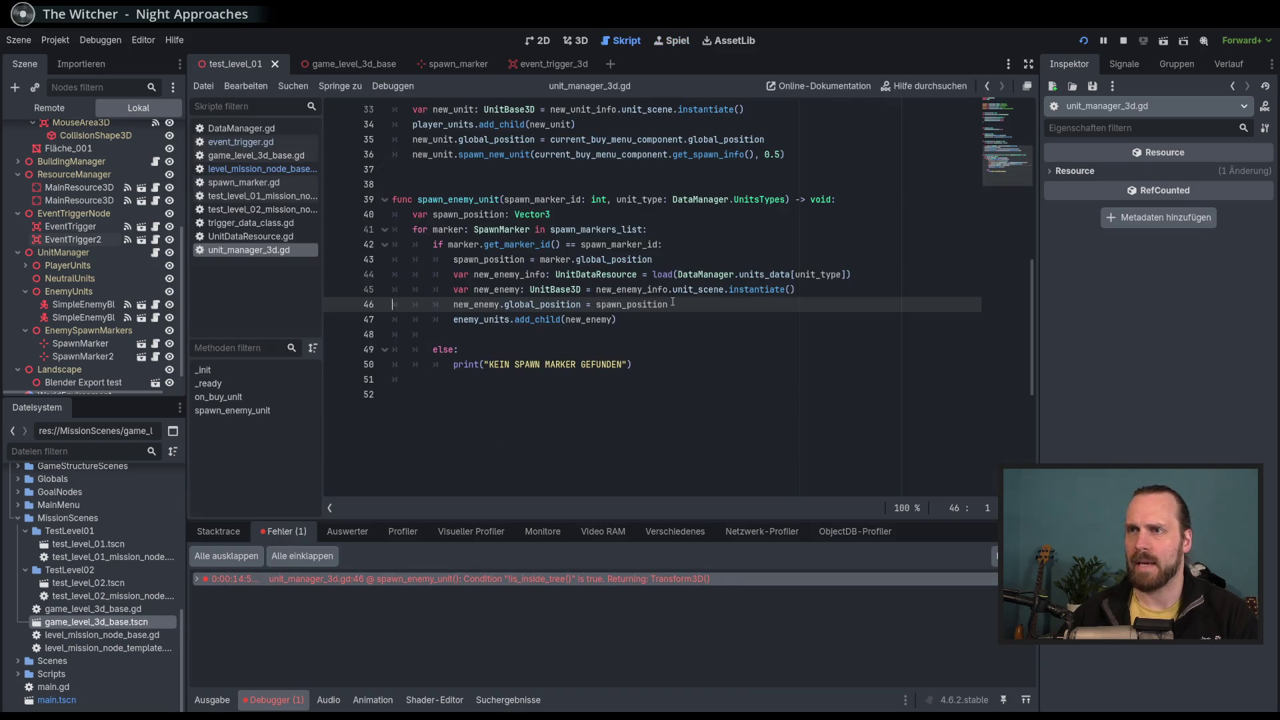
# Step: Review the no-spawn-marker print in the else branch, then return to error line 46
pyautogui.moveTo(498, 364); pyautogui.dragTo(624, 364)
pyautogui.click(627, 364)
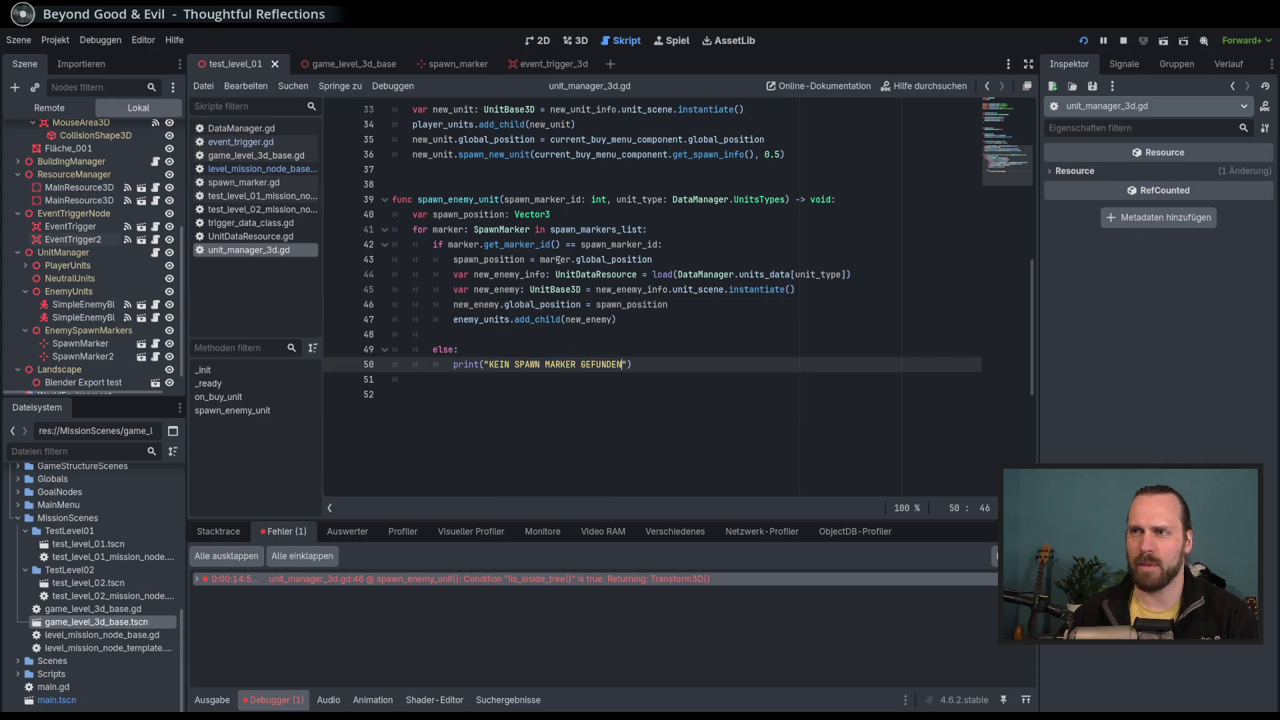
pyautogui.click(559, 260)
pyautogui.doubleClick(273, 579)
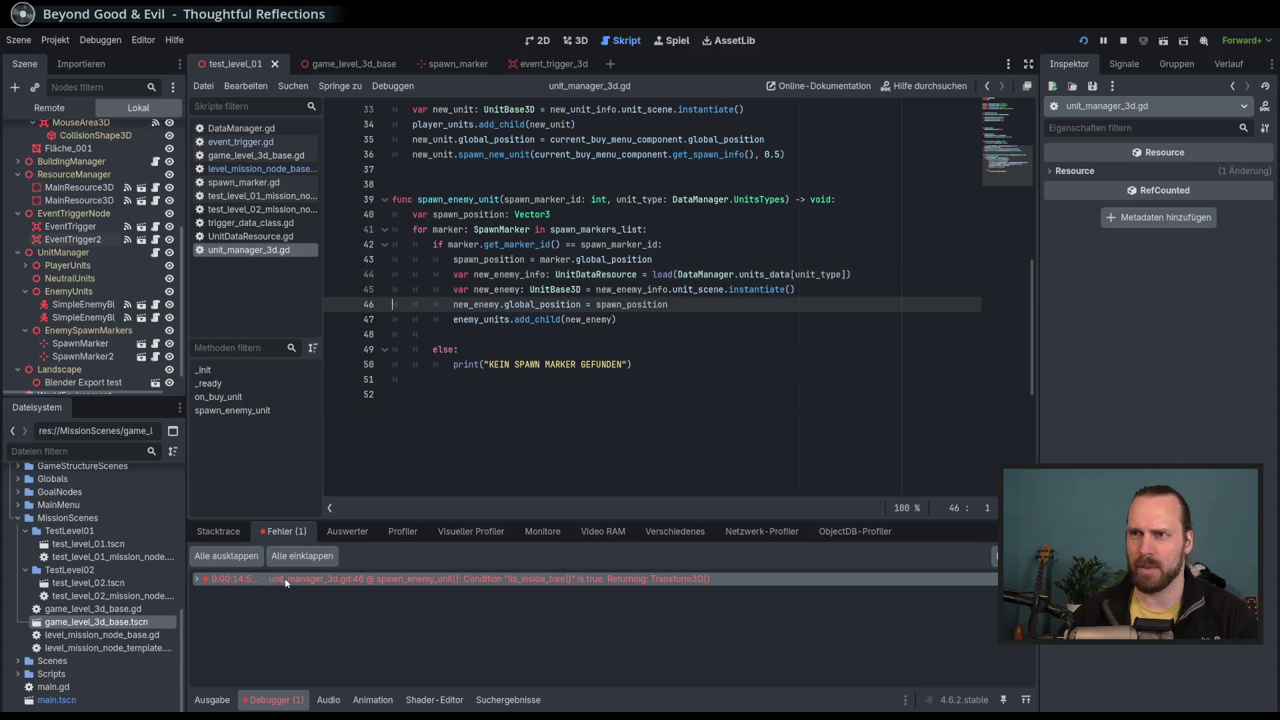
# Step: Stop the game with F8 and return to test_level_01's 3D view
pyautogui.click(212, 700)
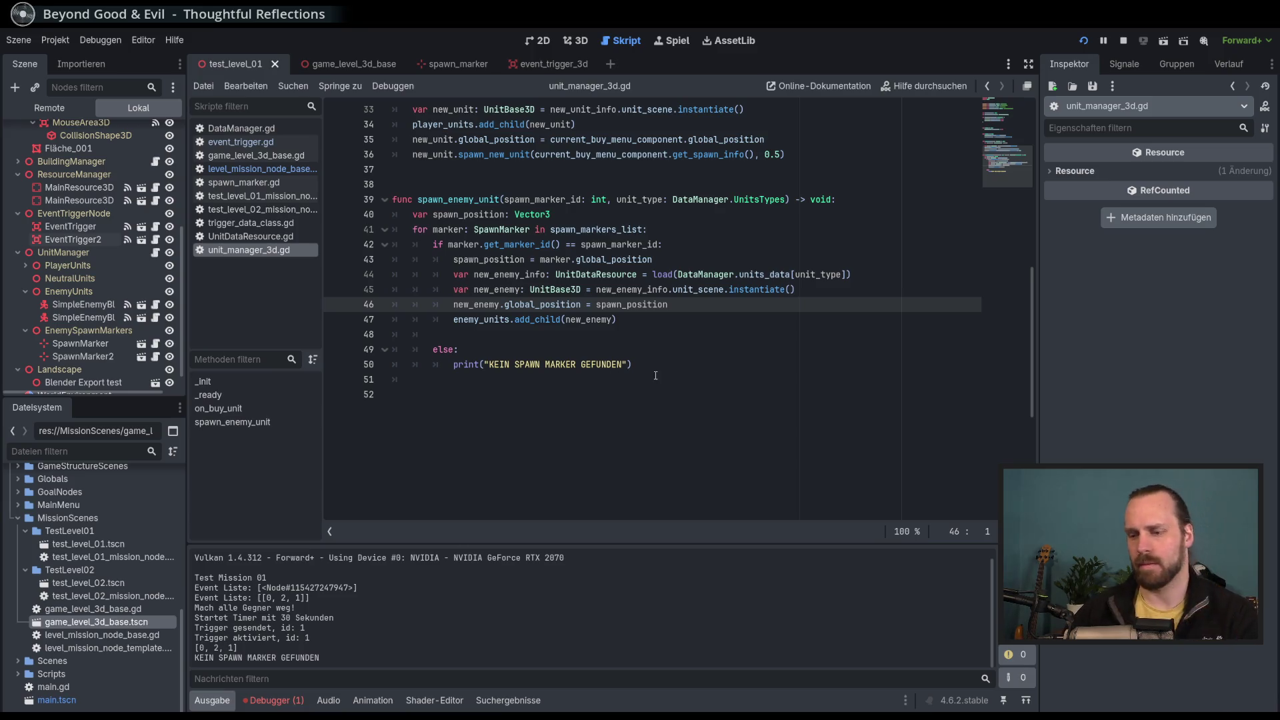
pyautogui.press('F8')
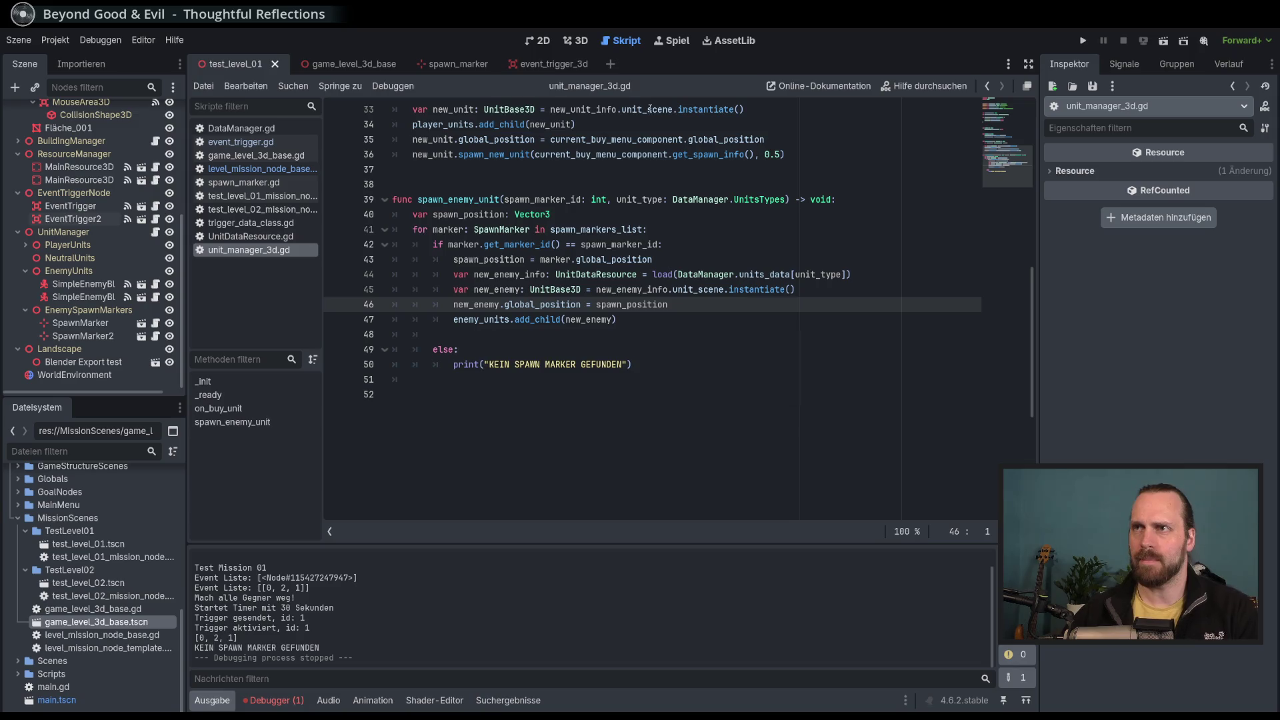
pyautogui.moveTo(1032, 352)
pyautogui.mouseDown()
pyautogui.moveTo(1038, 169)
pyautogui.moveTo(1033, 382)
pyautogui.moveTo(1037, 295)
pyautogui.mouseUp()
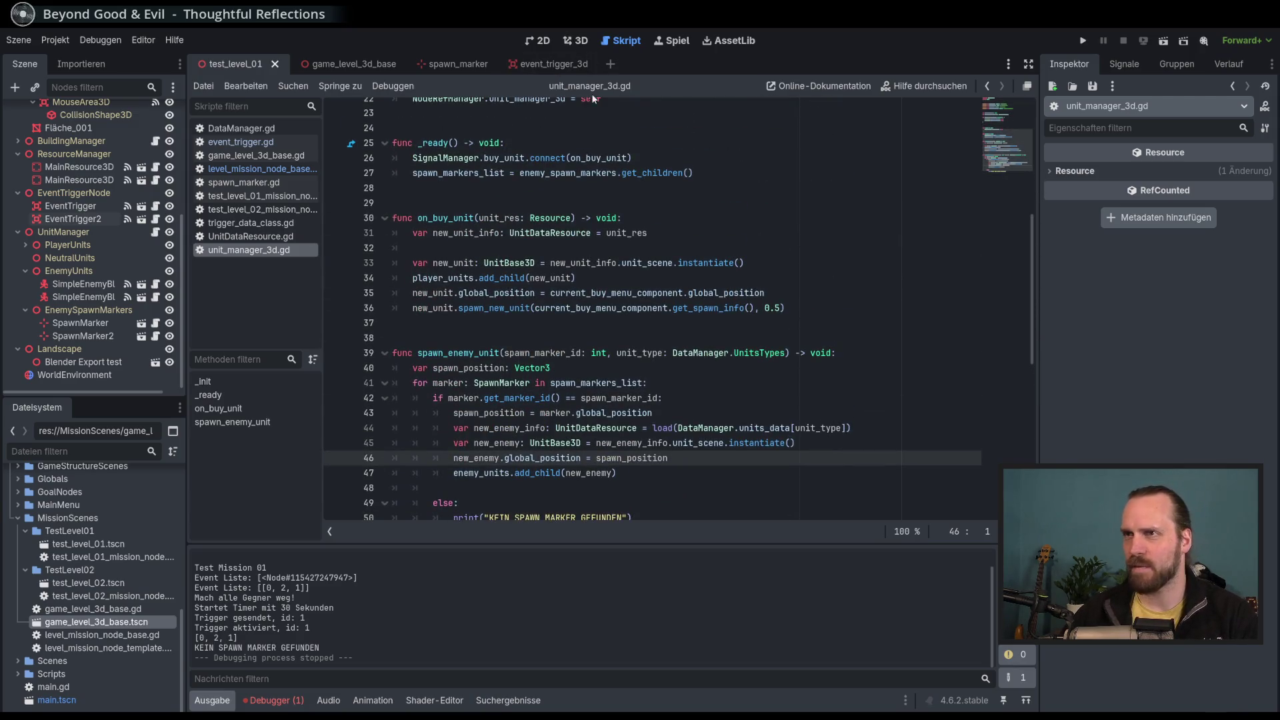
pyautogui.click(578, 43)
pyautogui.scroll(-5, 639, 290)
pyautogui.scroll(3, 638, 293)
pyautogui.scroll(2, 639, 295)
pyautogui.moveTo(688, 301); pyautogui.dragTo(675, 290)
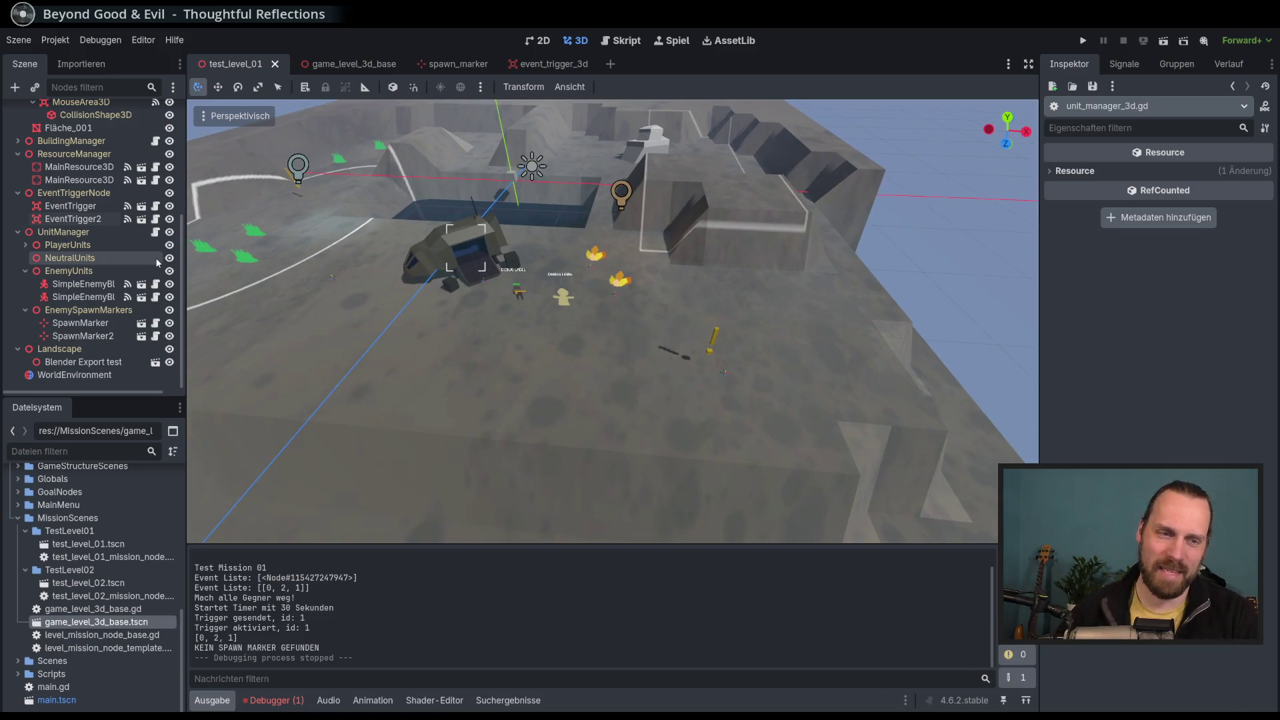
pyautogui.moveTo(320, 291); pyautogui.dragTo(306, 295)
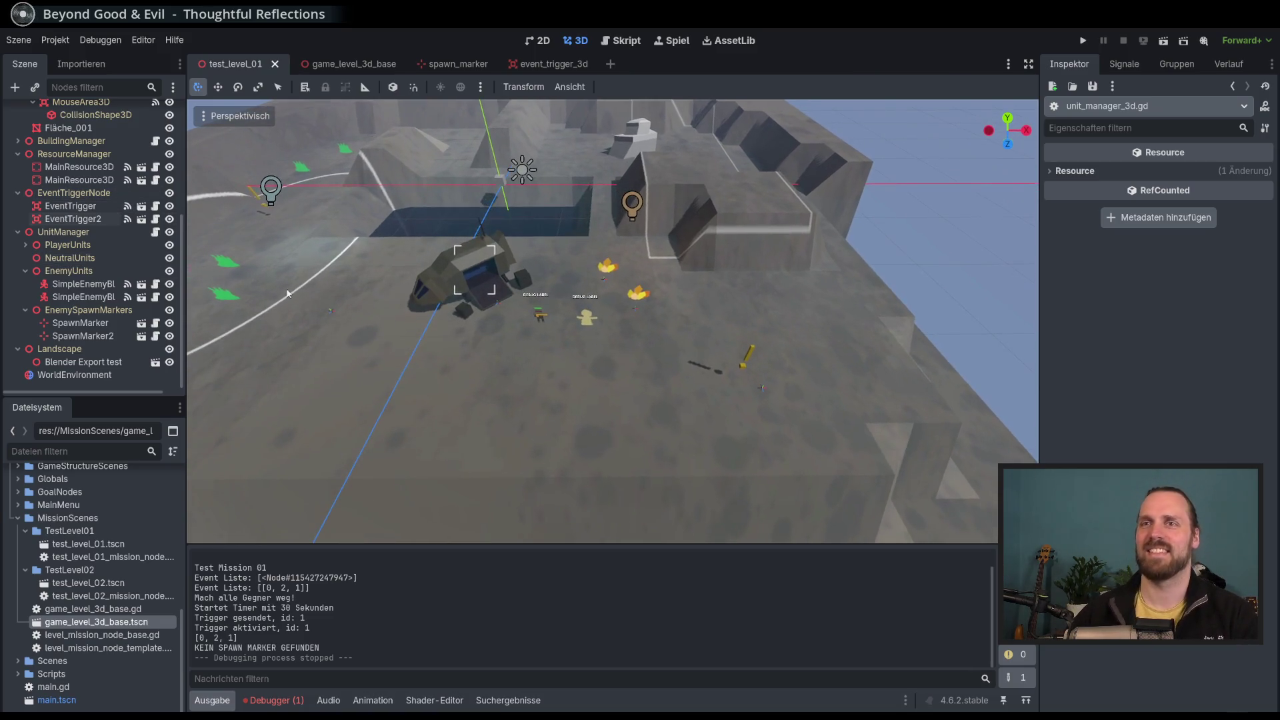
pyautogui.click(91, 329)
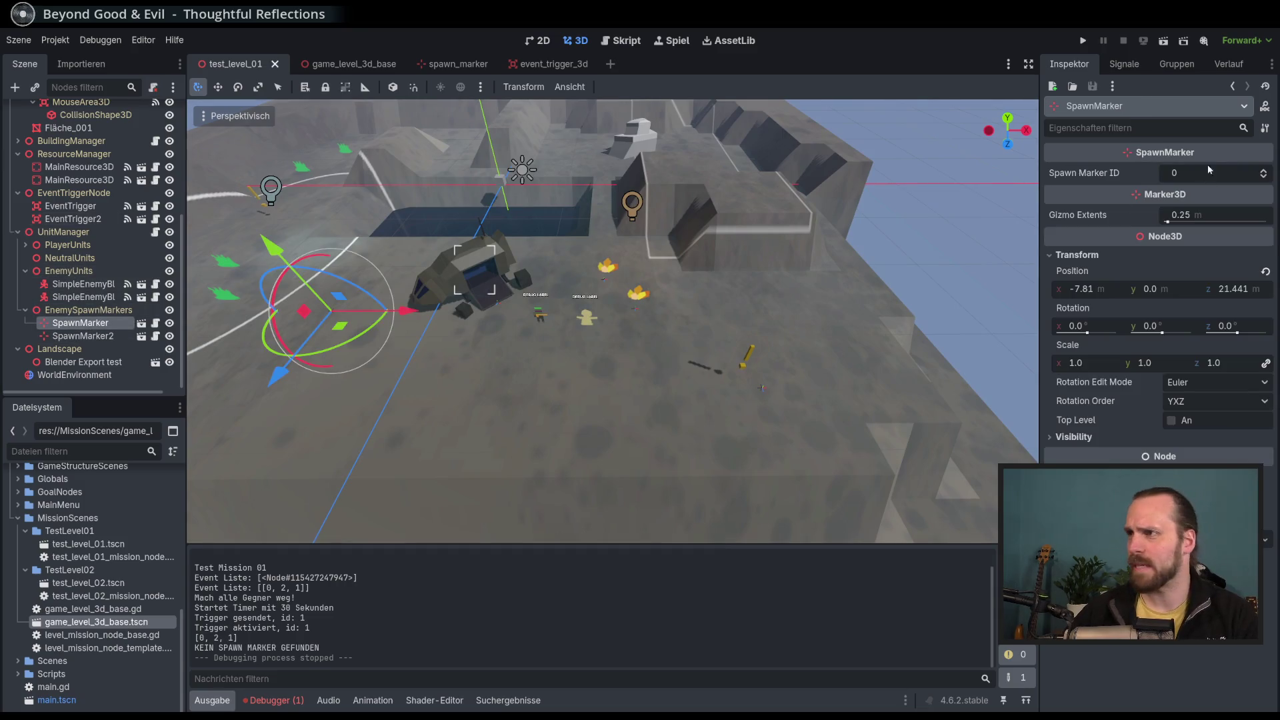
pyautogui.click(107, 336)
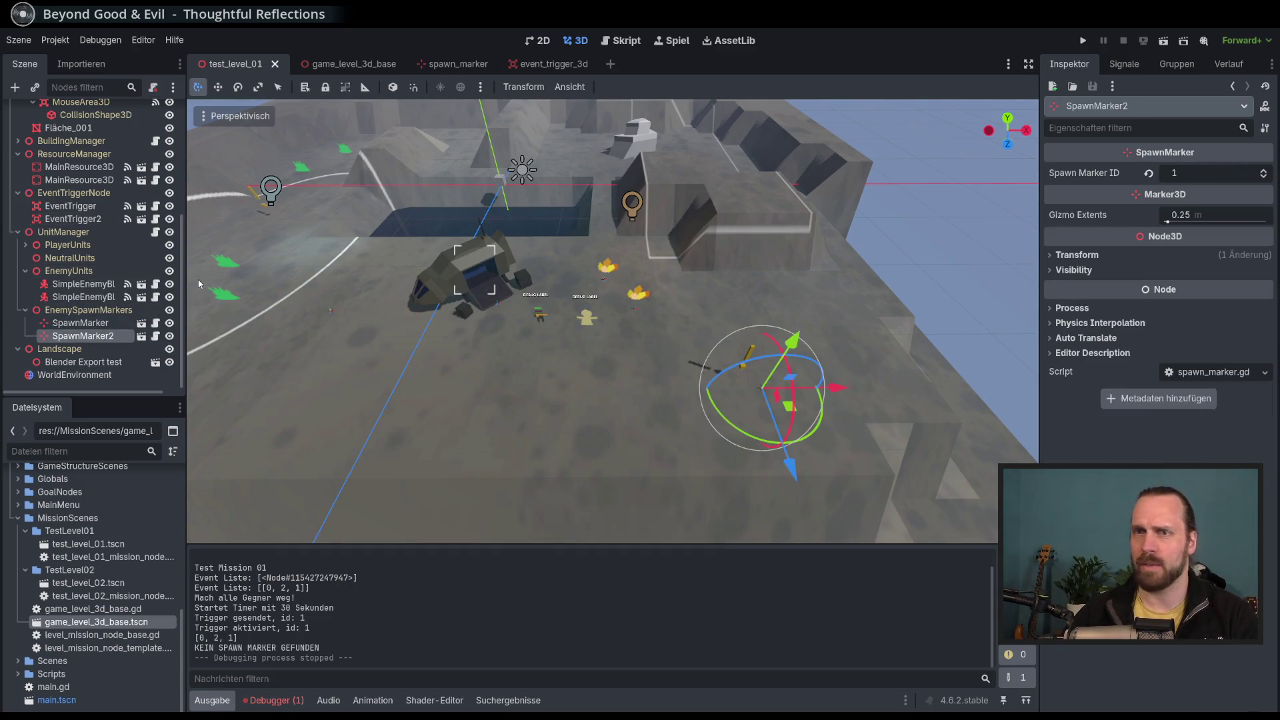
pyautogui.hotkey('ctrl', 's')
pyautogui.scroll(5, 112, 176)
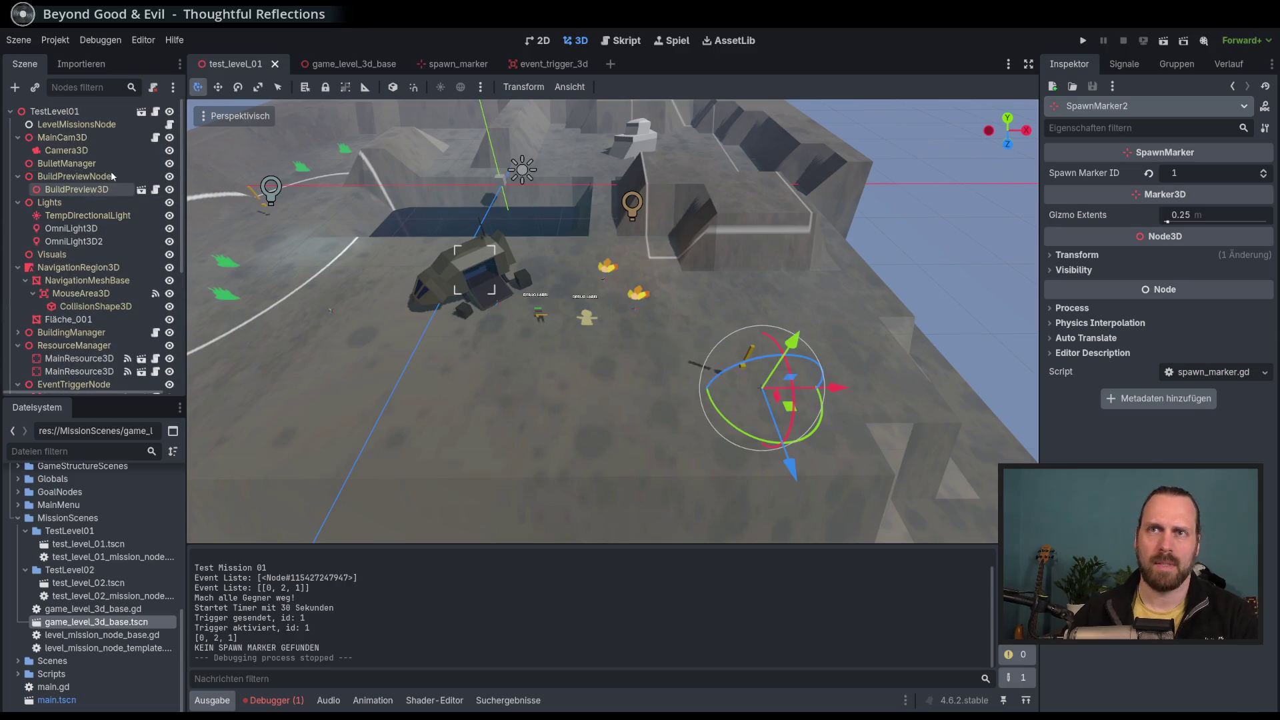
pyautogui.click(169, 124)
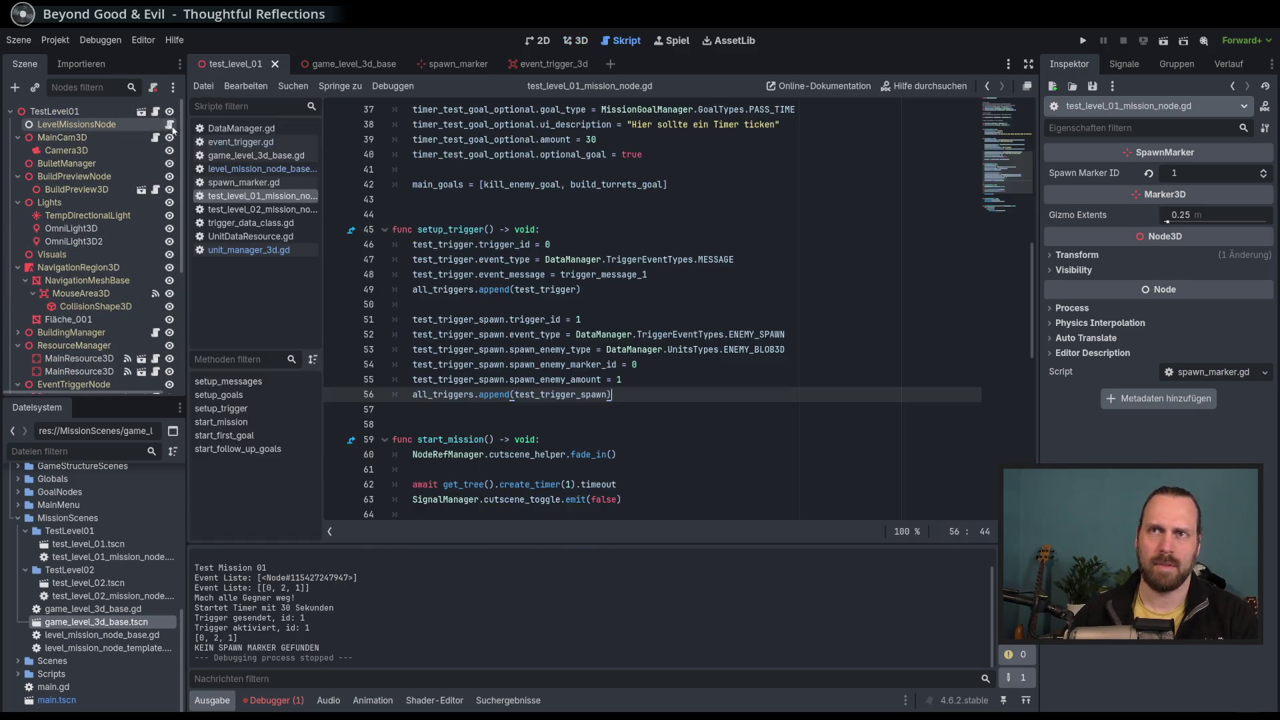
pyautogui.doubleClick(567, 244)
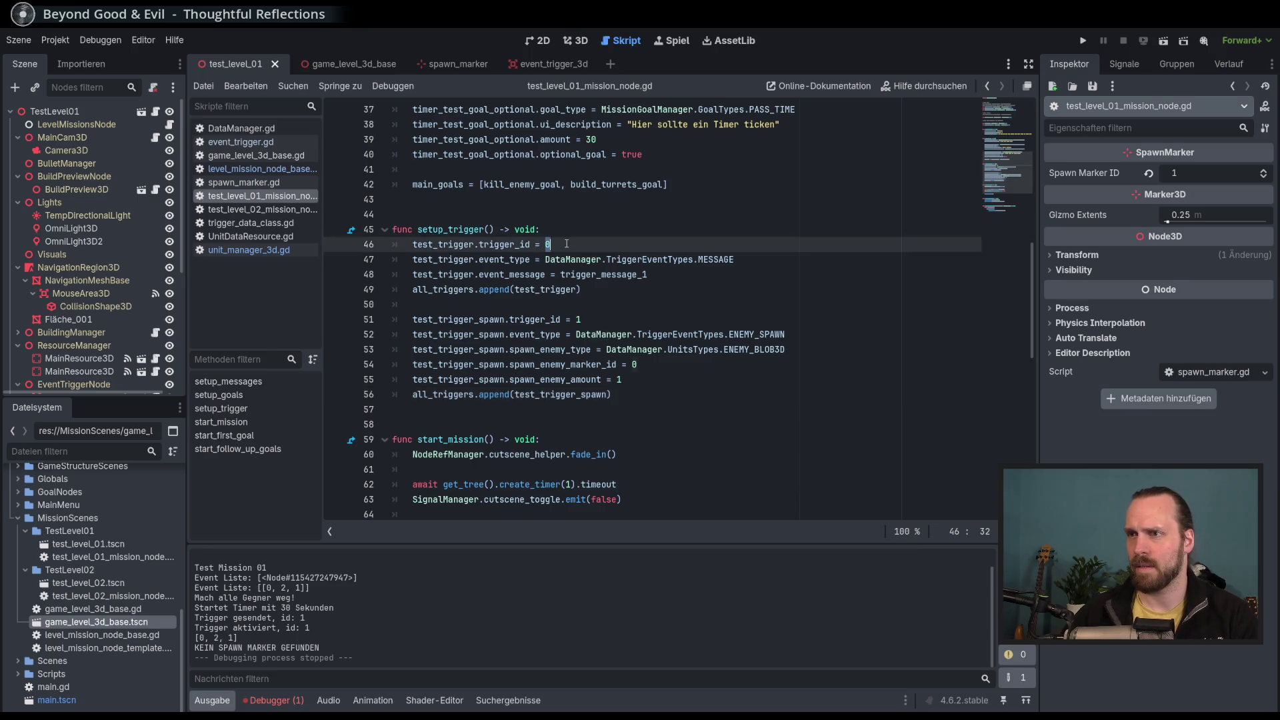
pyautogui.doubleClick(578, 320)
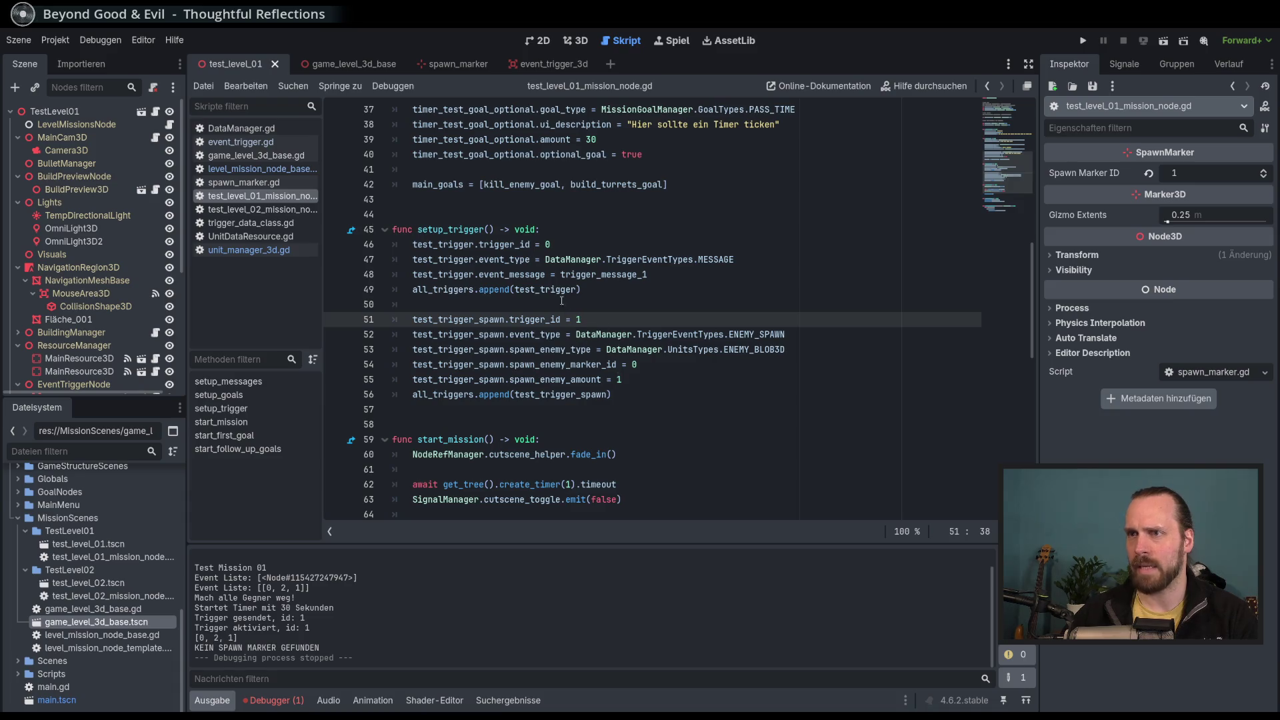
pyautogui.scroll(-5, 562, 324)
pyautogui.scroll(7, 638, 358)
pyautogui.scroll(6, 638, 358)
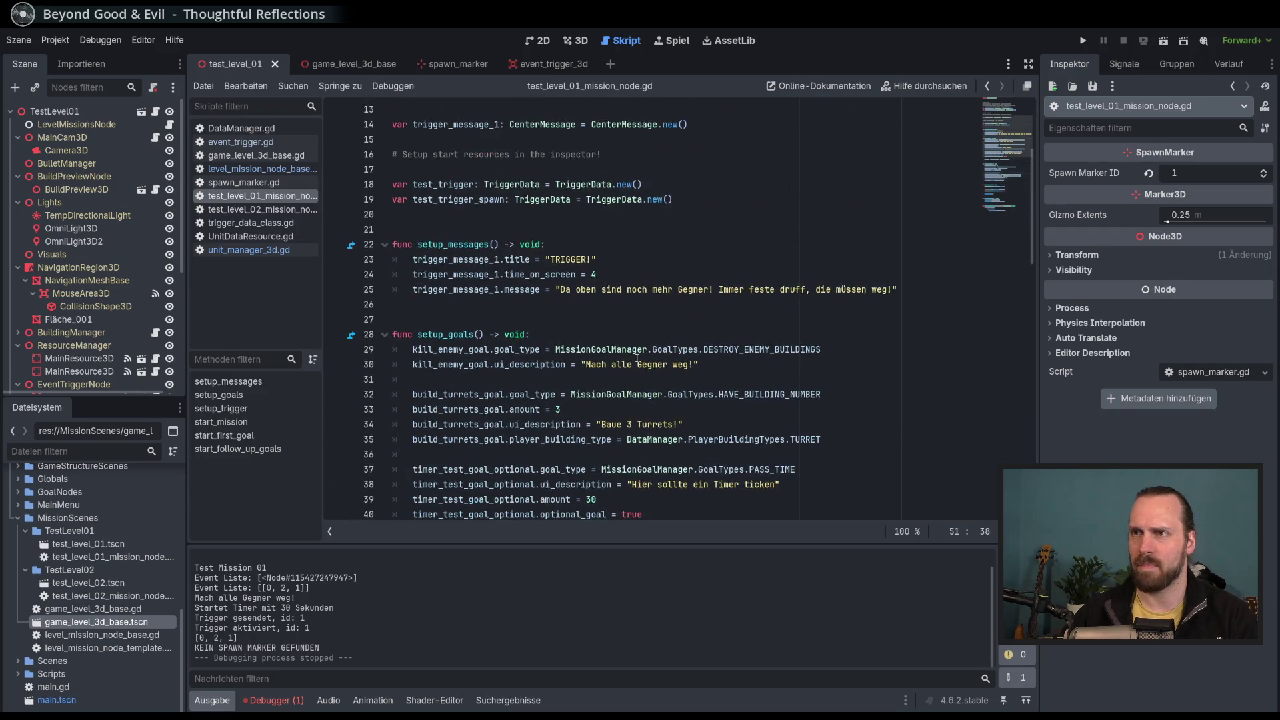
pyautogui.scroll(-6, 637, 358)
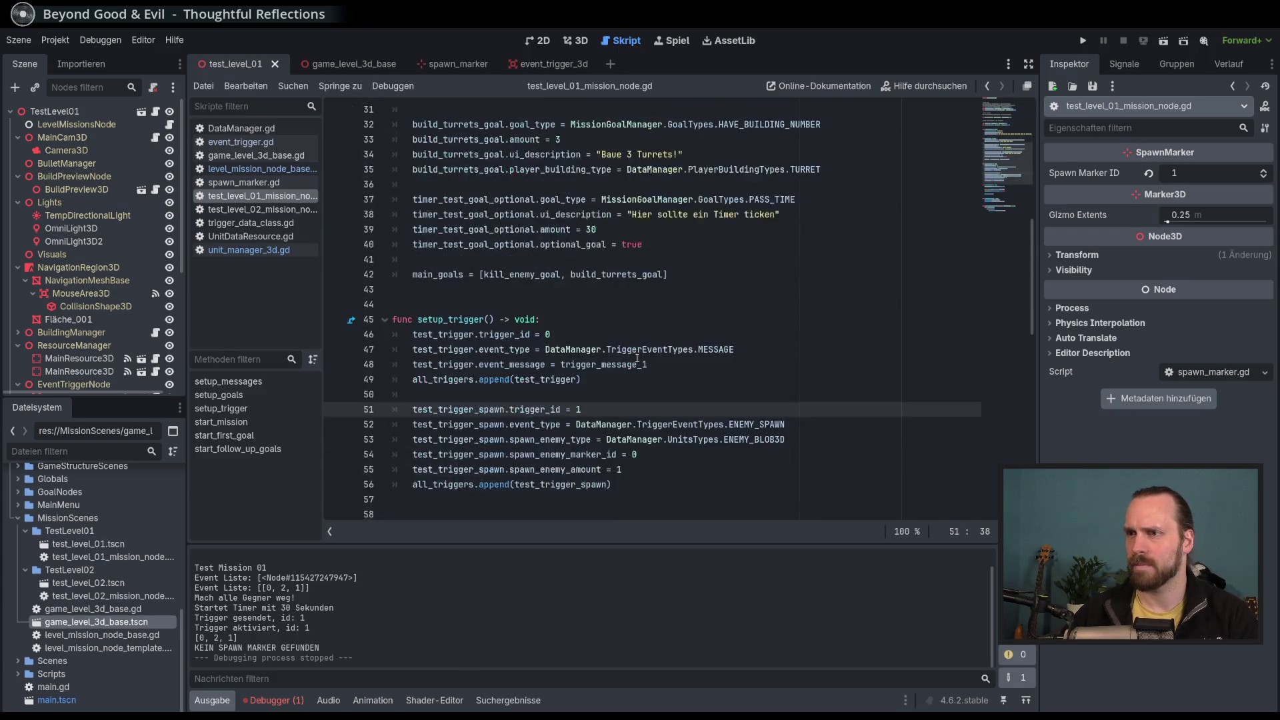
pyautogui.click(636, 471)
pyautogui.scroll(-3, 639, 470)
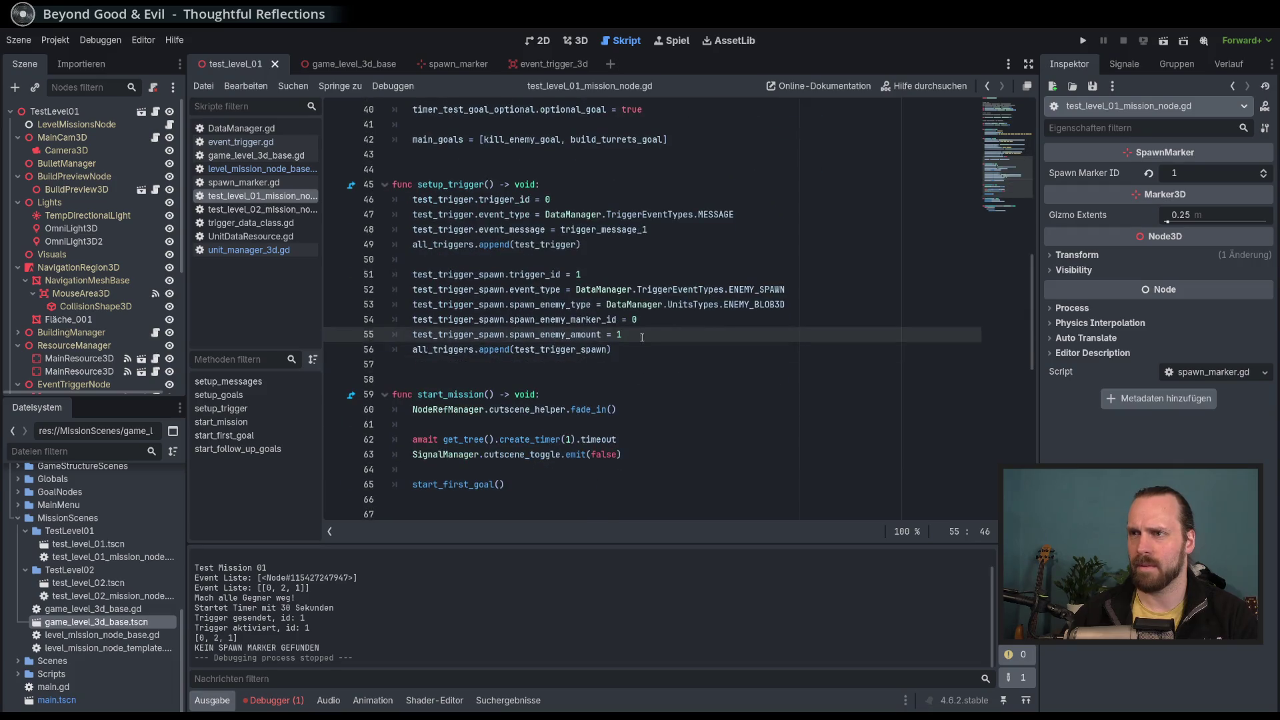
pyautogui.click(660, 322)
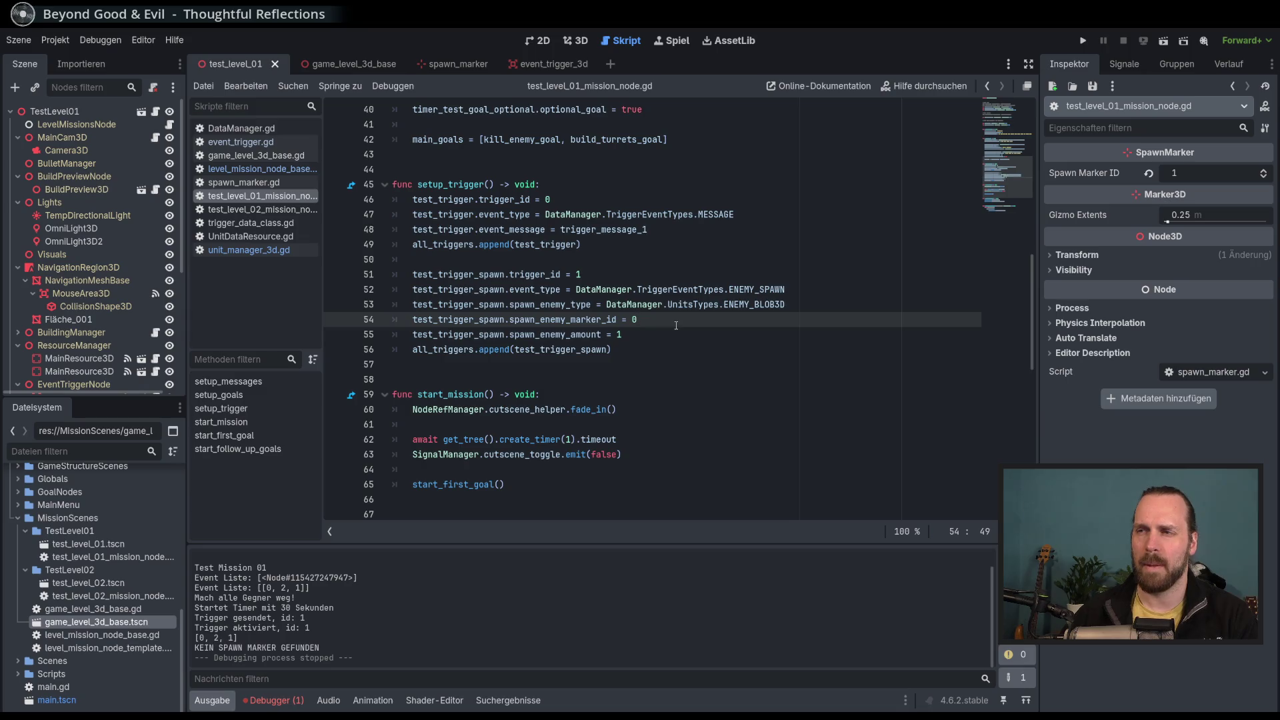
pyautogui.click(576, 41)
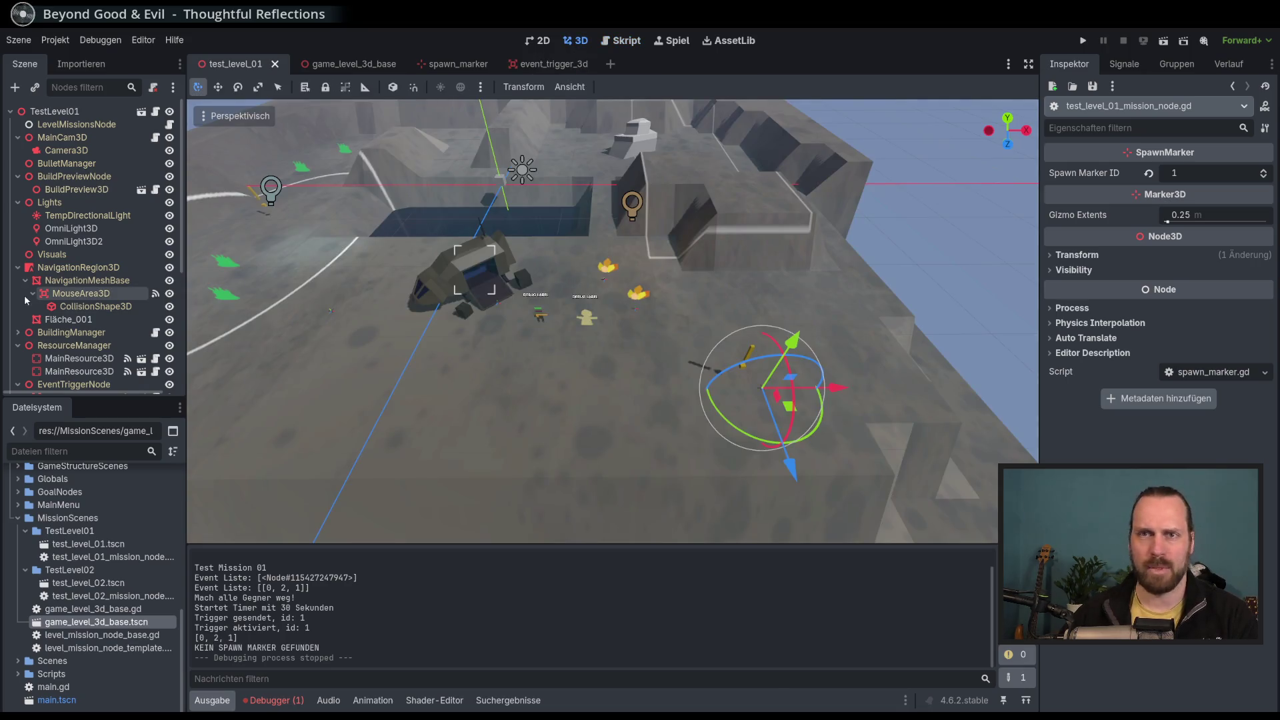
# Step: Check SpawnMarker's ID, then delete SpawnMarker2 from the scene
pyautogui.scroll(-5, 22, 300)
pyautogui.click(80, 322)
pyautogui.click(96, 339)
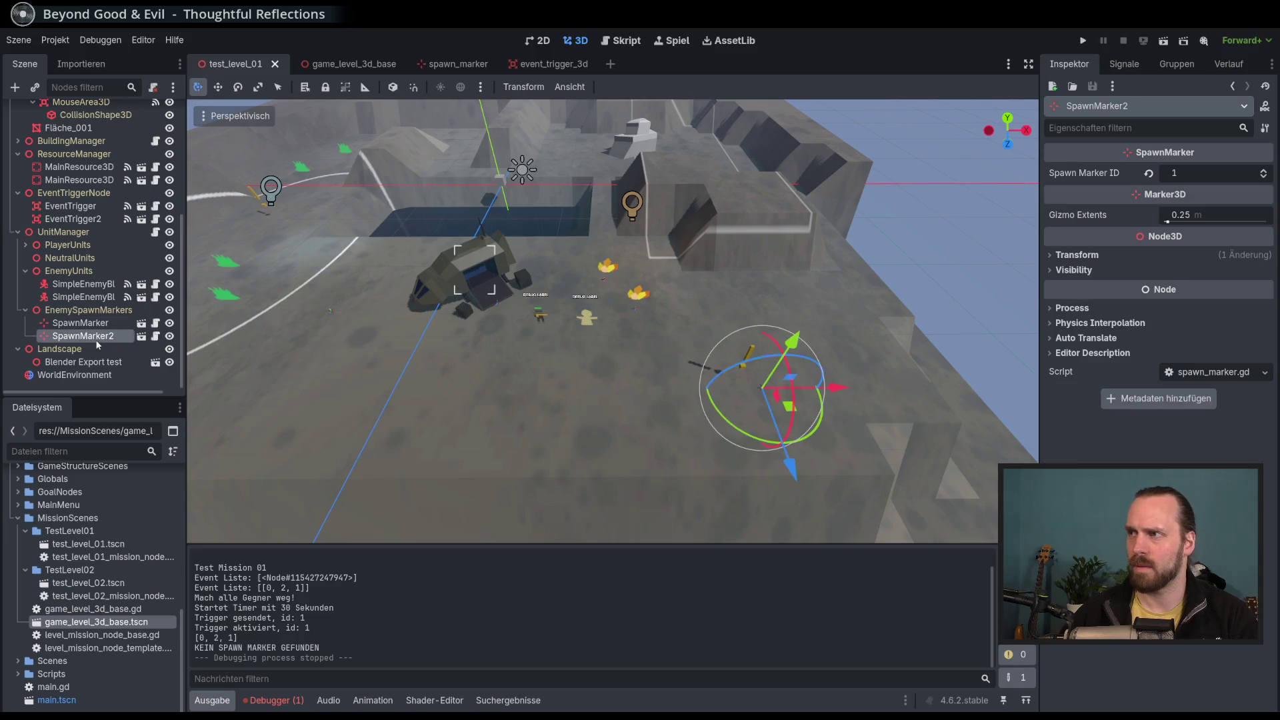
pyautogui.click(80, 323)
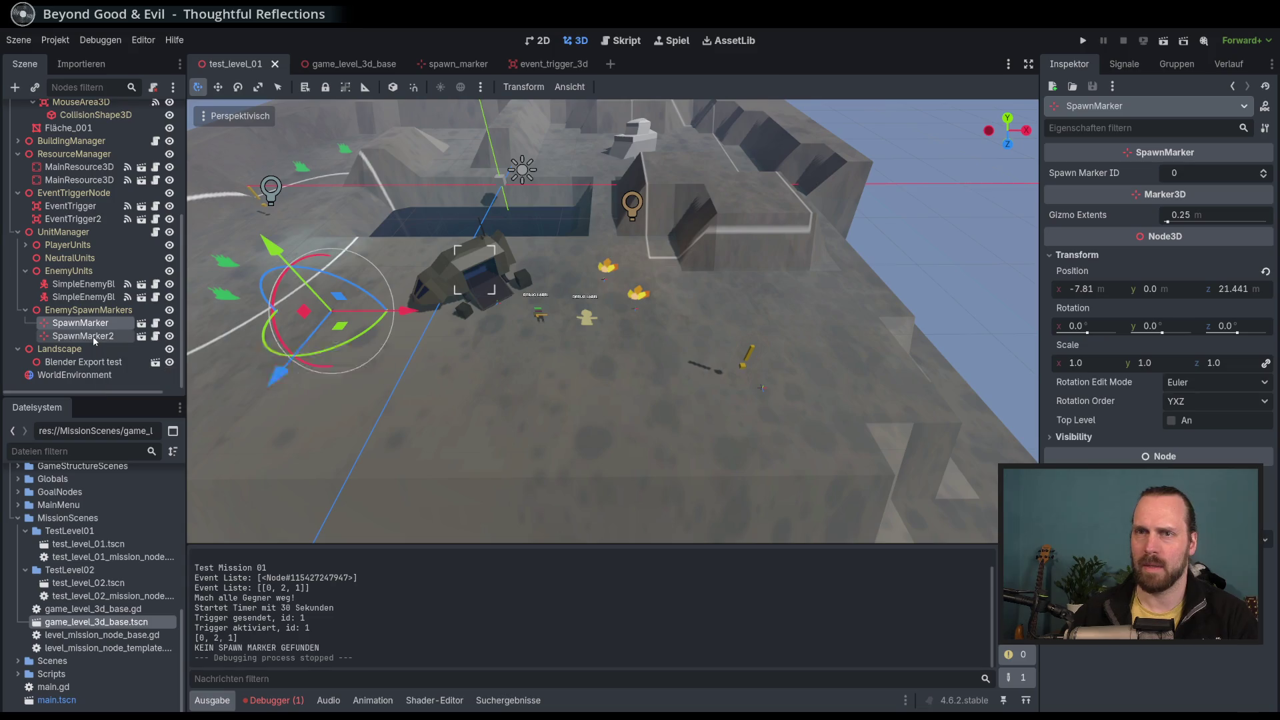
pyautogui.click(100, 339)
pyautogui.press('Delete')
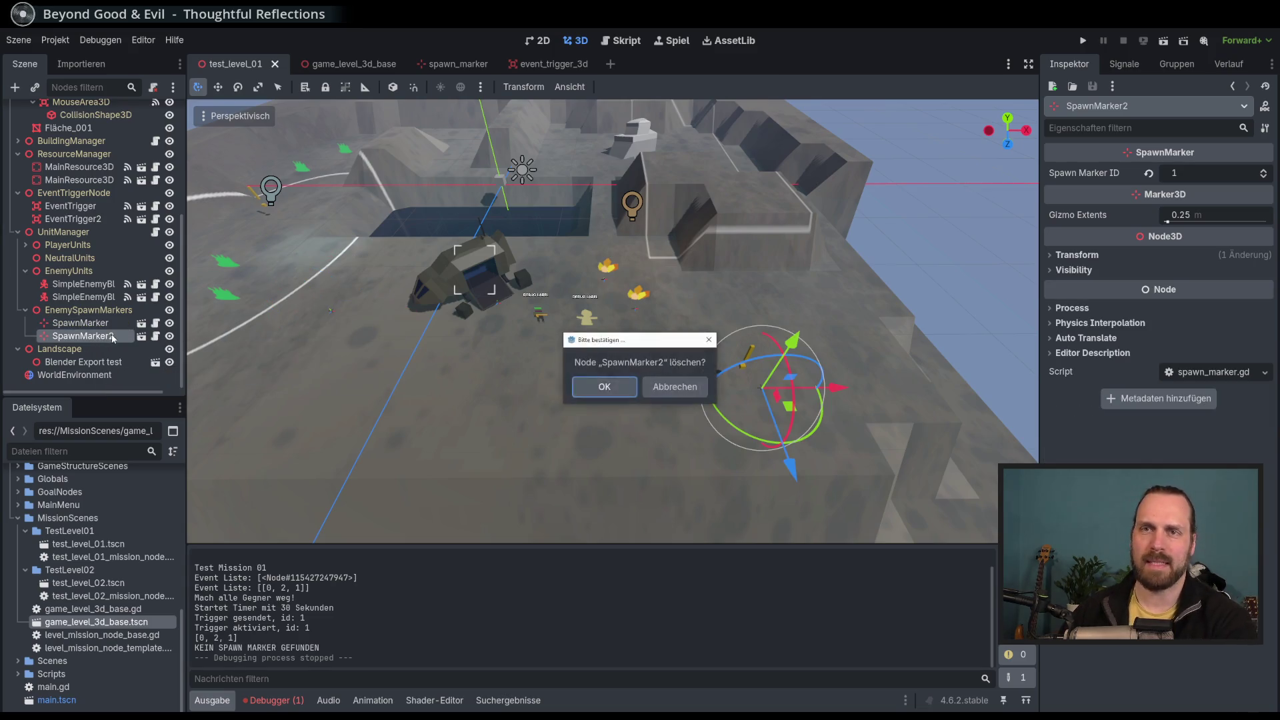
pyautogui.press('Return')
# Step: Drag SpawnMarker to x 17.935, z 27.469, save the level, and launch with F5
pyautogui.moveTo(340, 326)
pyautogui.mouseDown()
pyautogui.moveTo(607, 393)
pyautogui.moveTo(735, 403)
pyautogui.moveTo(716, 405)
pyautogui.mouseUp()
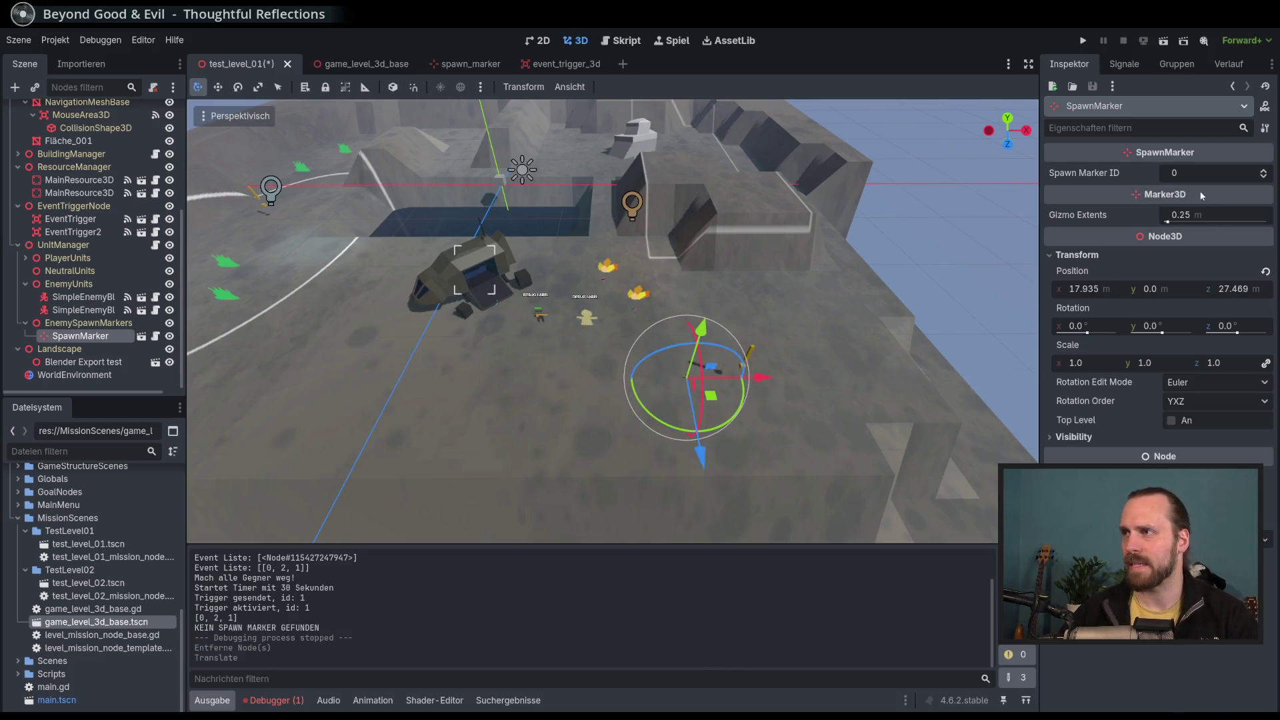
pyautogui.hotkey('ctrl', 's')
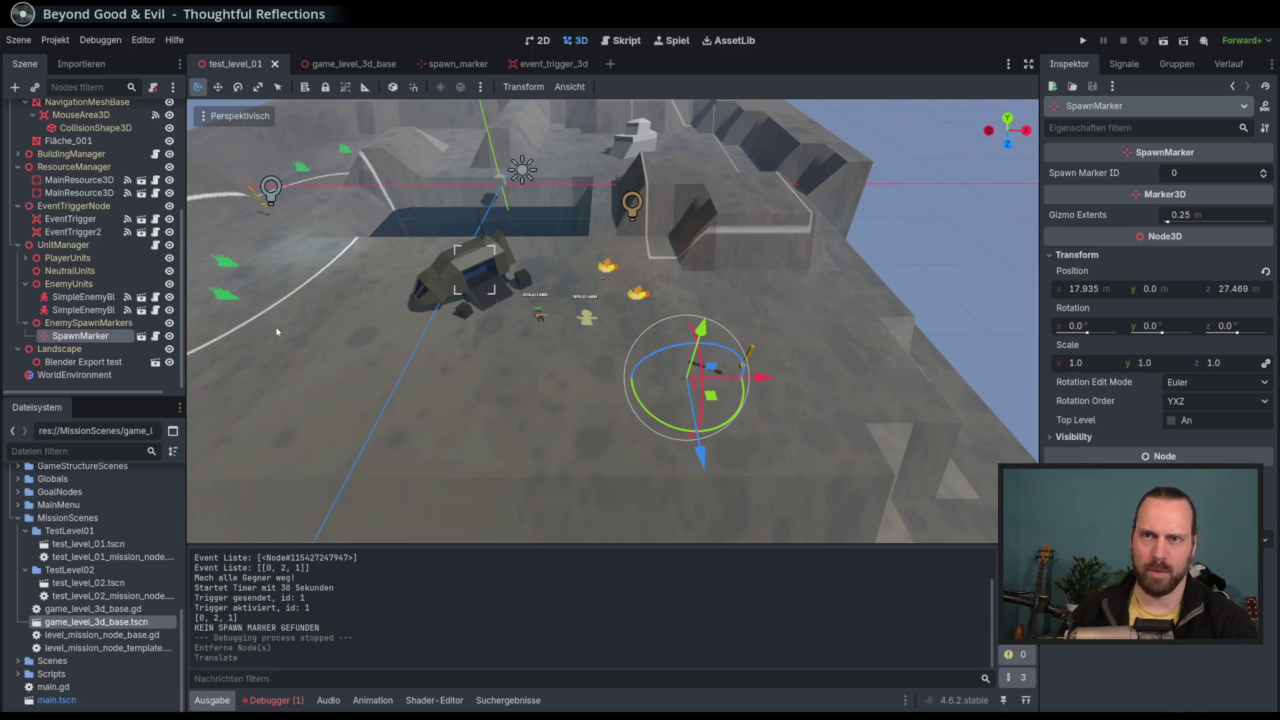
pyautogui.press('F5')
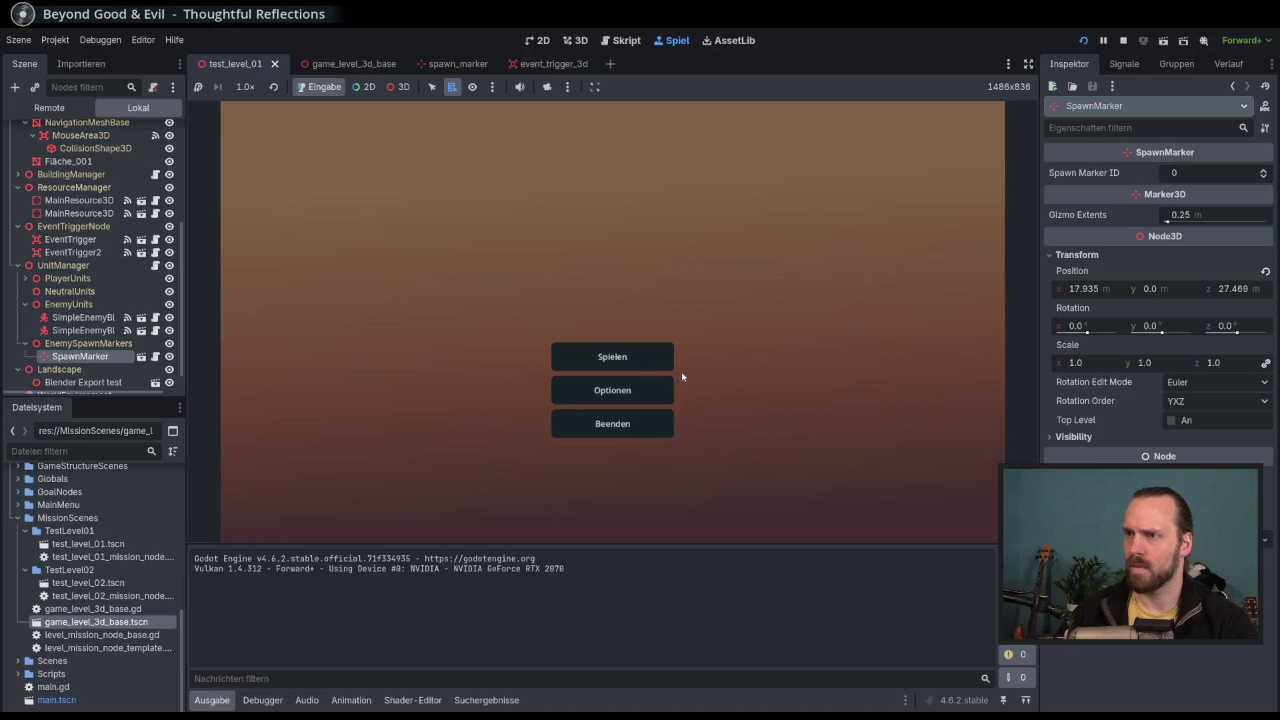
# Step: Start Test Mission 01 and walk the worker into the trigger, checking the trigger messages
pyautogui.click(660, 357)
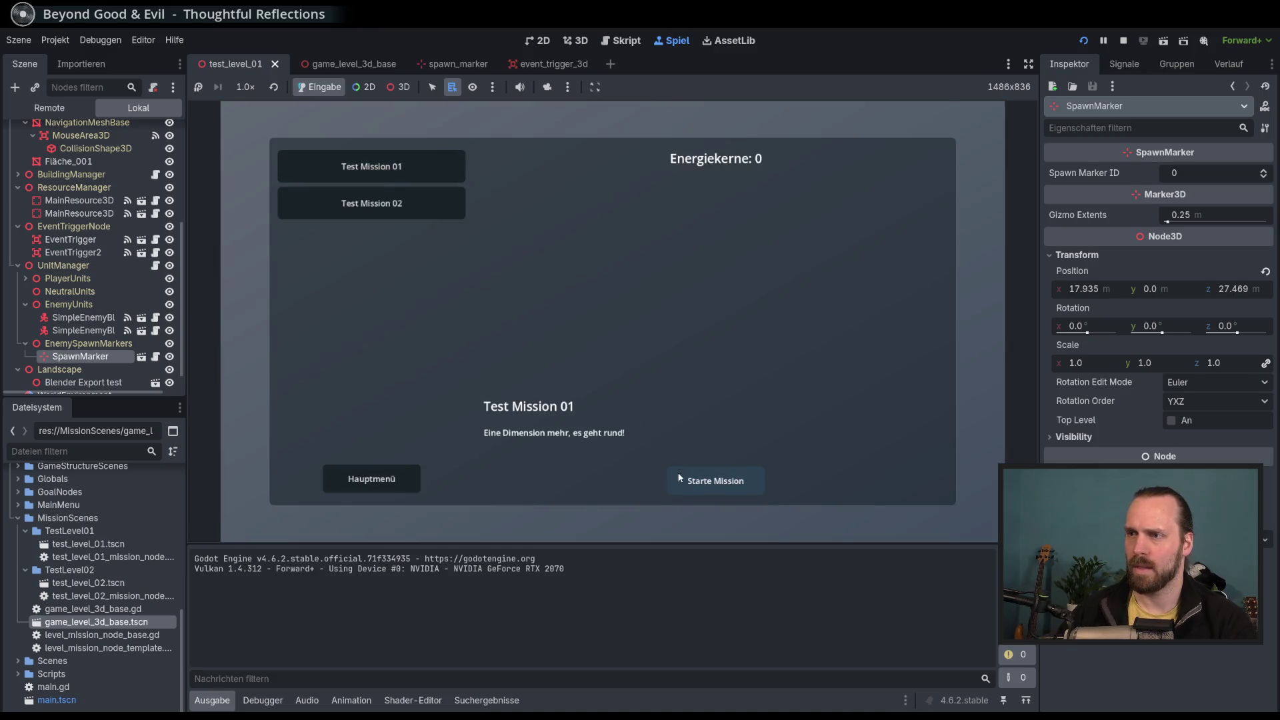
pyautogui.press('Return')
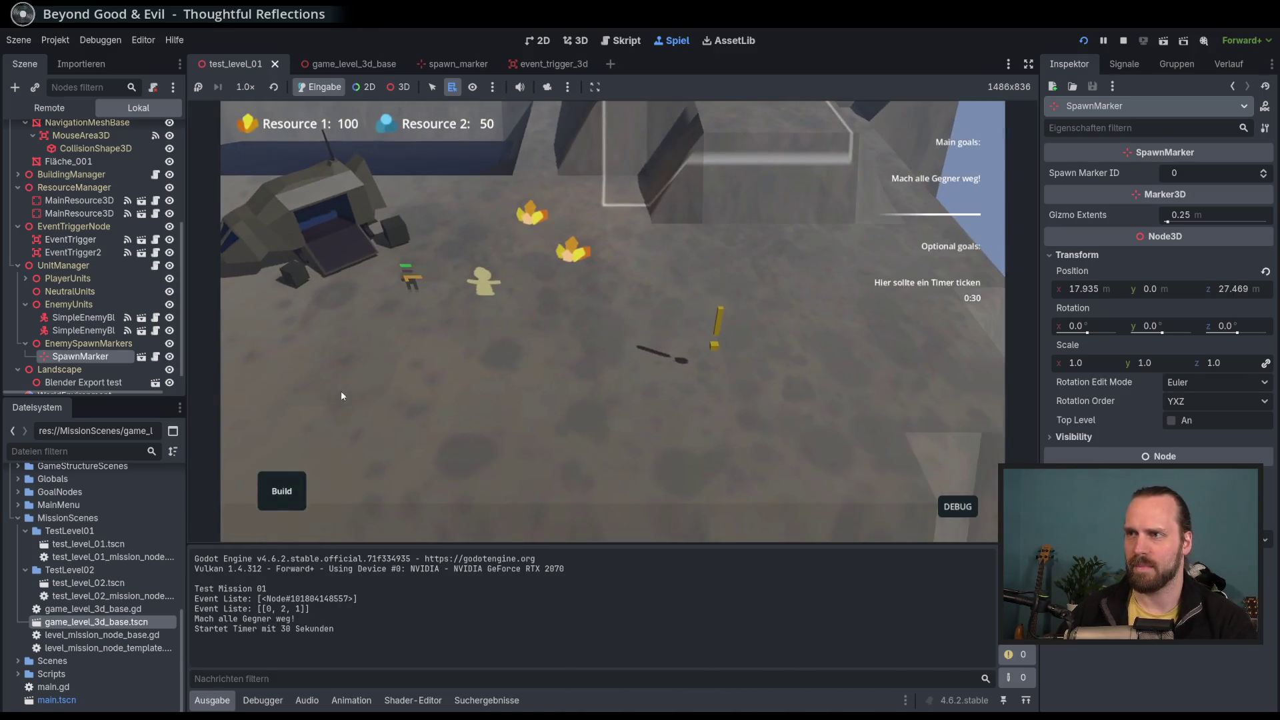
pyautogui.click(485, 282)
pyautogui.rightClick(747, 393)
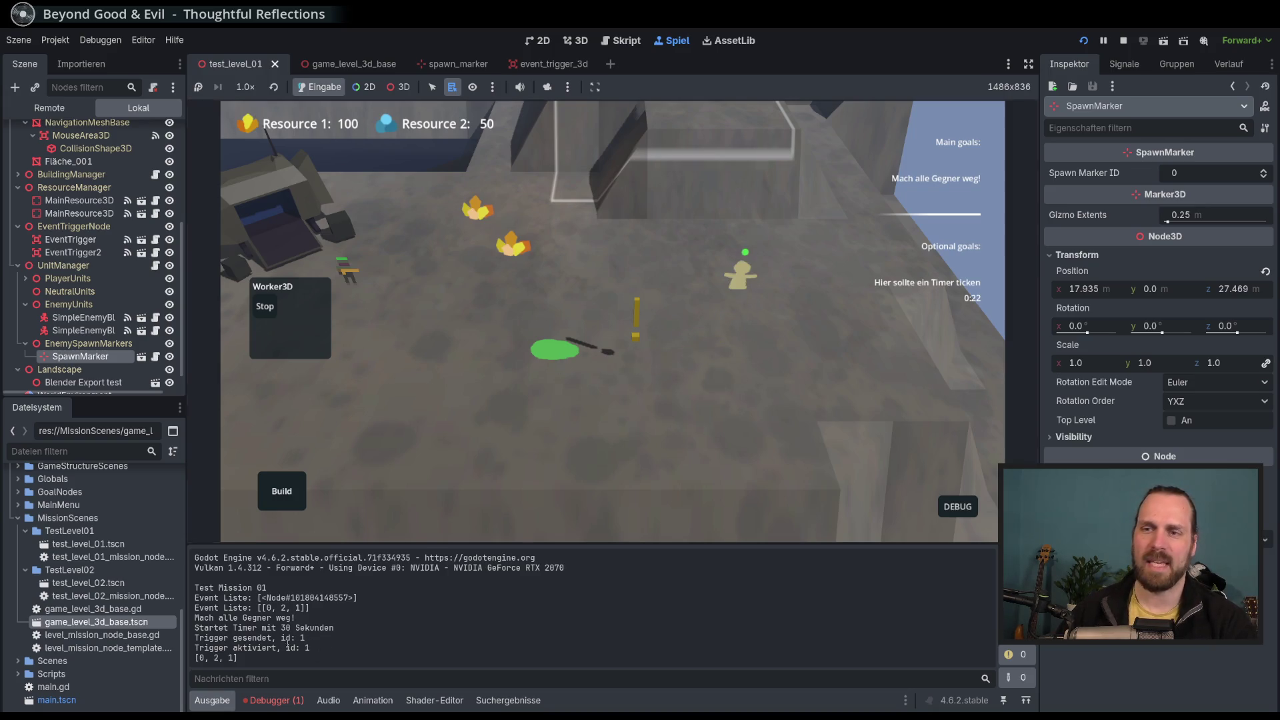
pyautogui.moveTo(299, 645); pyautogui.dragTo(218, 617)
# Step: Inspect the spawned enemy blob, send Laser Dude to the right, then stop with F8
pyautogui.click(544, 381)
pyautogui.click(544, 382)
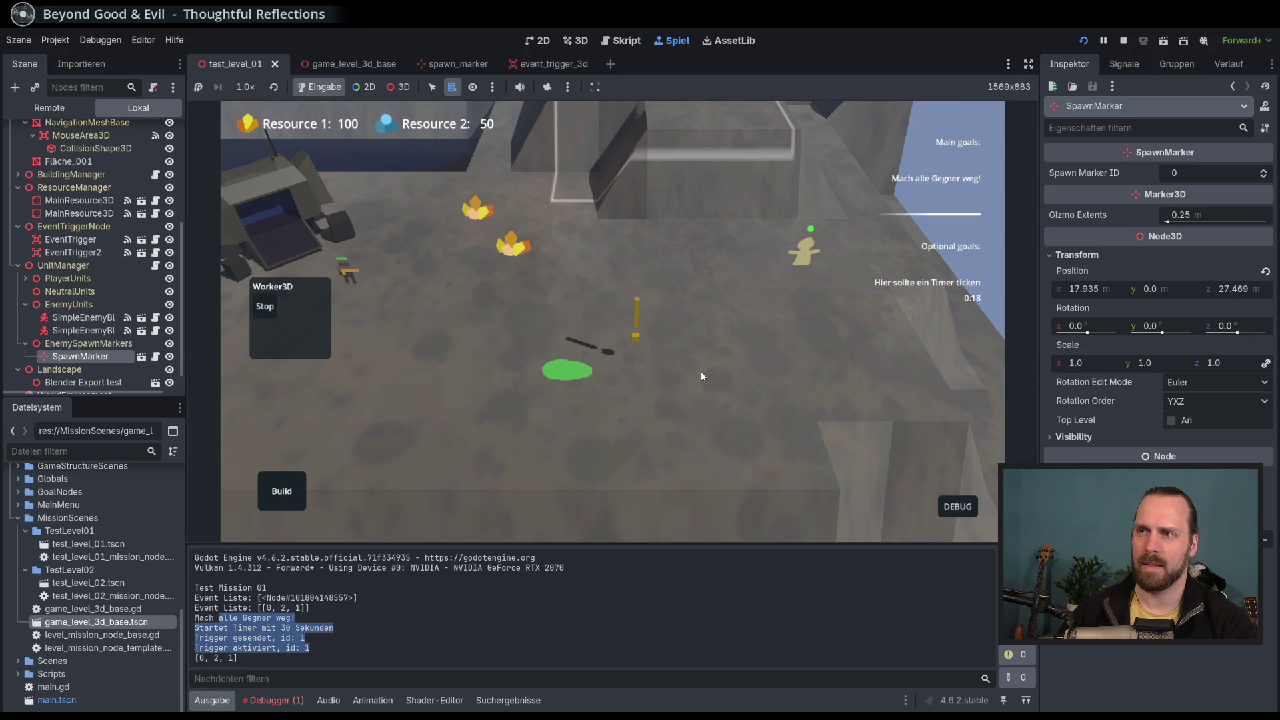
pyautogui.click(613, 373)
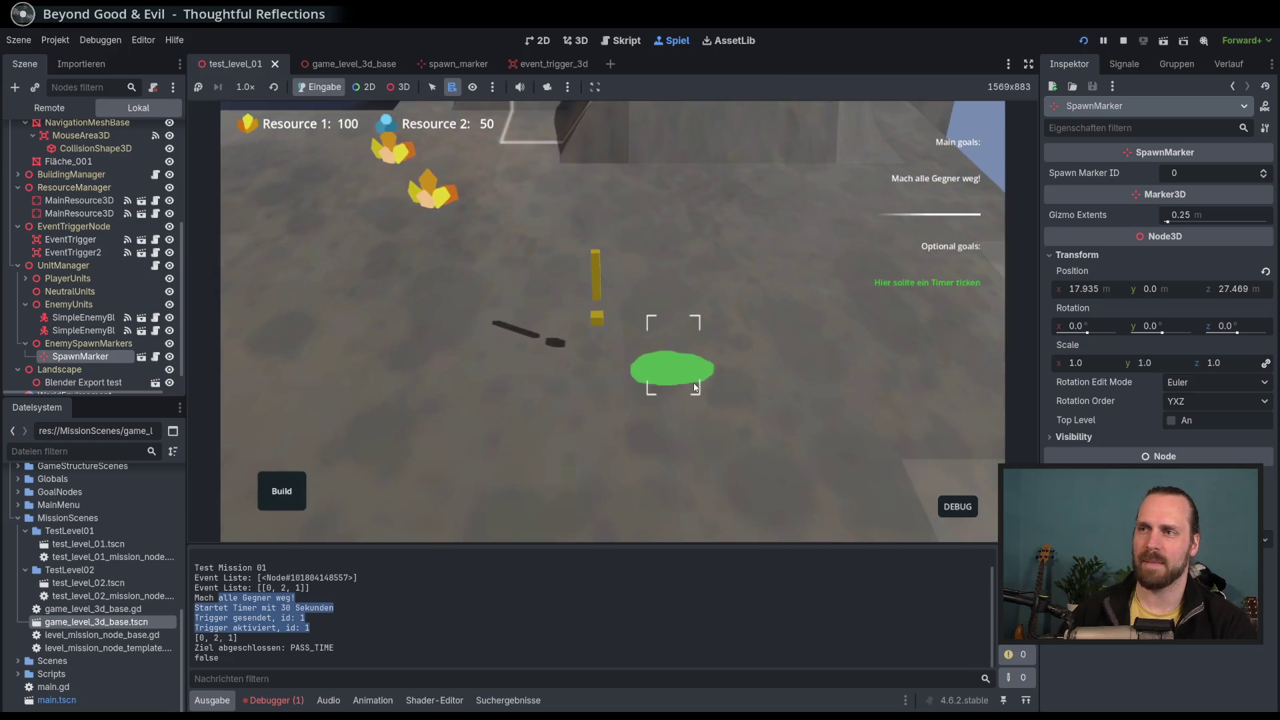
pyautogui.click(650, 347)
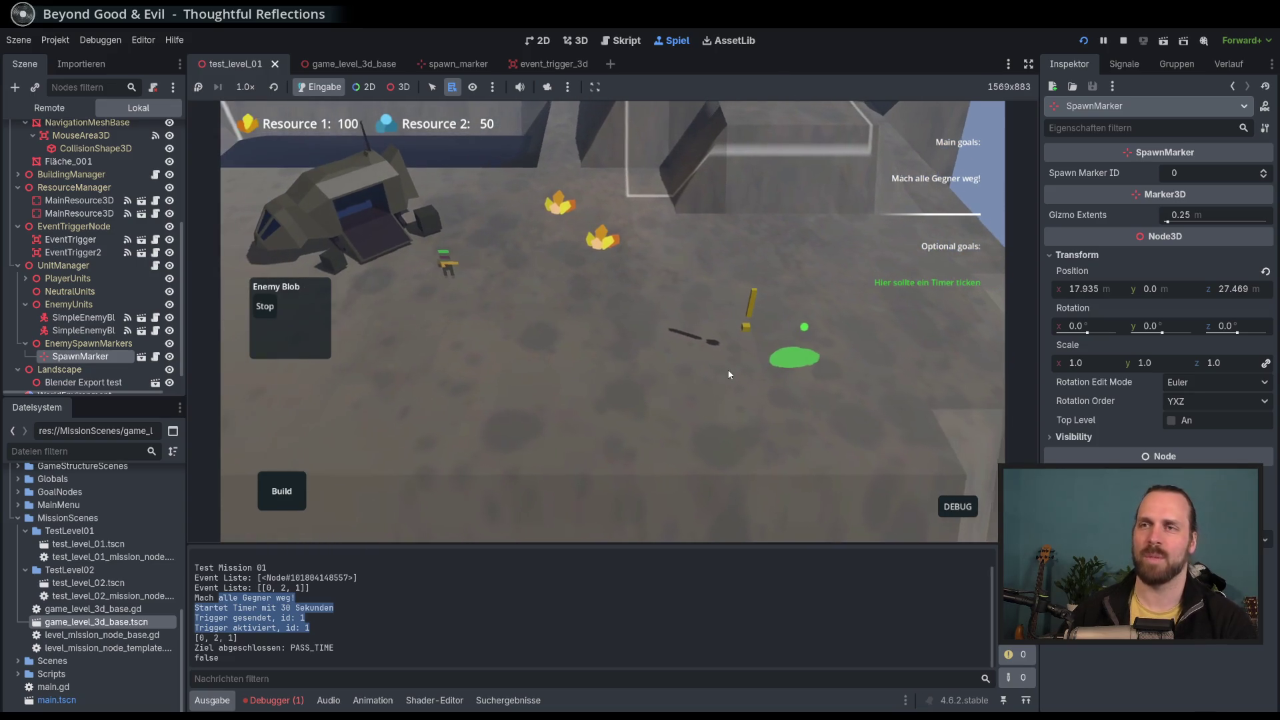
pyautogui.scroll(2, 570, 366)
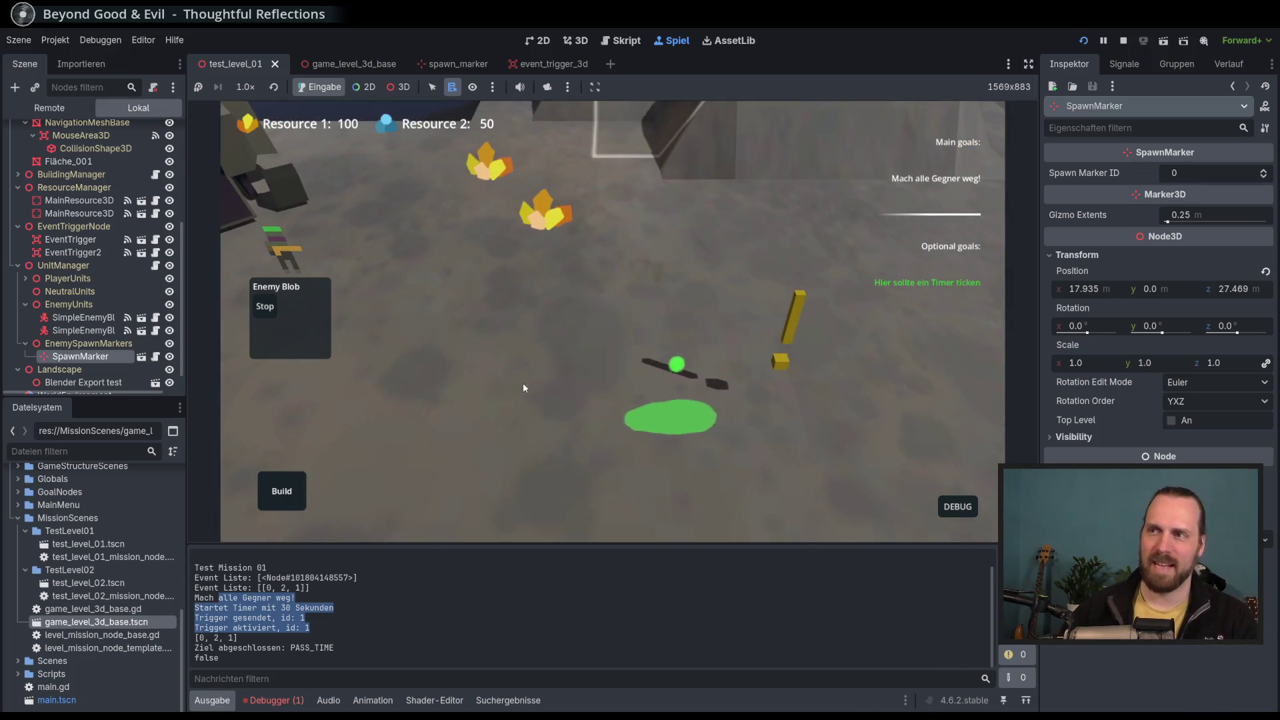
pyautogui.scroll(-3, 523, 390)
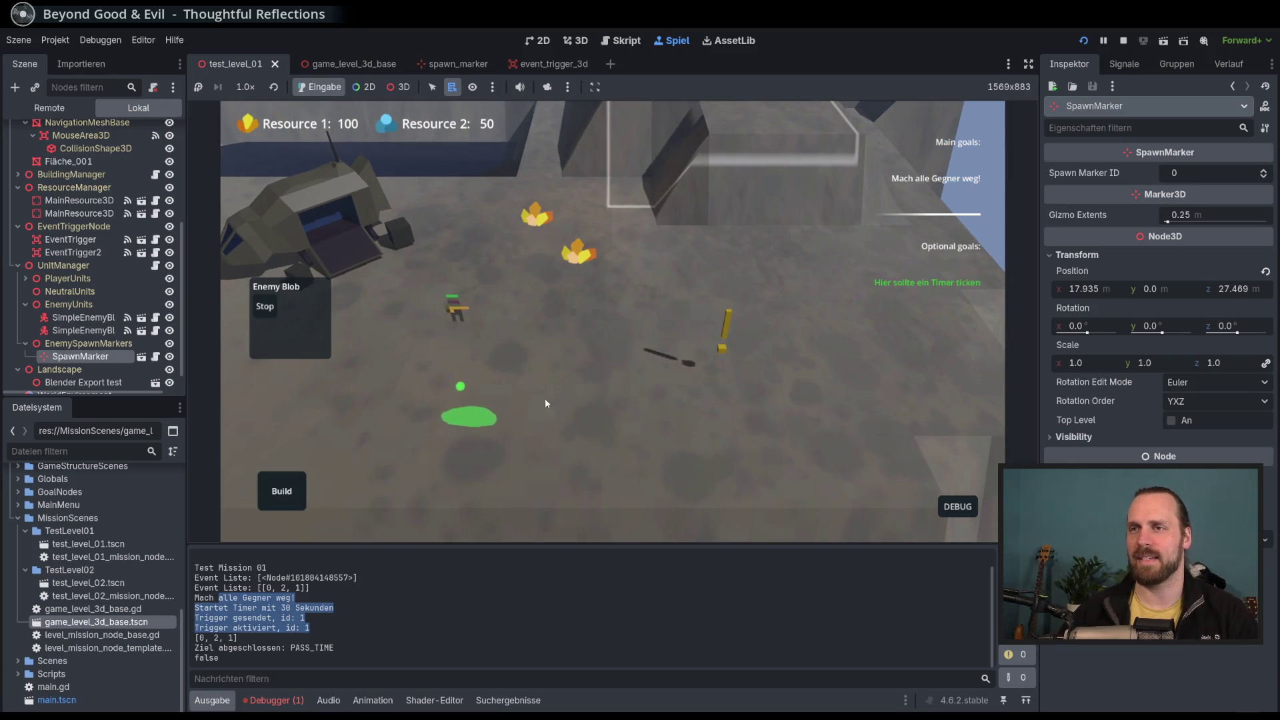
pyautogui.moveTo(557, 383); pyautogui.dragTo(603, 383)
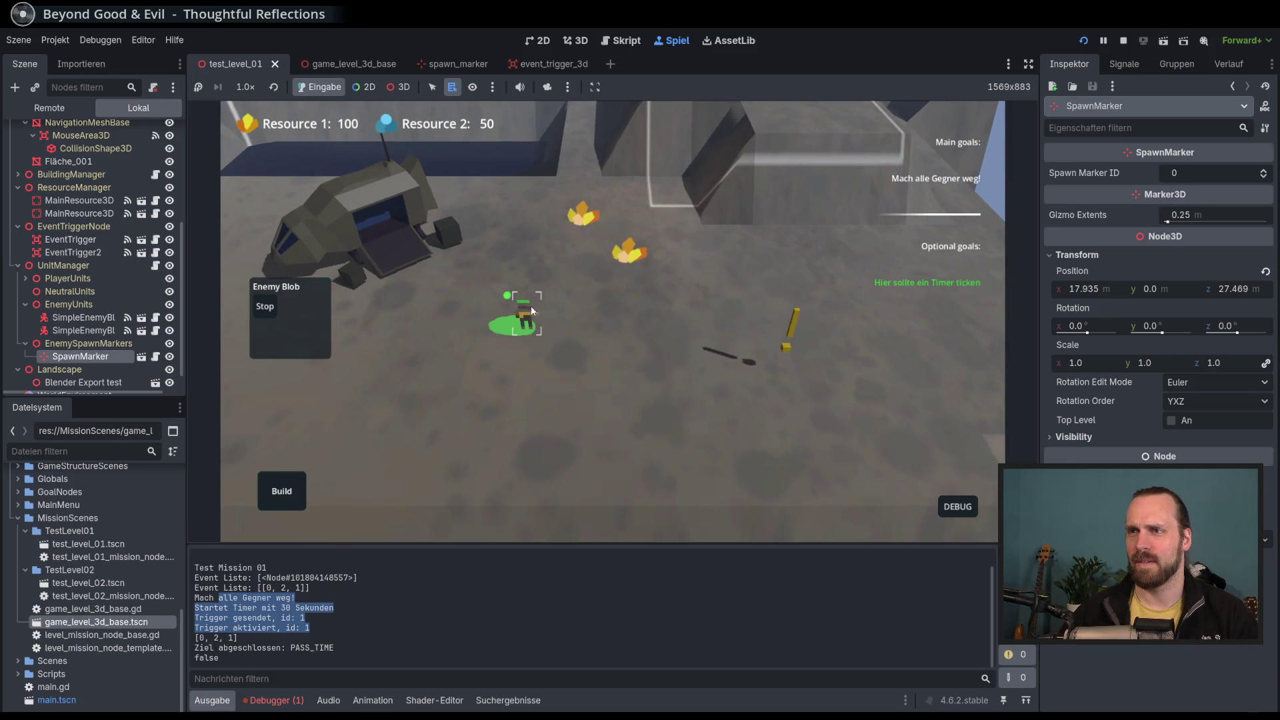
pyautogui.click(596, 400)
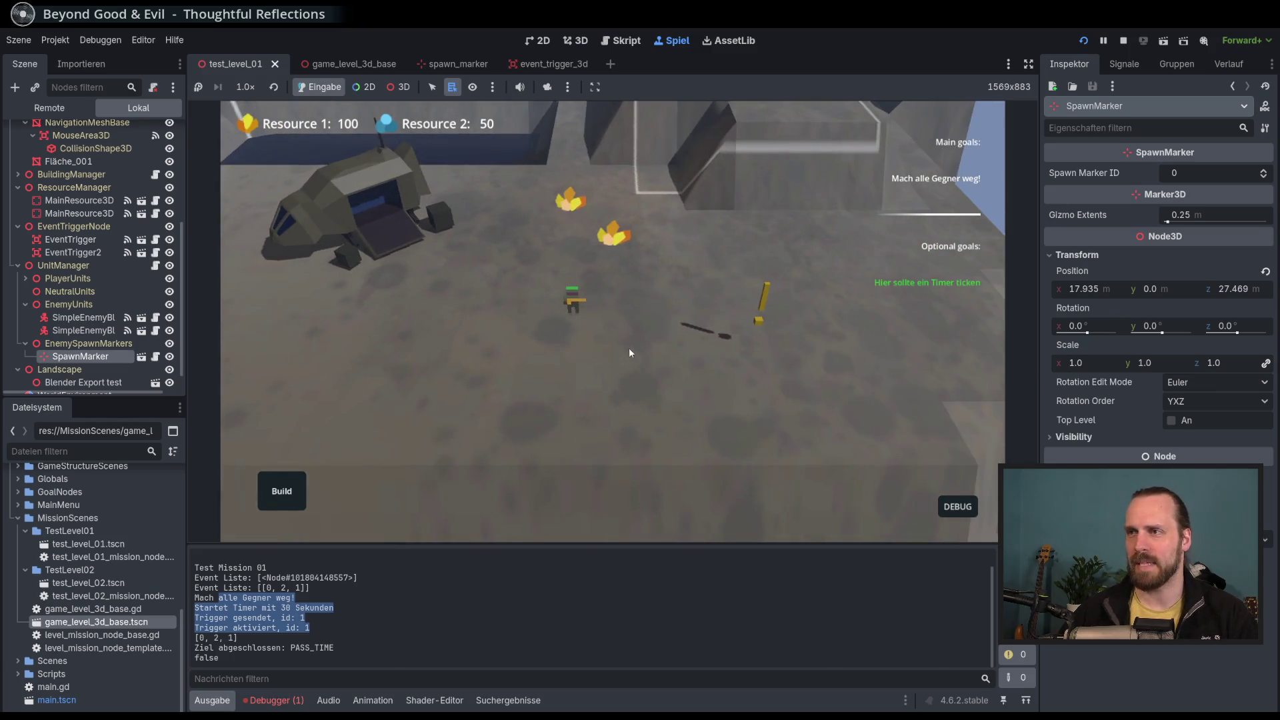
pyautogui.click(565, 319)
pyautogui.rightClick(723, 378)
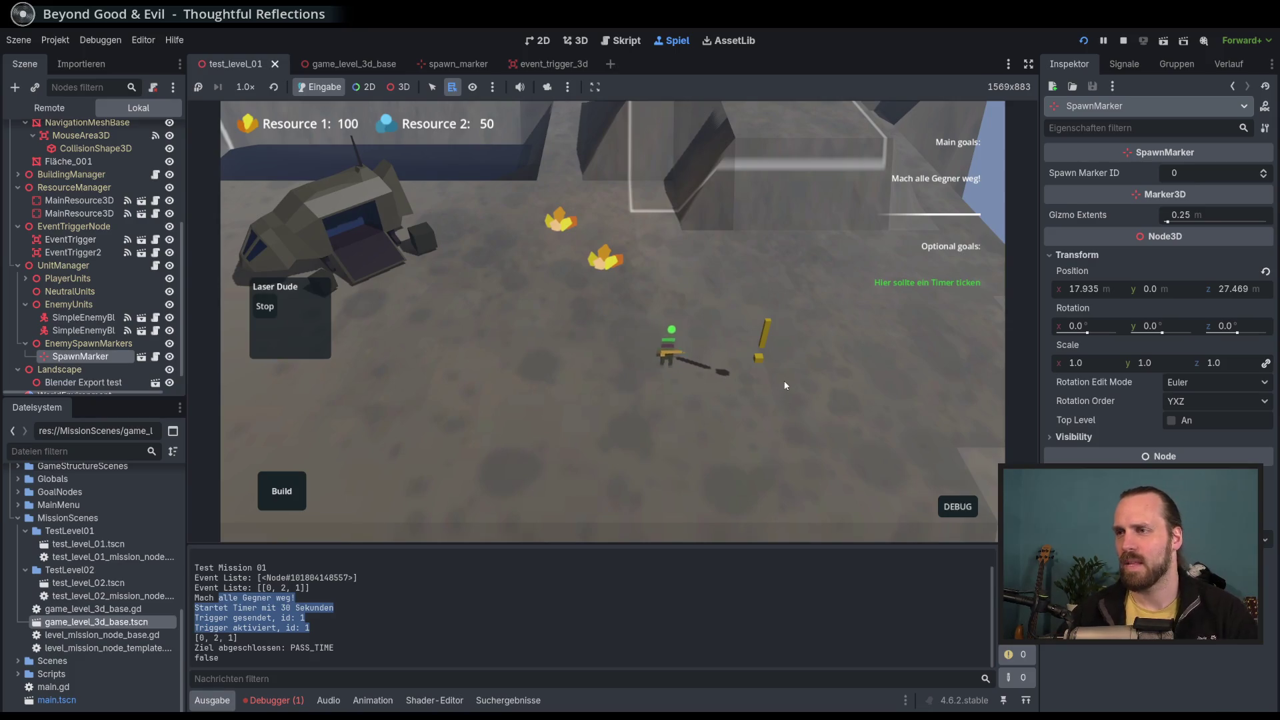
pyautogui.press('F8')
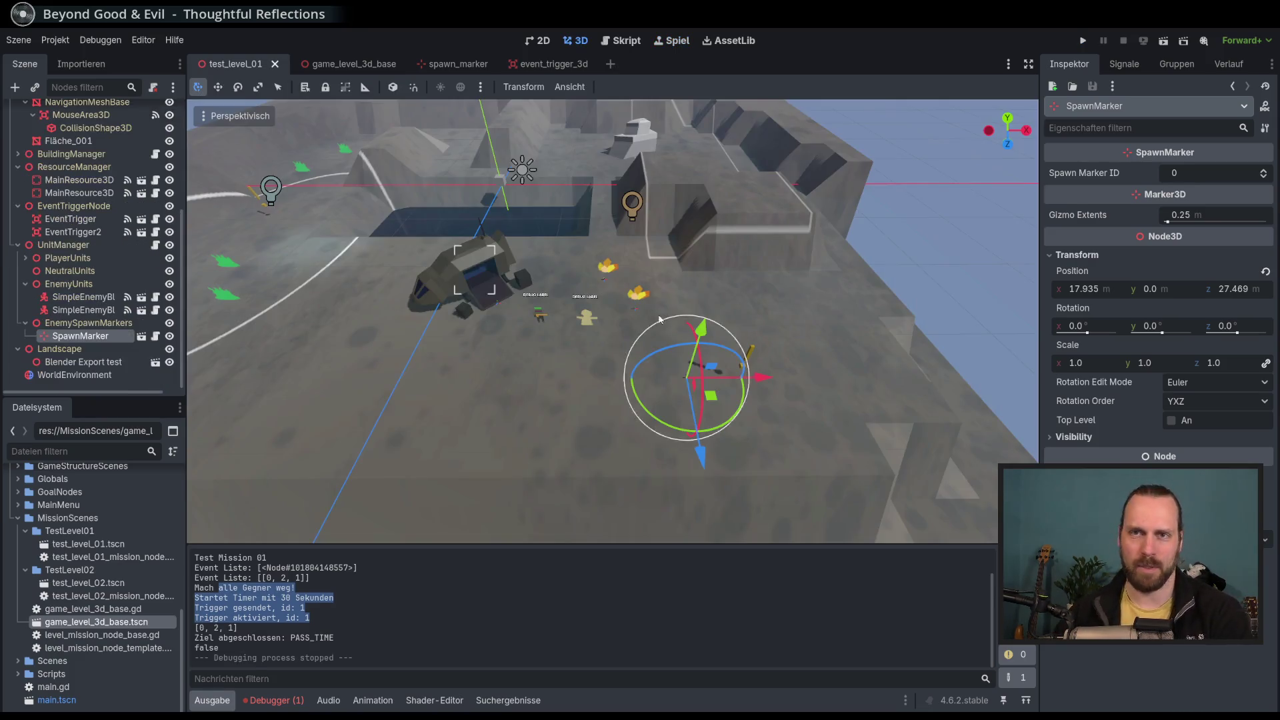
# Step: Move the global_position line below add_child in spawn_enemy_unit and save the script
pyautogui.click(363, 619)
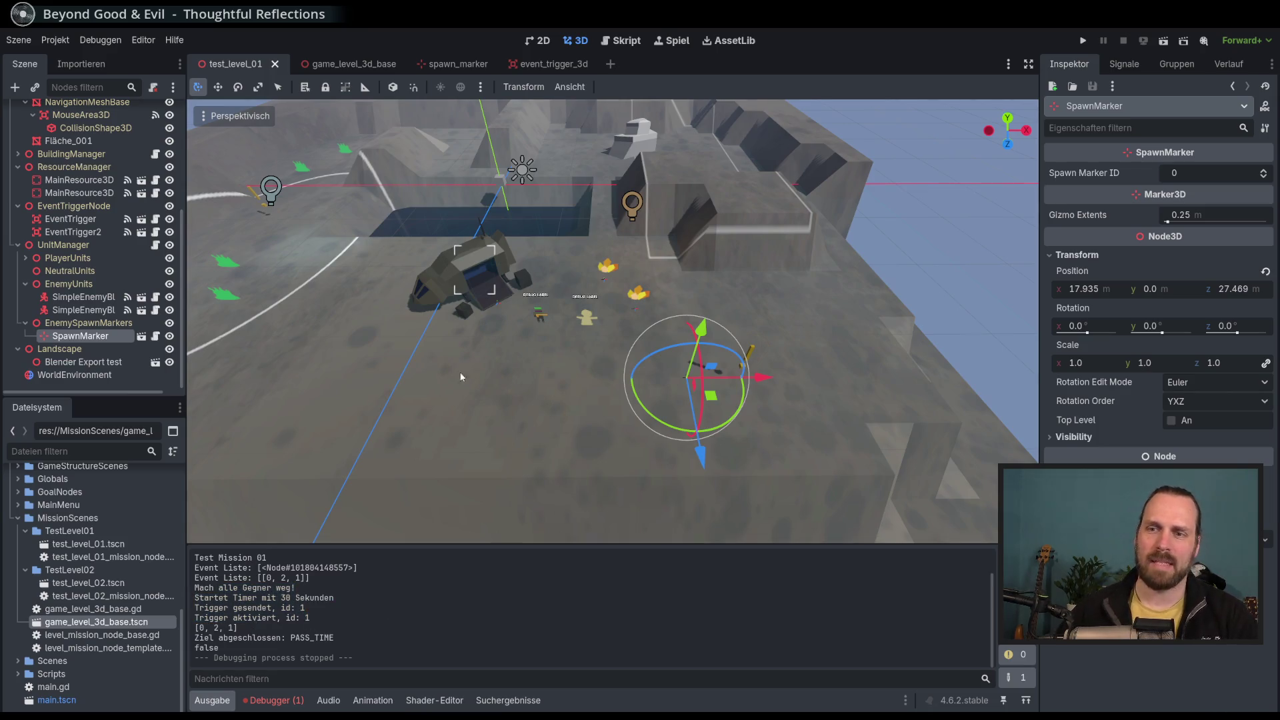
pyautogui.click(273, 700)
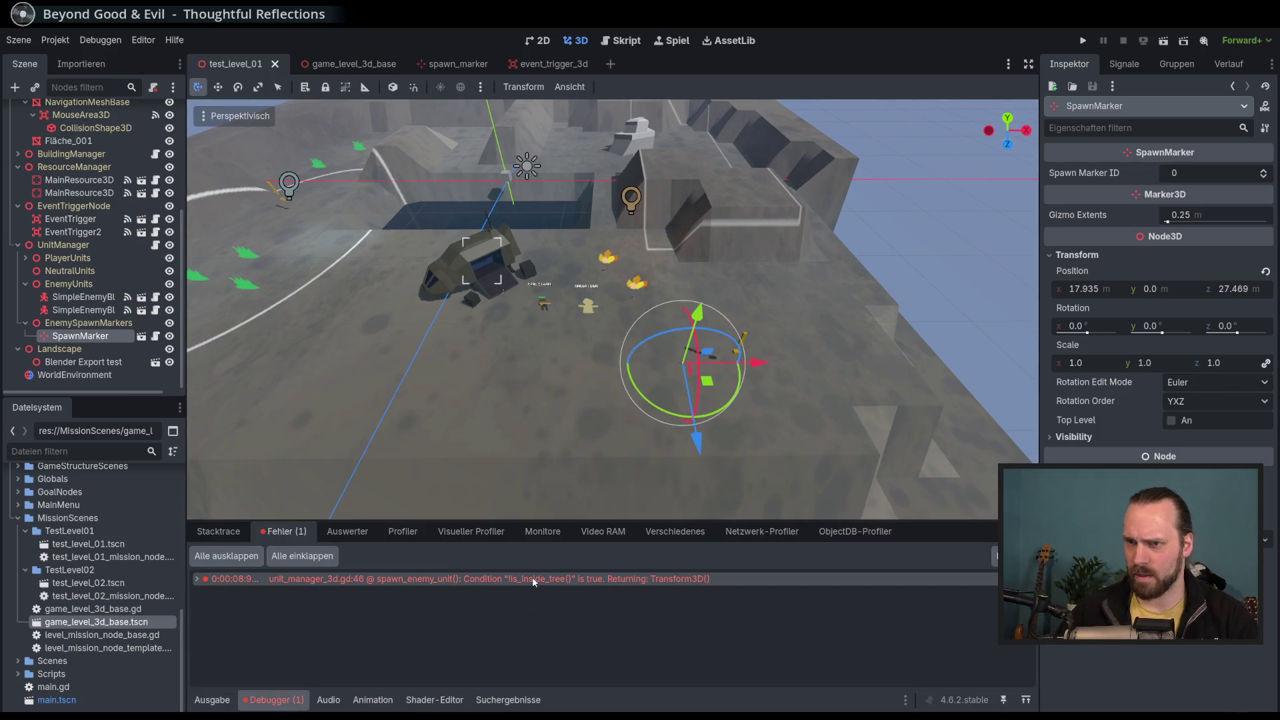
pyautogui.doubleClick(532, 579)
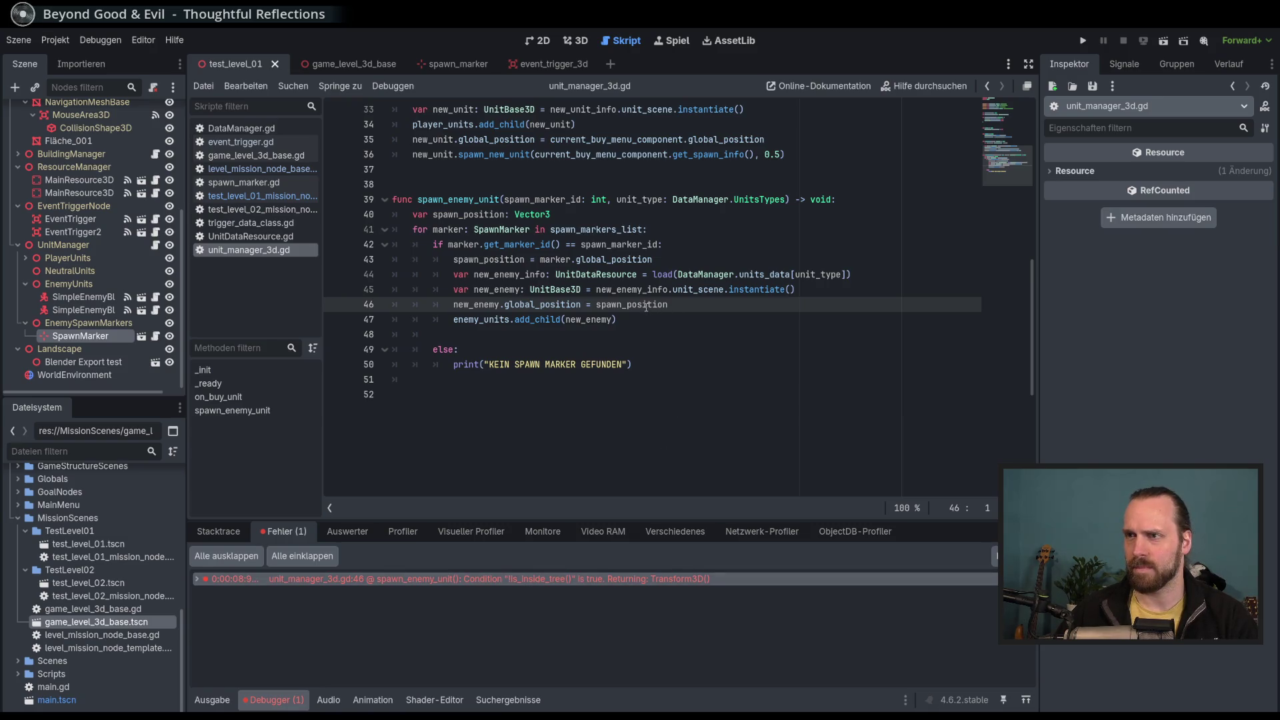
pyautogui.hotkey('alt', 'Down')
pyautogui.hotkey('ctrl', 's')
pyautogui.press('Left')
pyautogui.press('Left')
pyautogui.press('Left')
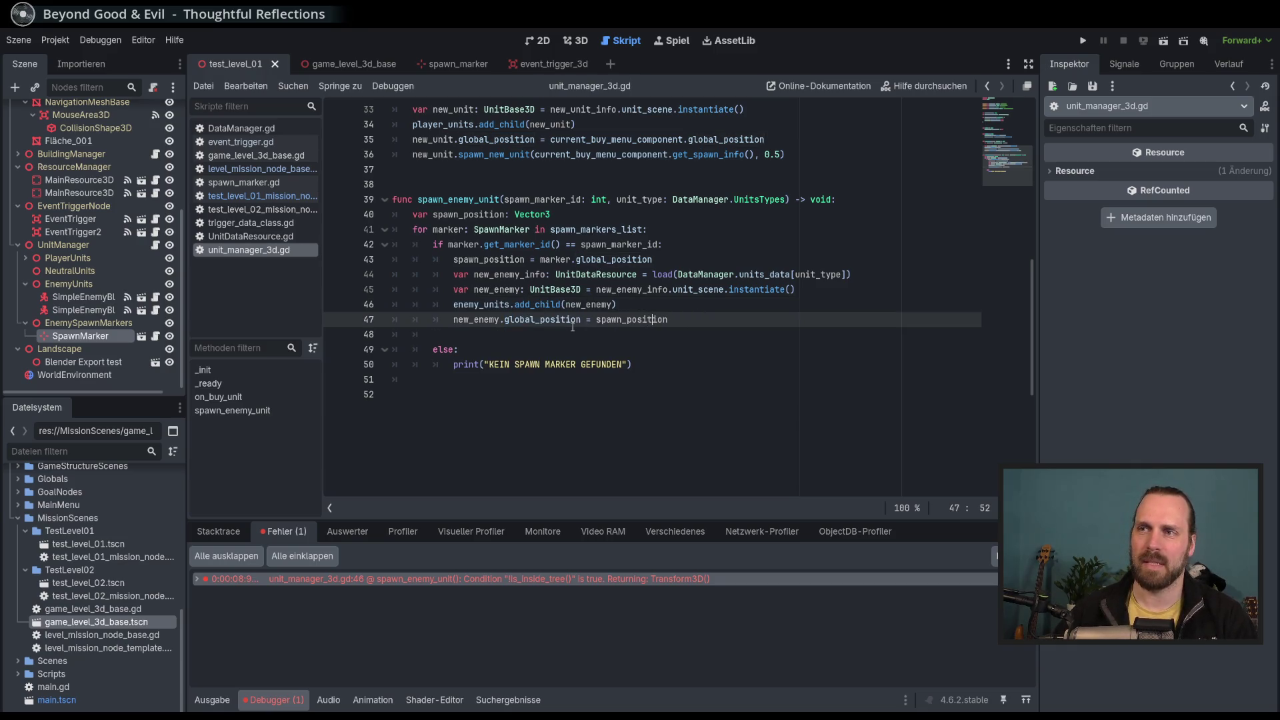
# Step: Open test_level_01_mission_node.gd at the spawn_enemy_amount line and run the project
pyautogui.click(717, 318)
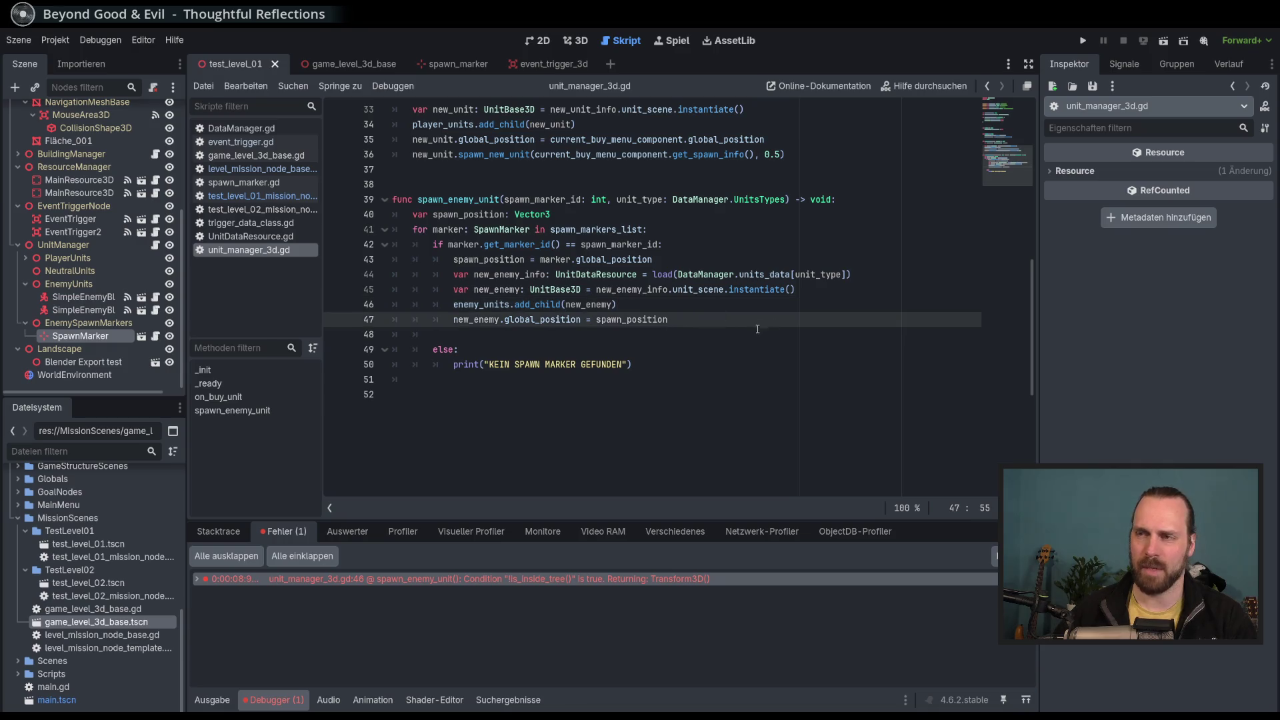
pyautogui.click(734, 366)
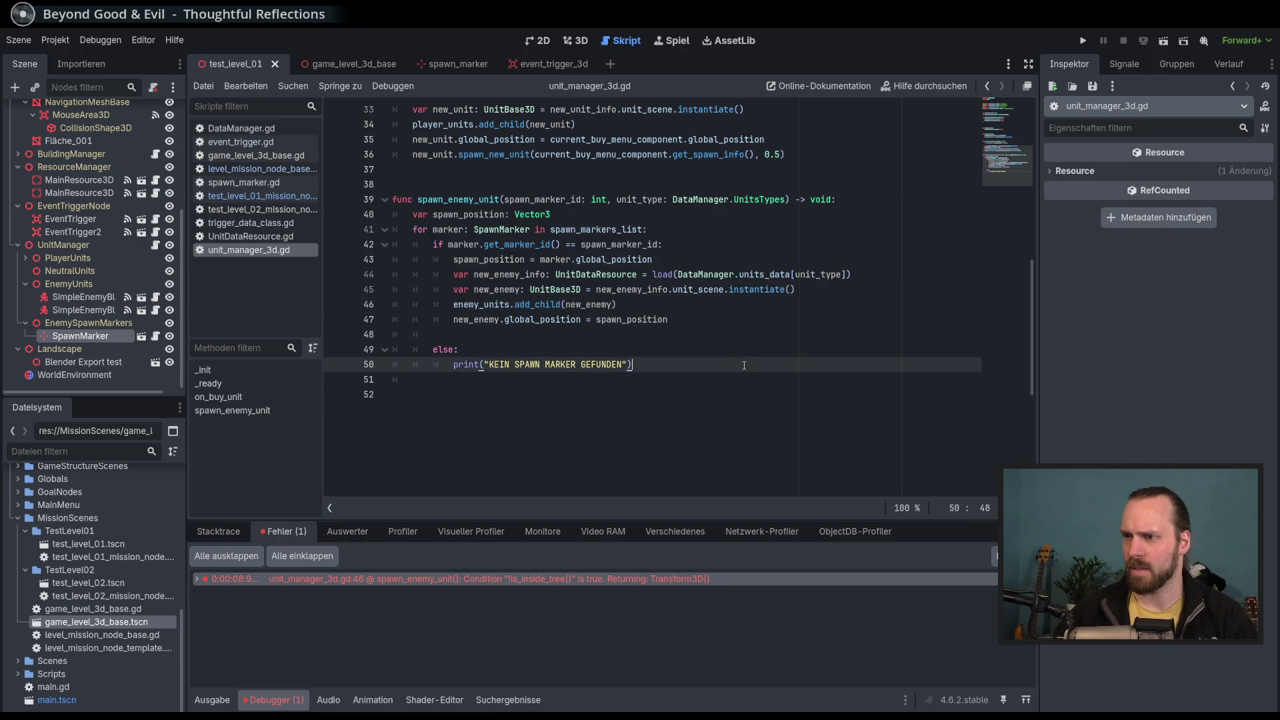
pyautogui.press('Up')
pyautogui.press('Down')
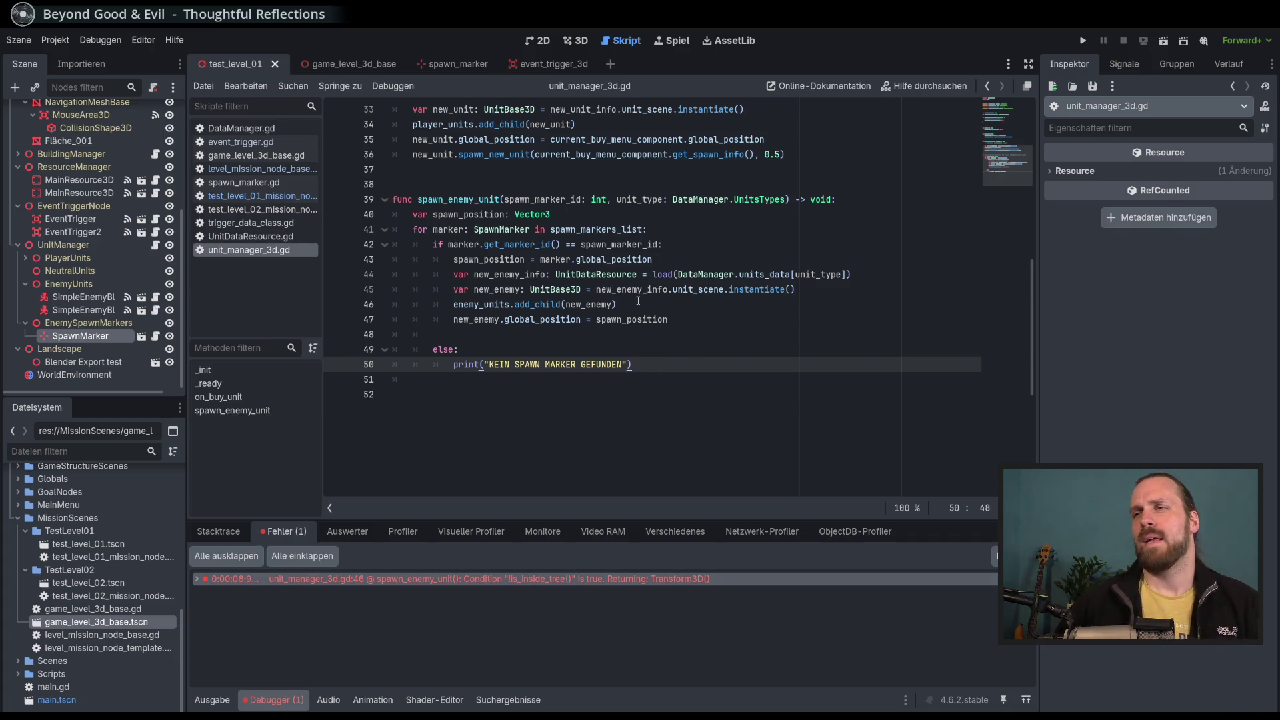
pyautogui.click(271, 199)
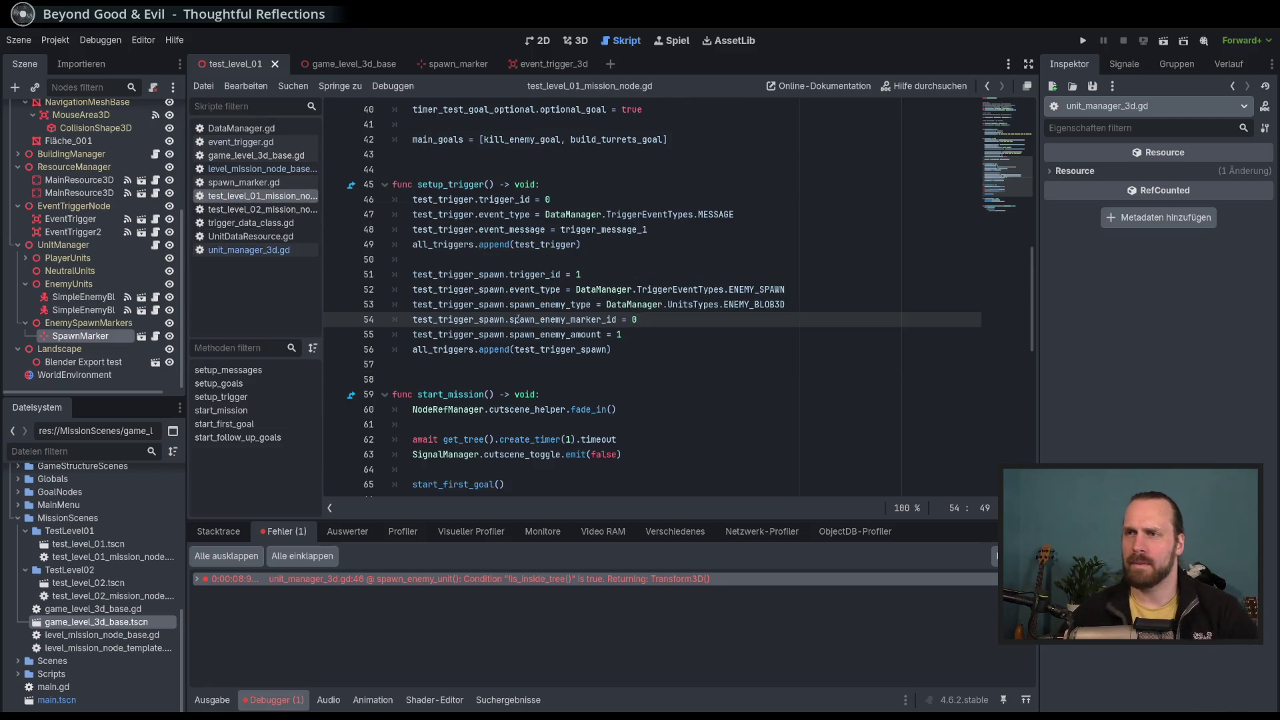
pyautogui.click(654, 334)
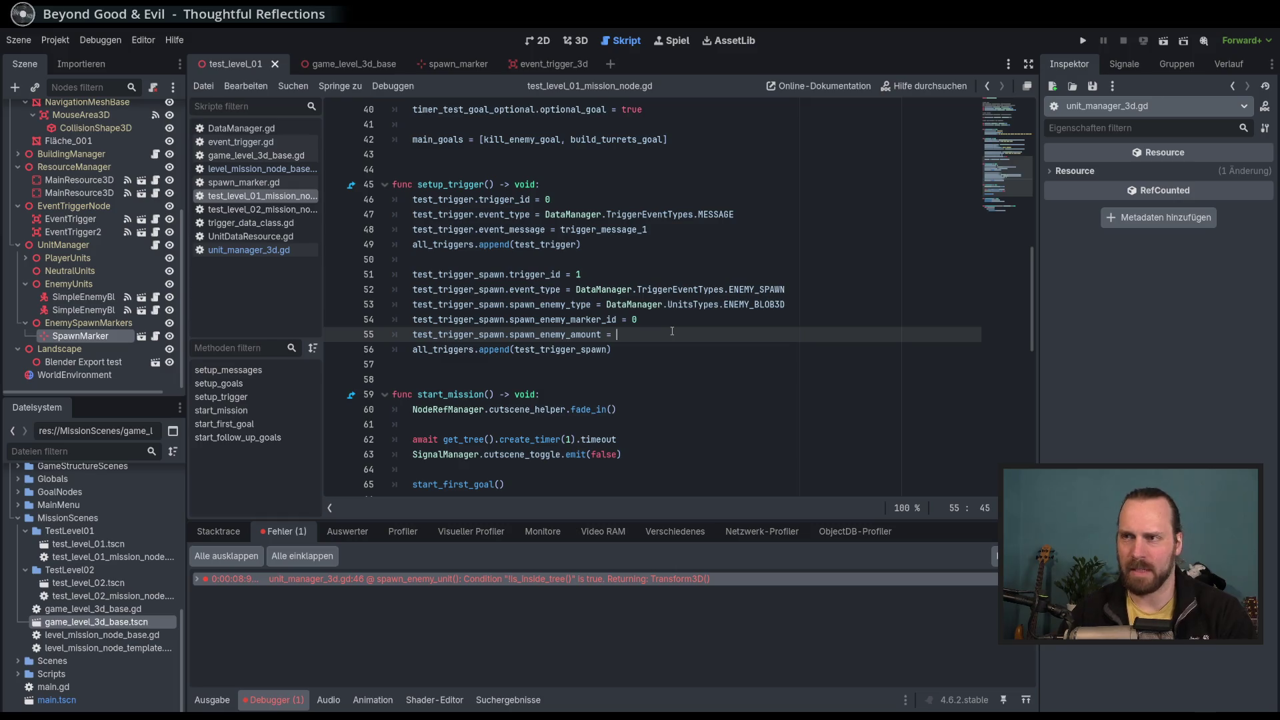
pyautogui.press('F5')
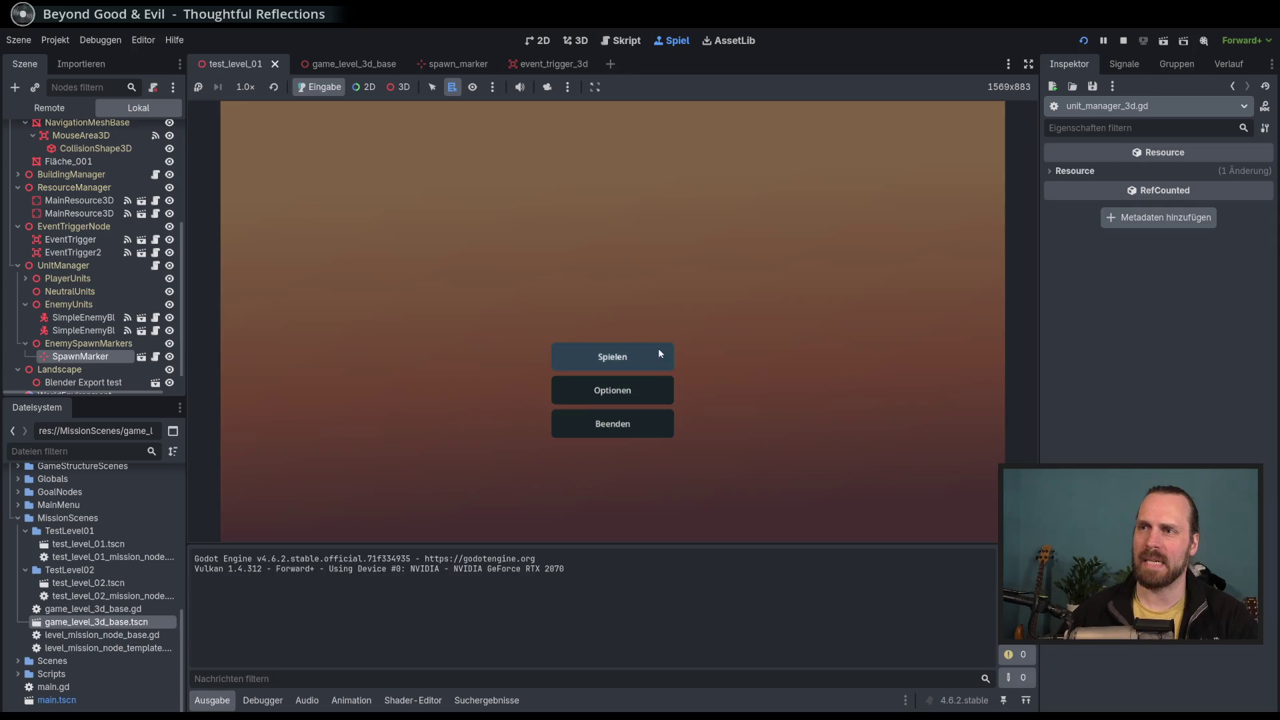
# Step: Start Test Mission 01, send the worker across the field, and select the spawned blobs
pyautogui.click(658, 349)
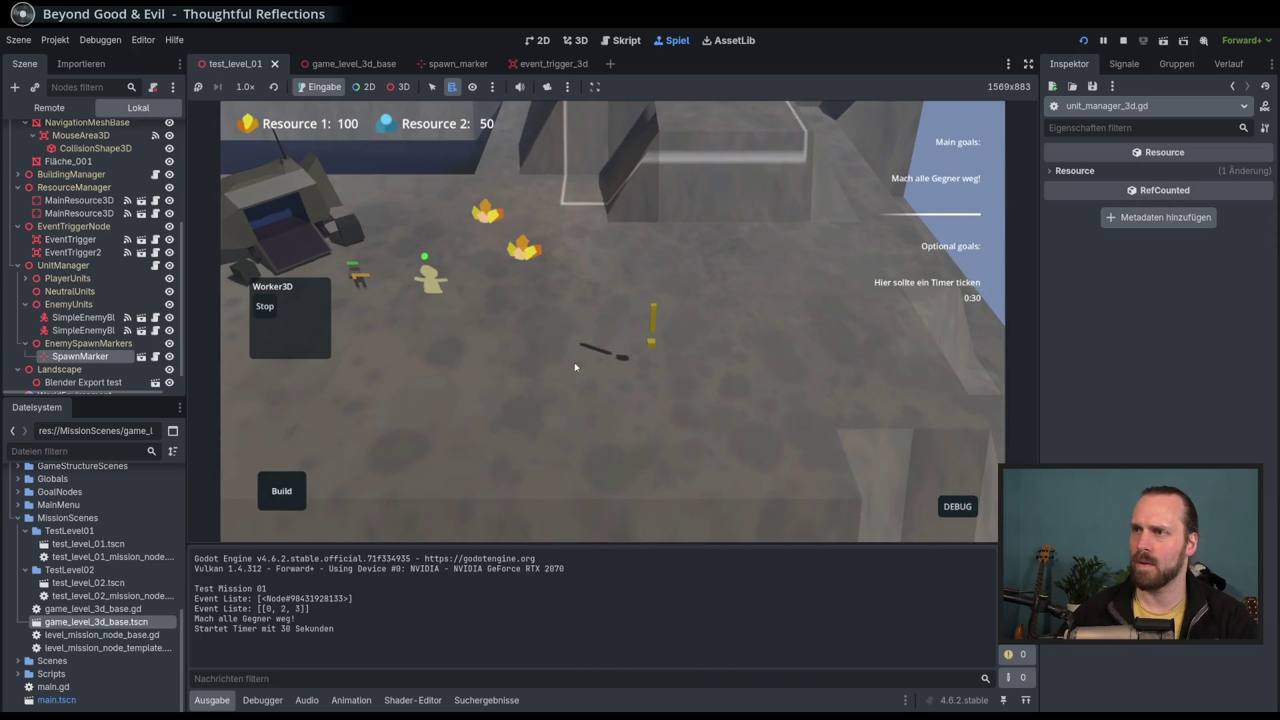
pyautogui.rightClick(576, 367)
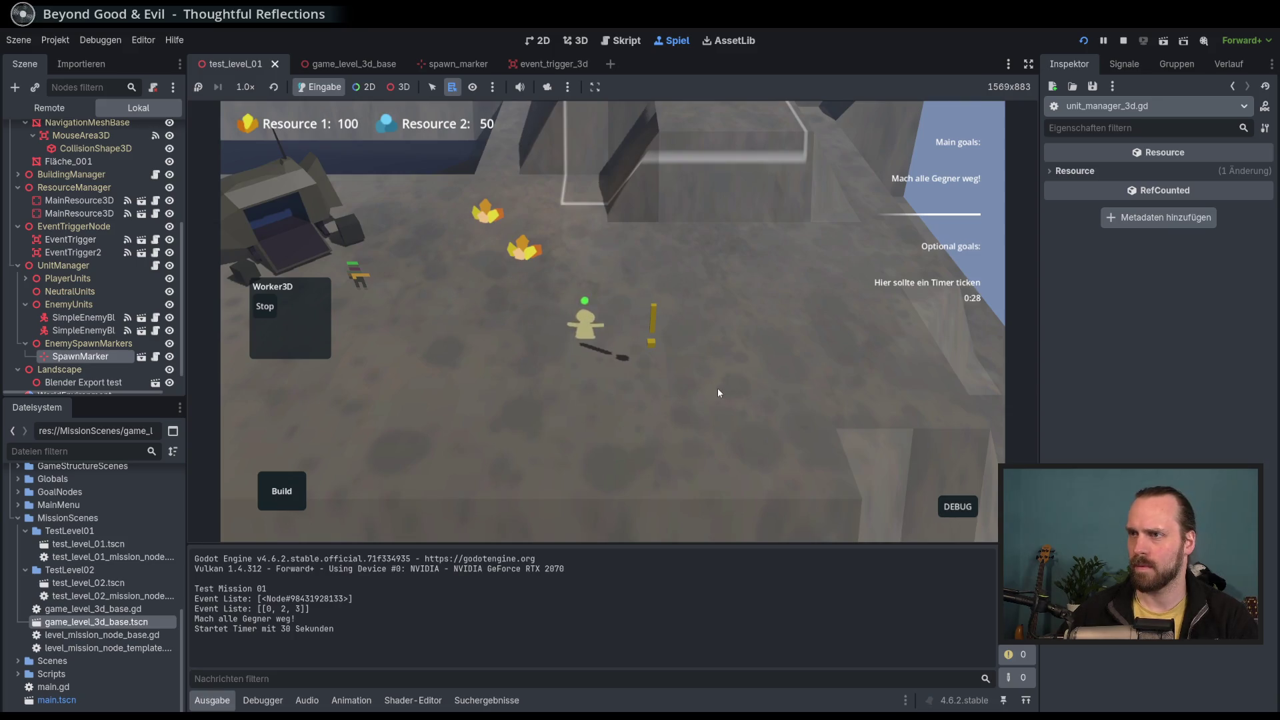
pyautogui.click(564, 360)
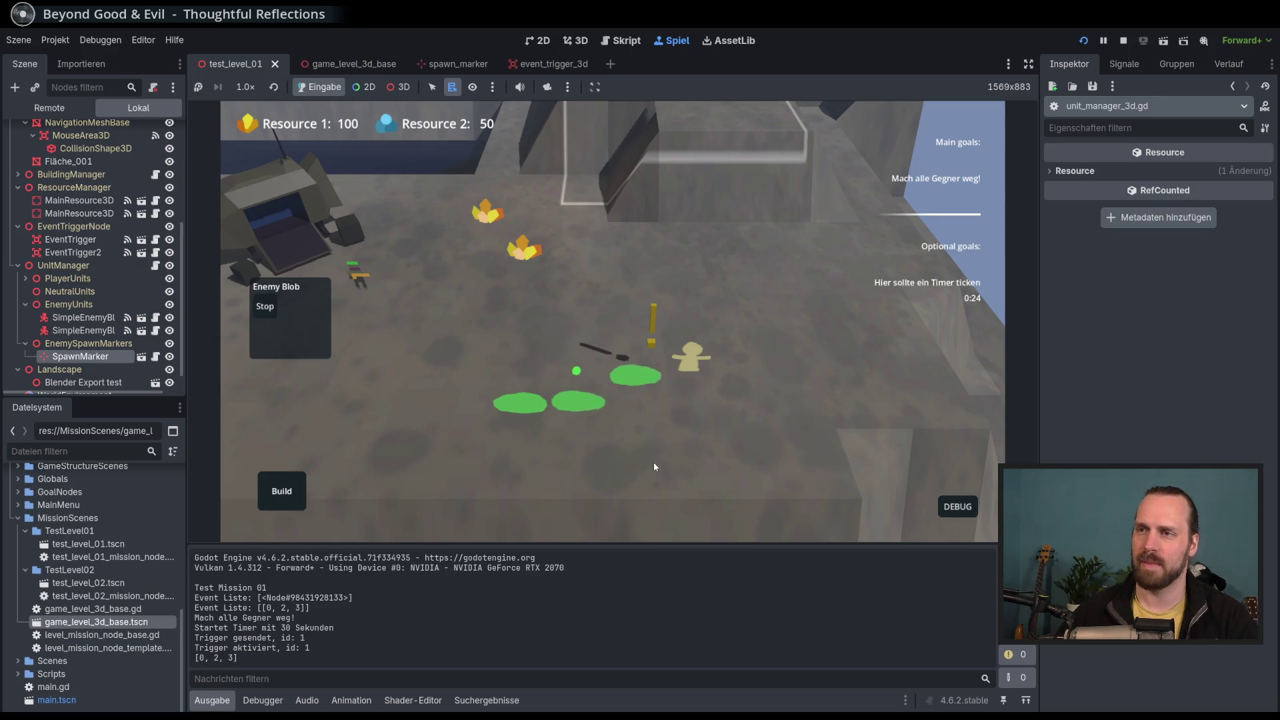
pyautogui.click(642, 418)
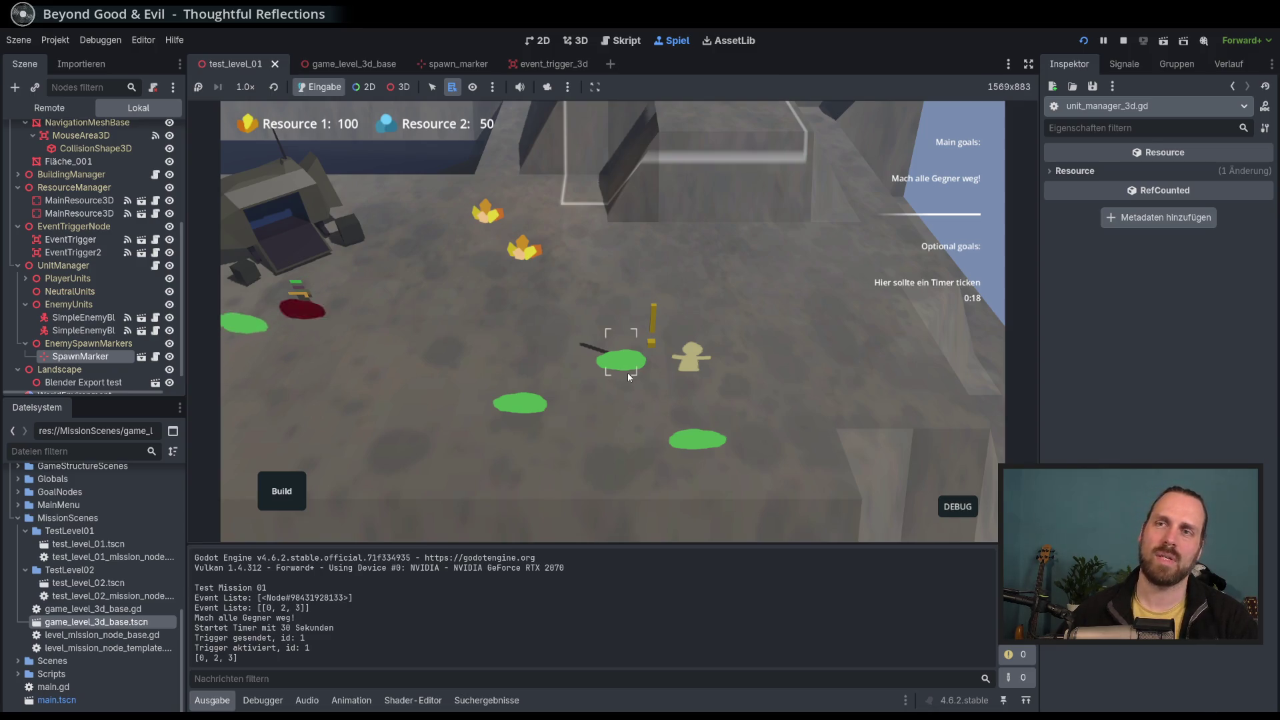
pyautogui.click(398, 318)
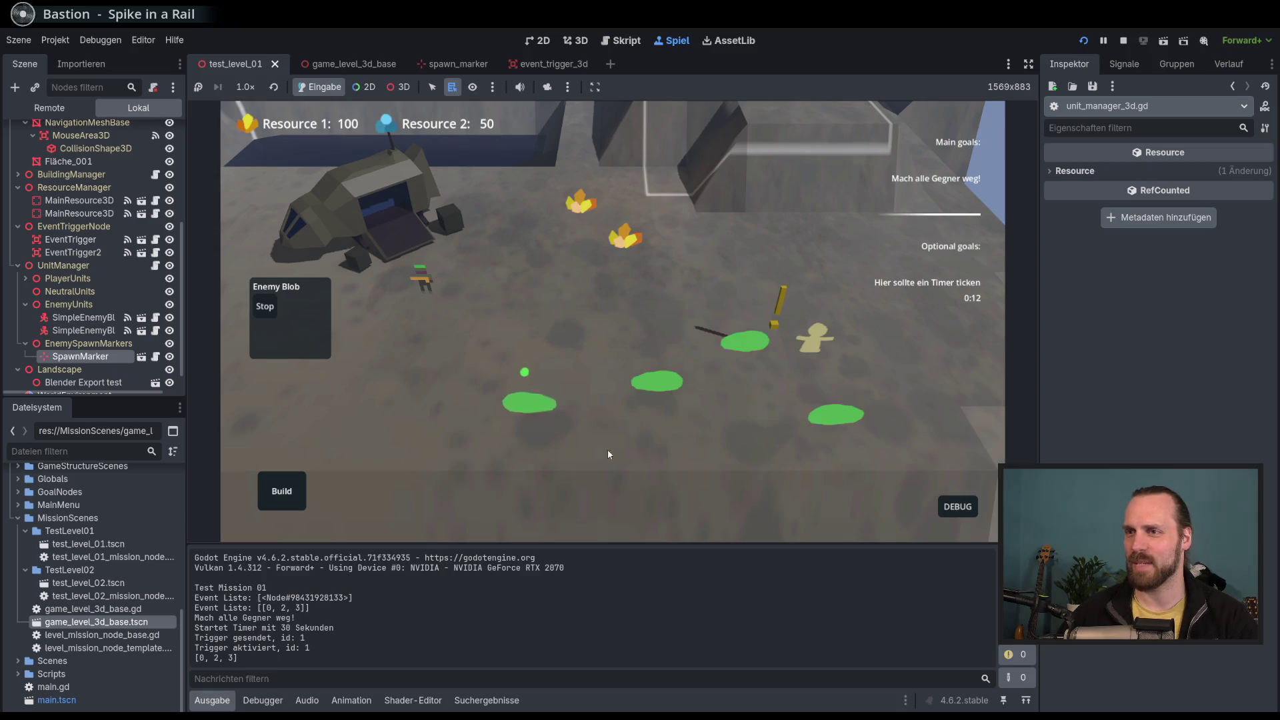
pyautogui.press('d')
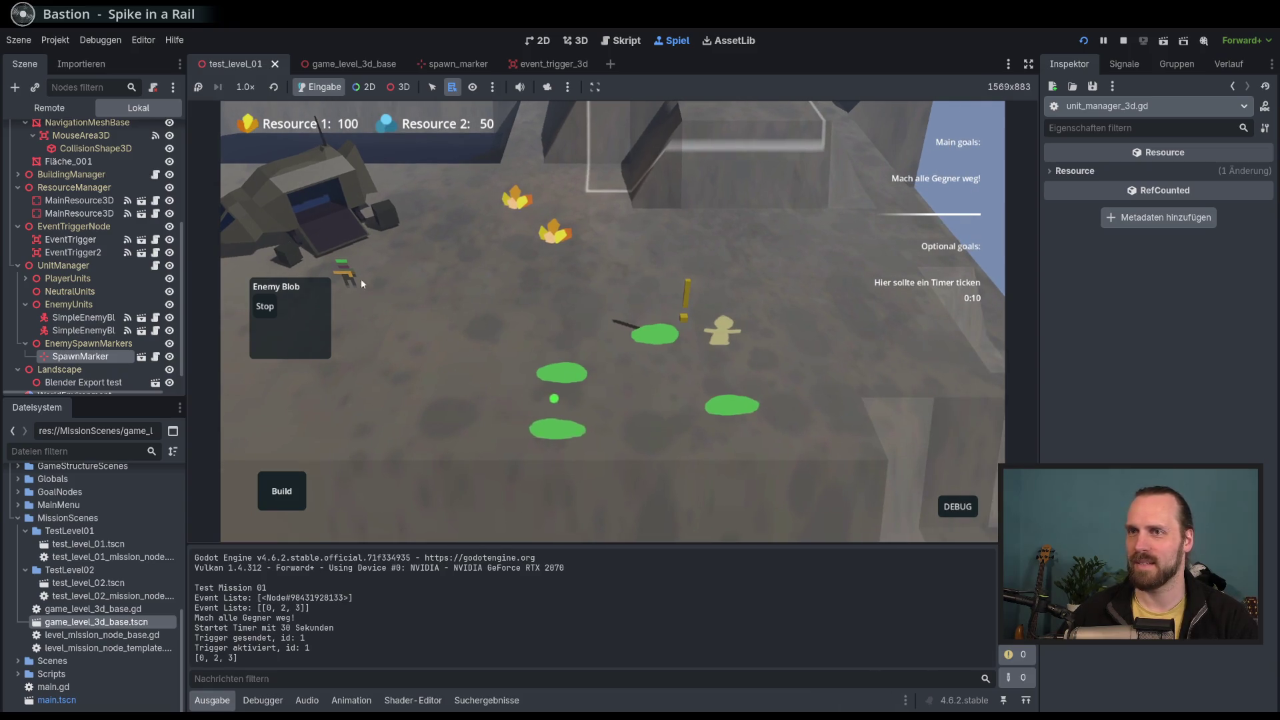
# Step: Select Laser Dude and a blob, pan toward the landing ship, then stop with F8
pyautogui.click(358, 283)
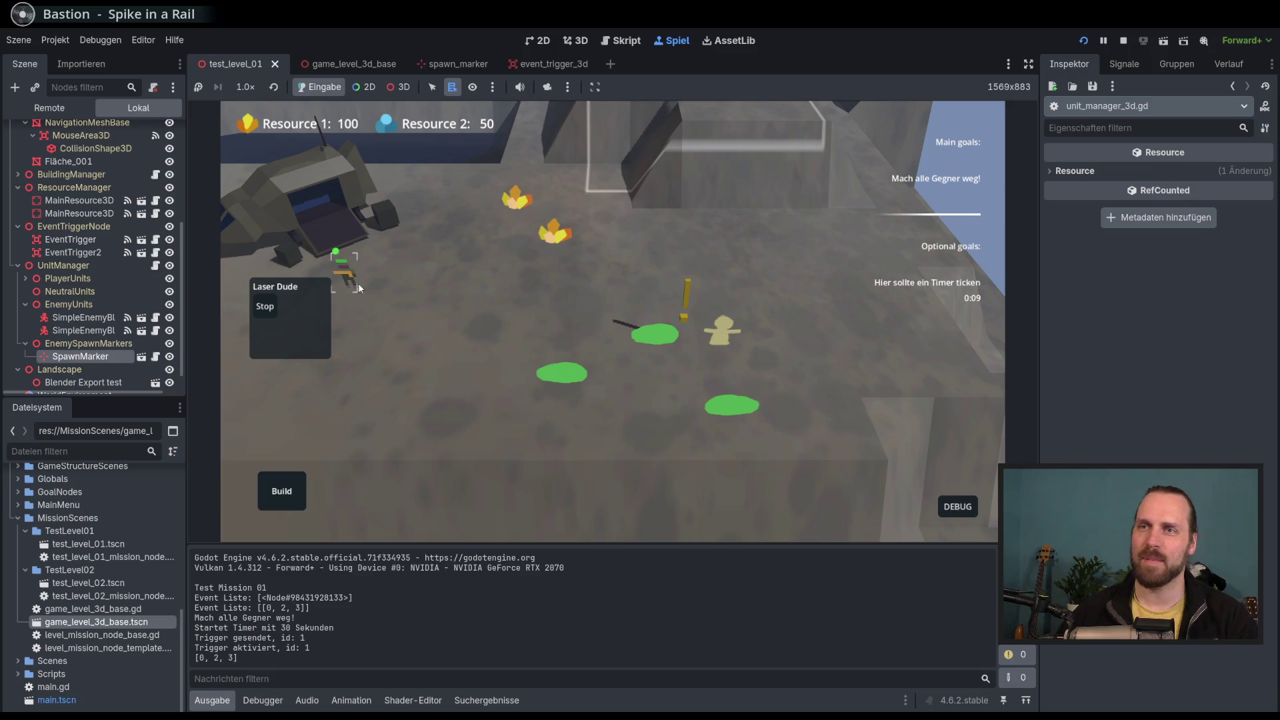
pyautogui.click(540, 377)
pyautogui.press('d')
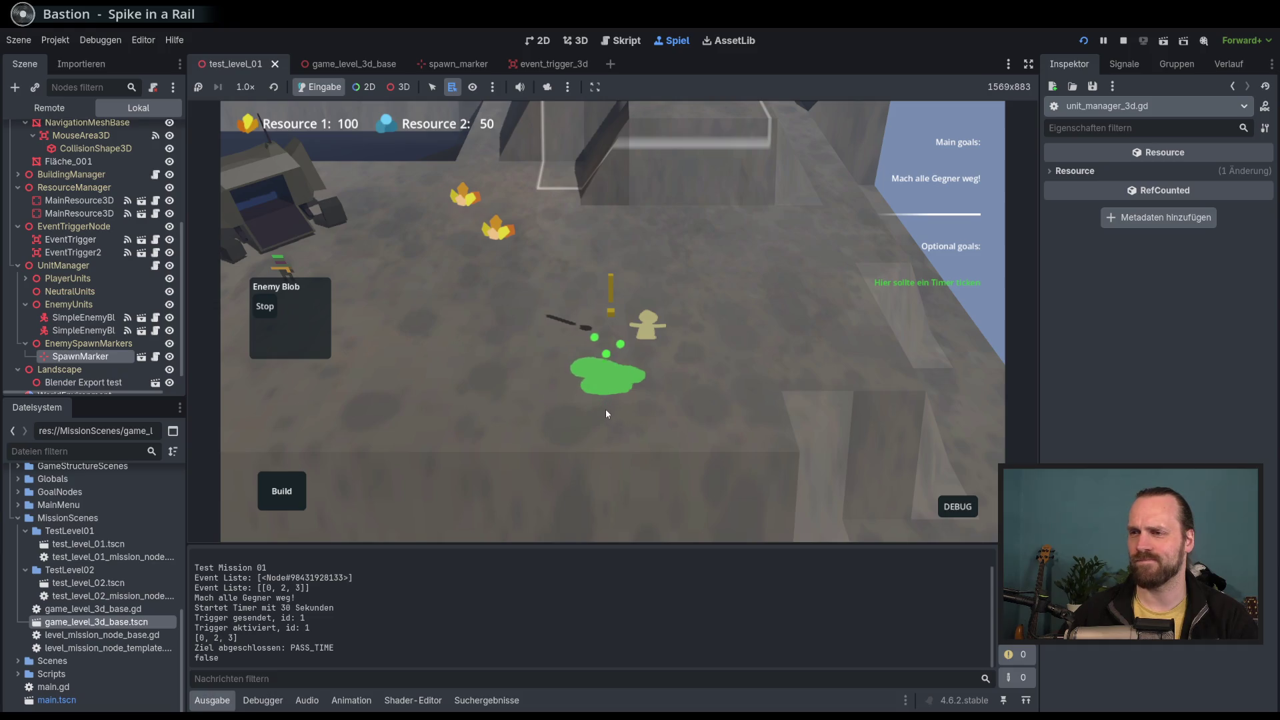
pyautogui.click(594, 443)
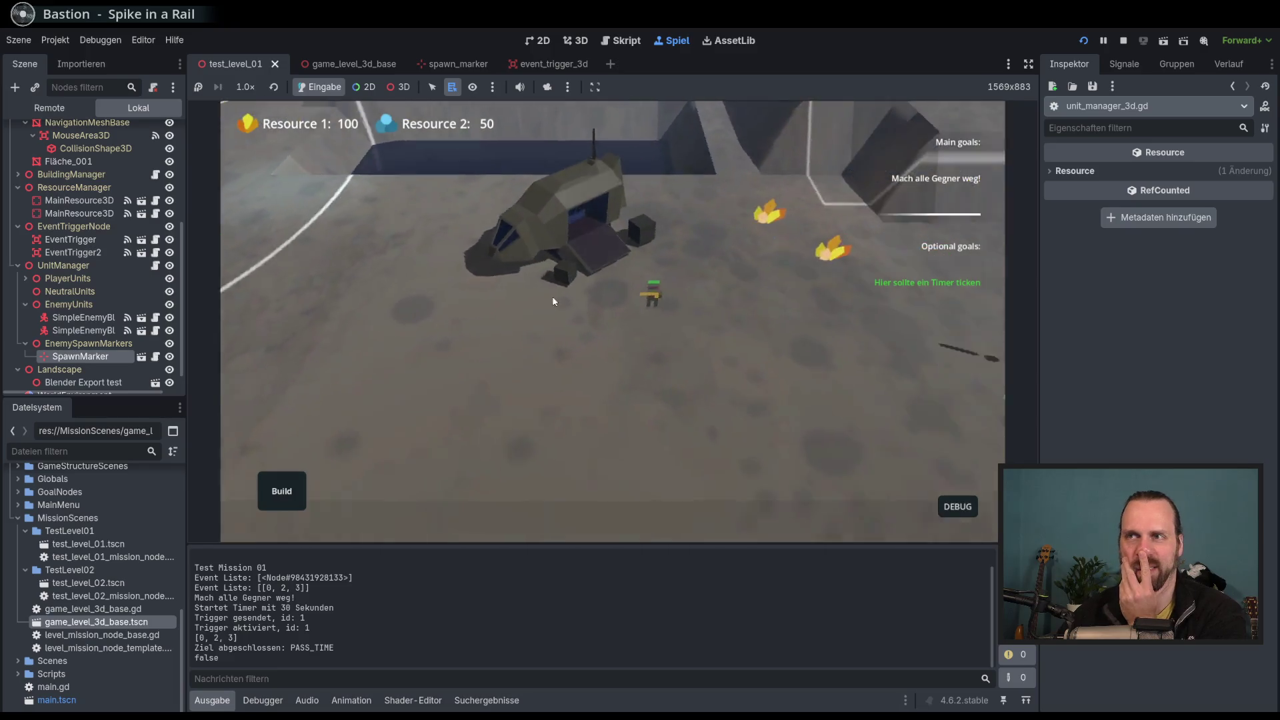
pyautogui.moveTo(643, 342)
pyautogui.mouseDown()
pyautogui.moveTo(488, 339)
pyautogui.moveTo(490, 314)
pyautogui.moveTo(546, 333)
pyautogui.moveTo(787, 281)
pyautogui.moveTo(770, 318)
pyautogui.mouseUp()
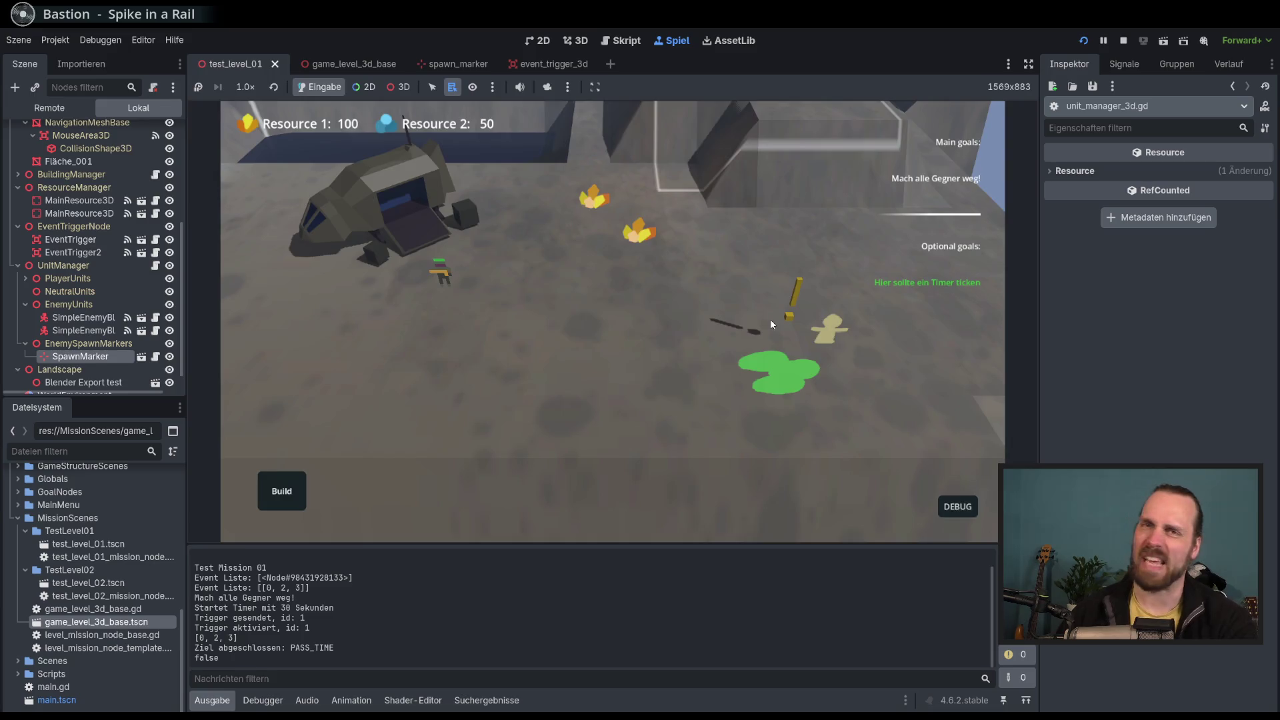
pyautogui.press('F8')
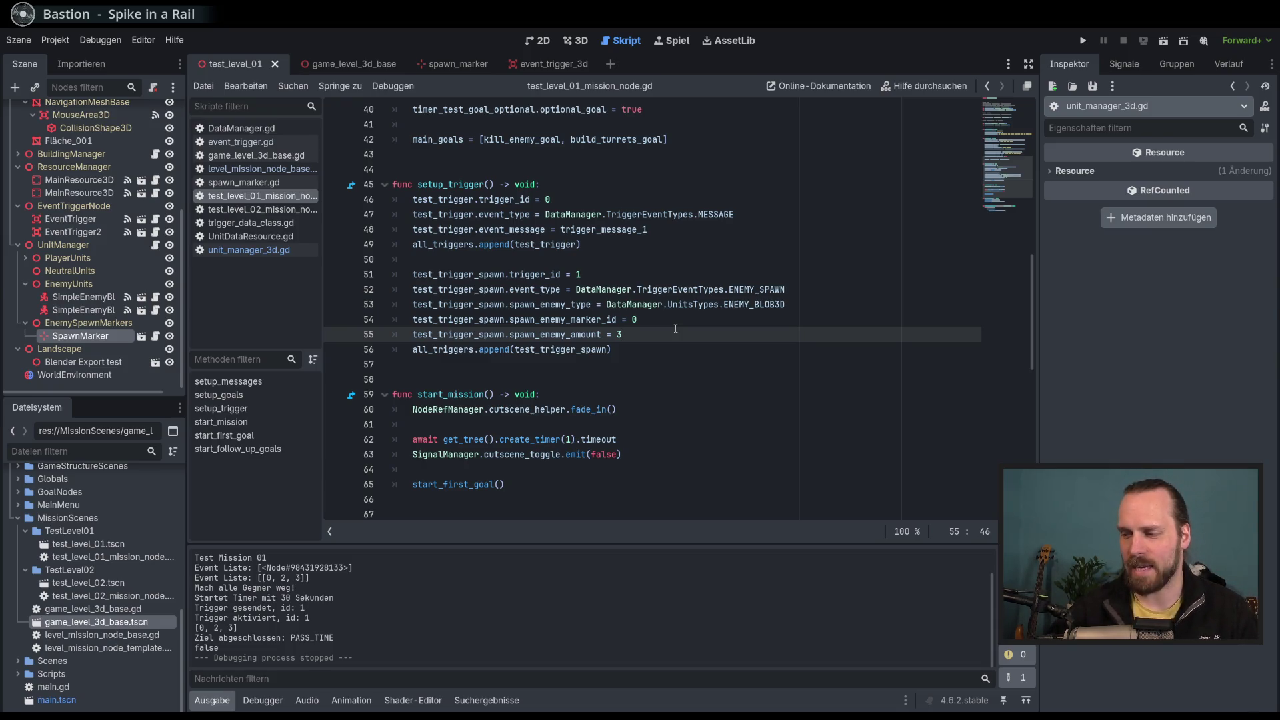
# Step: Review setup_trigger's 3-enemy spawn at marker 0 and its event_message, then relaunch with F5
pyautogui.click(694, 349)
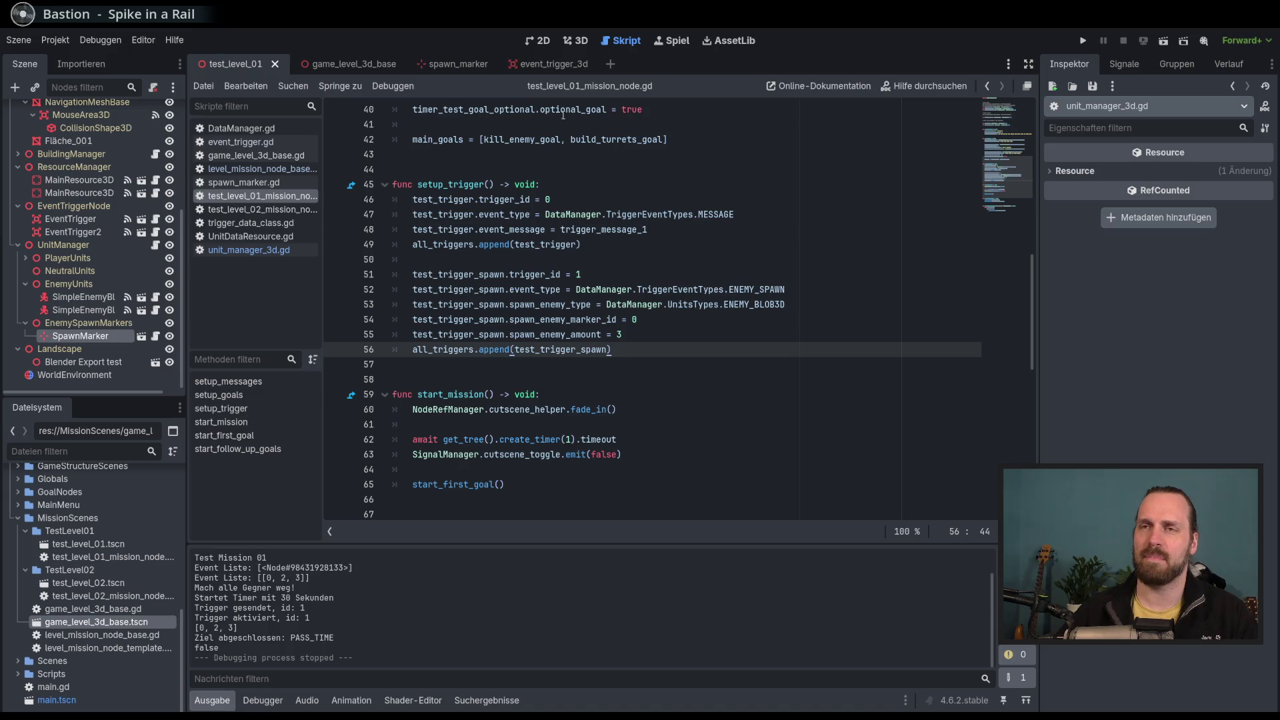
pyautogui.moveTo(481, 228)
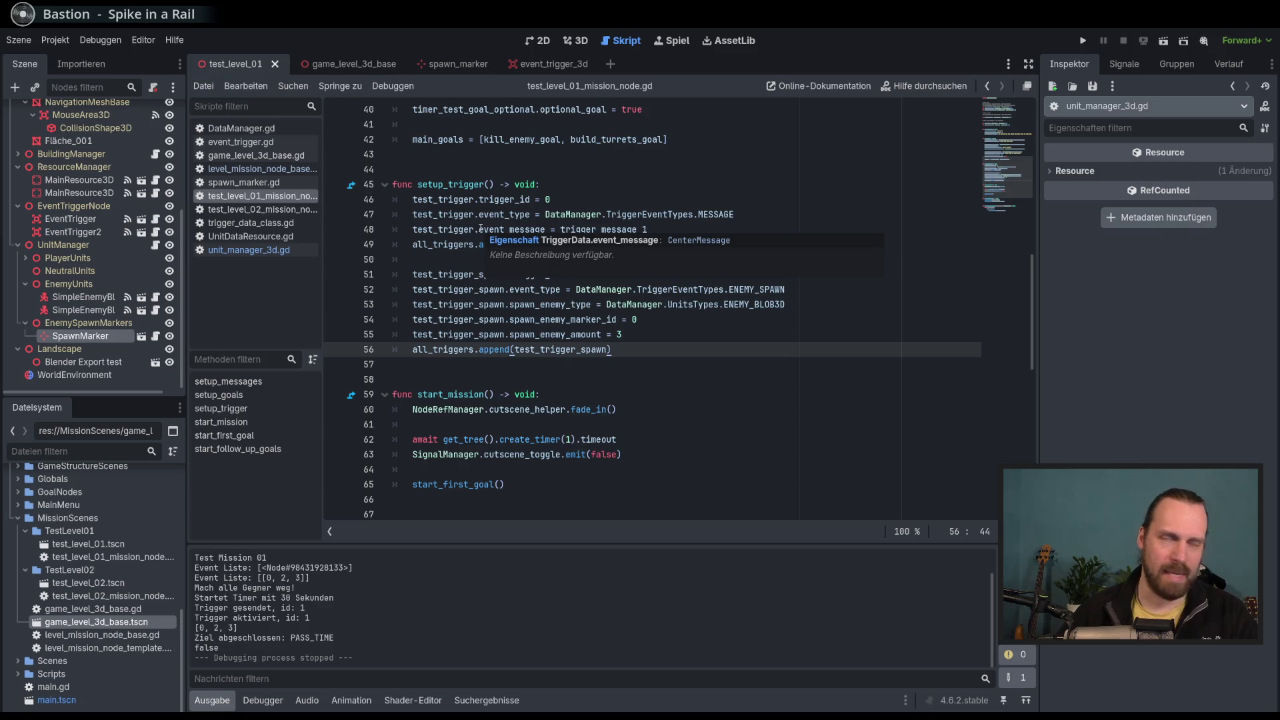
pyautogui.press('F5')
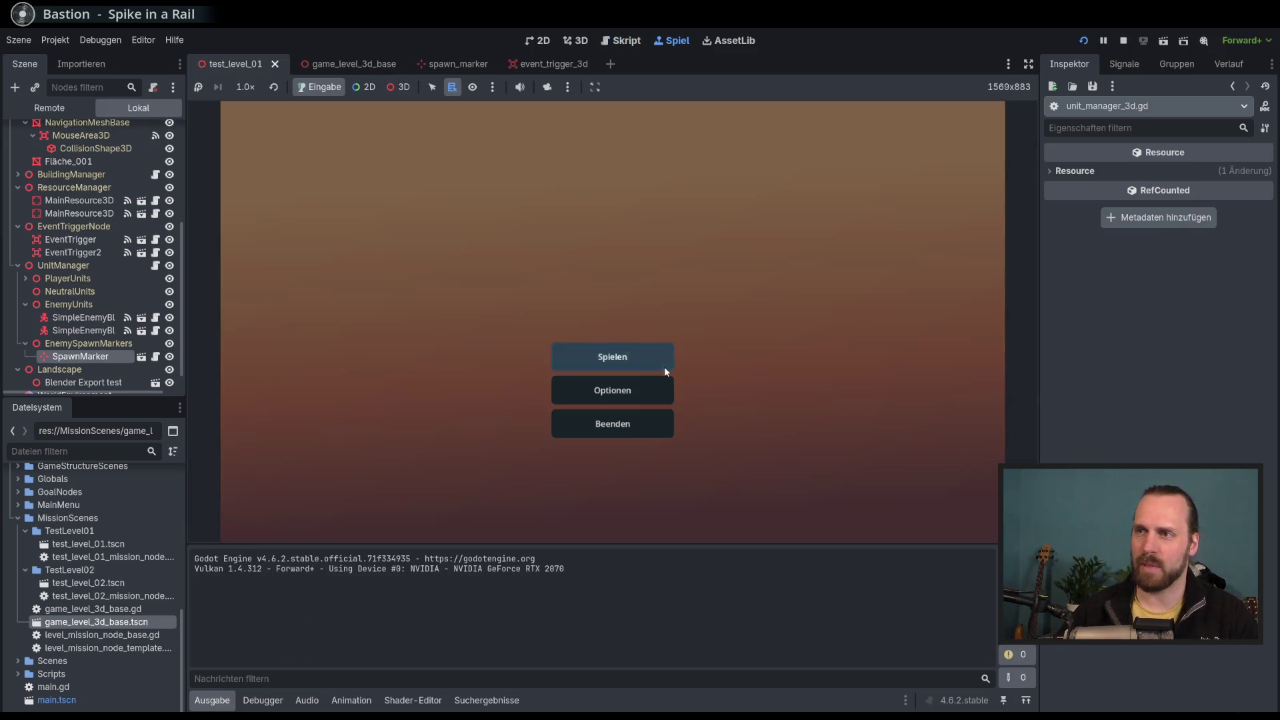
# Step: Start Test Mission 01 and place a Laser Turret on open ground
pyautogui.click(664, 366)
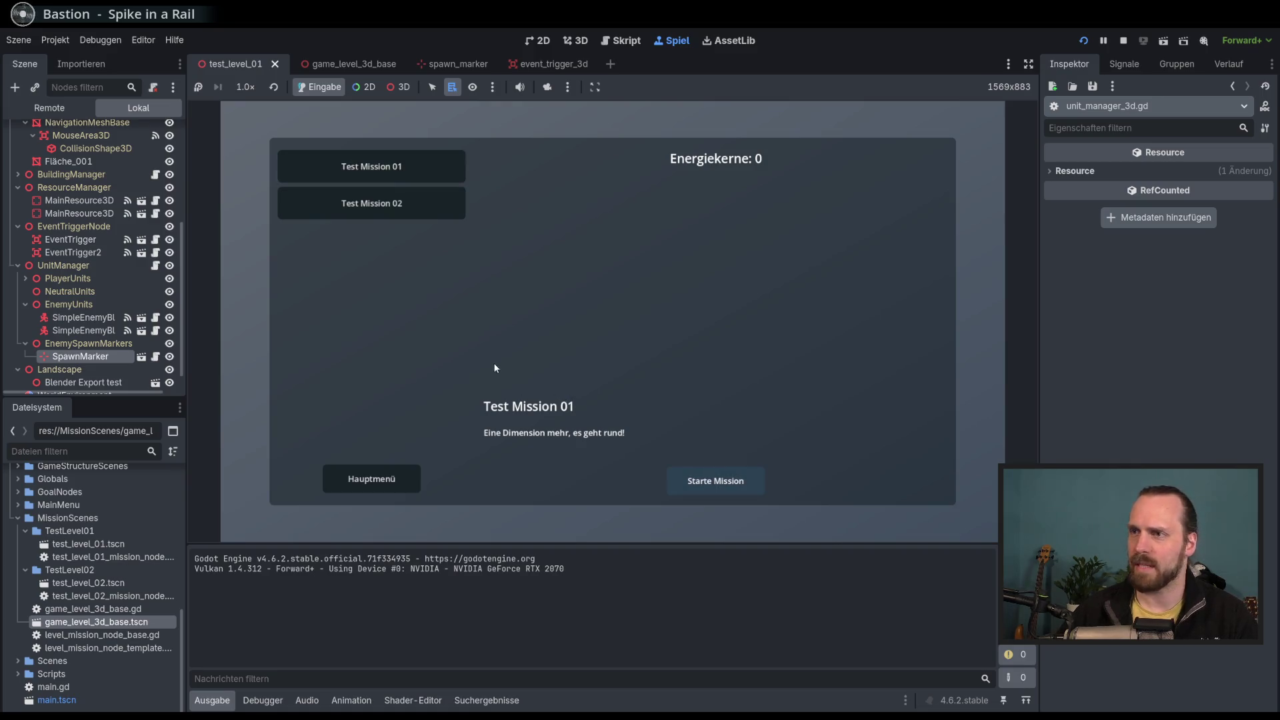
pyautogui.press('Return')
pyautogui.click(293, 491)
pyautogui.click(300, 428)
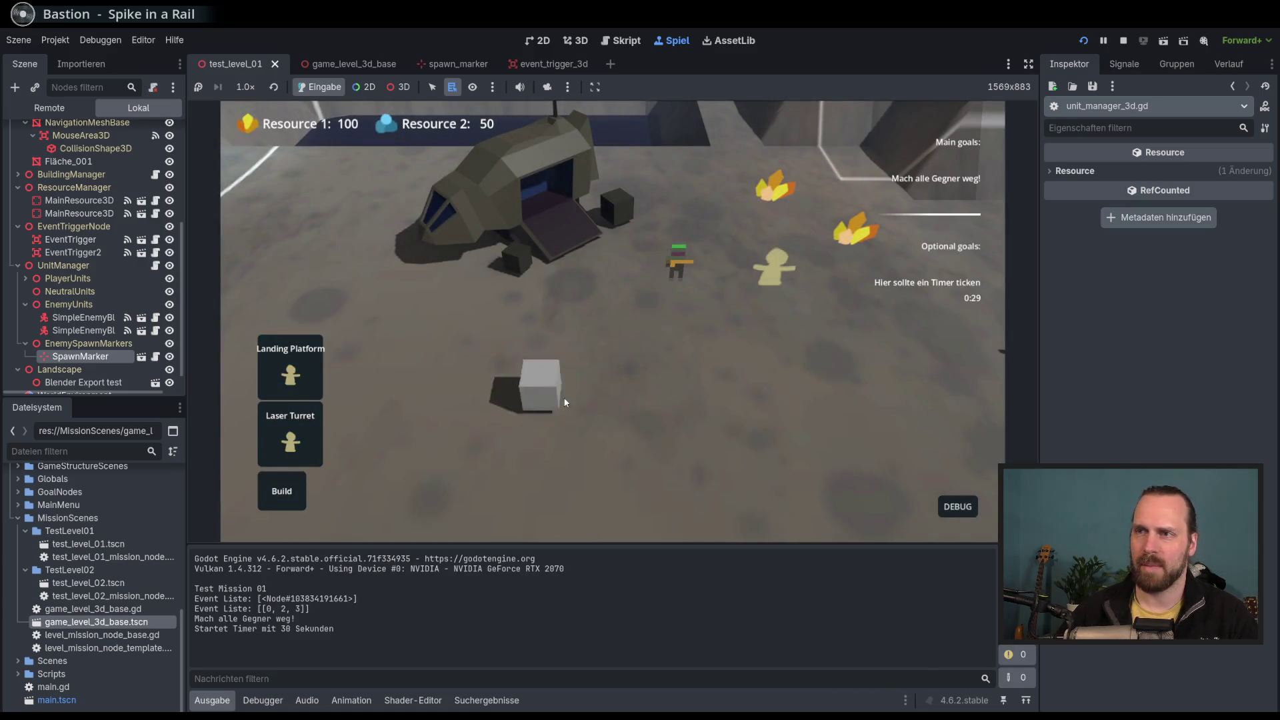
pyautogui.click(545, 397)
# Step: Buy five Laser Dude units from the new turret platform
pyautogui.click(537, 357)
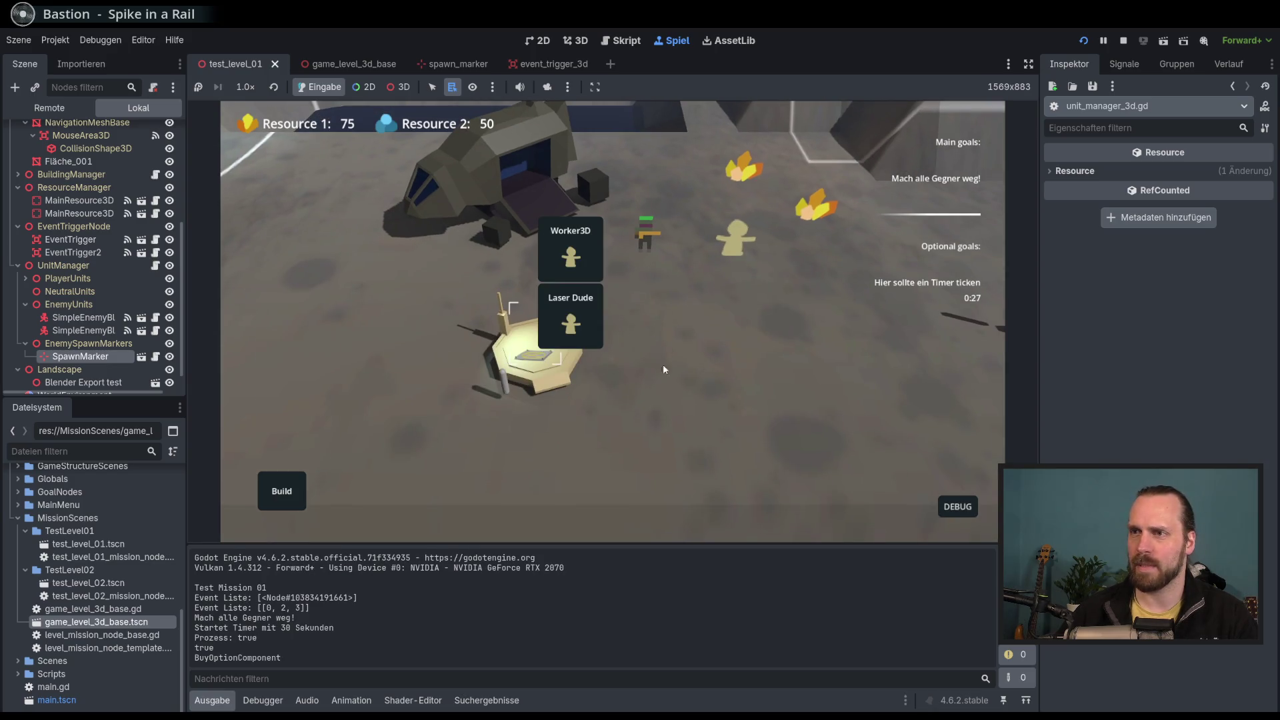
pyautogui.click(570, 320)
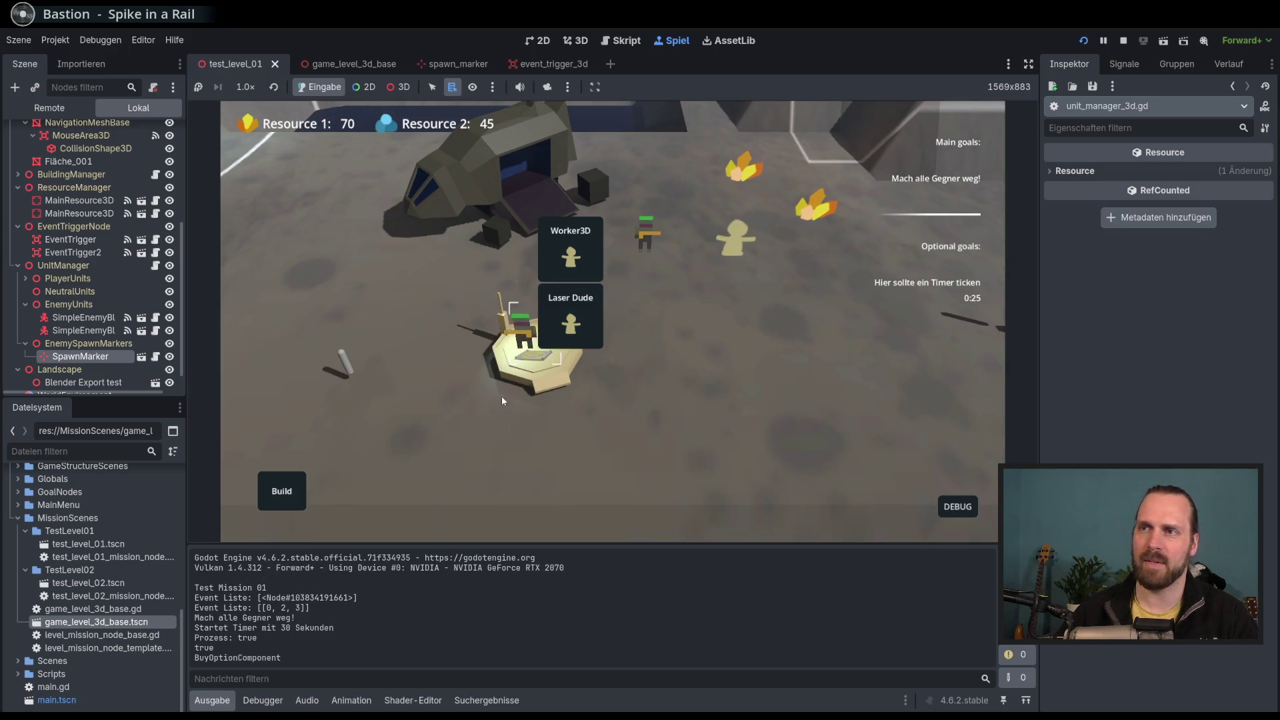
pyautogui.click(571, 320)
pyautogui.click(571, 320)
pyautogui.click(573, 325)
pyautogui.click(573, 325)
# Step: Select individual Laser Dudes, clear the selection, and stop the game with F8
pyautogui.click(664, 439)
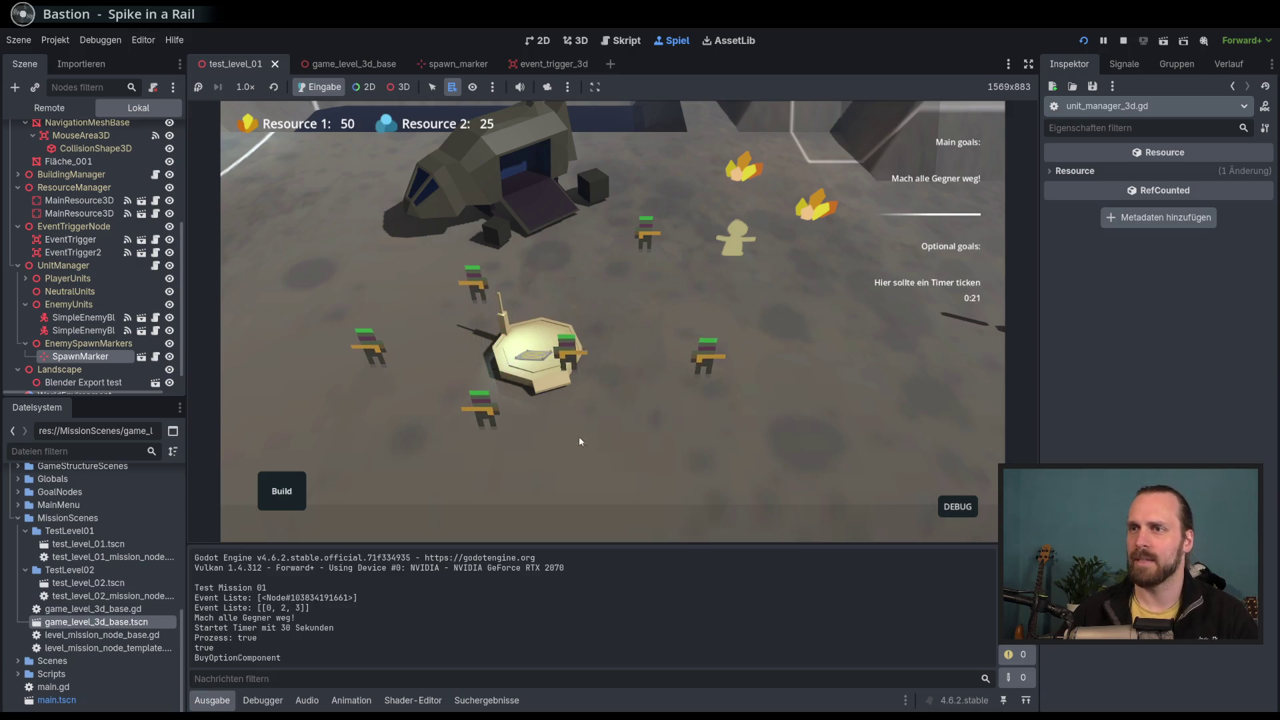
pyautogui.click(495, 417)
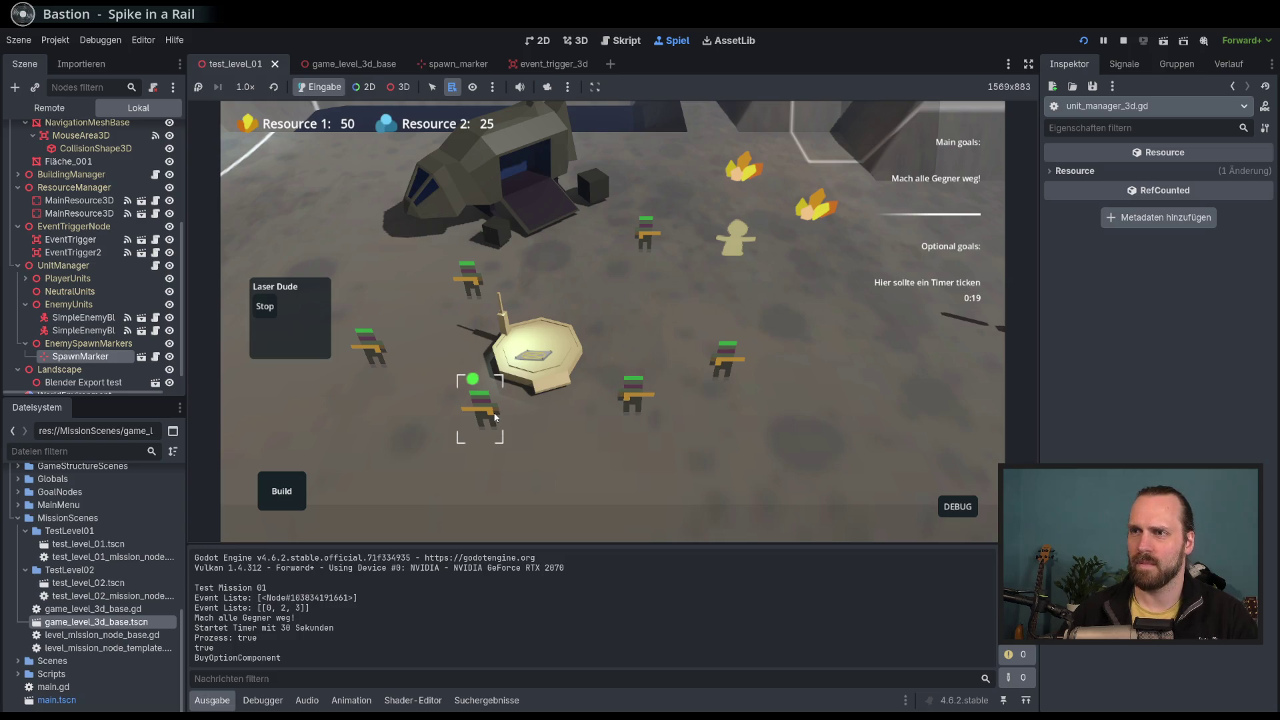
pyautogui.click(630, 408)
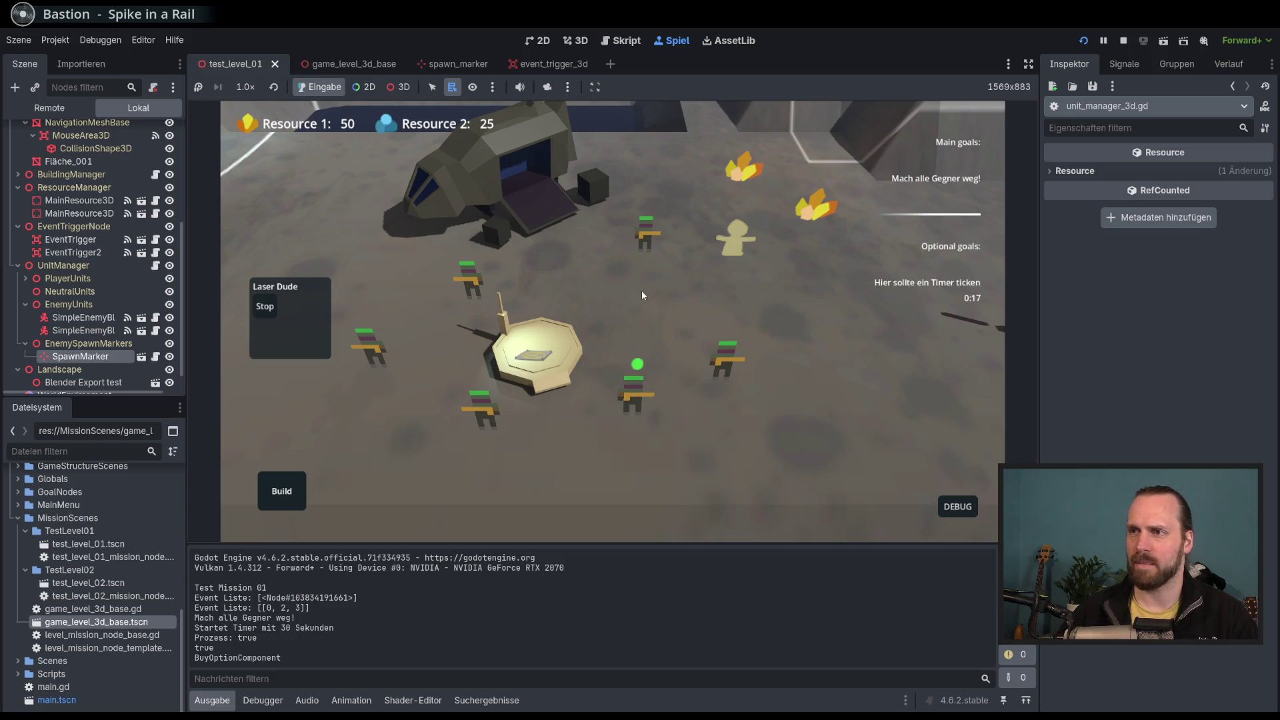
pyautogui.click(672, 412)
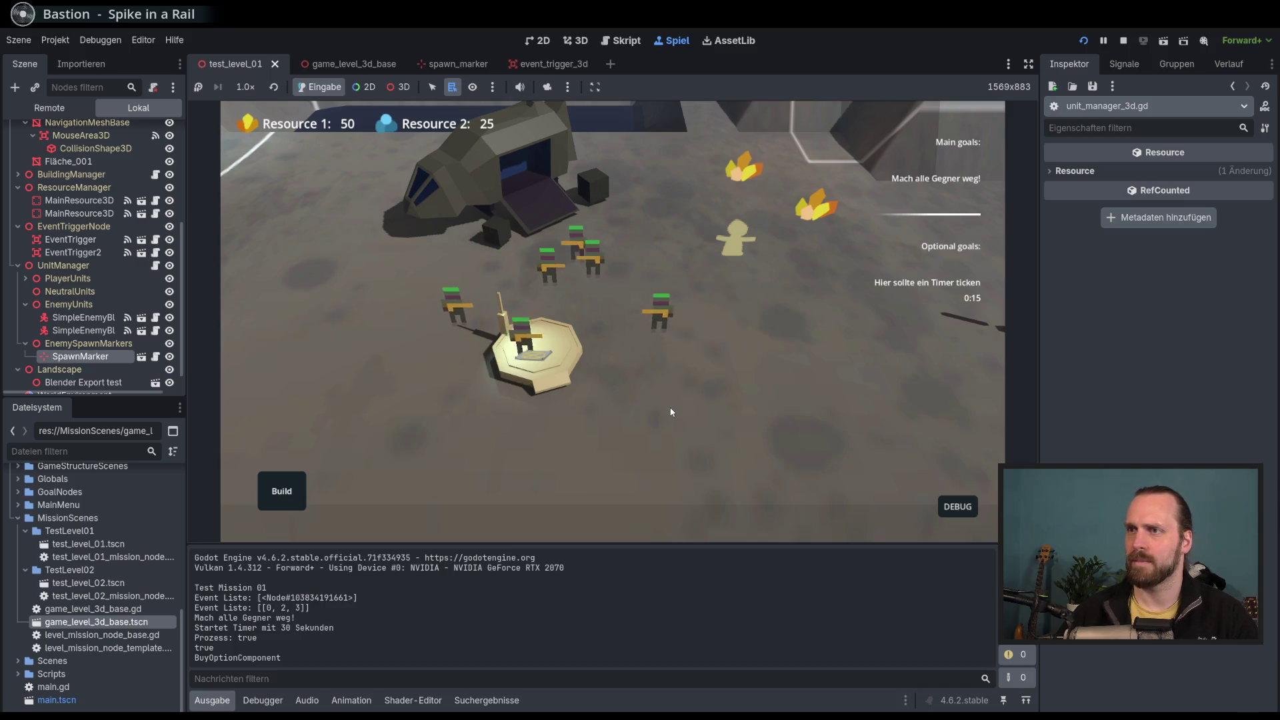
pyautogui.press('F8')
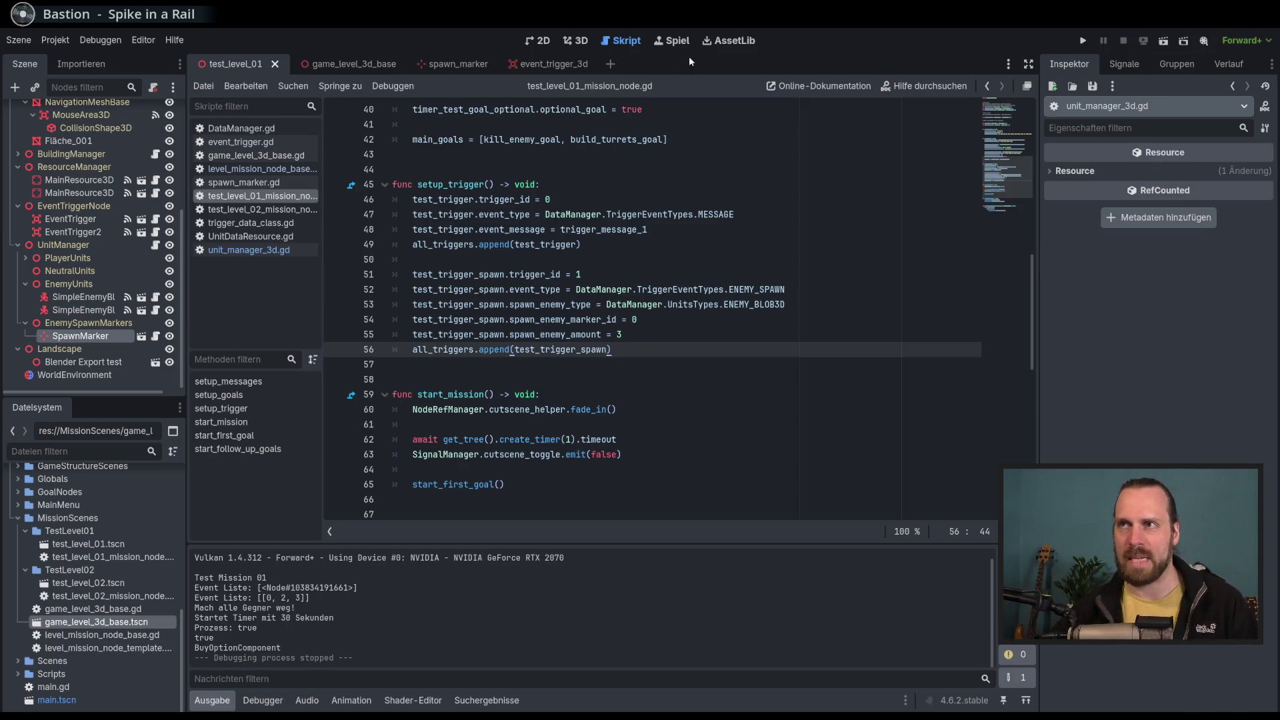
# Step: Return to test_level_01's 3D view and zoom in on SpawnMarker
pyautogui.click(576, 41)
pyautogui.scroll(10, 632, 317)
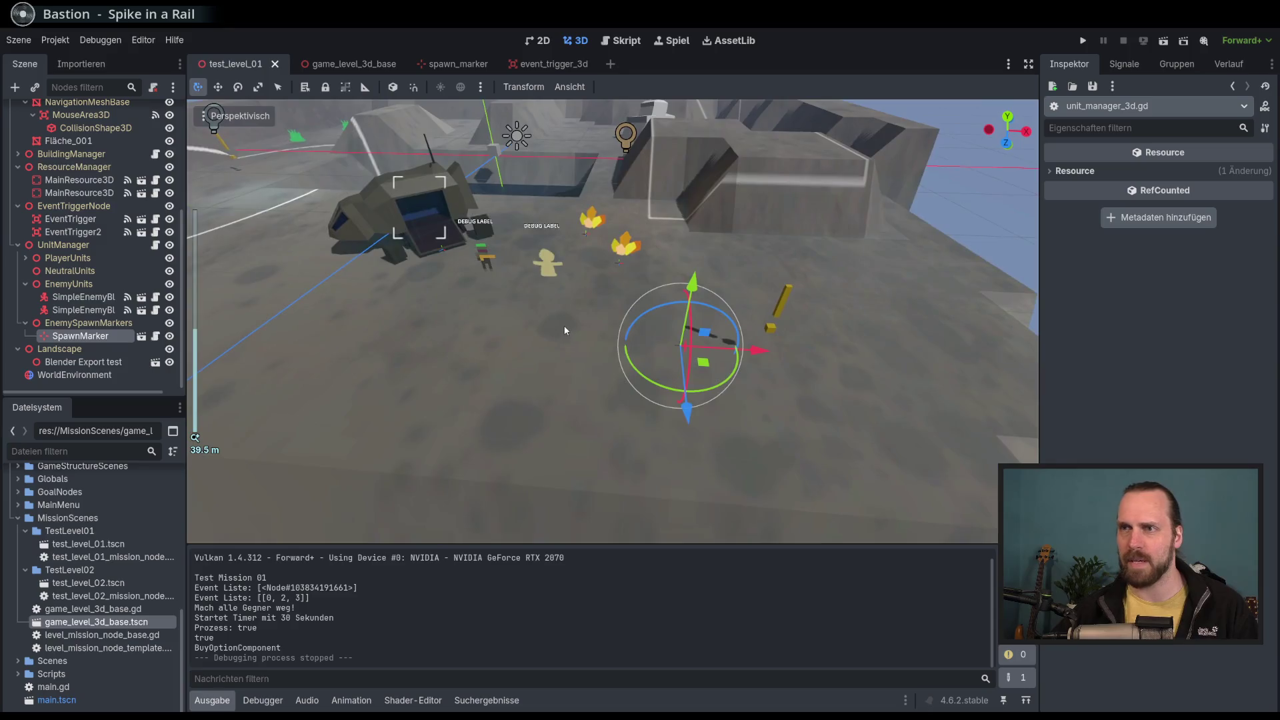
pyautogui.scroll(-2, 636, 328)
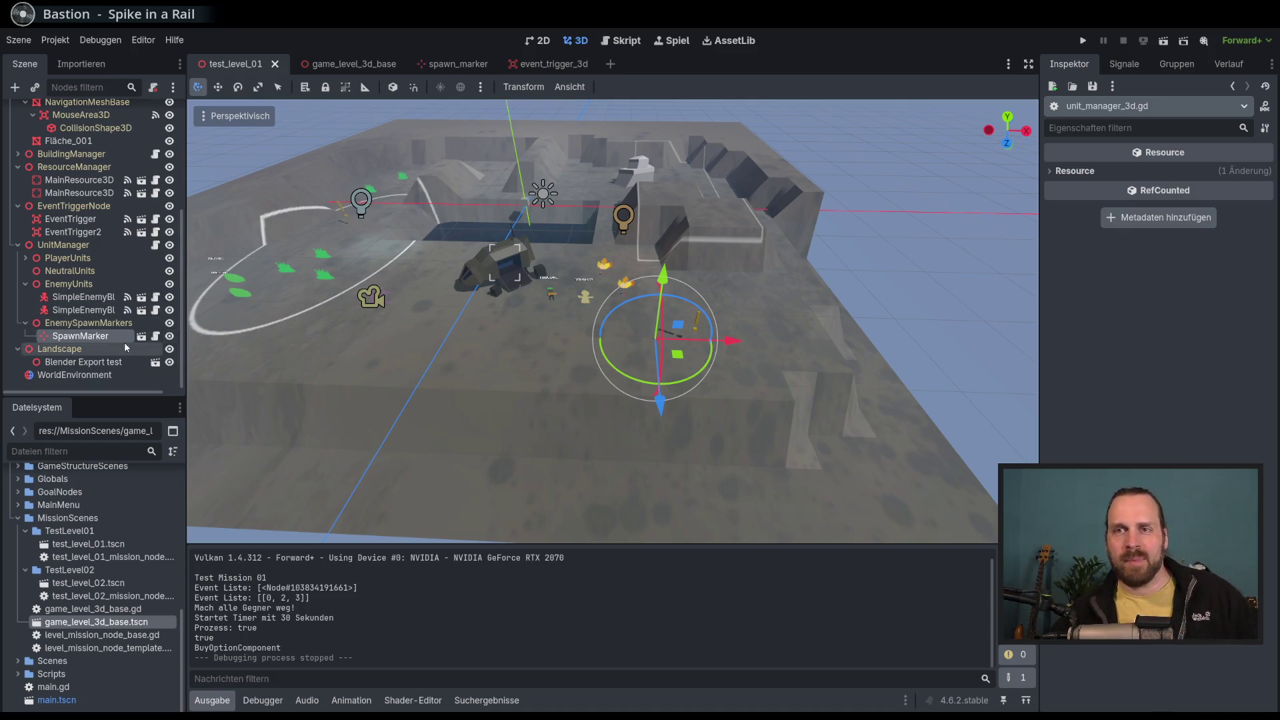
pyautogui.scroll(1, 564, 358)
pyautogui.scroll(1, 562, 358)
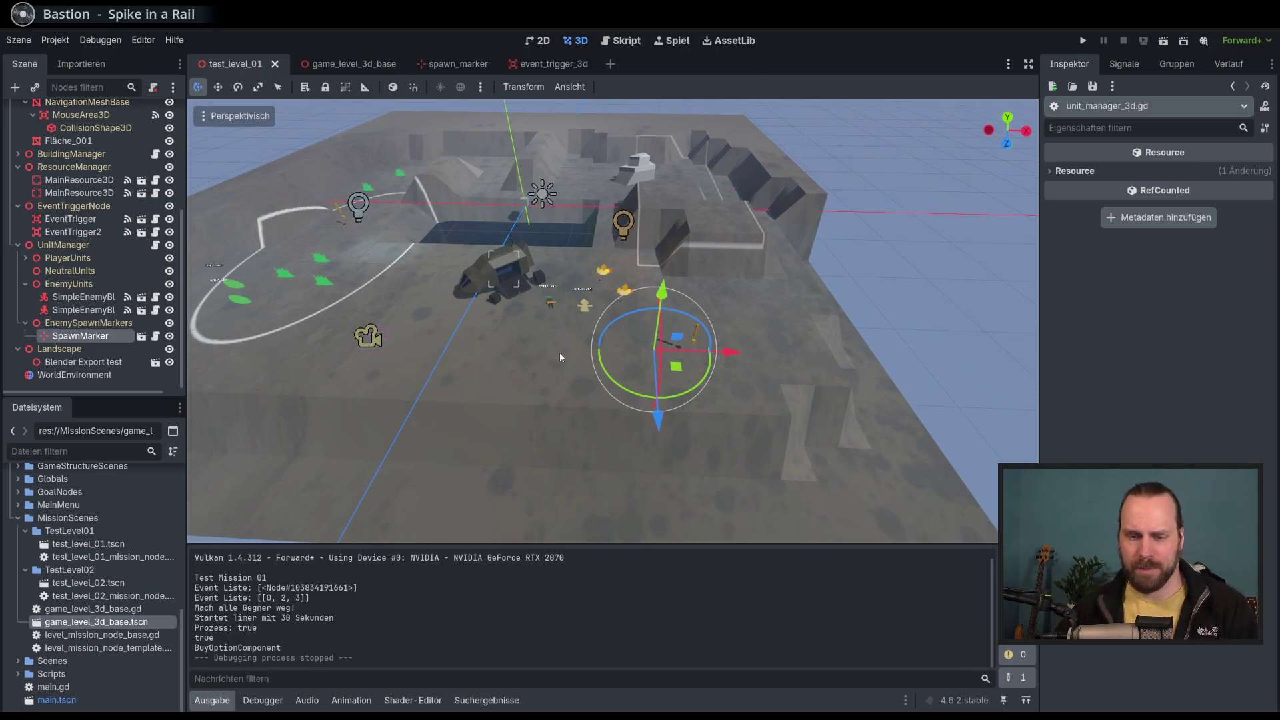
# Step: Duplicate SpawnMarker as SpawnMarker2, drag it left, set Spawn Marker ID 1, and run
pyautogui.hotkey('ctrl', 'd')
pyautogui.press('w')
pyautogui.moveTo(665, 369); pyautogui.dragTo(482, 365)
pyautogui.click(1262, 174)
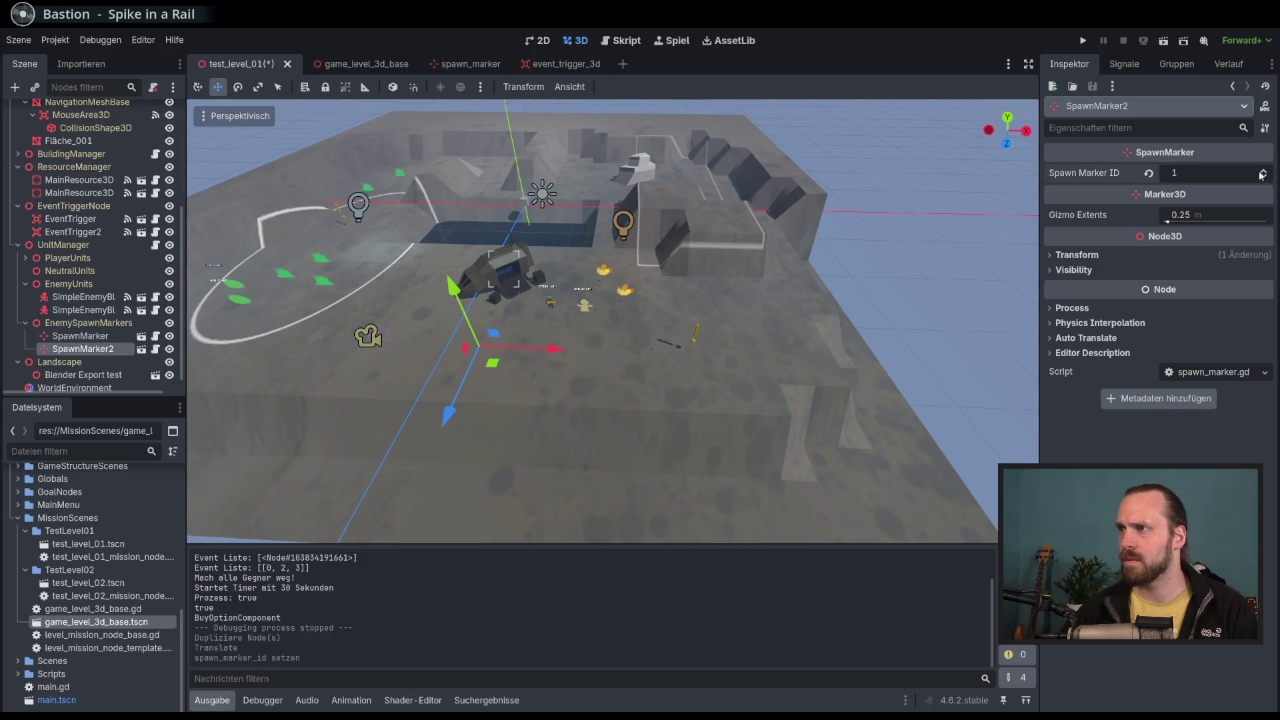
pyautogui.press('F5')
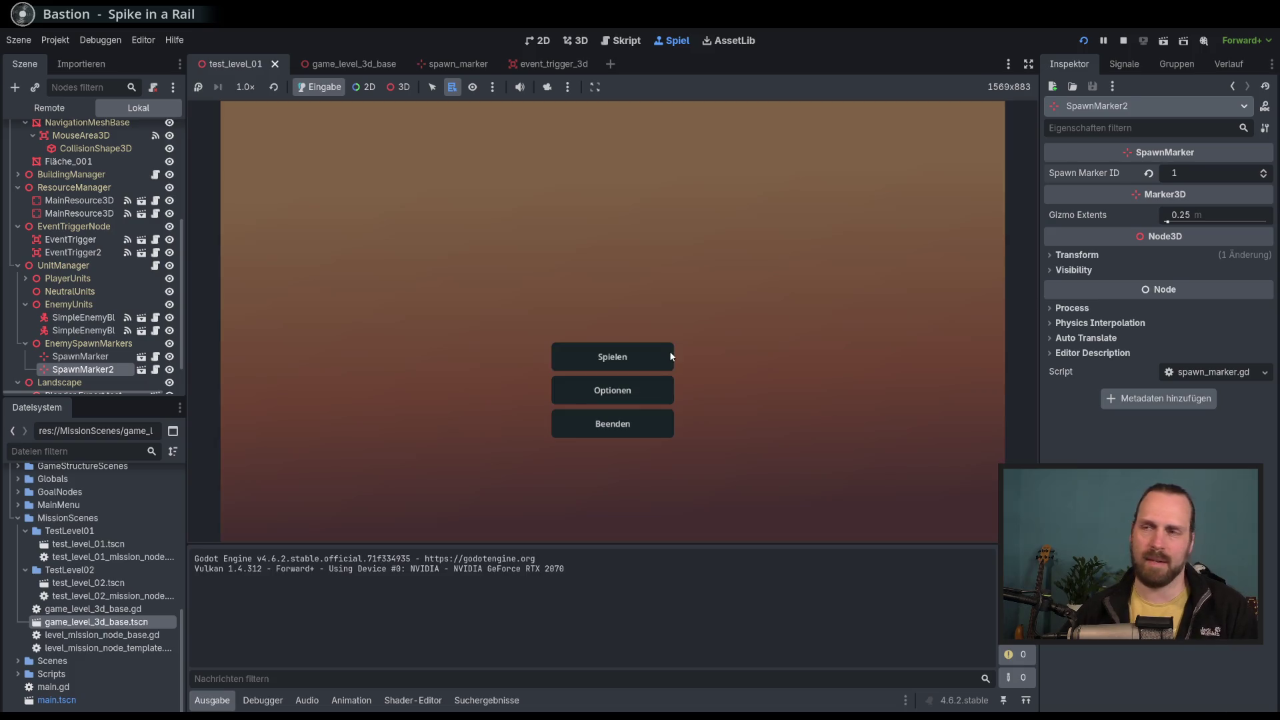
# Step: Start Test Mission 01 and send the worker unit into the spawn trigger area
pyautogui.click(624, 352)
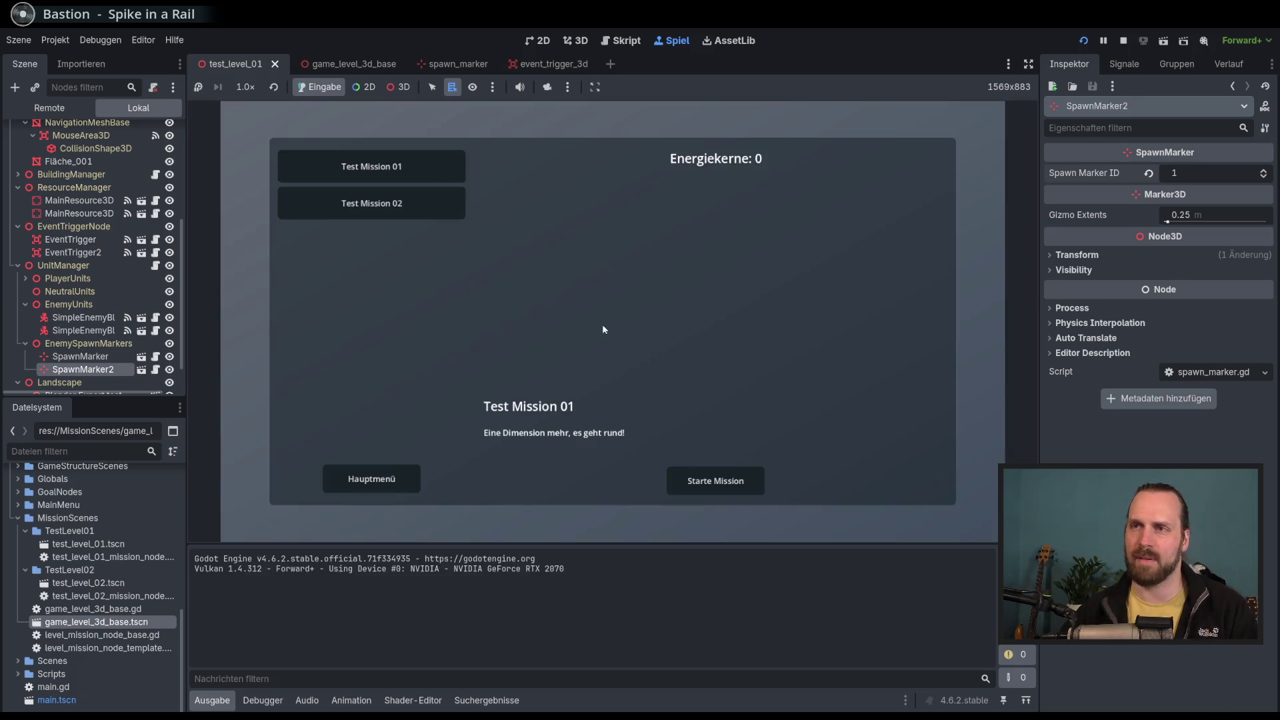
pyautogui.click(725, 485)
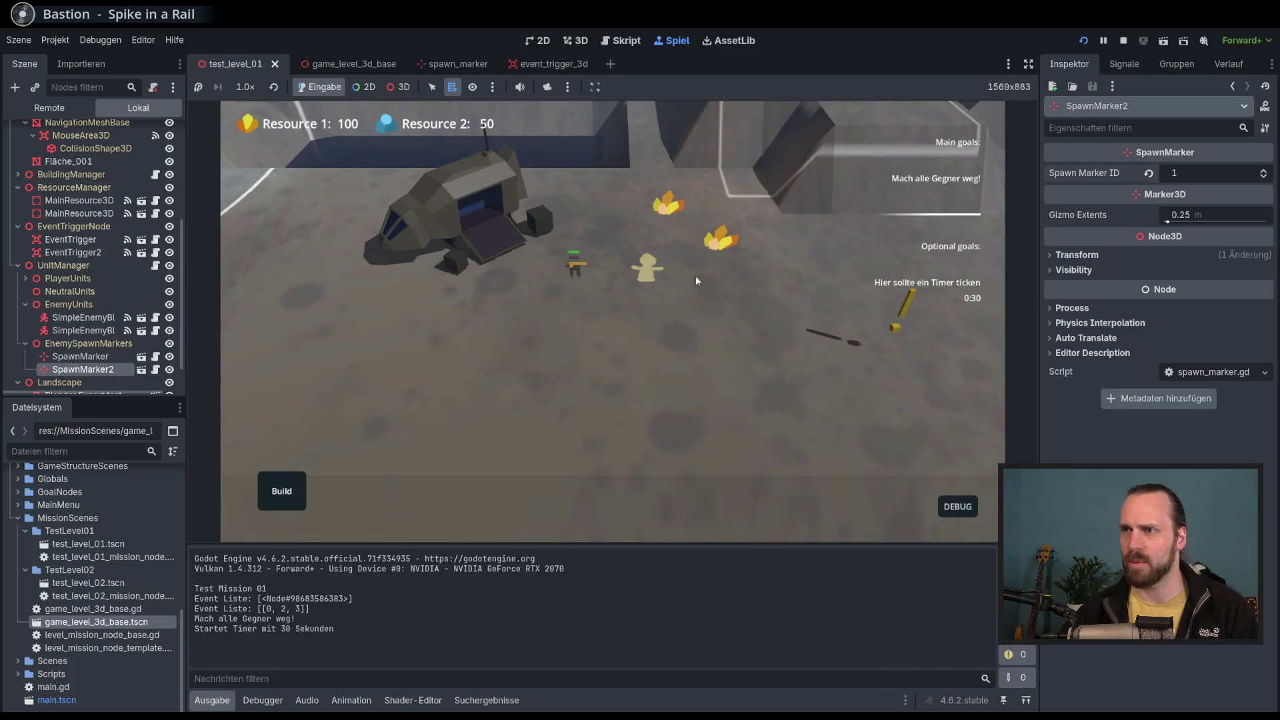
pyautogui.click(647, 267)
pyautogui.rightClick(898, 368)
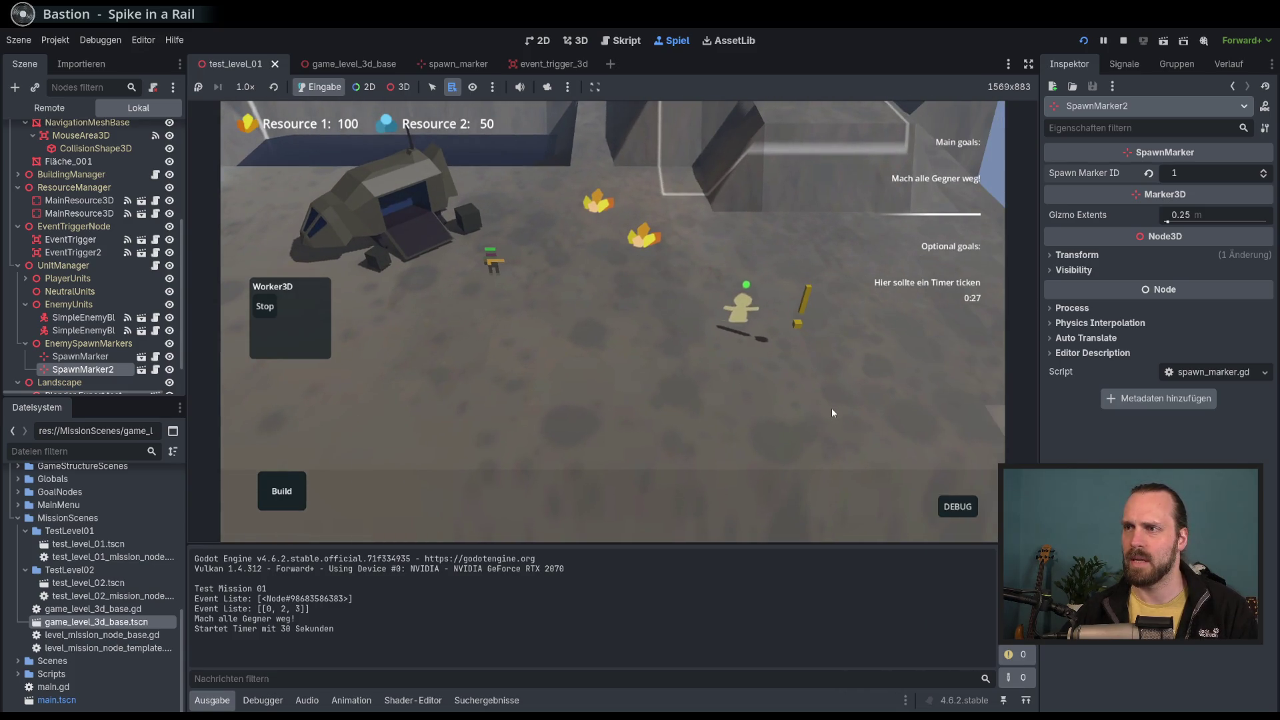
# Step: Check the 'KEIN SPAWN MARKER GEFUNDEN' errors in the log and stop the game
pyautogui.moveTo(293, 638)
pyautogui.mouseDown()
pyautogui.moveTo(233, 648)
pyautogui.moveTo(253, 656)
pyautogui.moveTo(241, 657)
pyautogui.mouseUp()
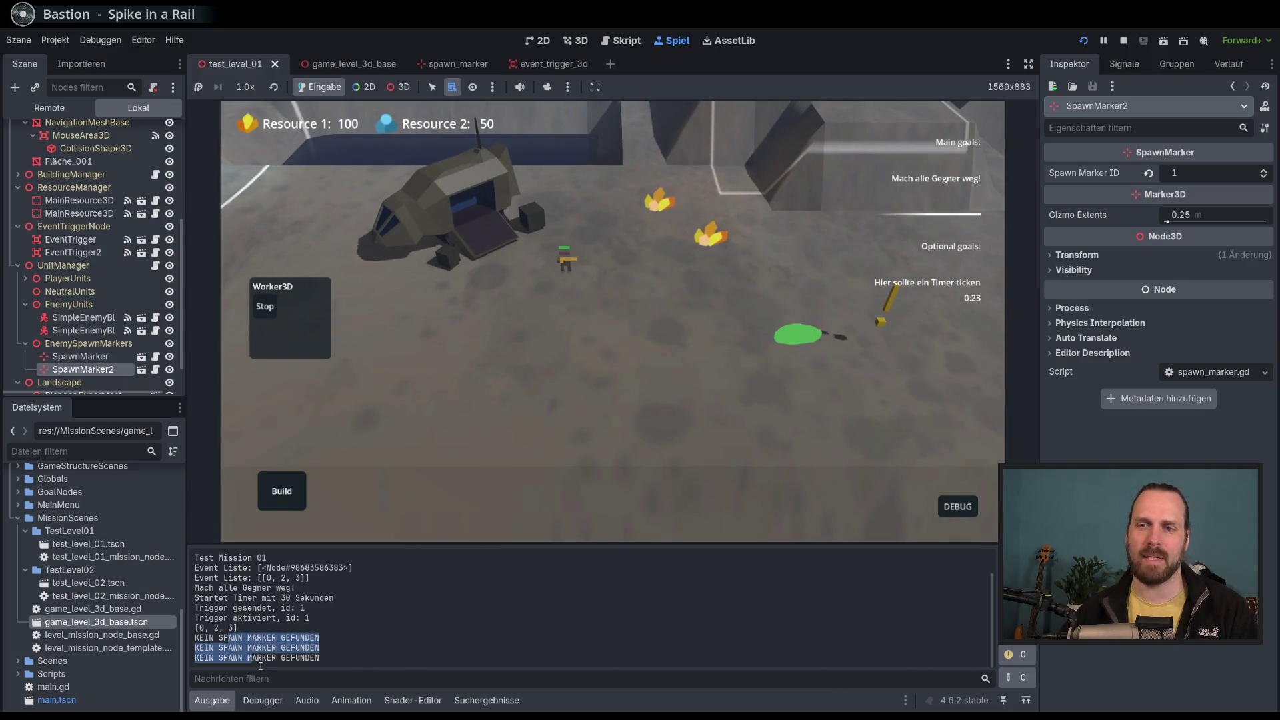
pyautogui.click(290, 663)
pyautogui.press('F8')
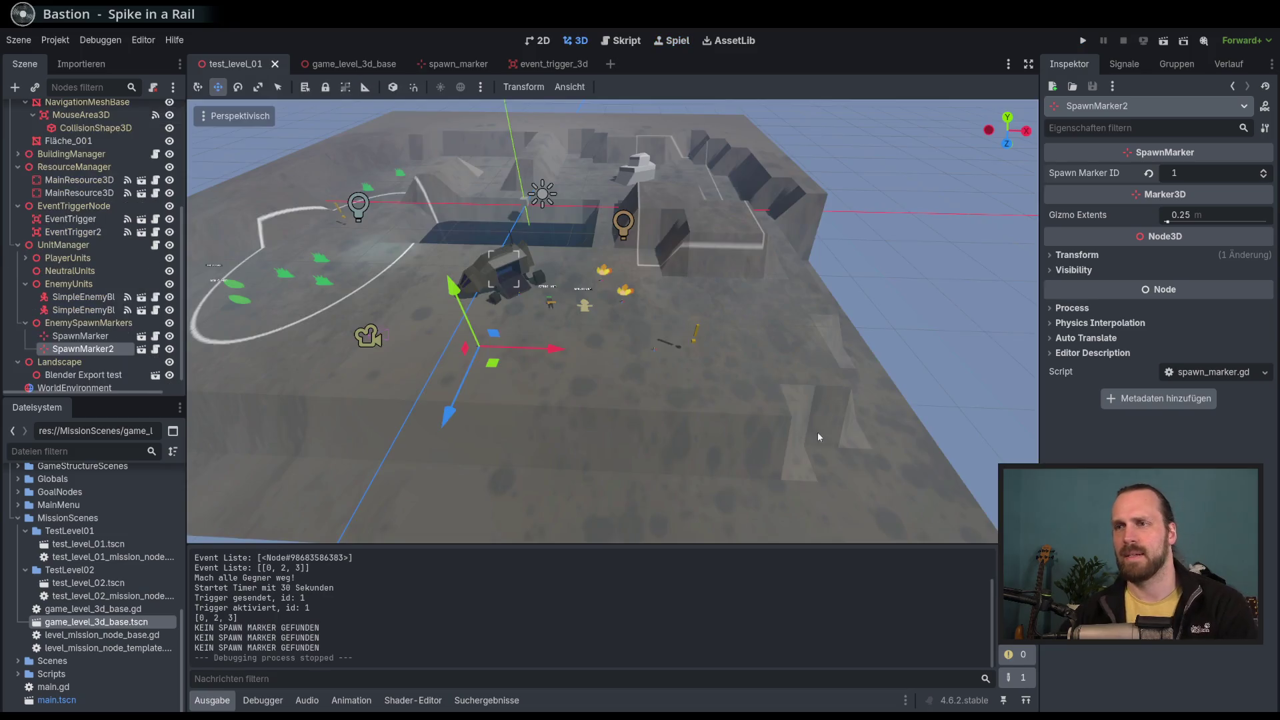
# Step: Search the project for event_list and find where unit_manager_3d.gd prints the spawn-marker error
pyautogui.click(621, 40)
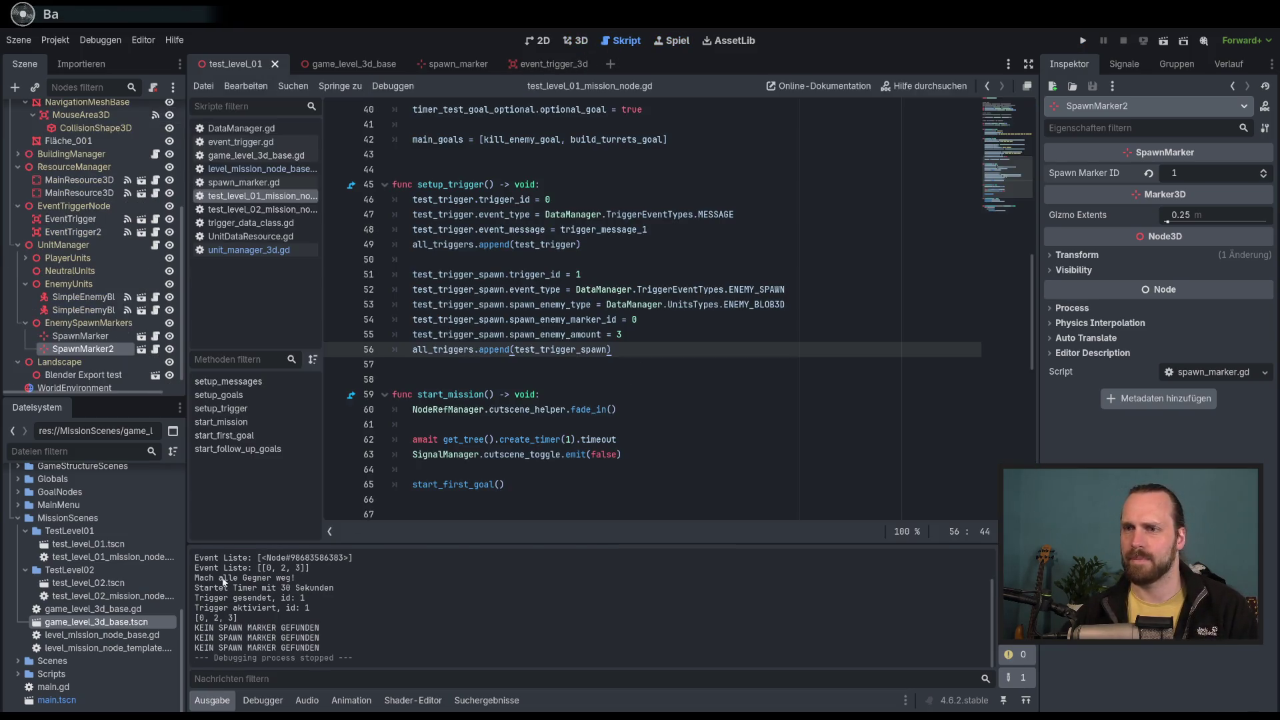
pyautogui.moveTo(321, 628); pyautogui.dragTo(195, 628)
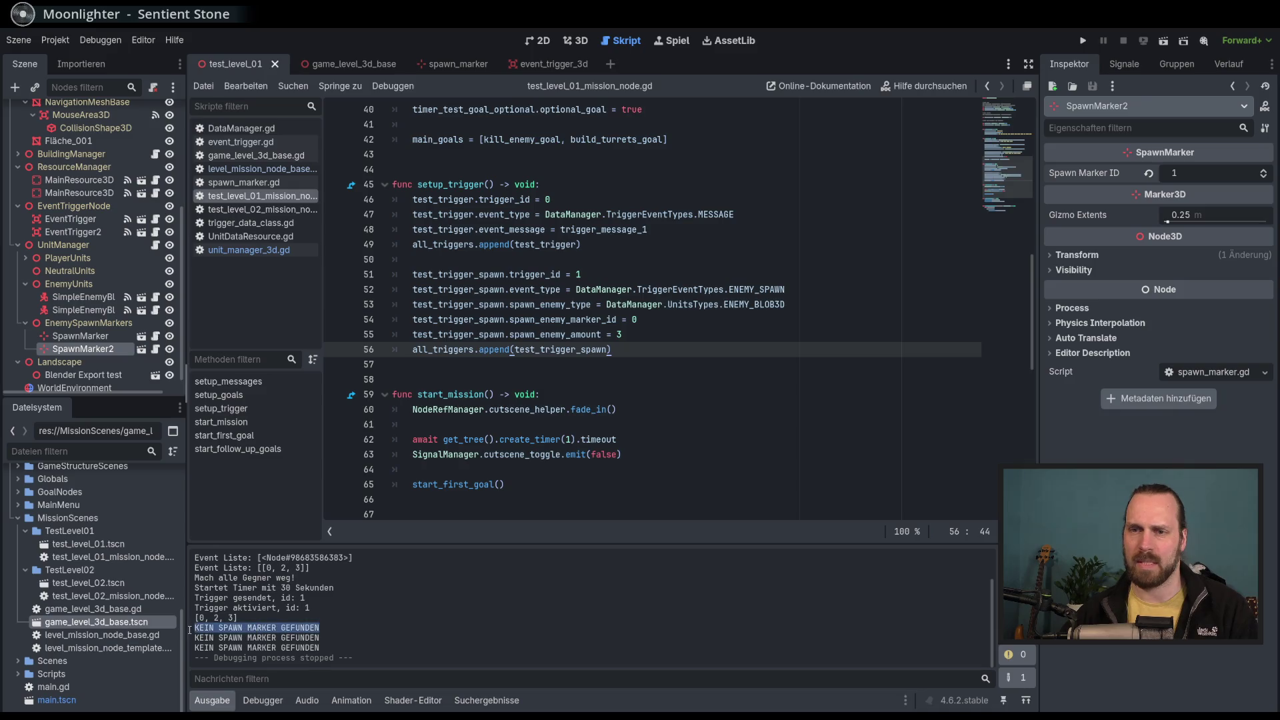
pyautogui.hotkey('ctrl', 'shift', 'f')
pyautogui.press('Return')
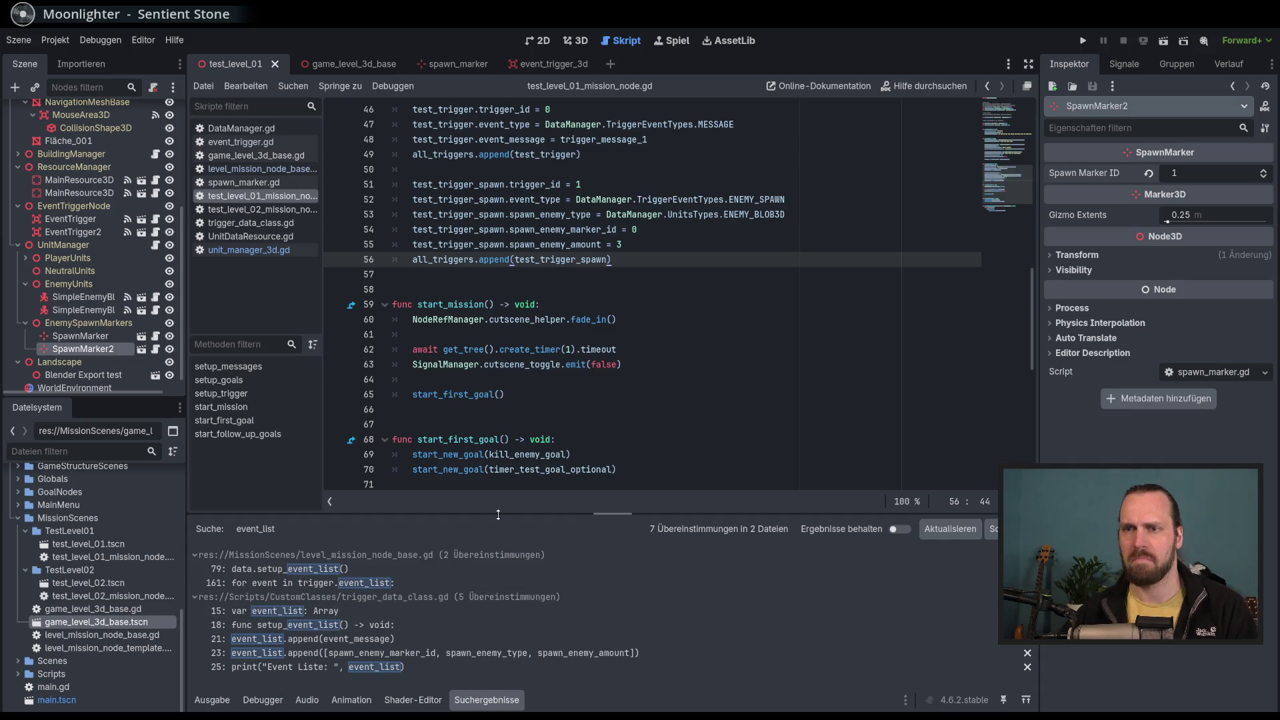
pyautogui.hotkey('alt', 'Left')
pyautogui.hotkey('alt', 'Left')
pyautogui.hotkey('alt', 'Left')
pyautogui.hotkey('alt', 'Left')
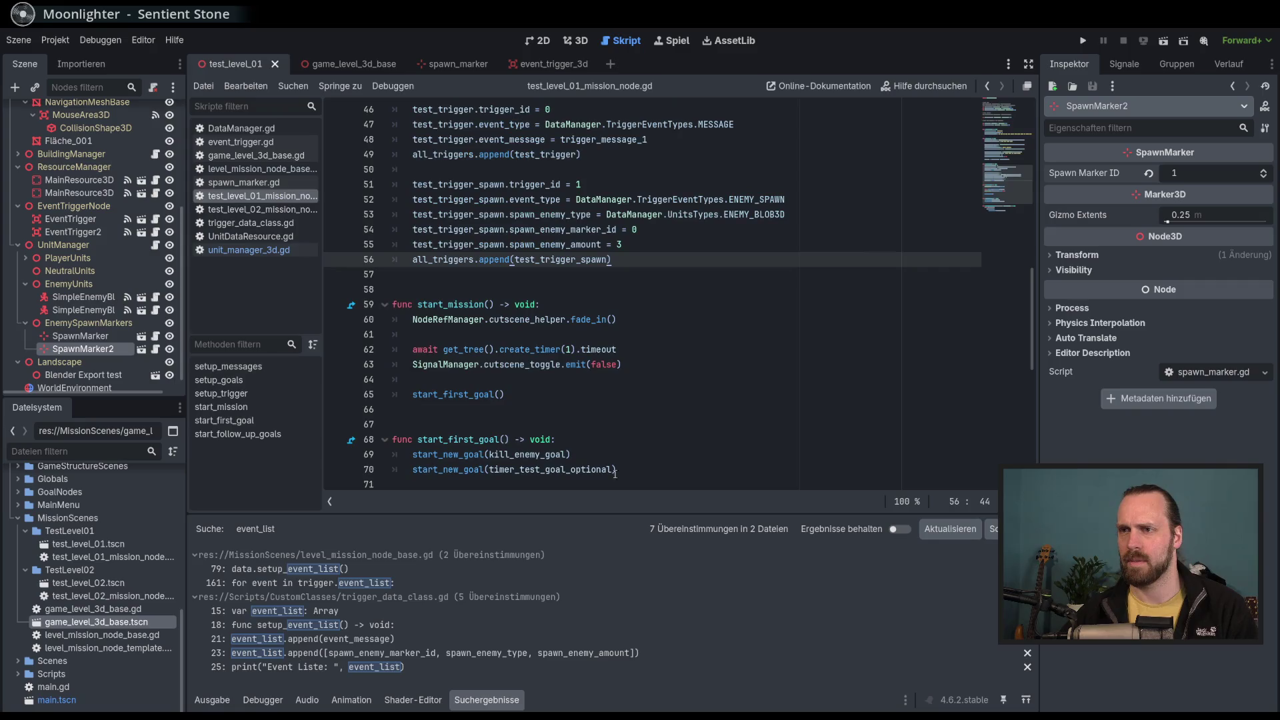
pyautogui.hotkey('alt', 'Right')
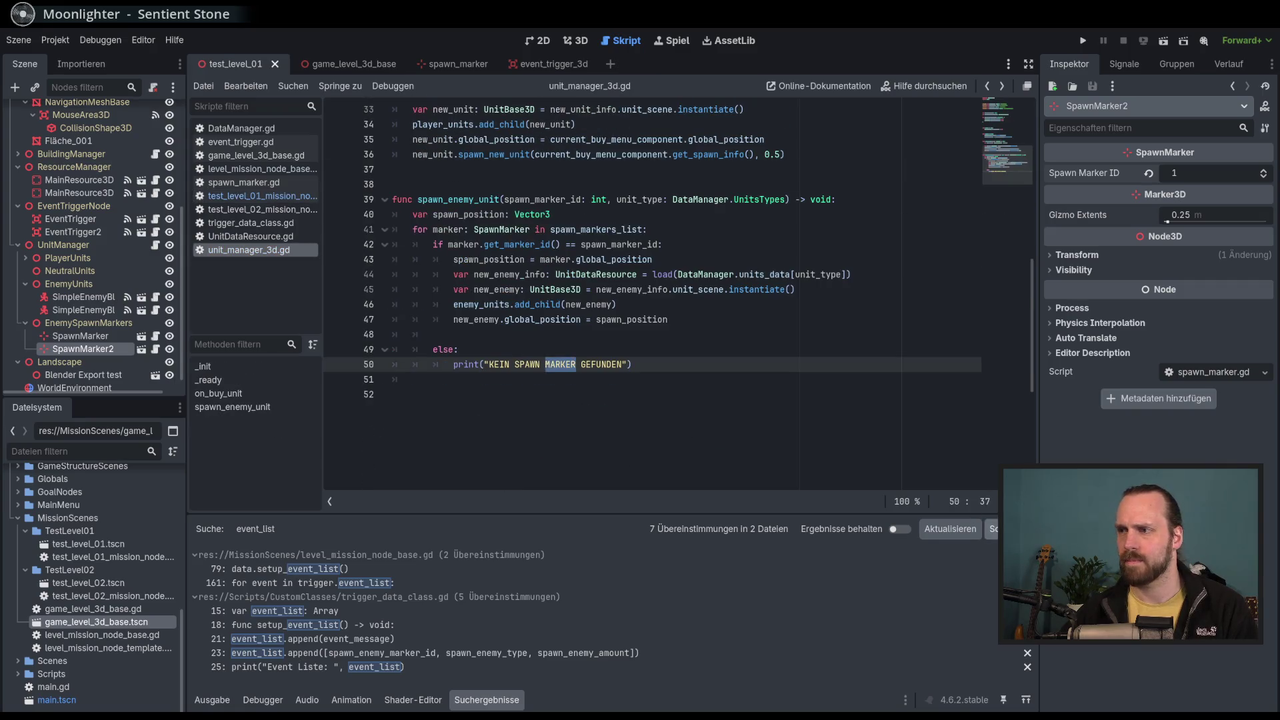
pyautogui.press('Escape')
# Step: Search for spawn_enemy_unit and open its line-169 call in the ENEMY_SPAWN branch of trigger_activated
pyautogui.scroll(1, 600, 413)
pyautogui.doubleClick(579, 411)
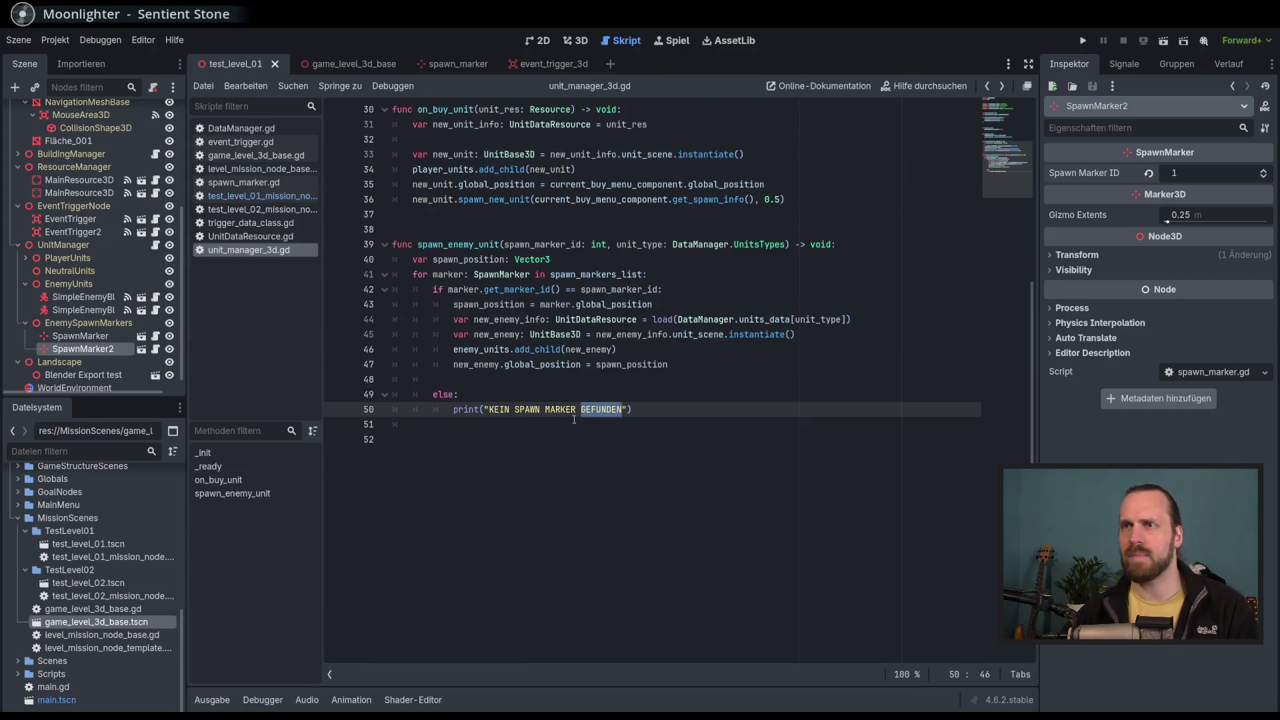
pyautogui.doubleClick(463, 244)
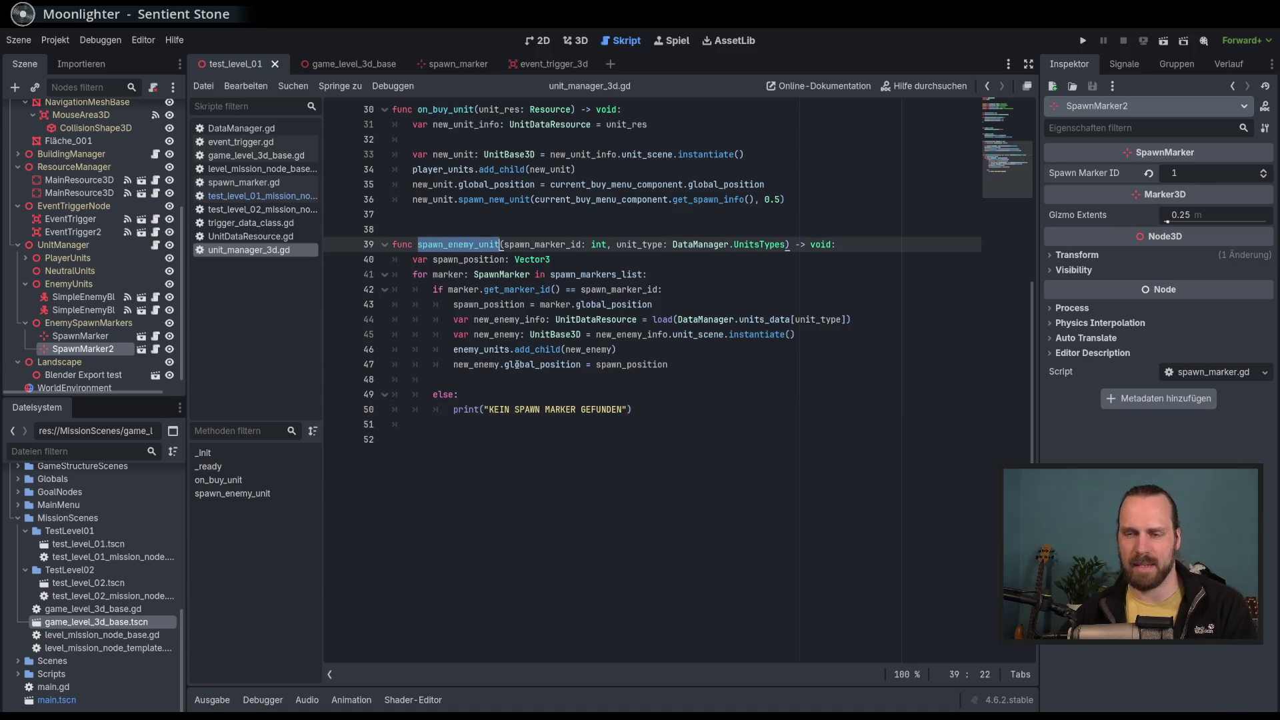
pyautogui.hotkey('ctrl', 'shift', 'f')
pyautogui.press('Return')
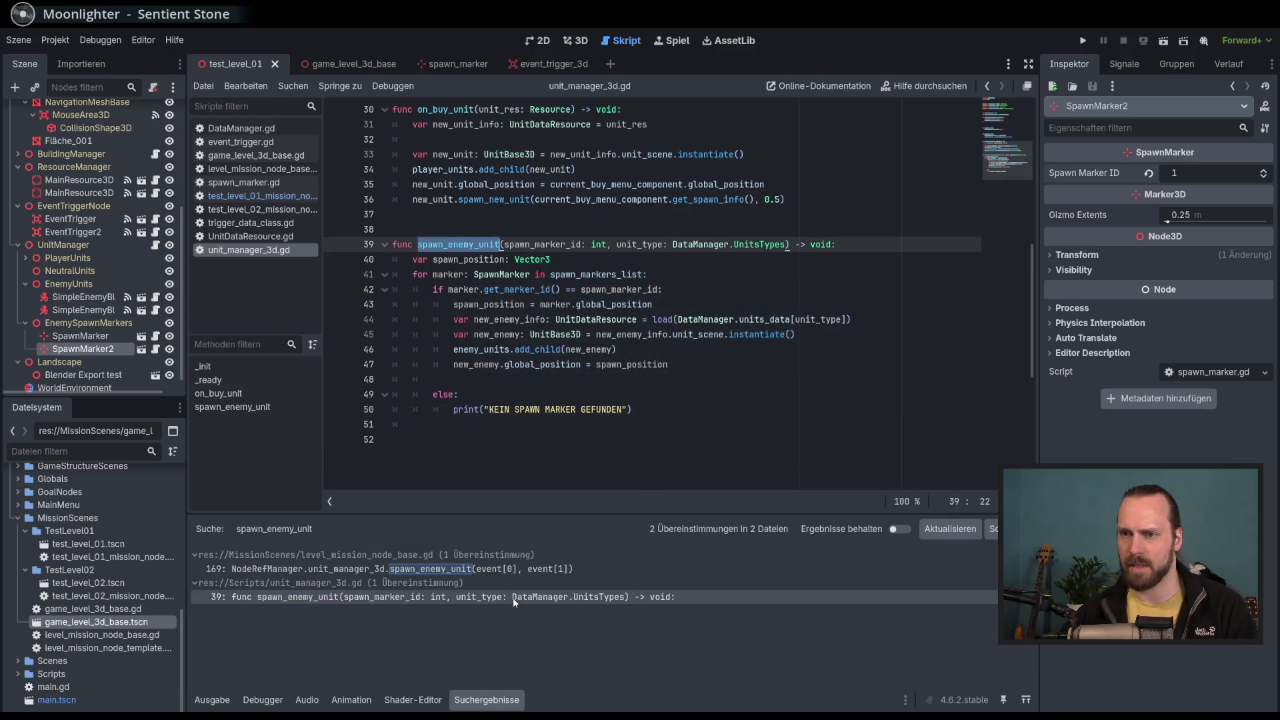
pyautogui.click(522, 564)
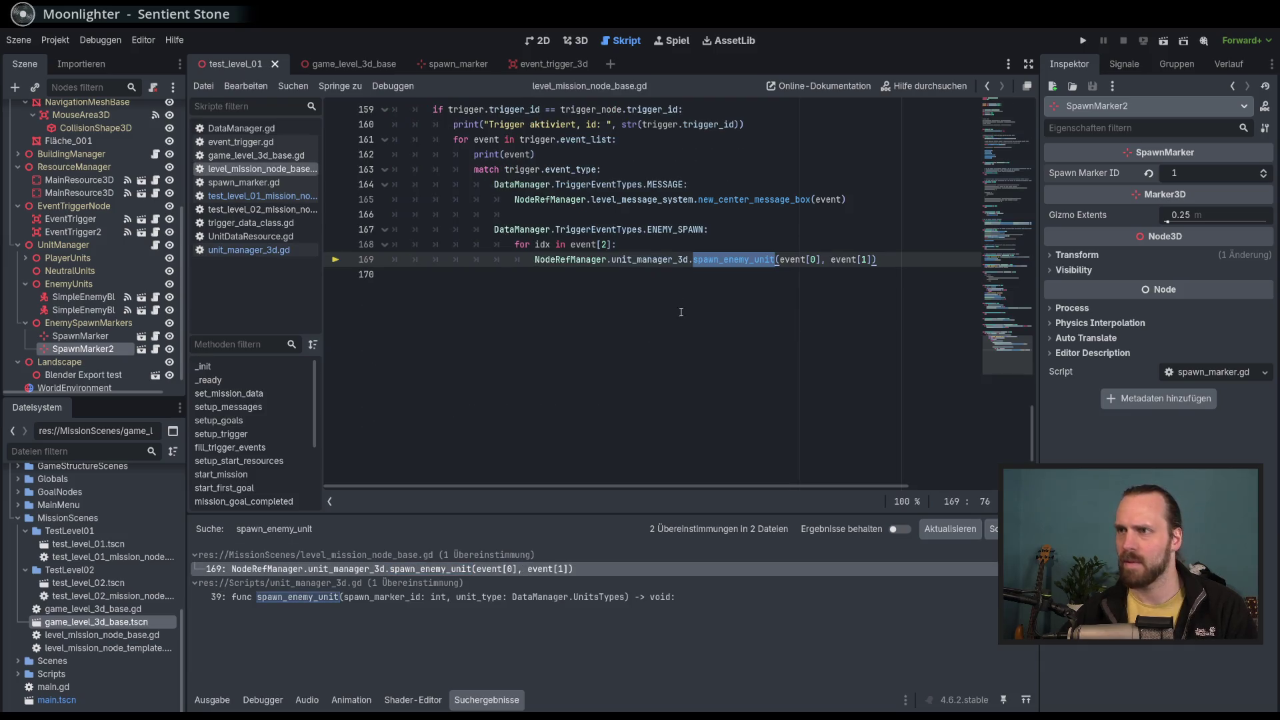
pyautogui.scroll(2, 665, 358)
pyautogui.doubleClick(674, 319)
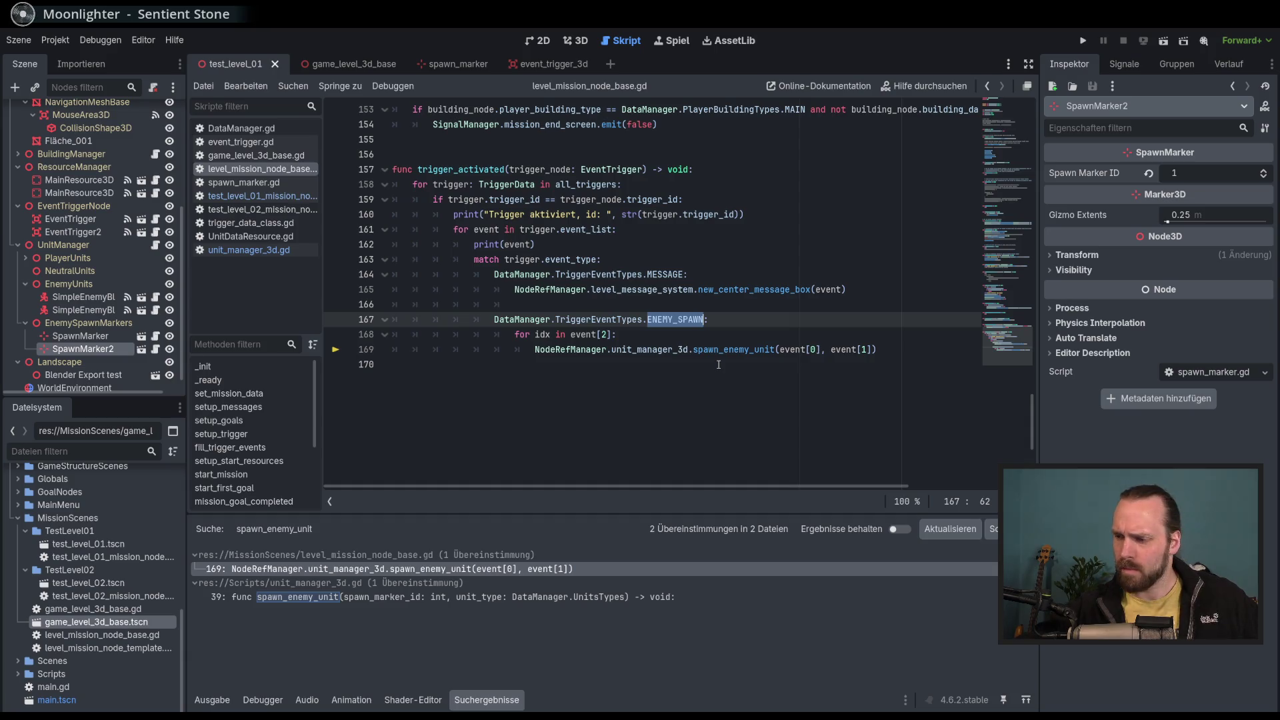
pyautogui.press('F5')
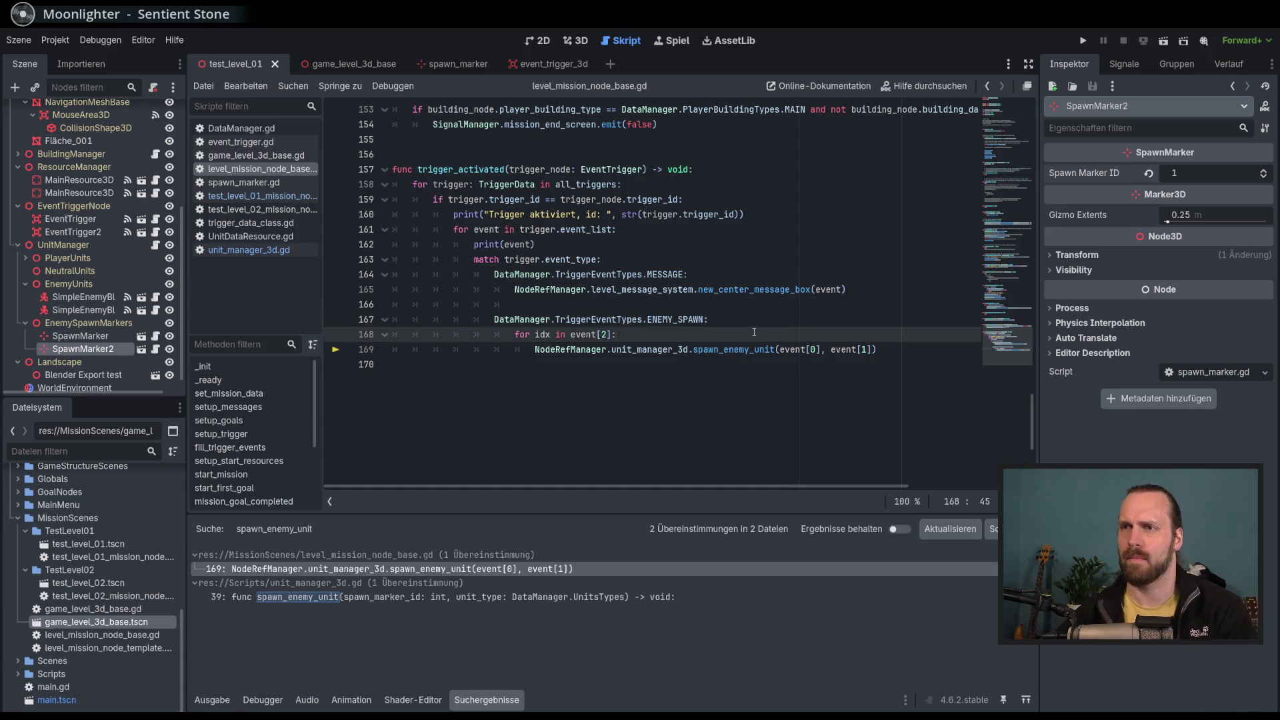